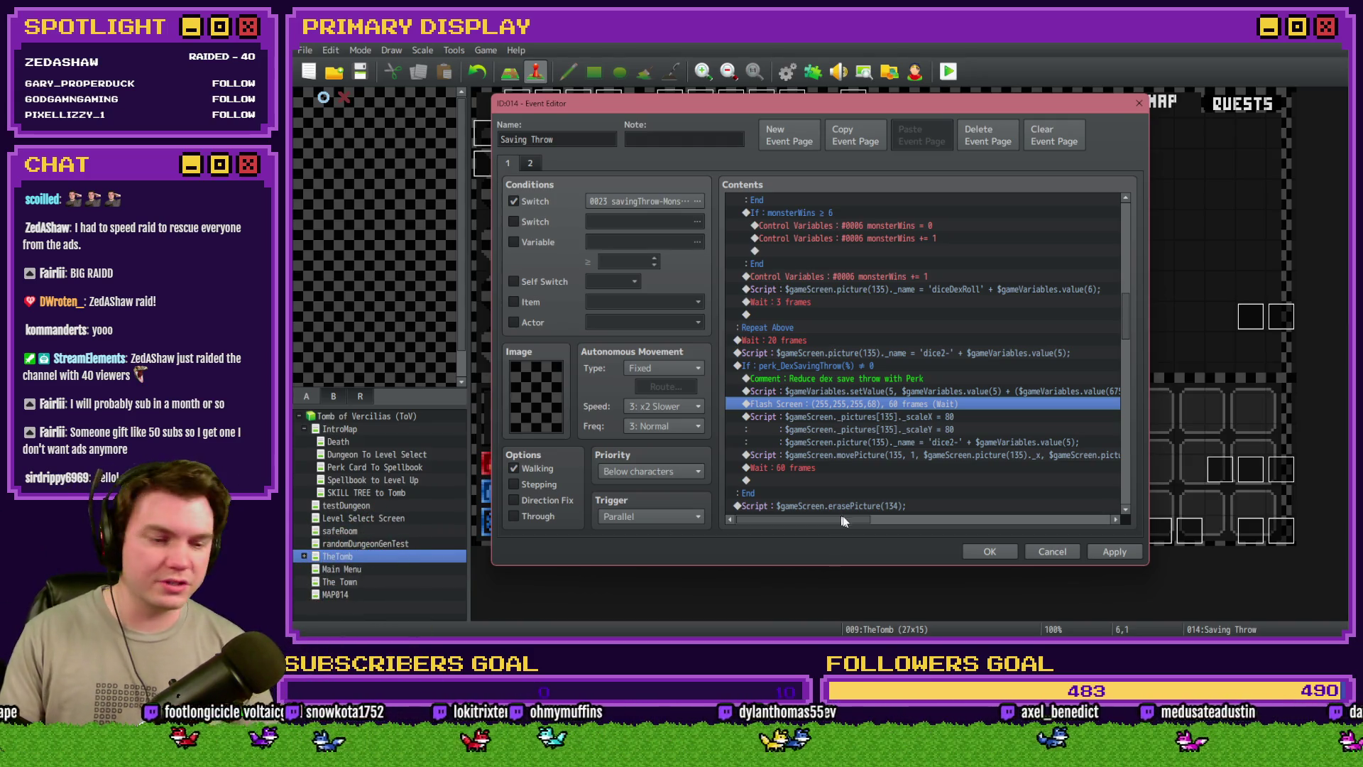
# Accept the Saving Throw event edits and playtest the game up to the perk card screen
pyautogui.click(993, 551)
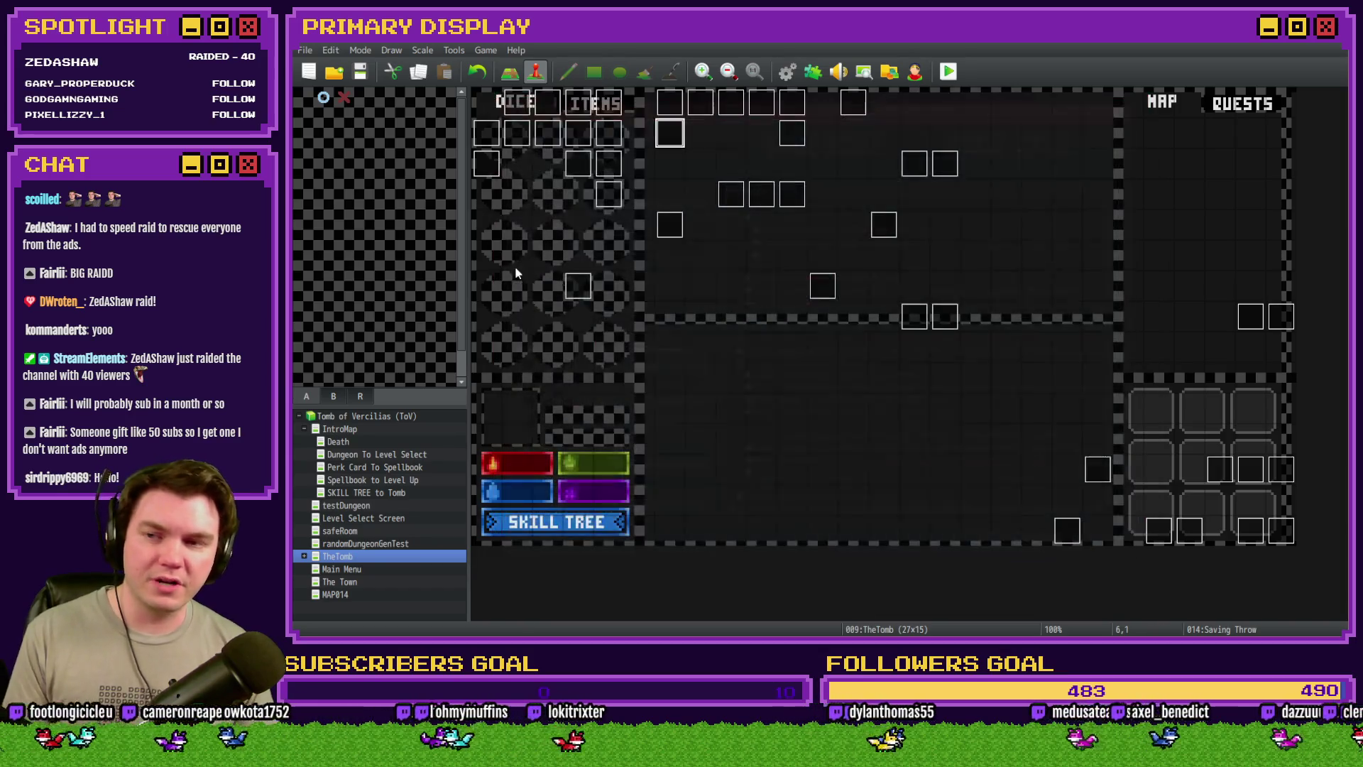
pyautogui.click(947, 77)
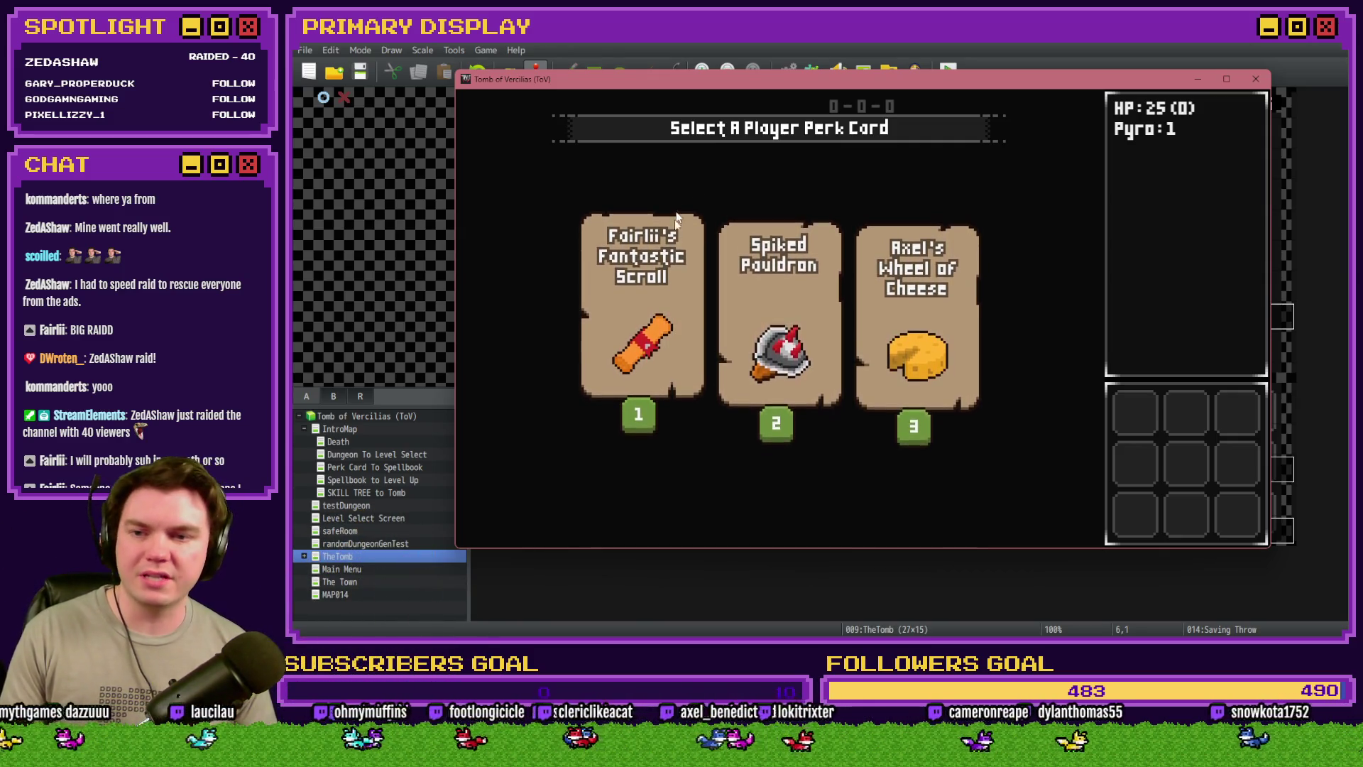
pyautogui.moveTo(666, 296)
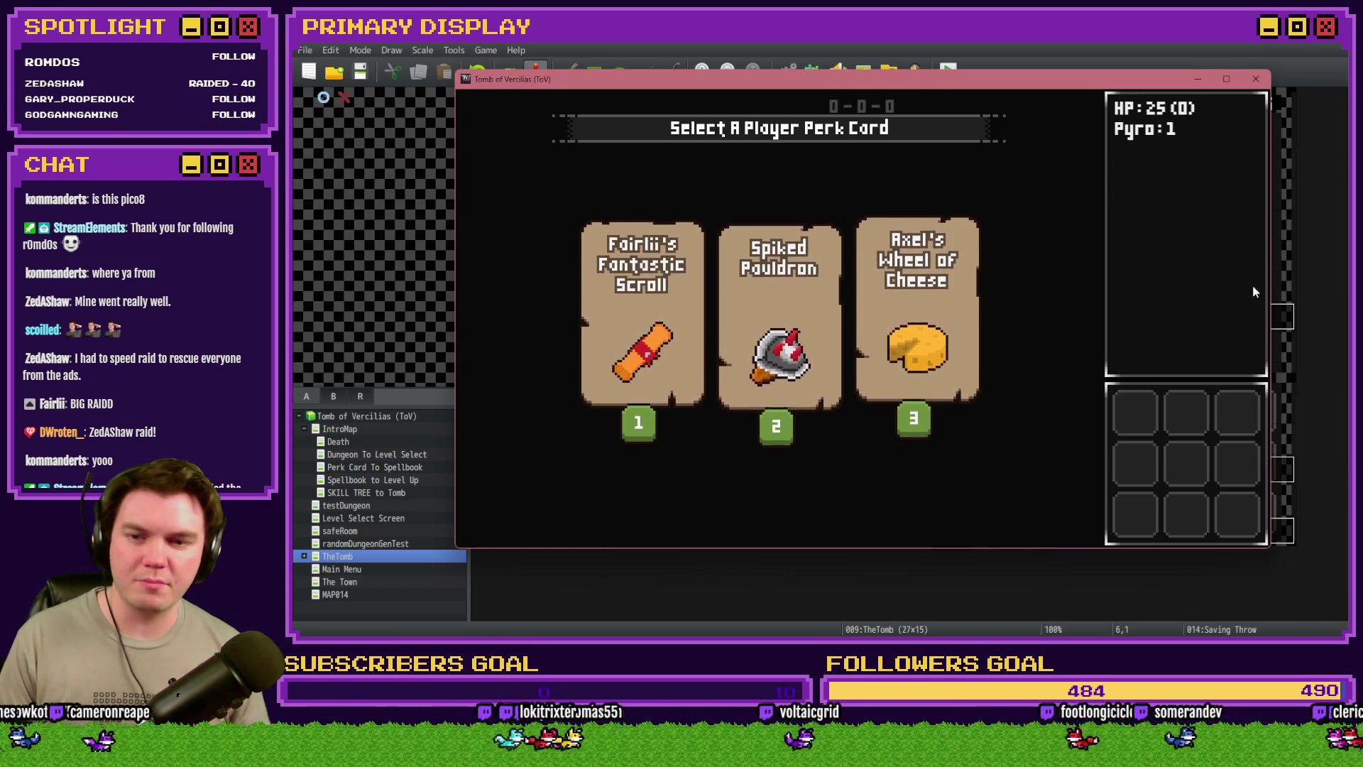
# Take the Spiked Pauldron perk and walk up the corridor into the skull card battle
pyautogui.click(766, 327)
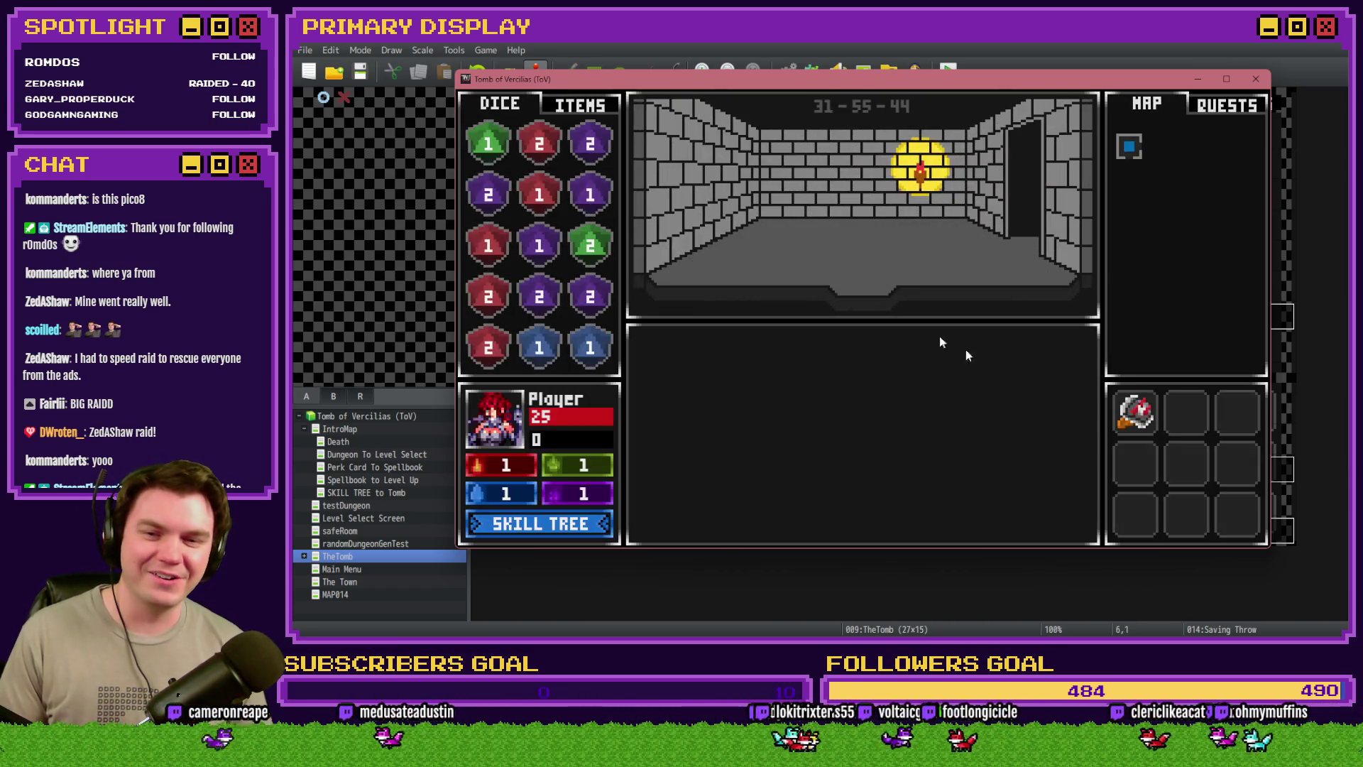
pyautogui.moveTo(1138, 418)
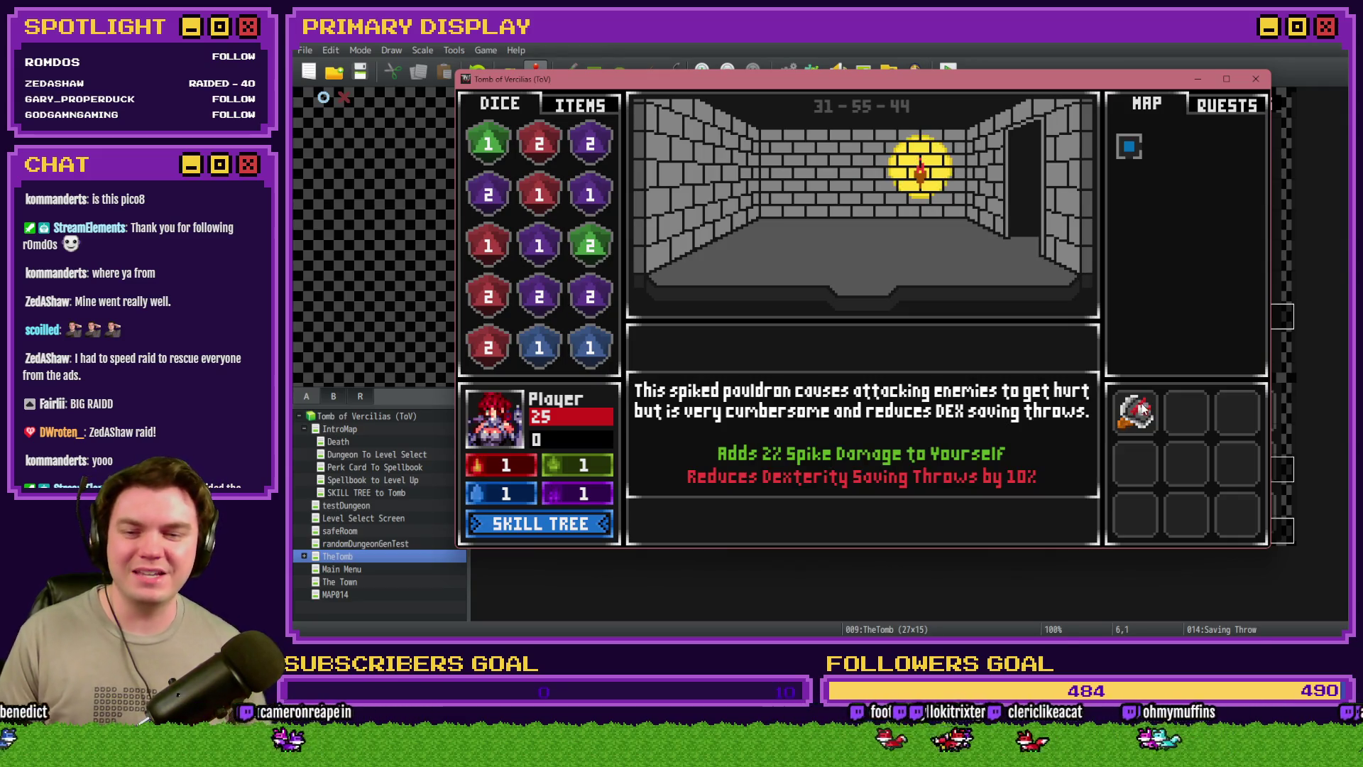
pyautogui.press('Up')
pyautogui.press('Up')
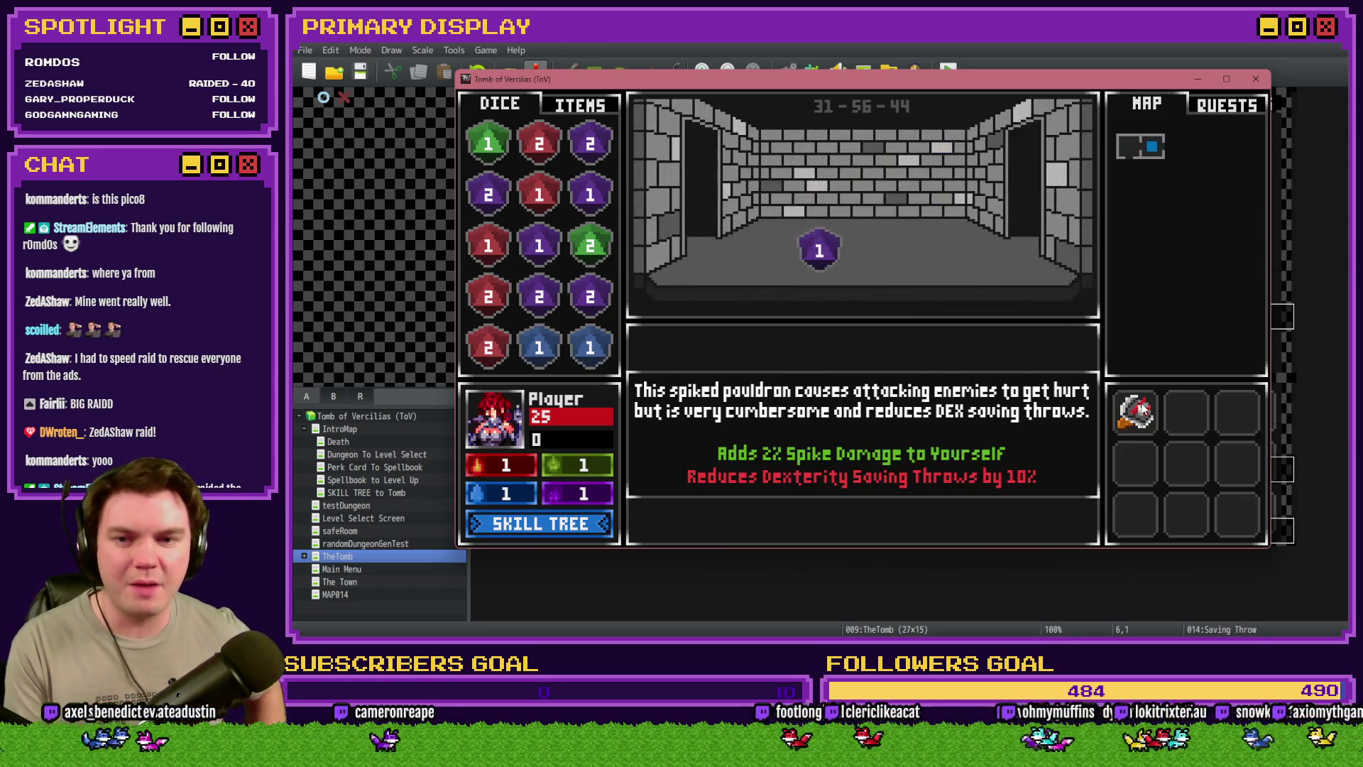
pyautogui.press('Up')
pyautogui.press('Up')
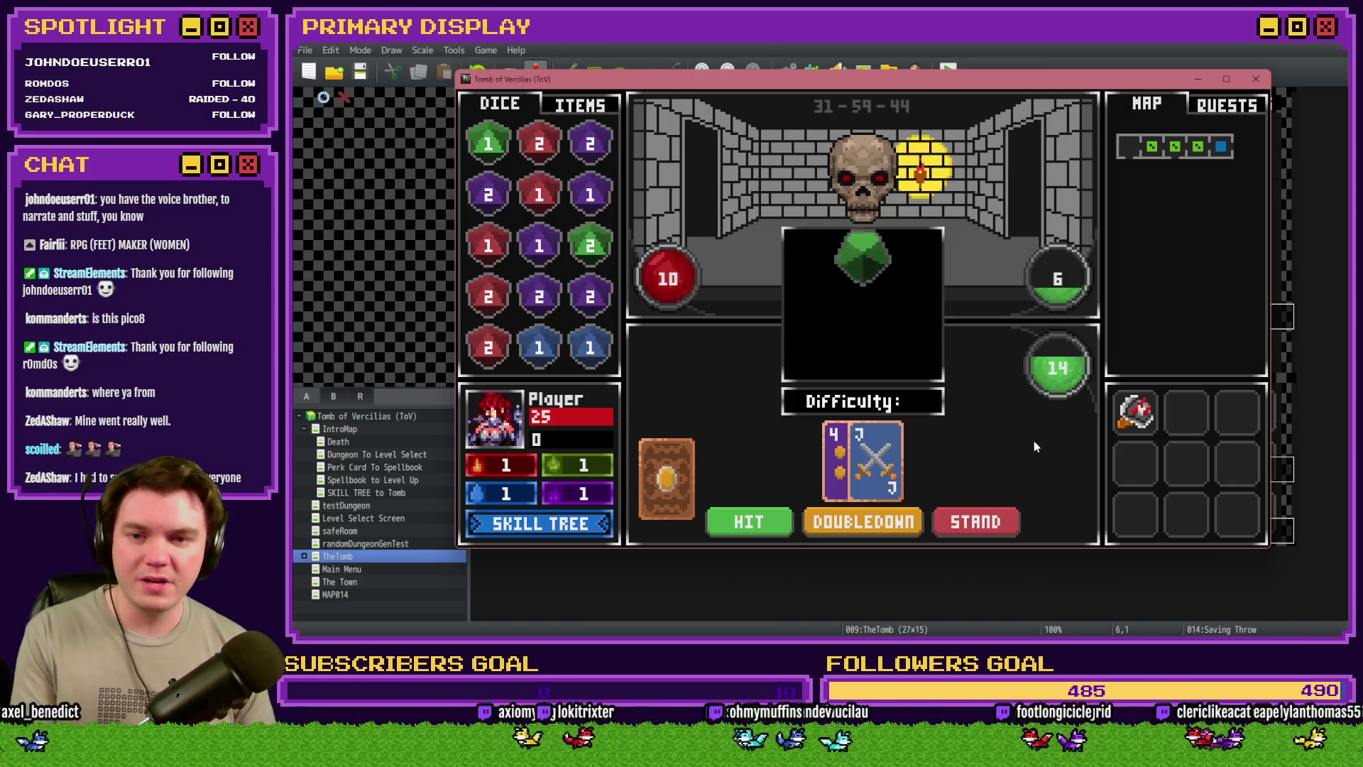
pyautogui.press('F9')
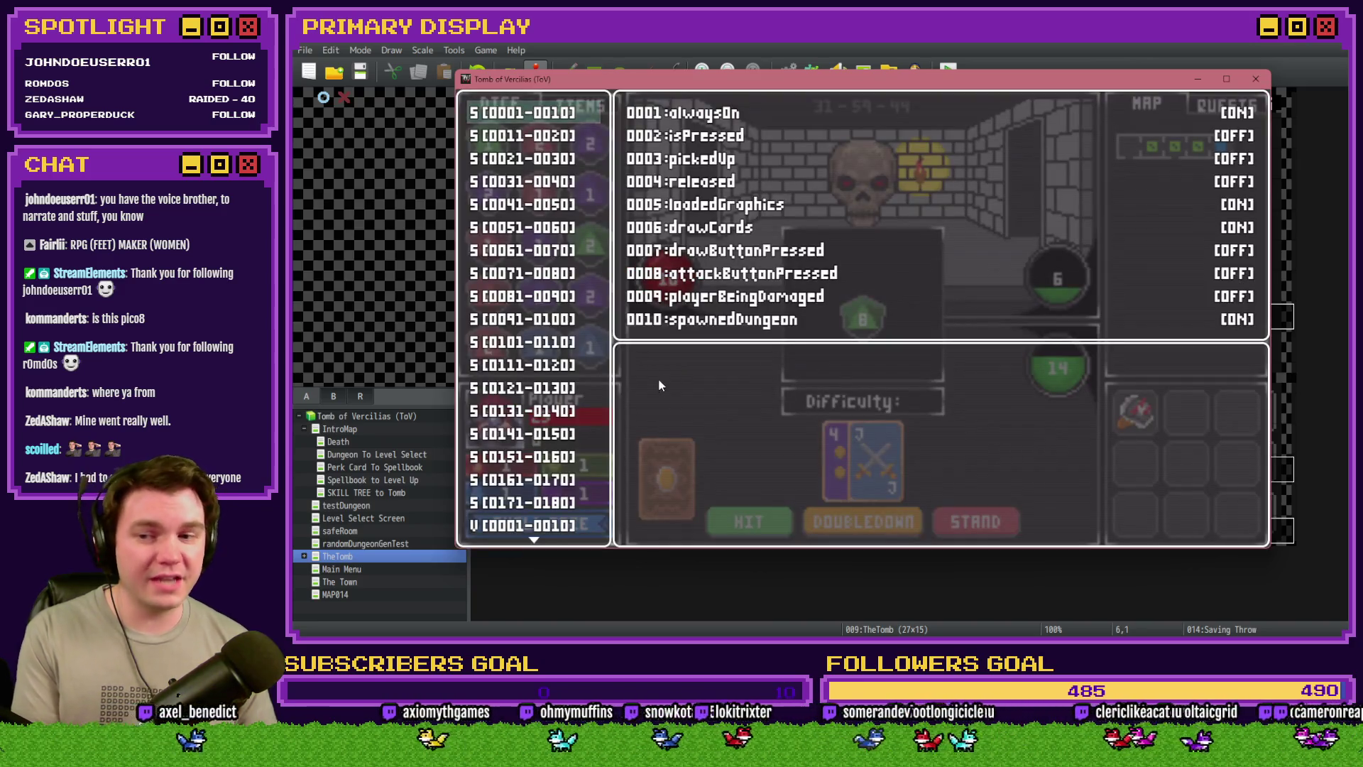
pyautogui.click(560, 525)
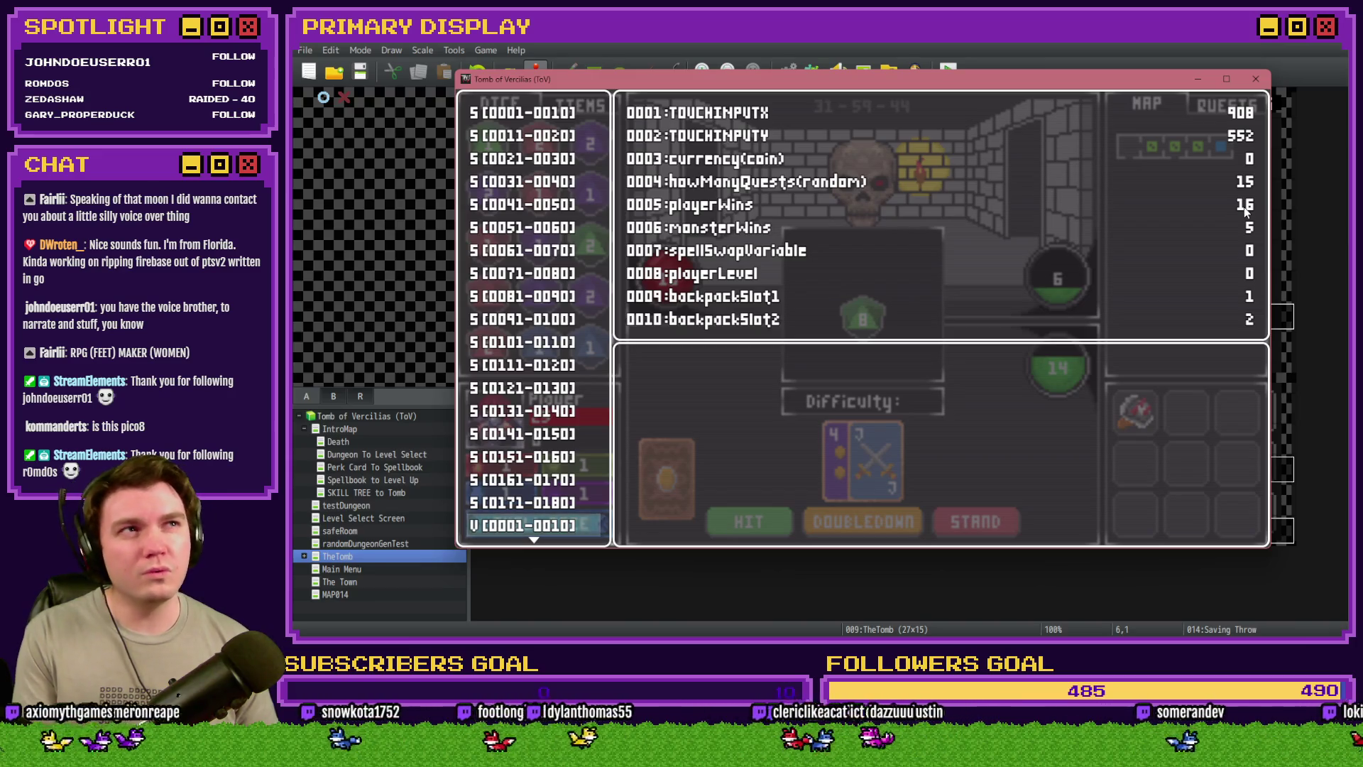
pyautogui.press('Escape')
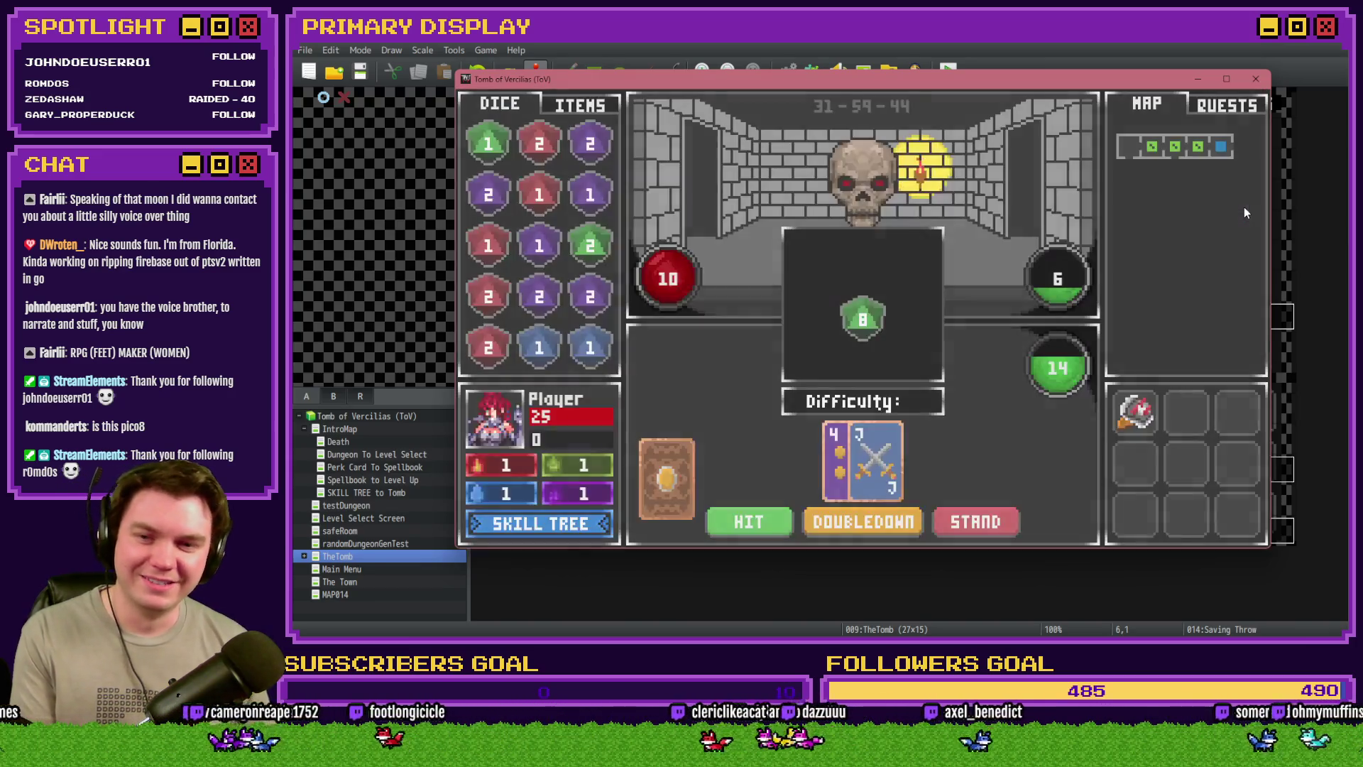
pyautogui.press('F9')
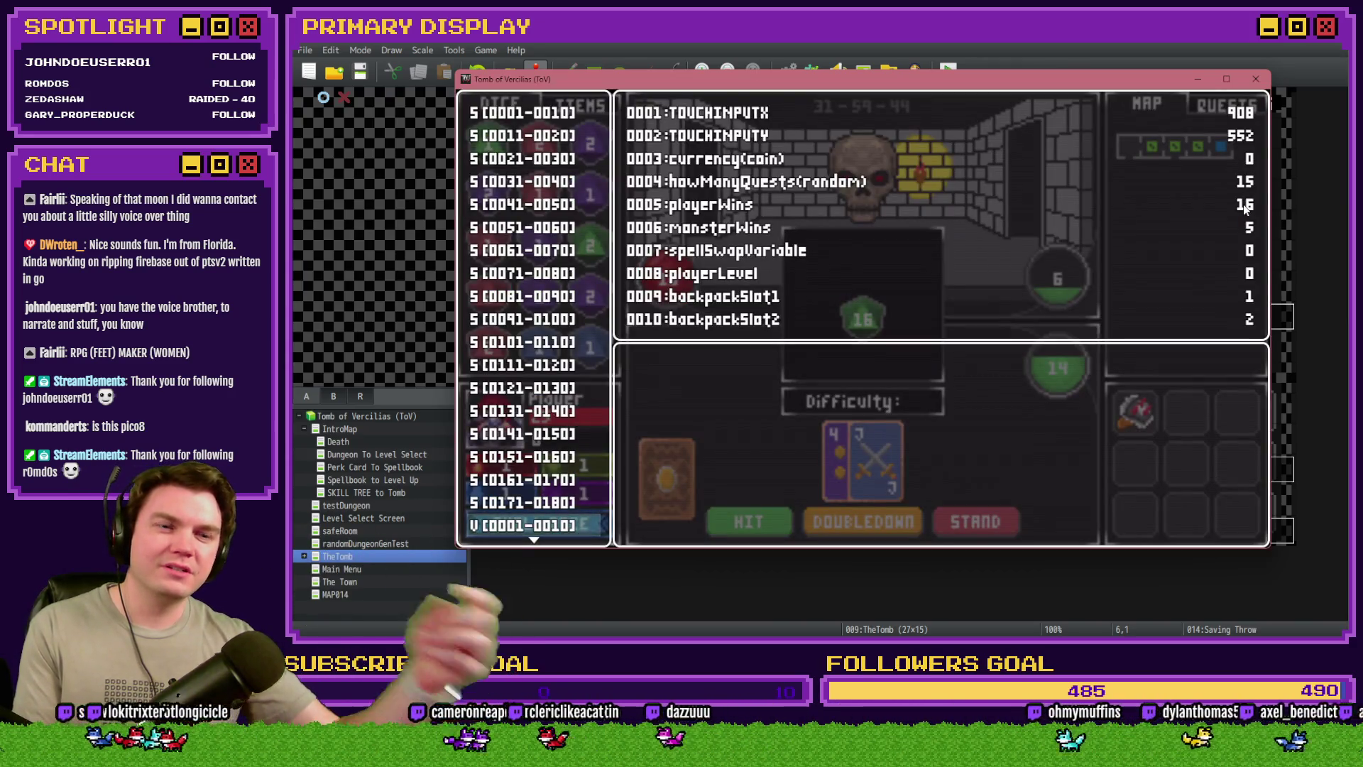
pyautogui.press('Escape')
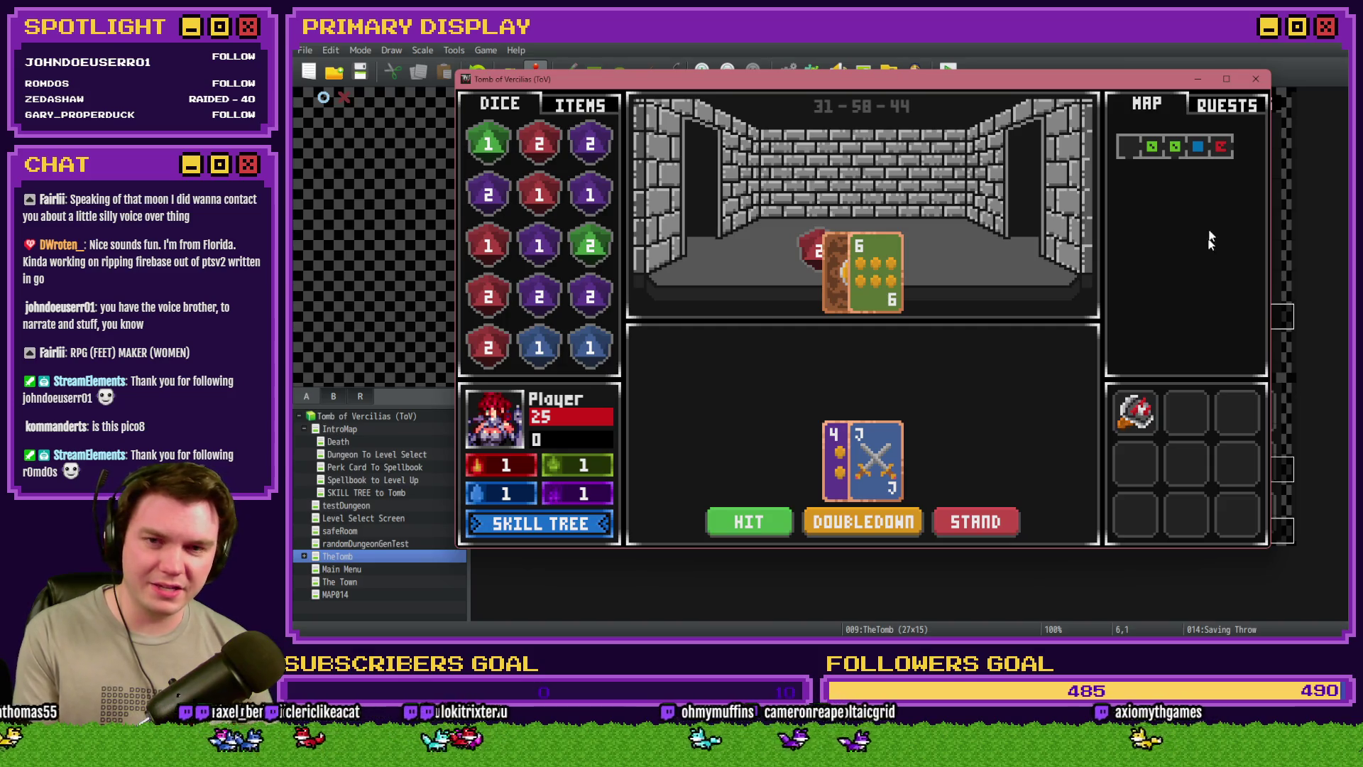
# Quit the playtest and open the Saving Throw event for editing
pyautogui.click(1257, 79)
pyautogui.doubleClick(678, 141)
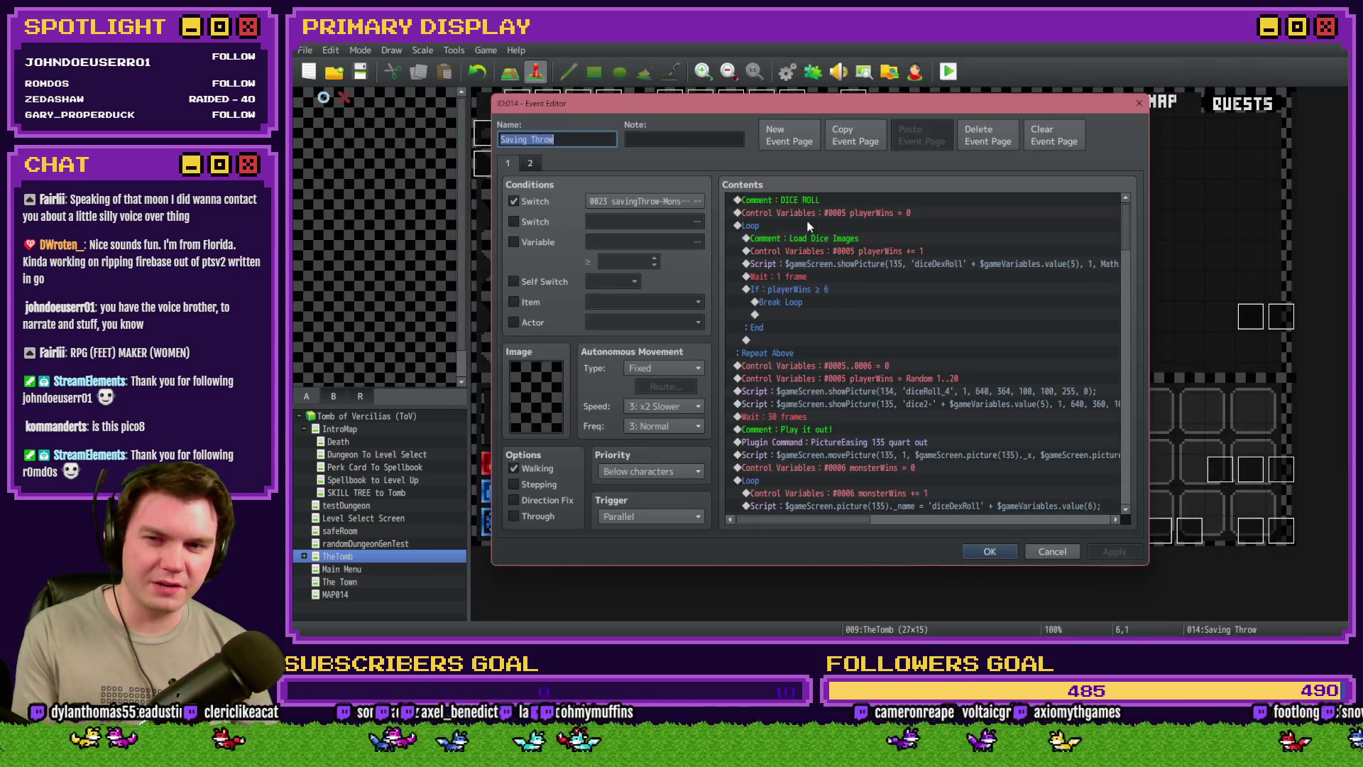
pyautogui.moveTo(1125, 243); pyautogui.dragTo(1128, 338)
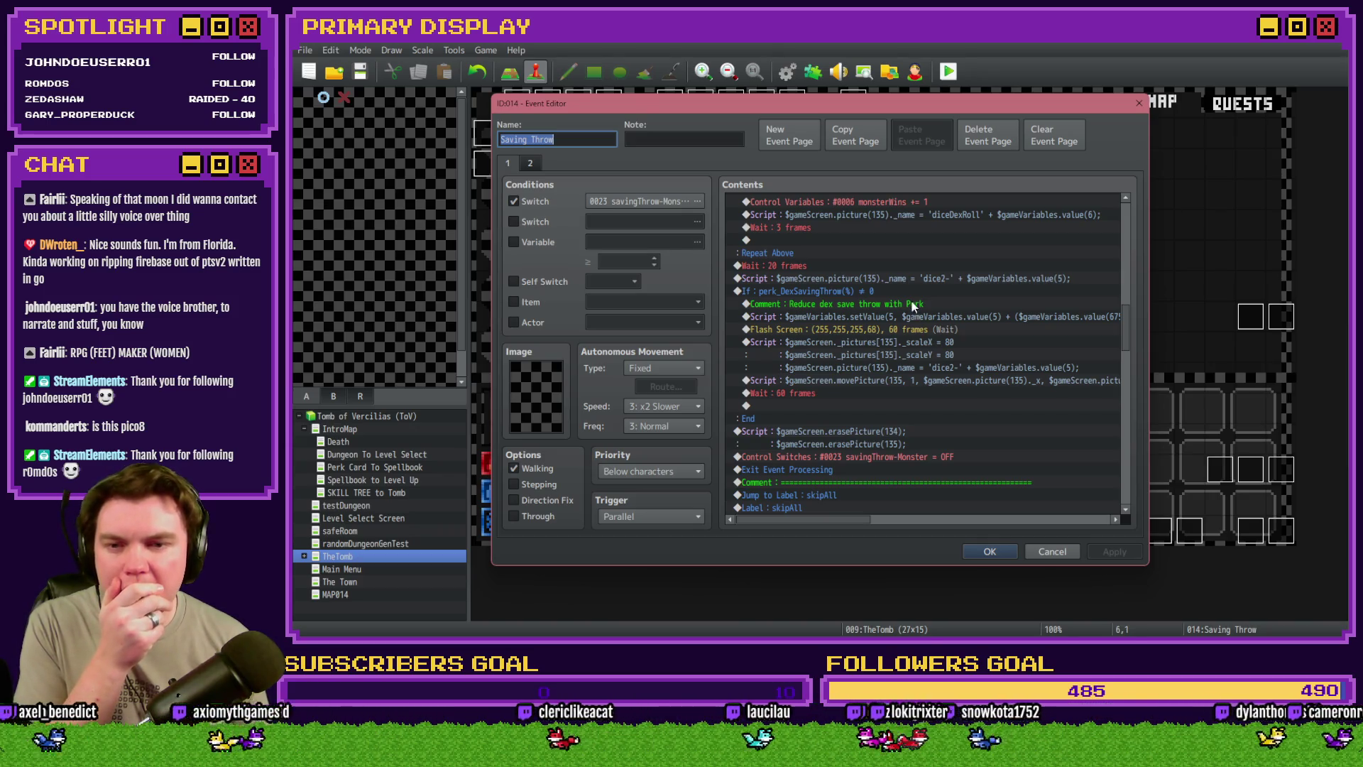
# Move the Flash Screen command out of the perk branch to above the perk_DexSavingThrow check
pyautogui.click(910, 291)
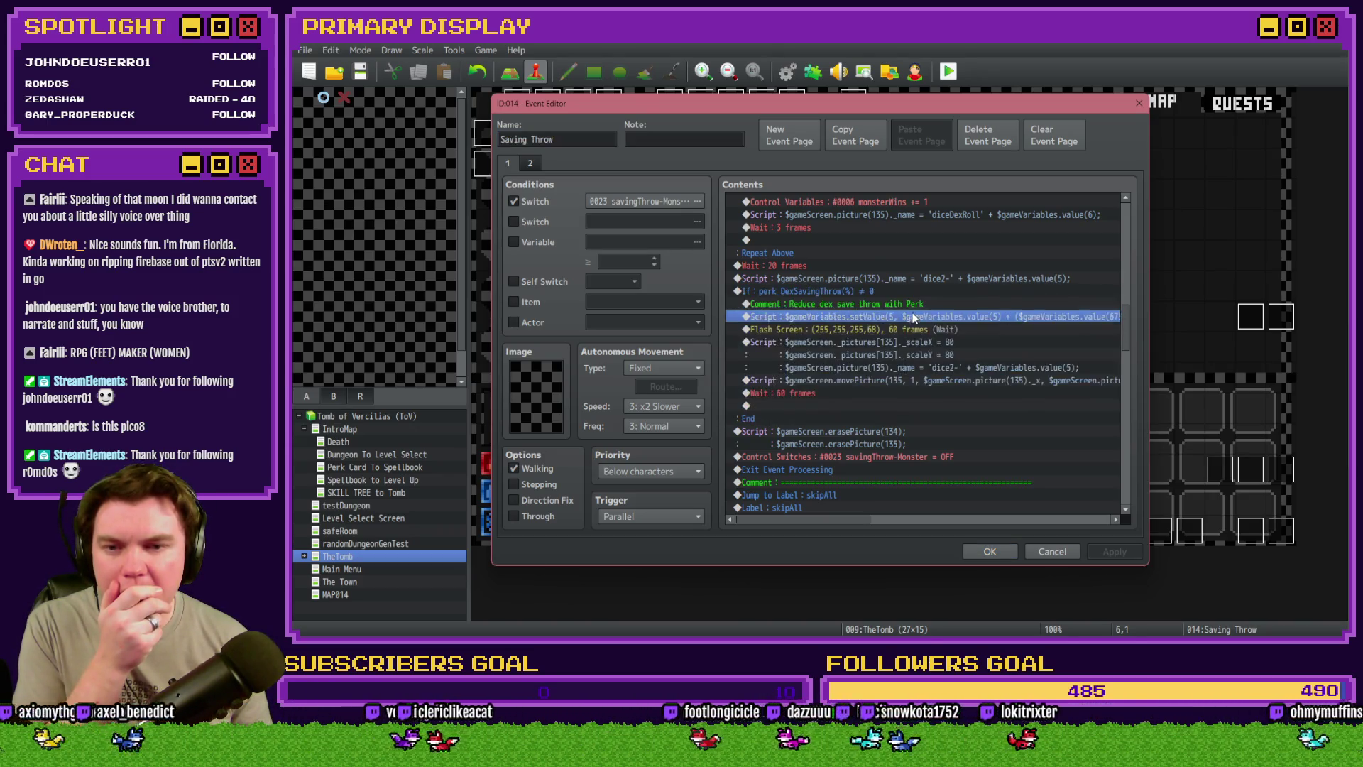
pyautogui.click(914, 331)
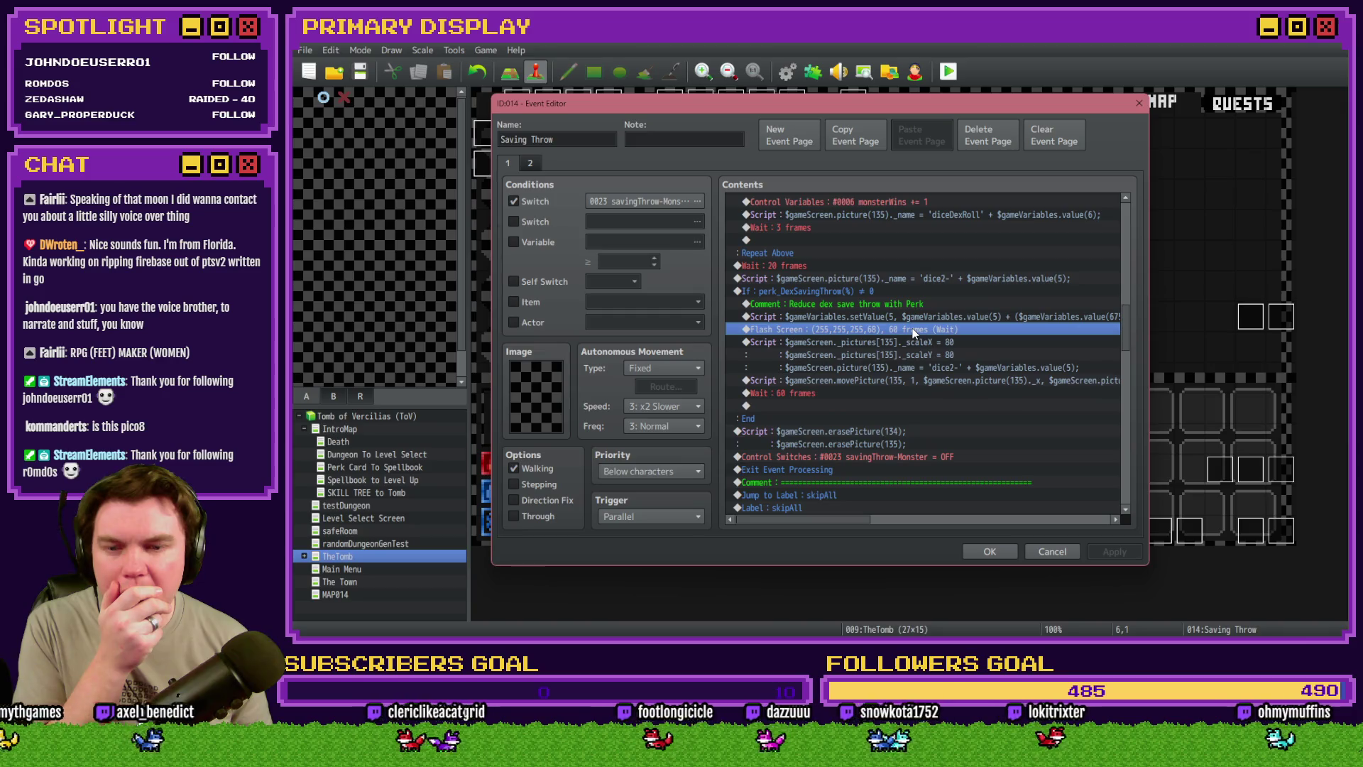
pyautogui.click(915, 278)
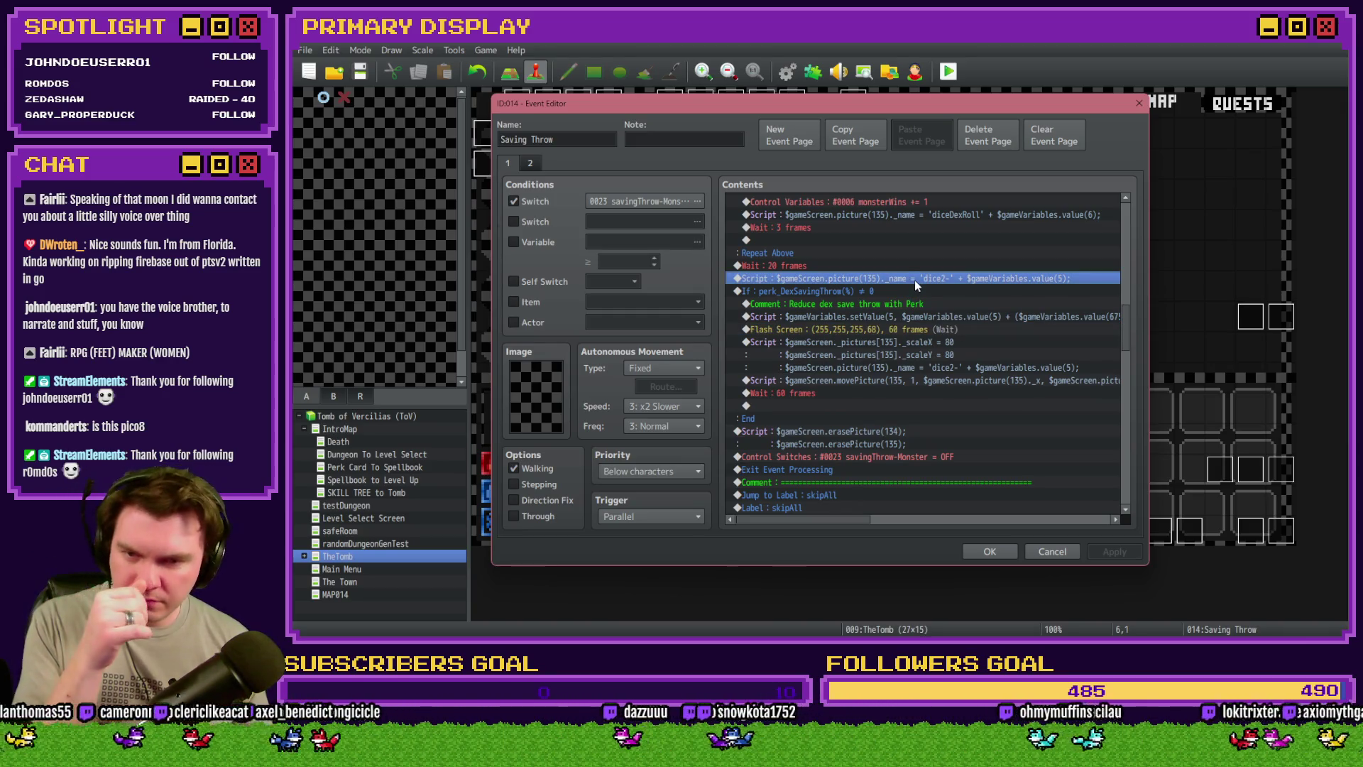
pyautogui.click(922, 329)
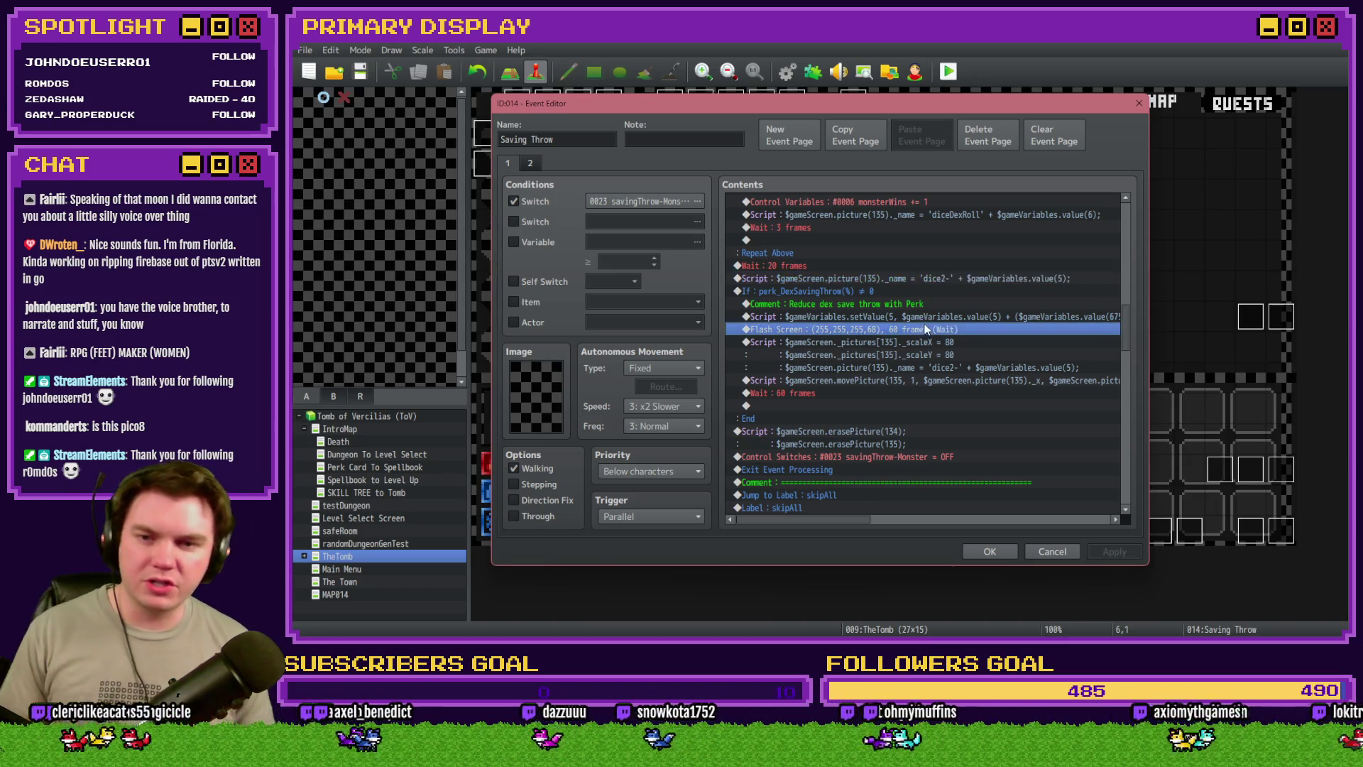
pyautogui.hotkey('ctrl', 'x')
pyautogui.click(930, 288)
pyautogui.hotkey('ctrl', 'v')
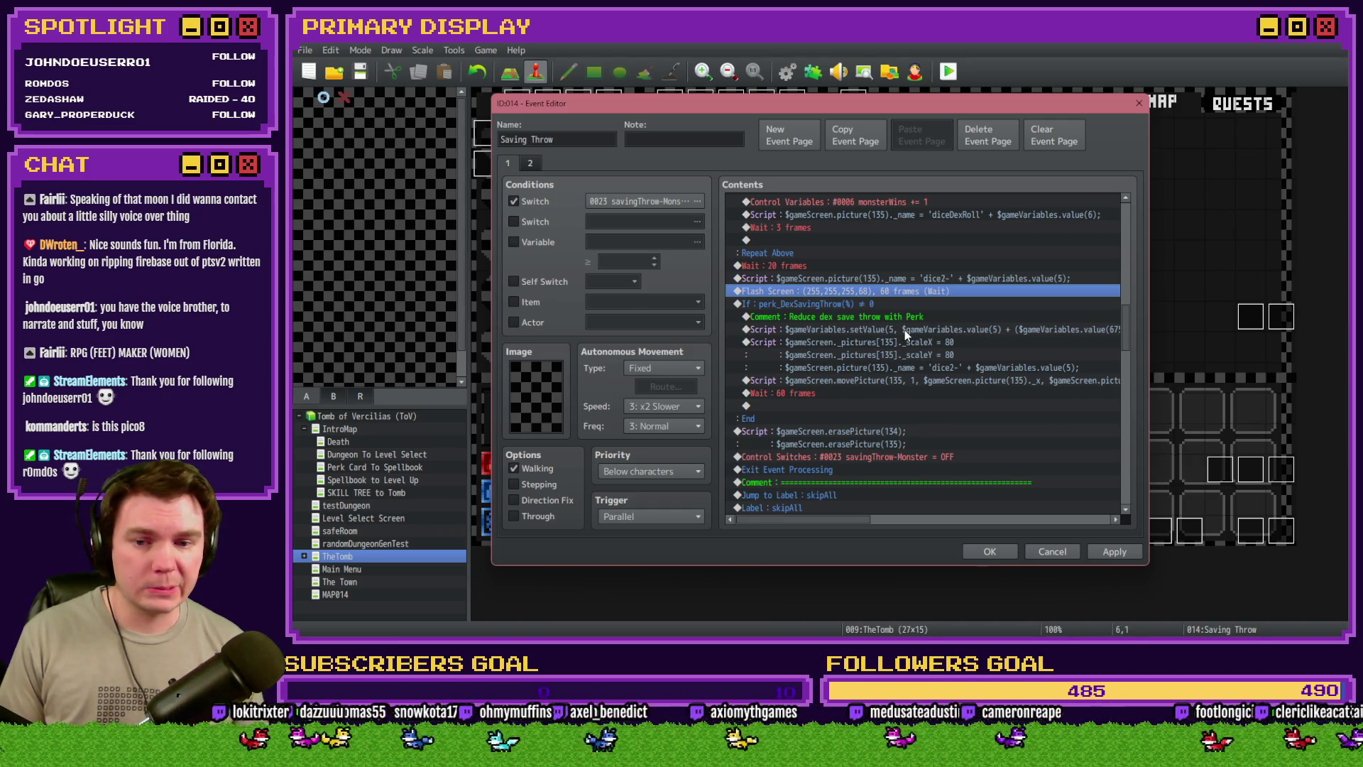
pyautogui.click(989, 551)
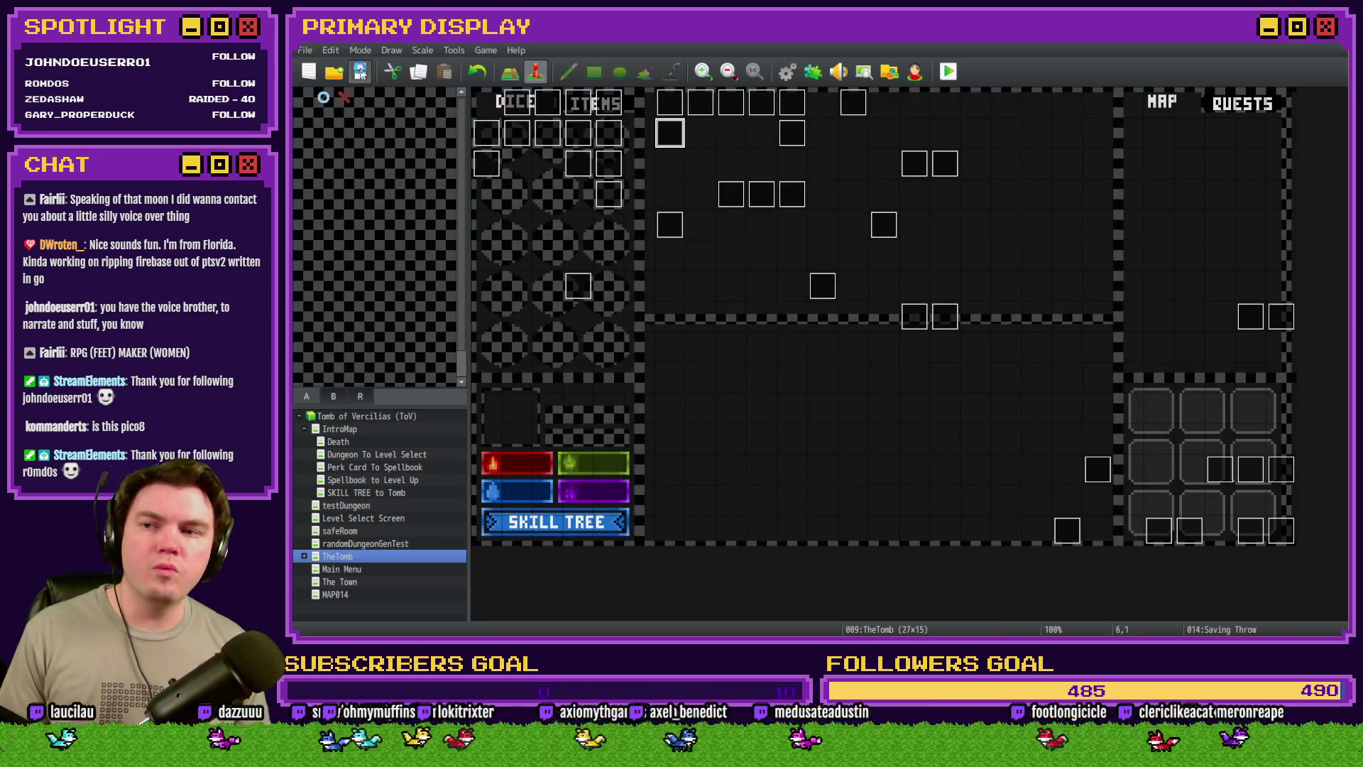
# Start a new playtest, take Spiked Pauldron, and advance into the orc battle
pyautogui.click(948, 71)
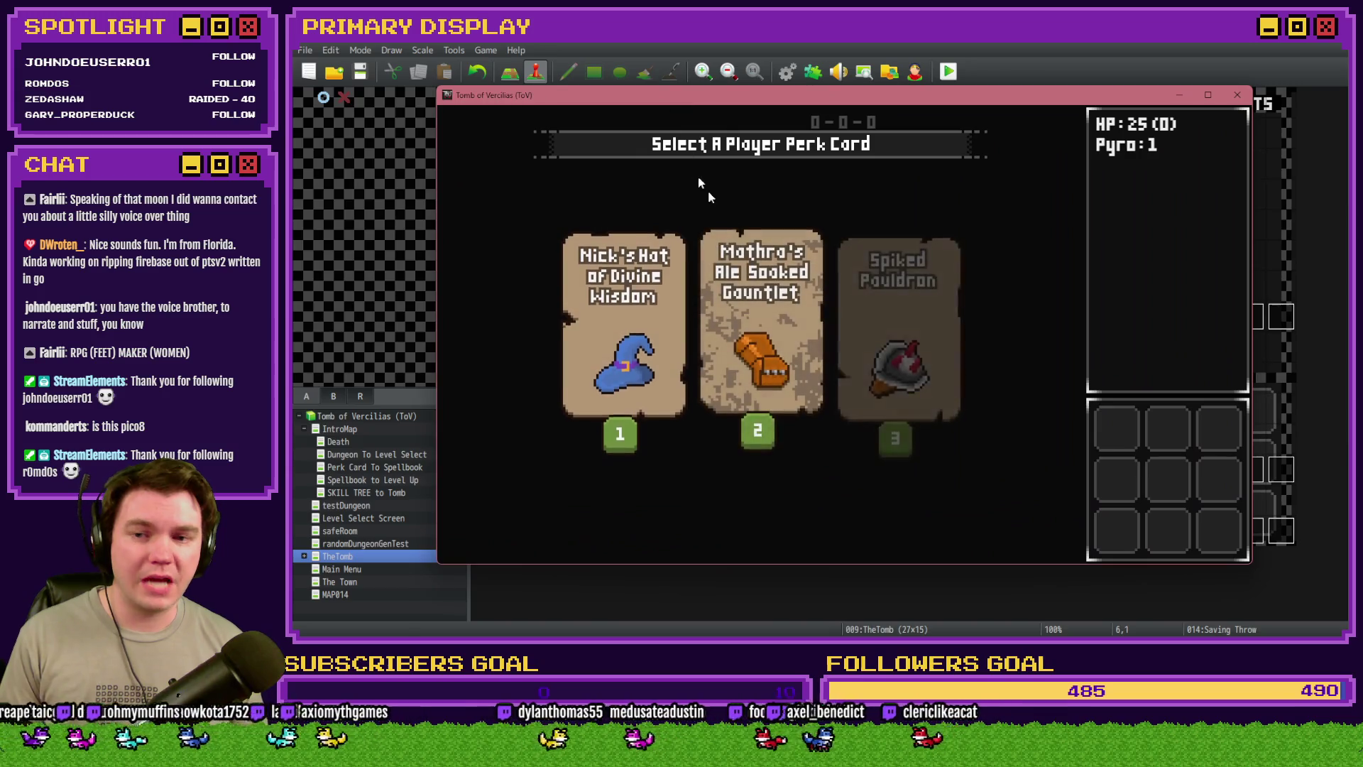
pyautogui.moveTo(758, 250)
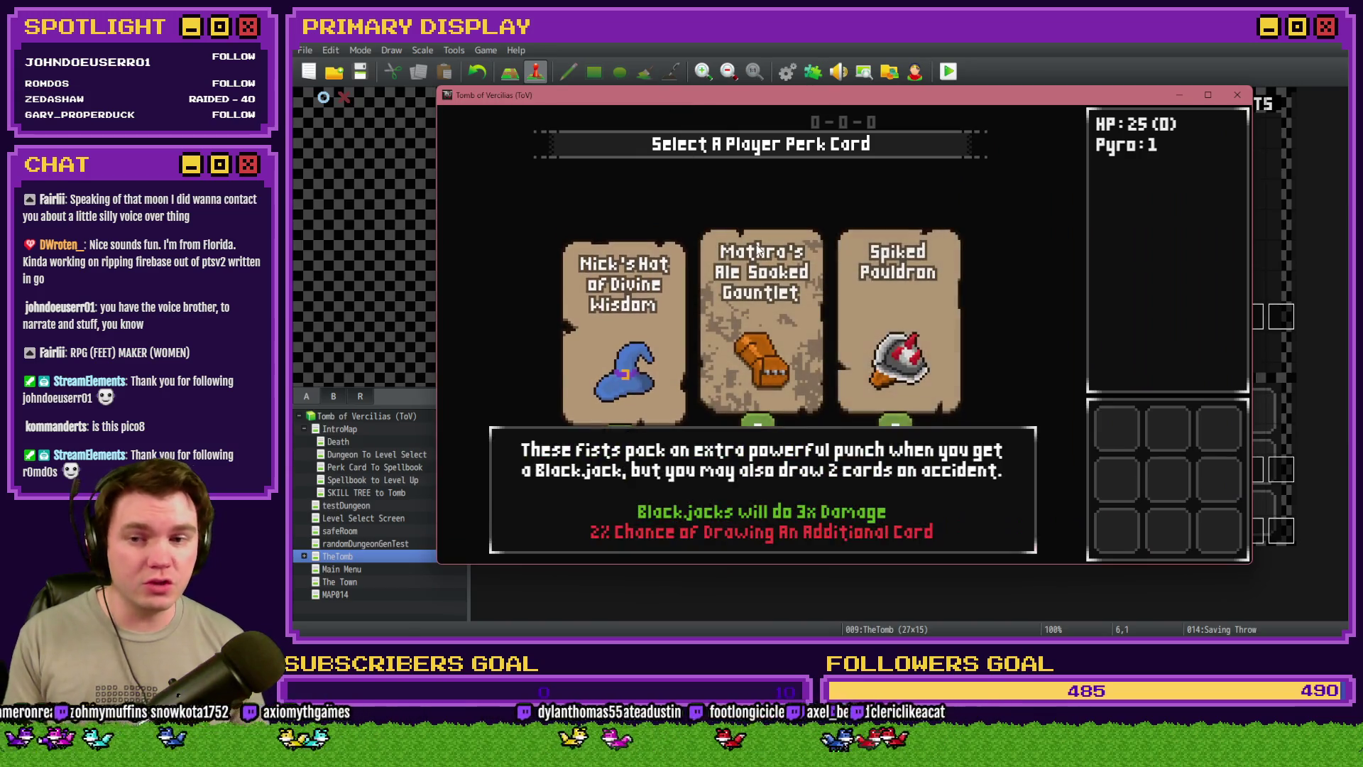
pyautogui.click(921, 227)
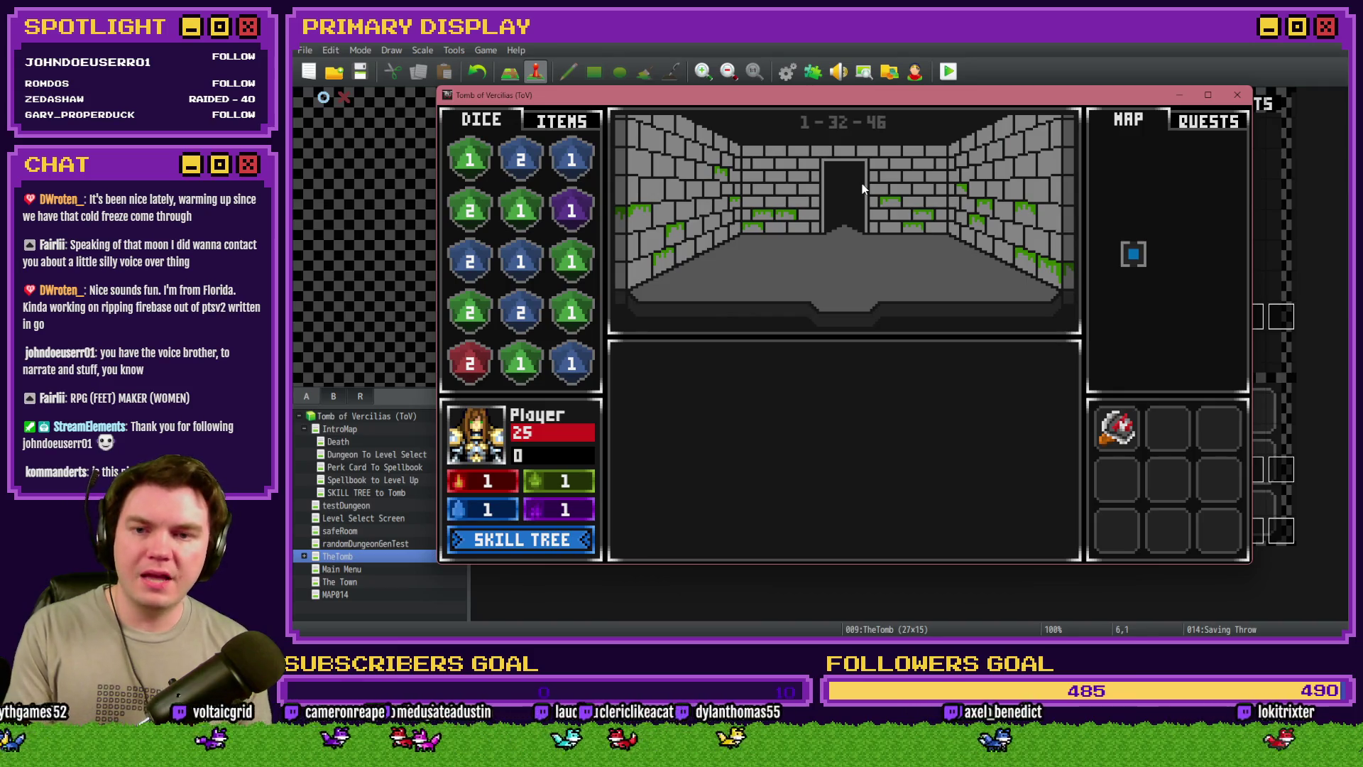
pyautogui.press('Up')
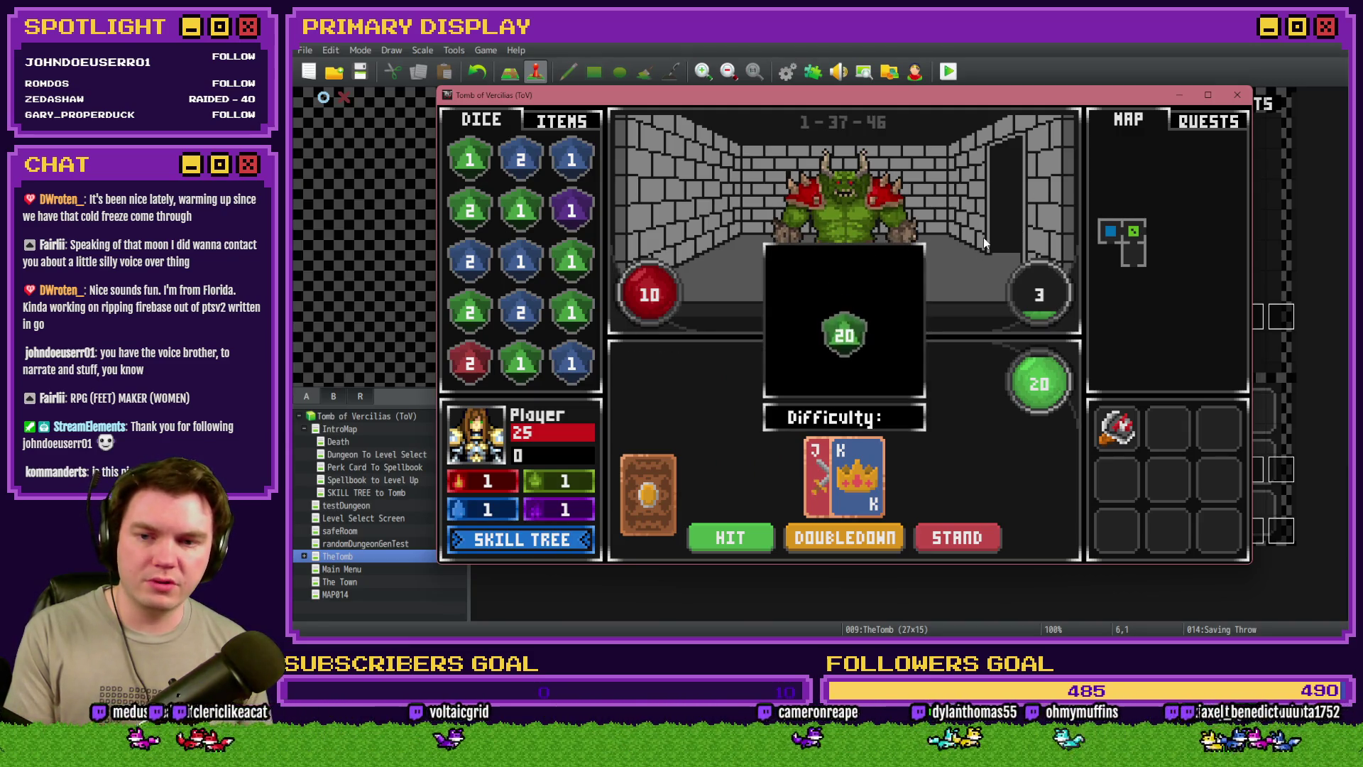
pyautogui.press('F9')
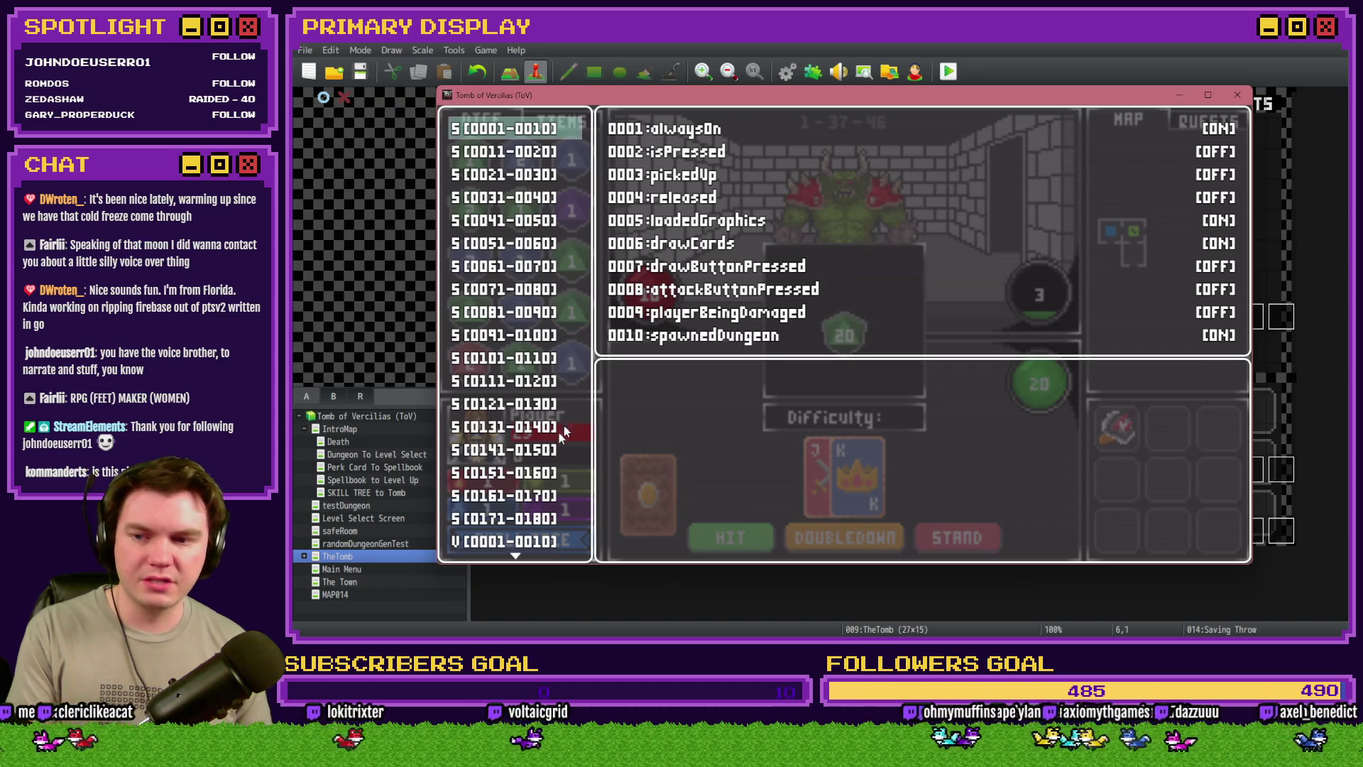
pyautogui.click(529, 541)
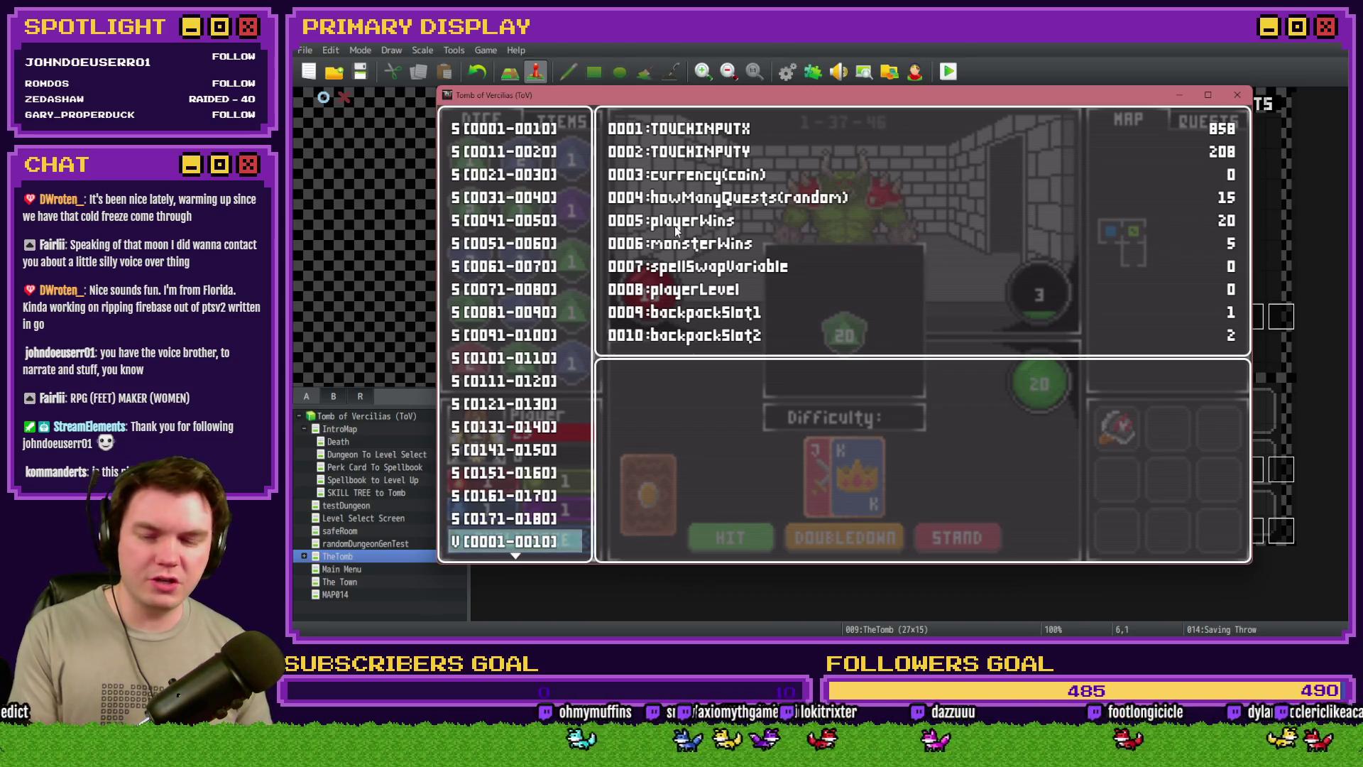
pyautogui.press('Escape')
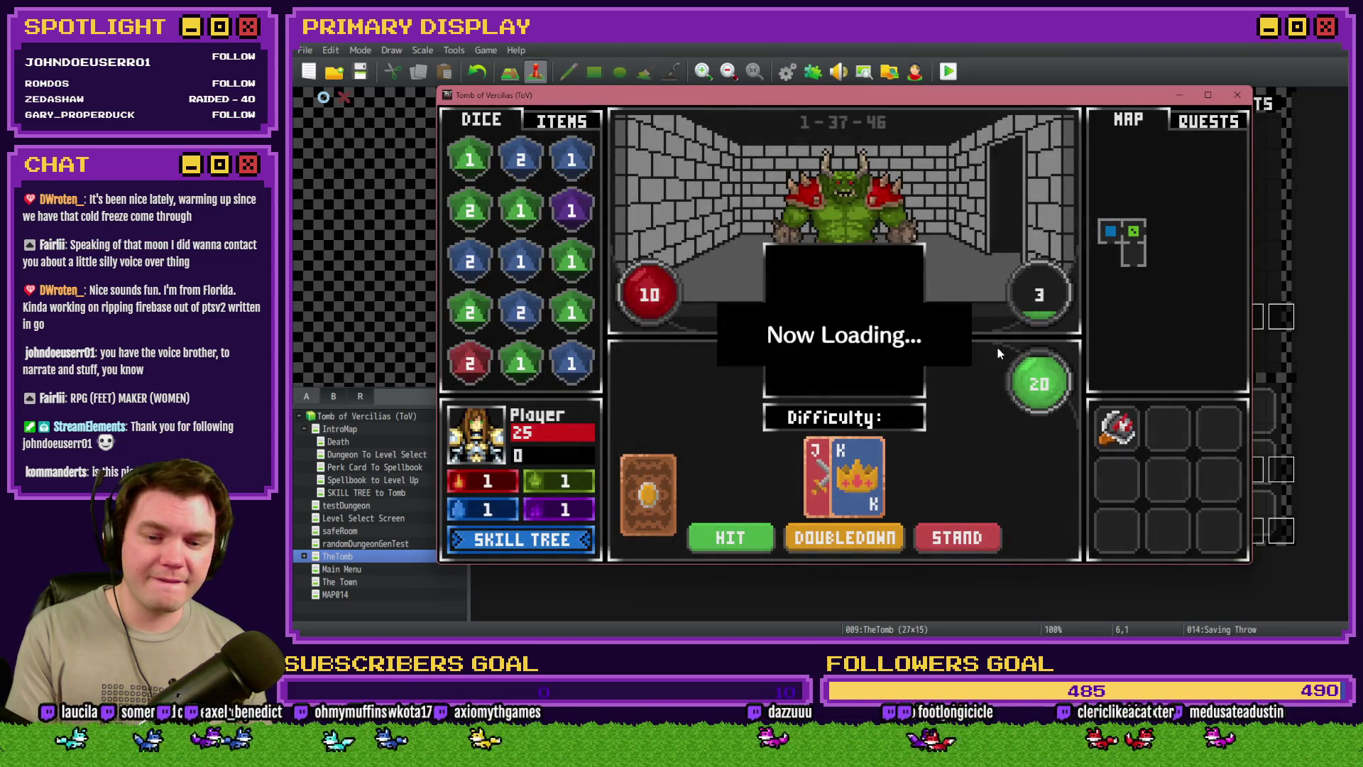
pyautogui.click(1238, 94)
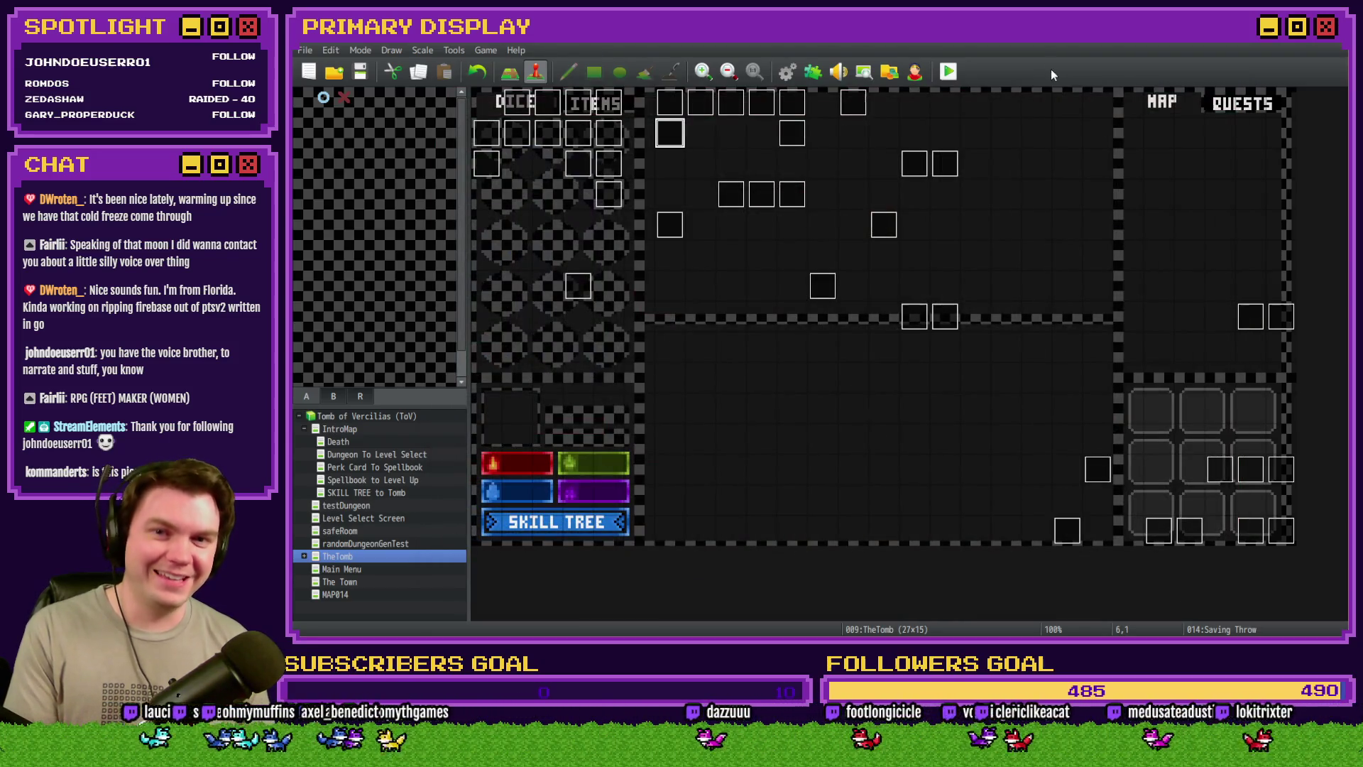
pyautogui.doubleClick(660, 137)
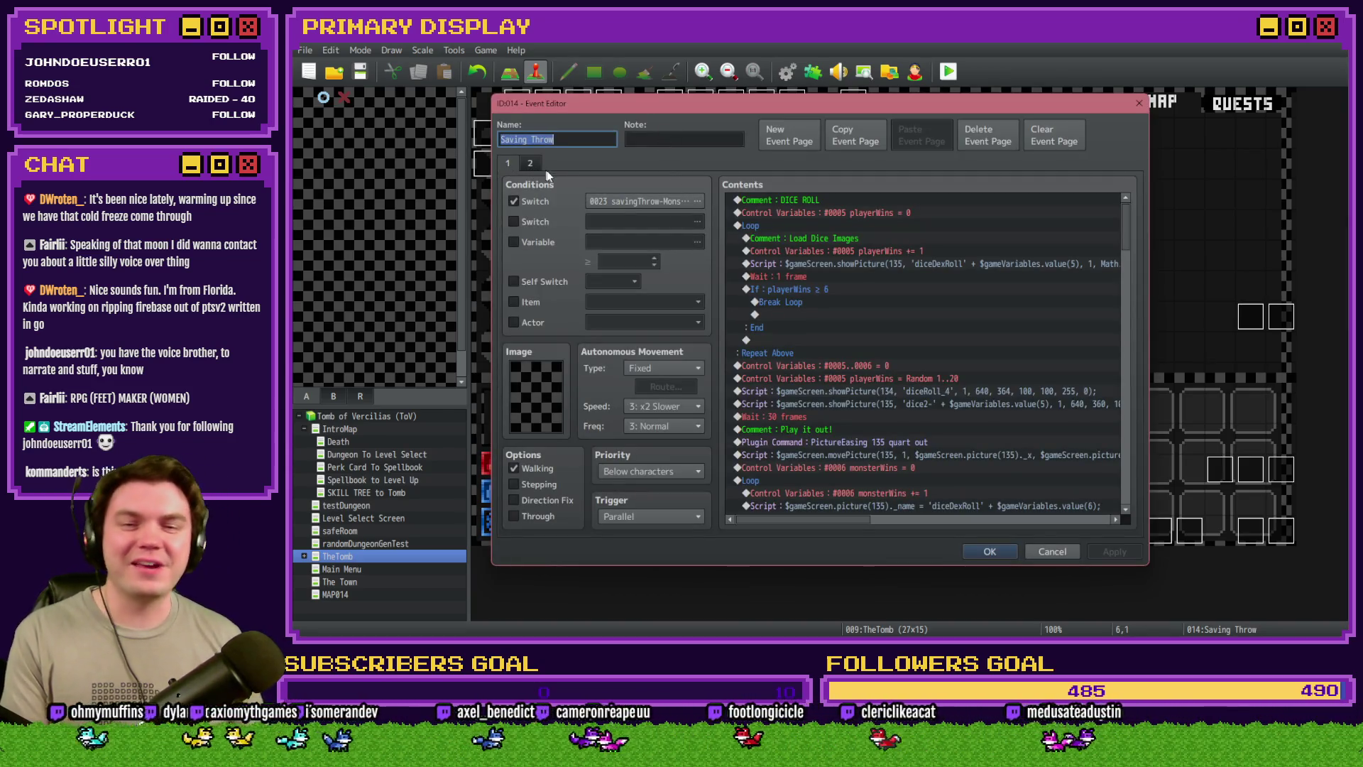
pyautogui.scroll(-6, 897, 350)
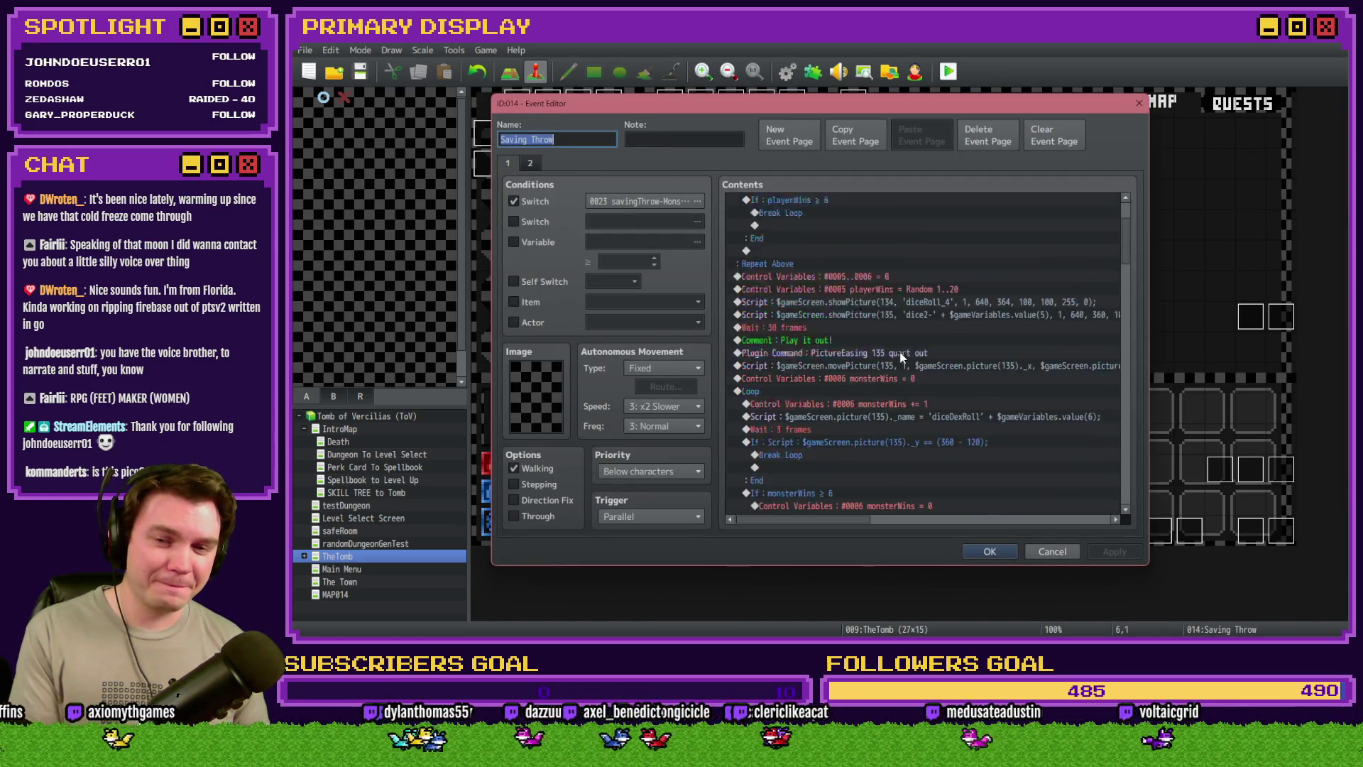
pyautogui.scroll(-4, 900, 351)
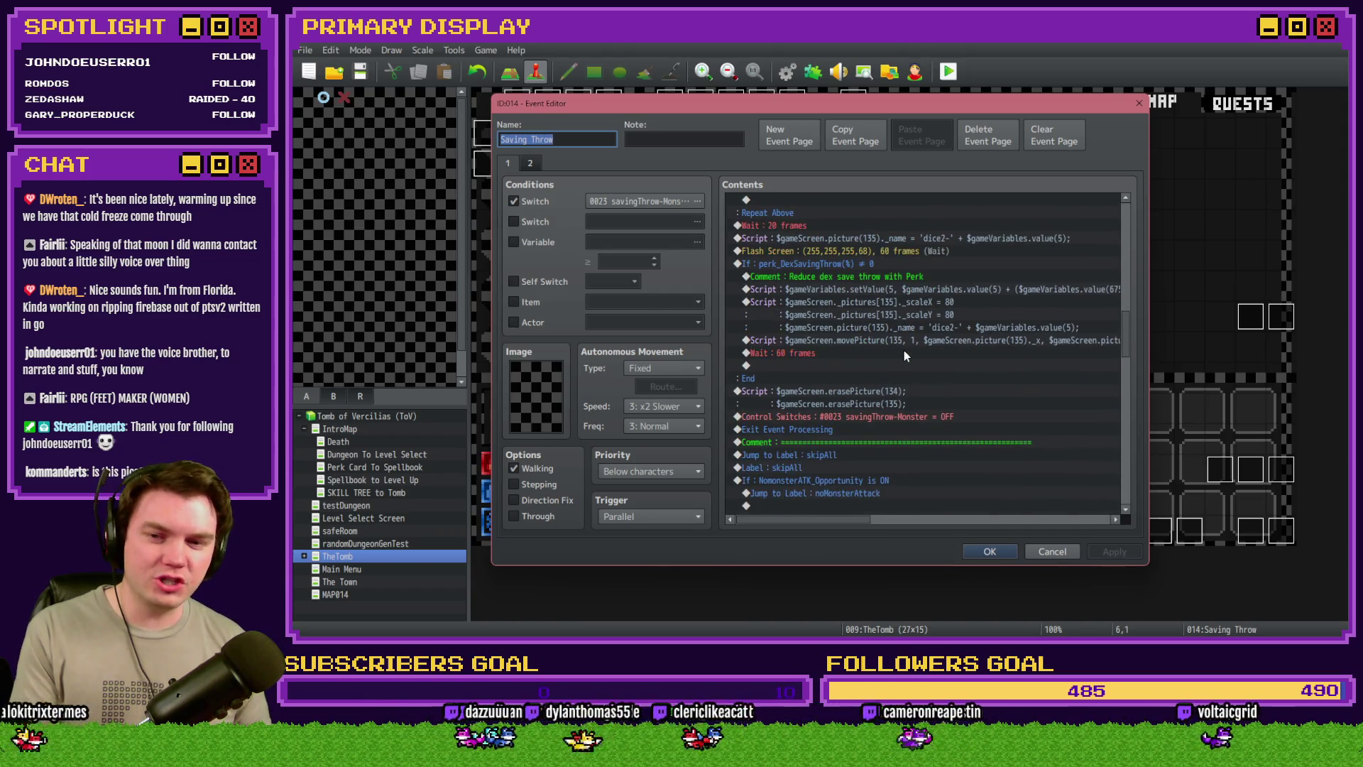
pyautogui.click(888, 290)
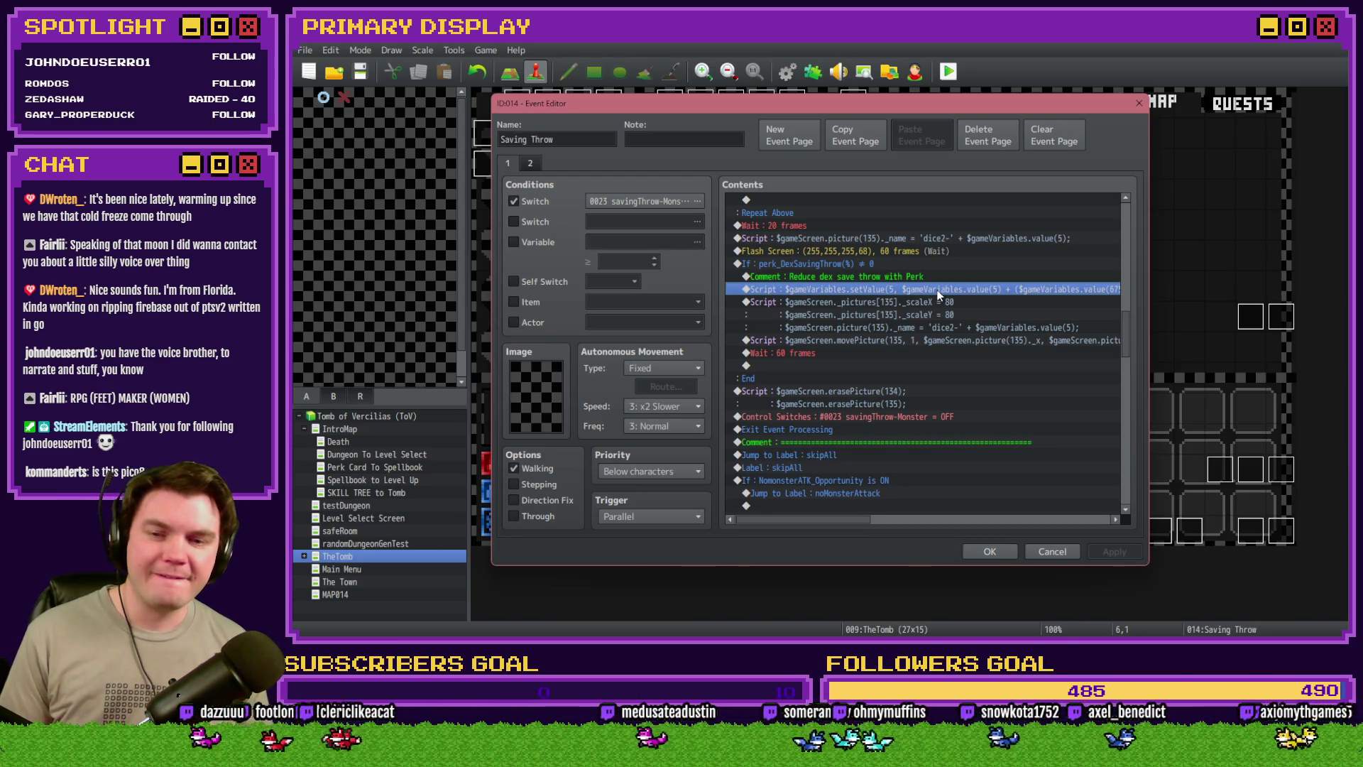
pyautogui.scroll(2, 938, 298)
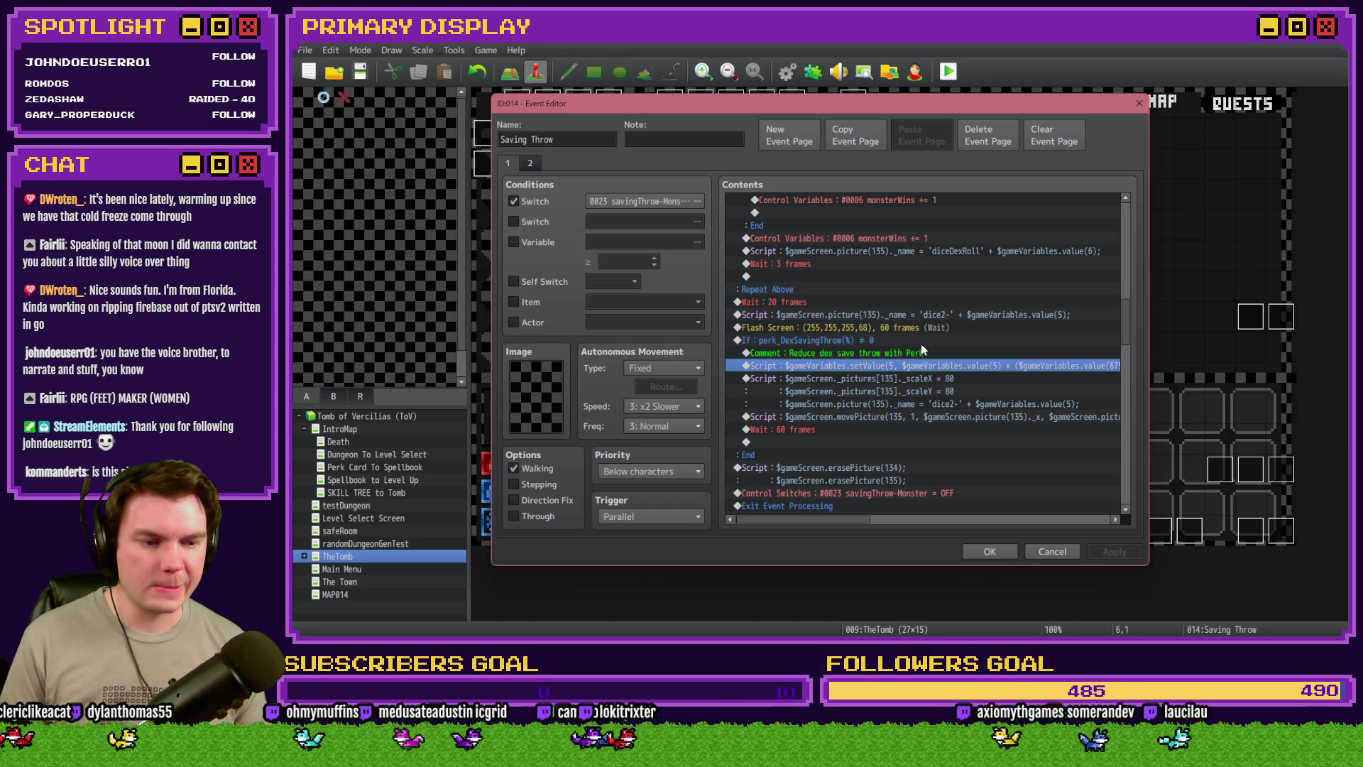
# Insert a ($gameVariables.value(675) >= 0 ? Math.ceil(…)) condition into the perk script's setValue and confirm
pyautogui.doubleClick(922, 365)
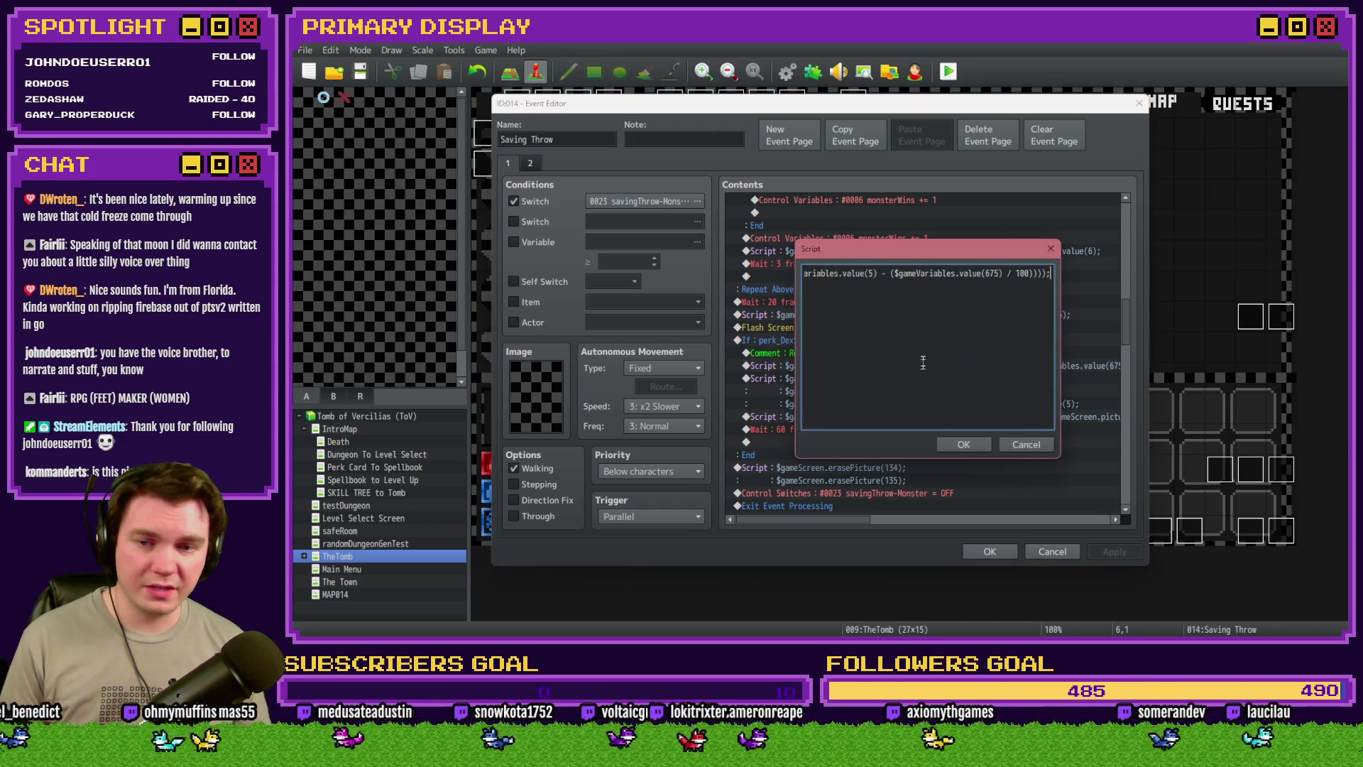
pyautogui.hotkey('ctrl', 'a')
pyautogui.click(922, 274)
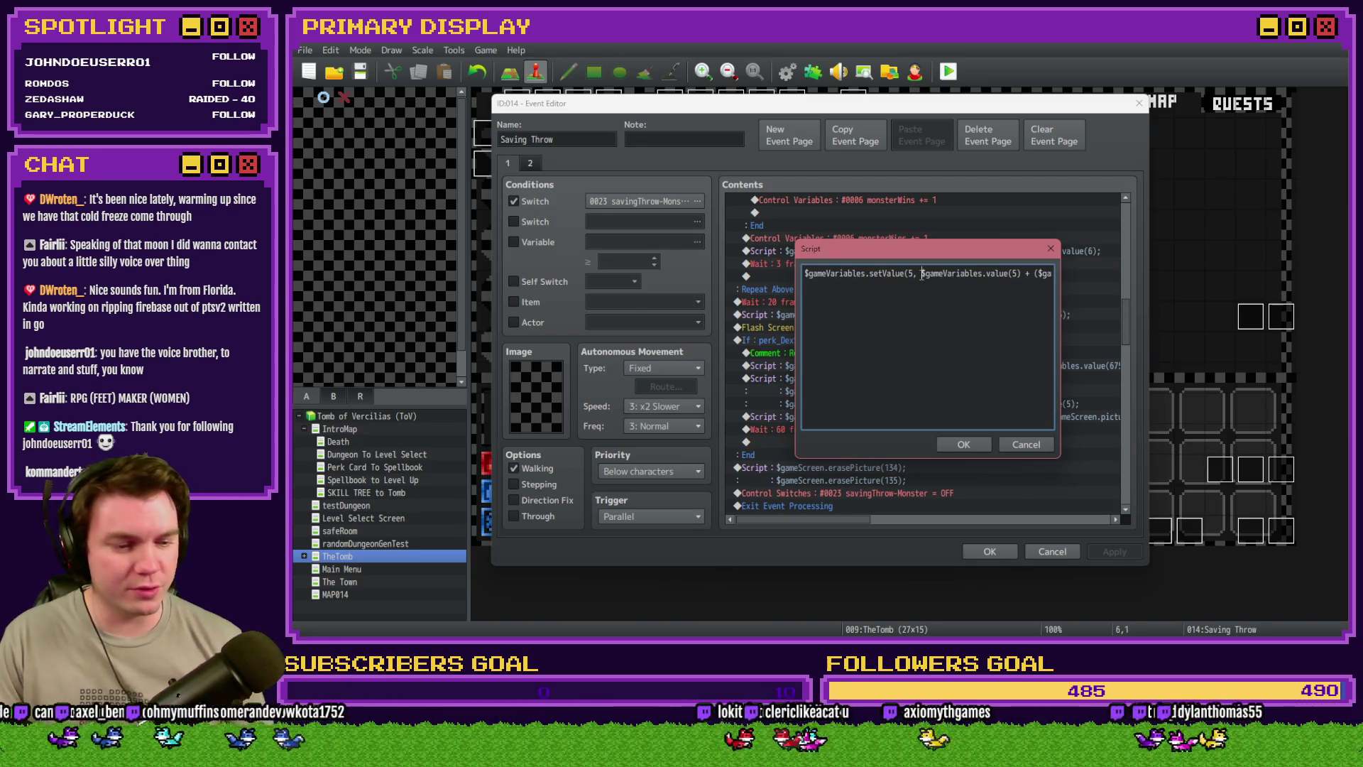
pyautogui.moveTo(897, 273); pyautogui.dragTo(804, 273)
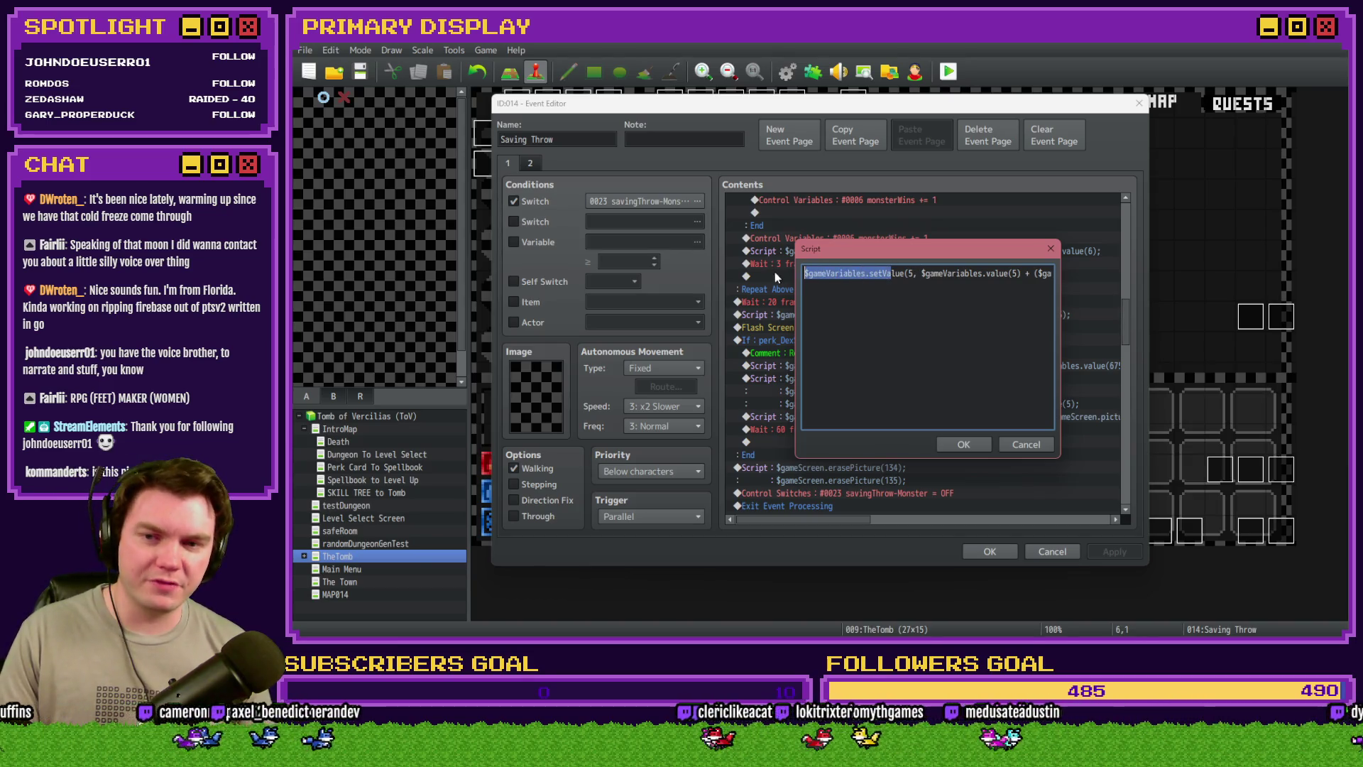
pyautogui.click(894, 277)
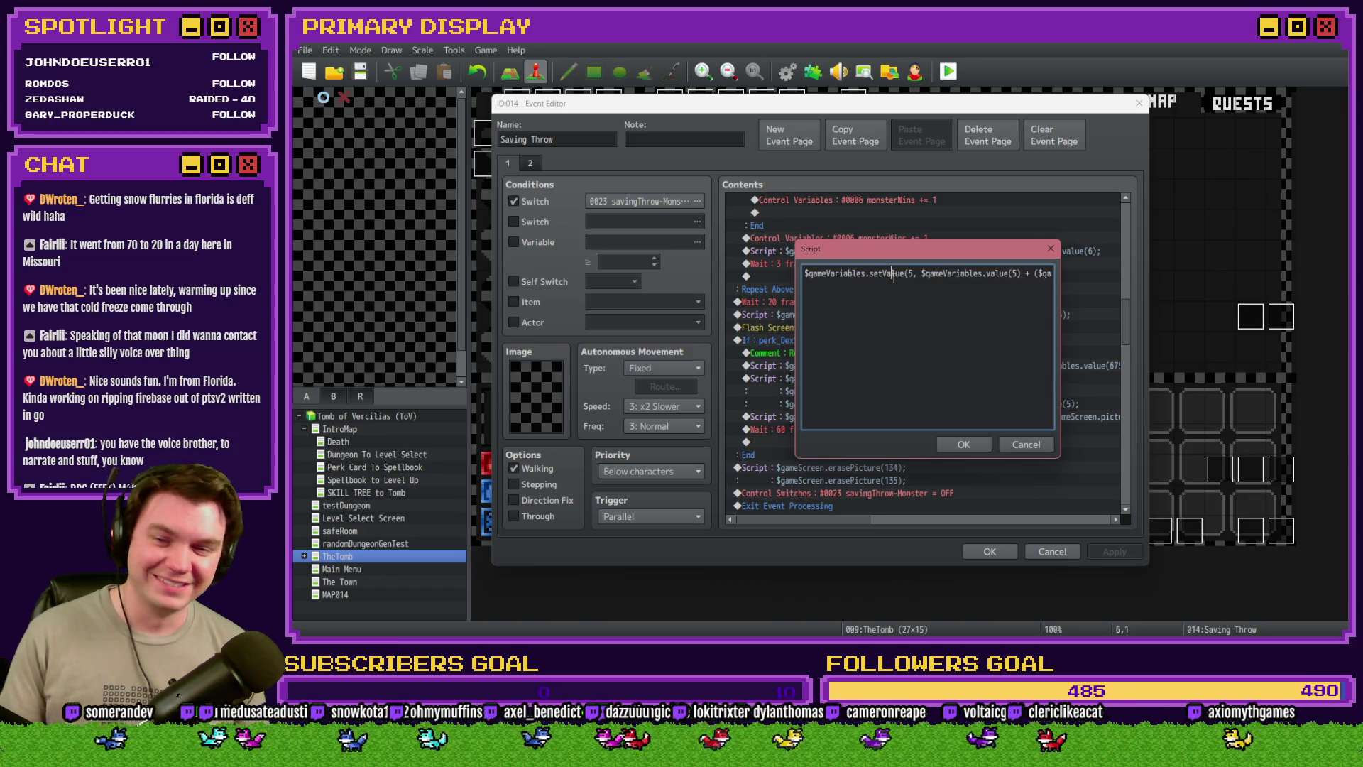
pyautogui.moveTo(854, 274); pyautogui.dragTo(739, 273)
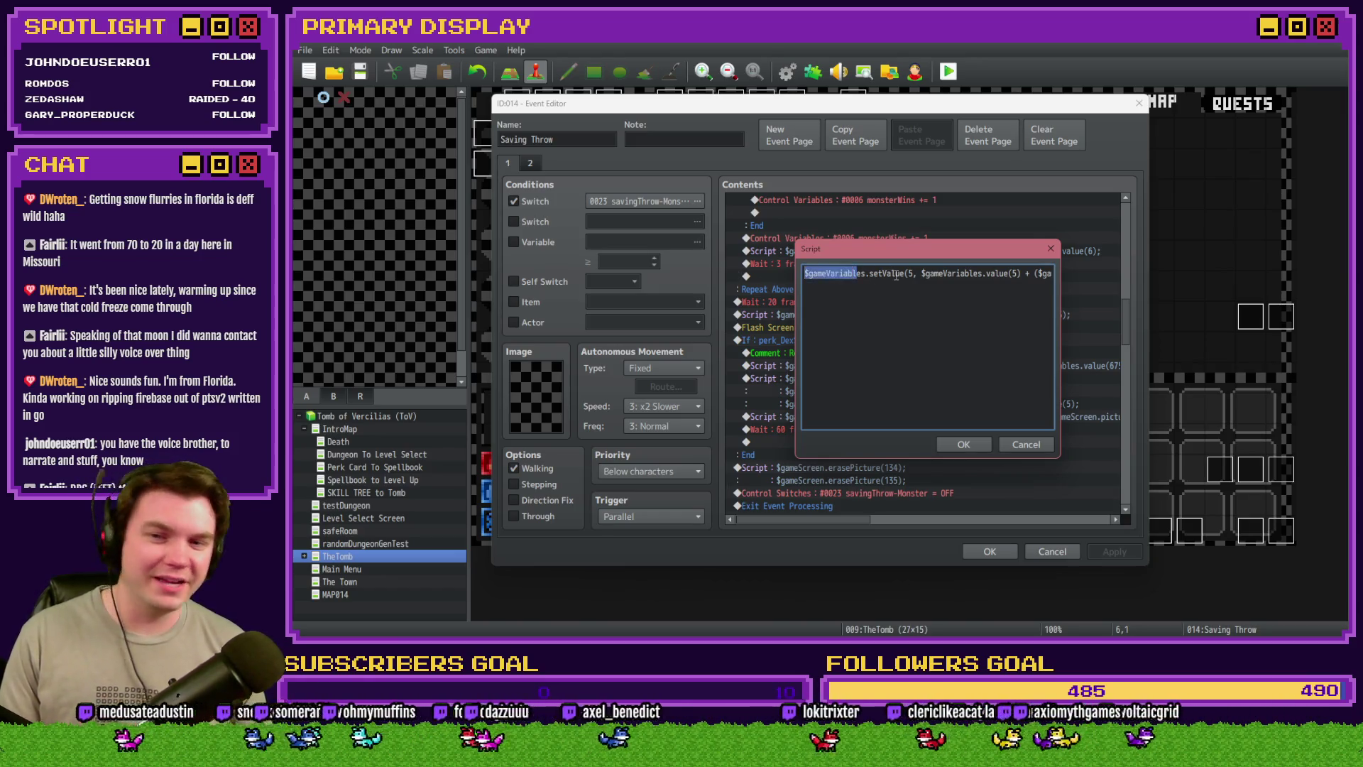
pyautogui.click(896, 277)
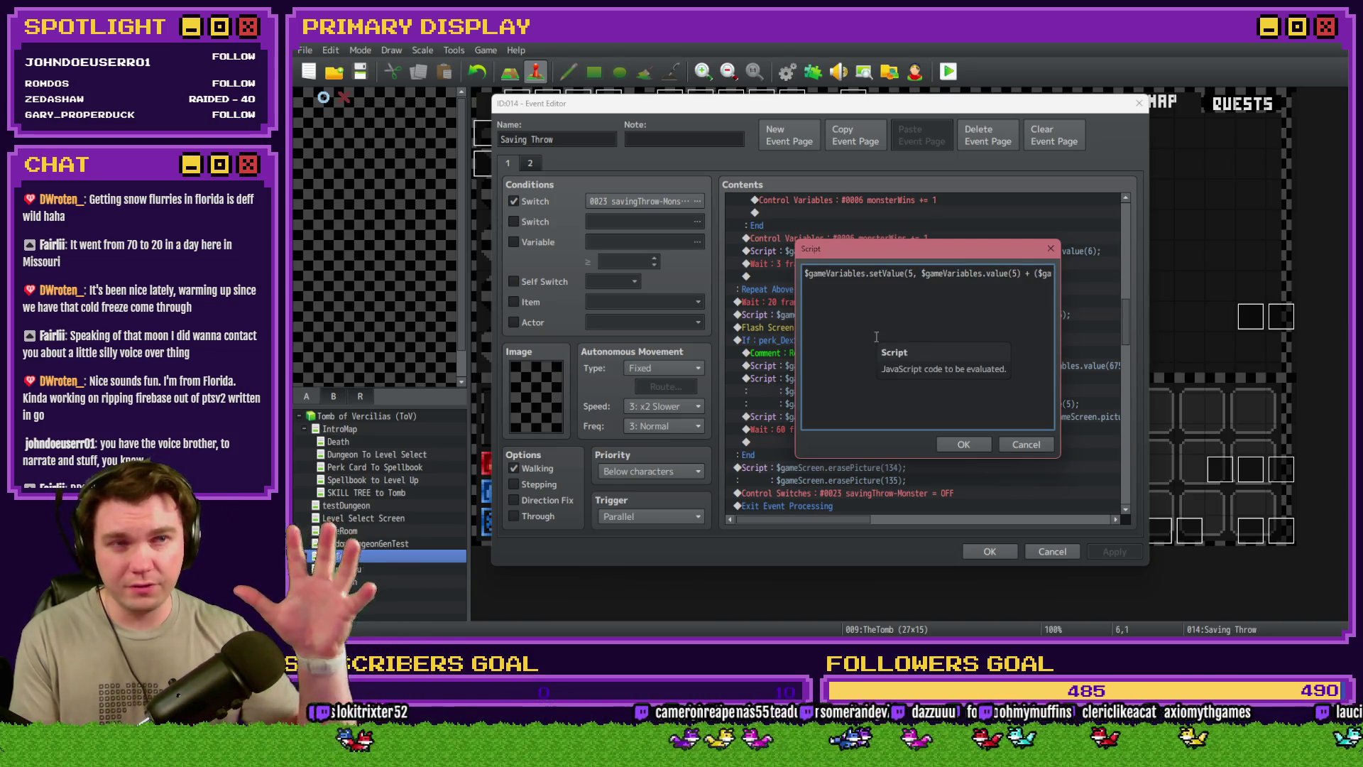
pyautogui.click(975, 297)
pyautogui.write('meVariable')
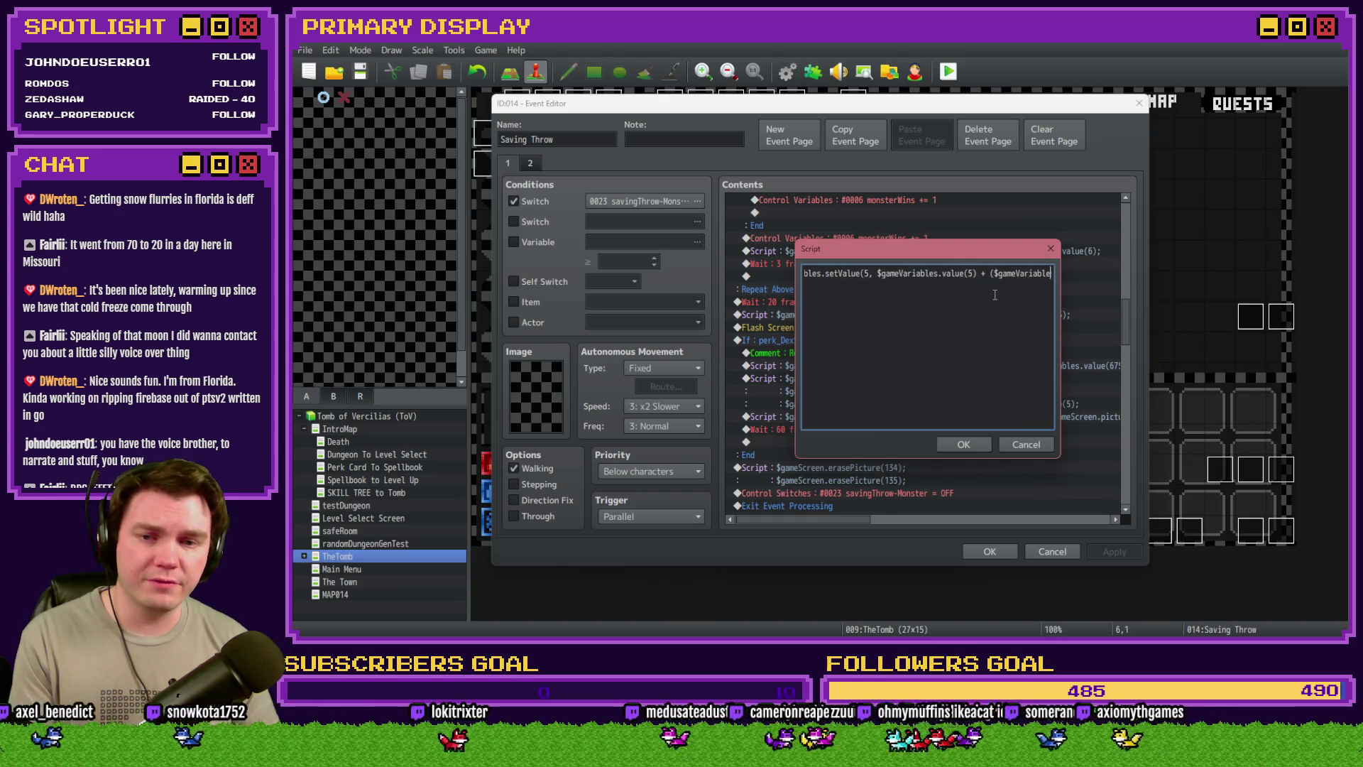
pyautogui.write('s.')
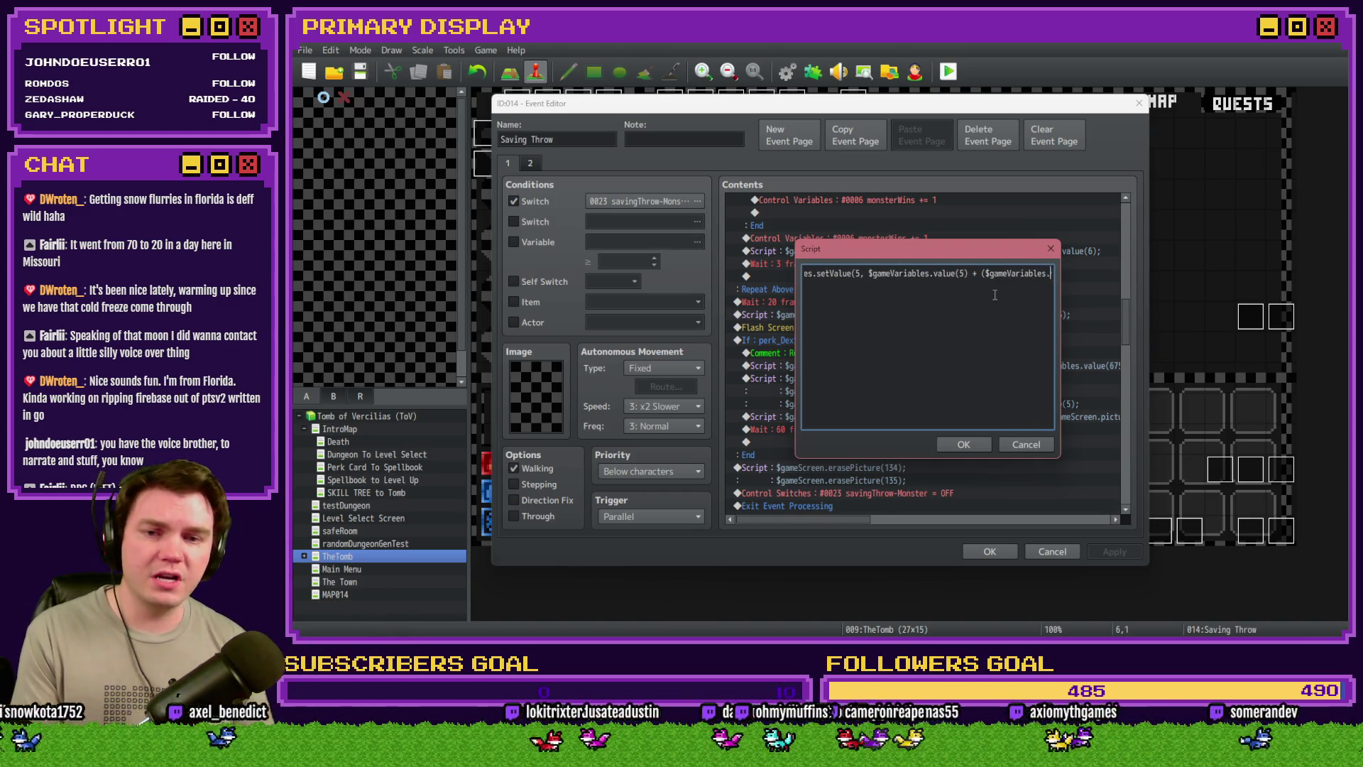
pyautogui.write('value(675) >= 0 ? Math.cei')
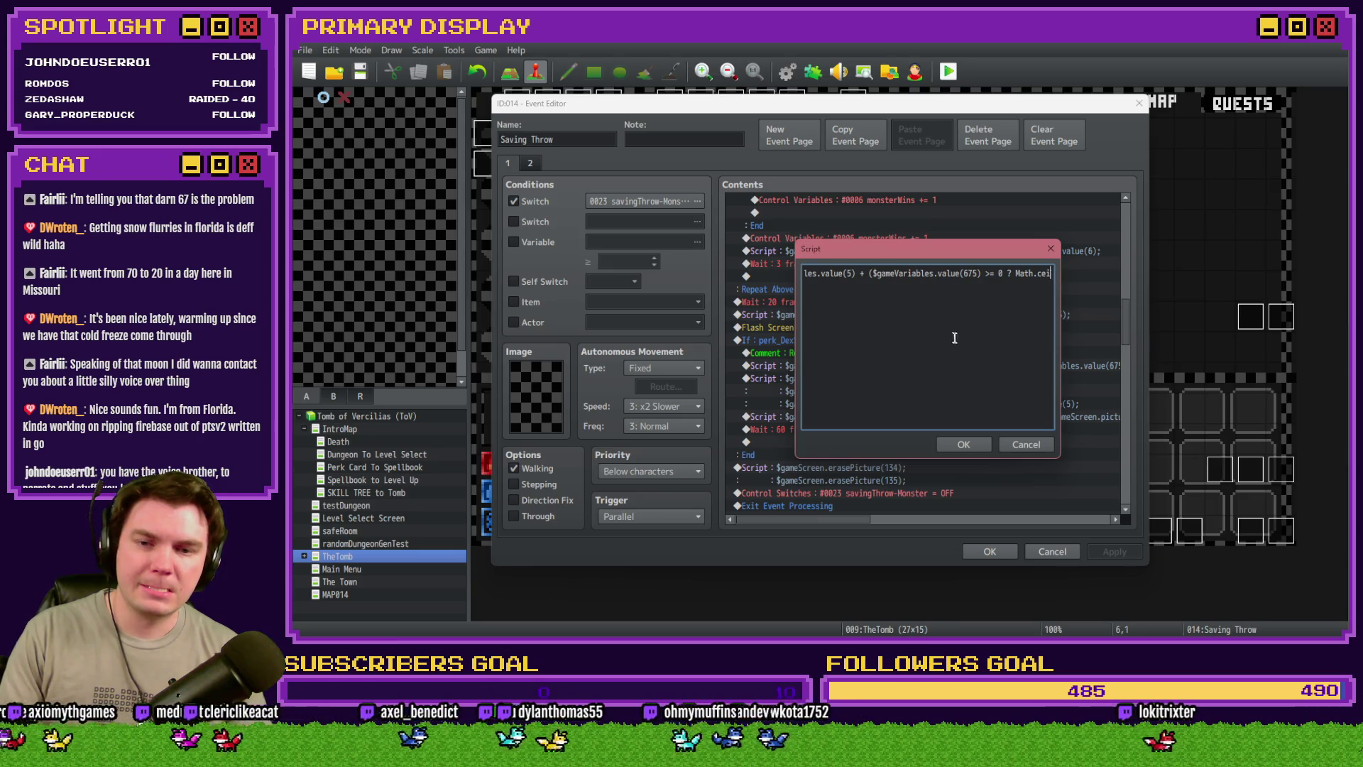
pyautogui.click(969, 444)
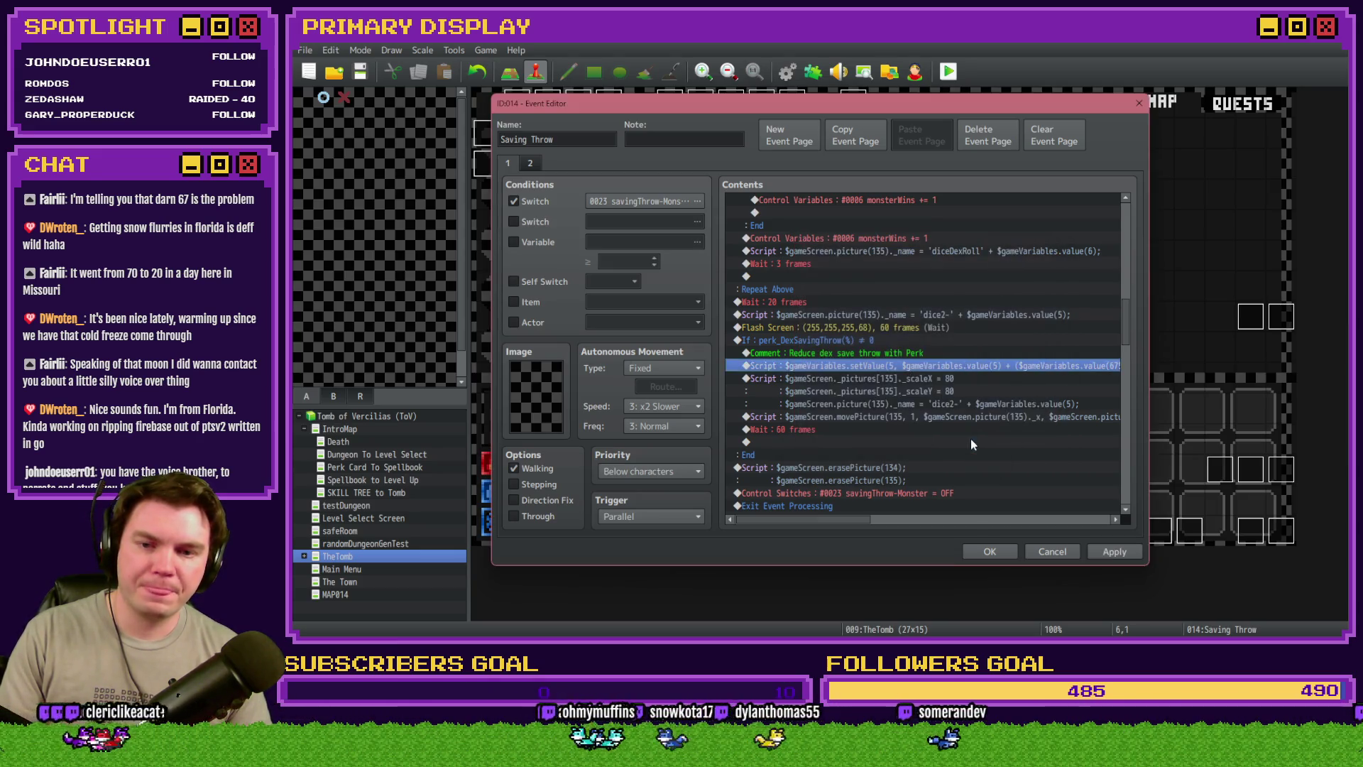
# Save the Saving Throw event, then glance at the puzzleTimer event and close it unchanged
pyautogui.click(993, 554)
pyautogui.doubleClick(666, 112)
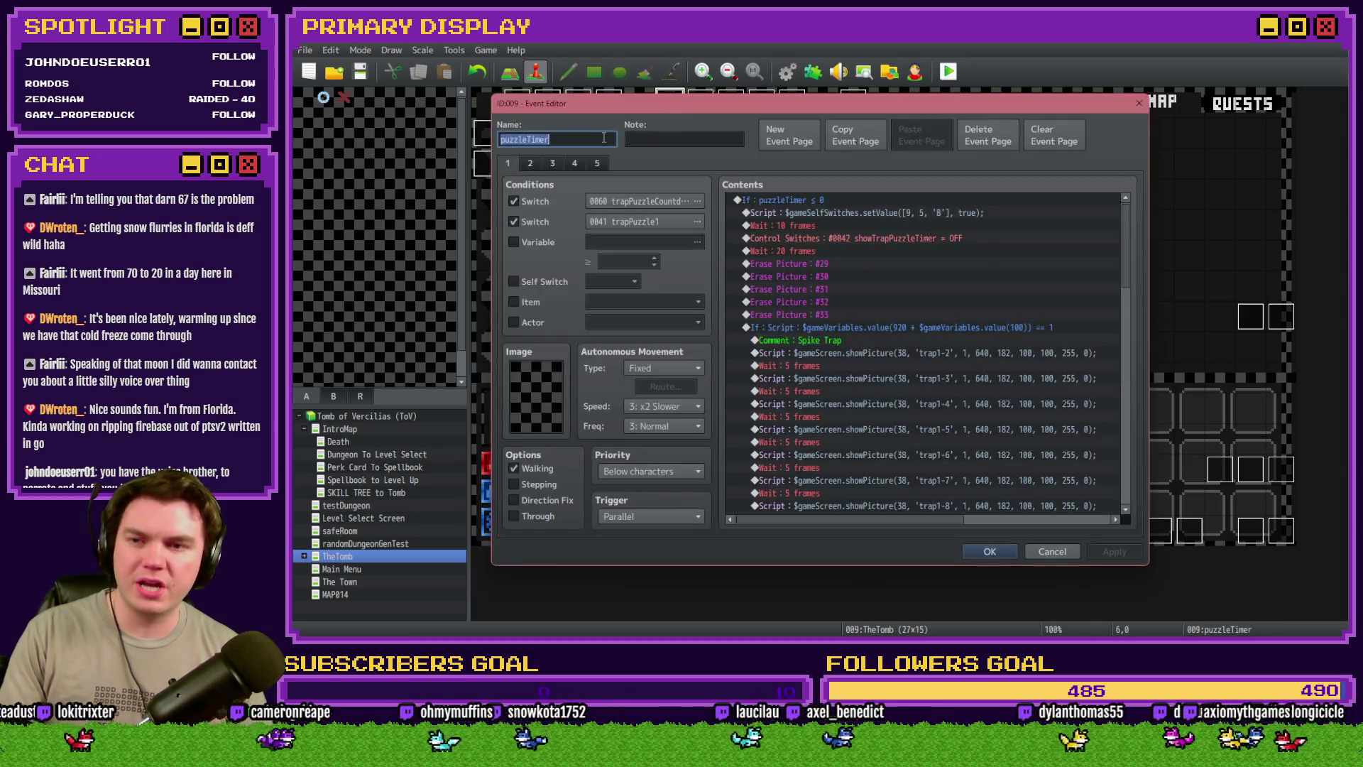
pyautogui.press('Escape')
# Review DiceMove's fifth and item-usage page scripts, then reopen the Saving Throw event
pyautogui.doubleClick(550, 99)
pyautogui.click(598, 163)
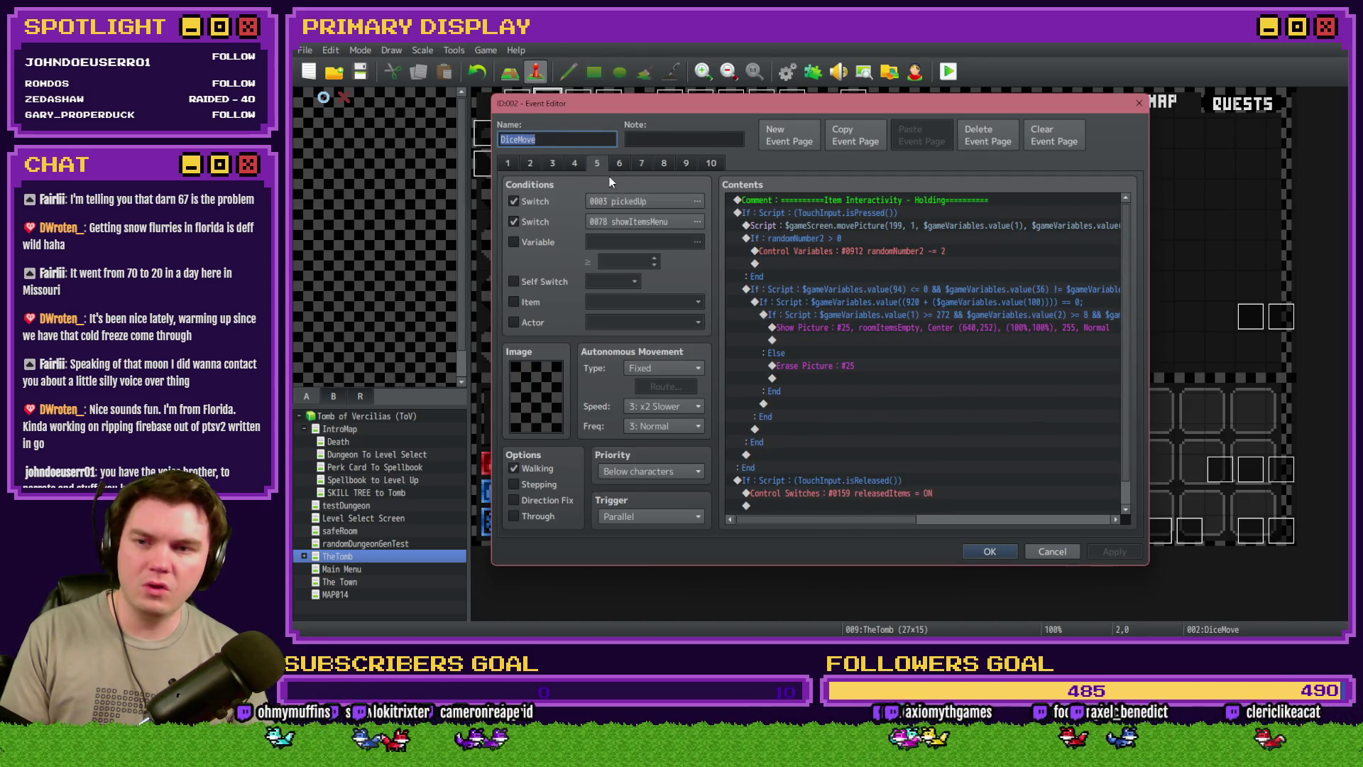
pyautogui.scroll(-1, 815, 330)
pyautogui.scroll(1, 815, 331)
pyautogui.click(619, 163)
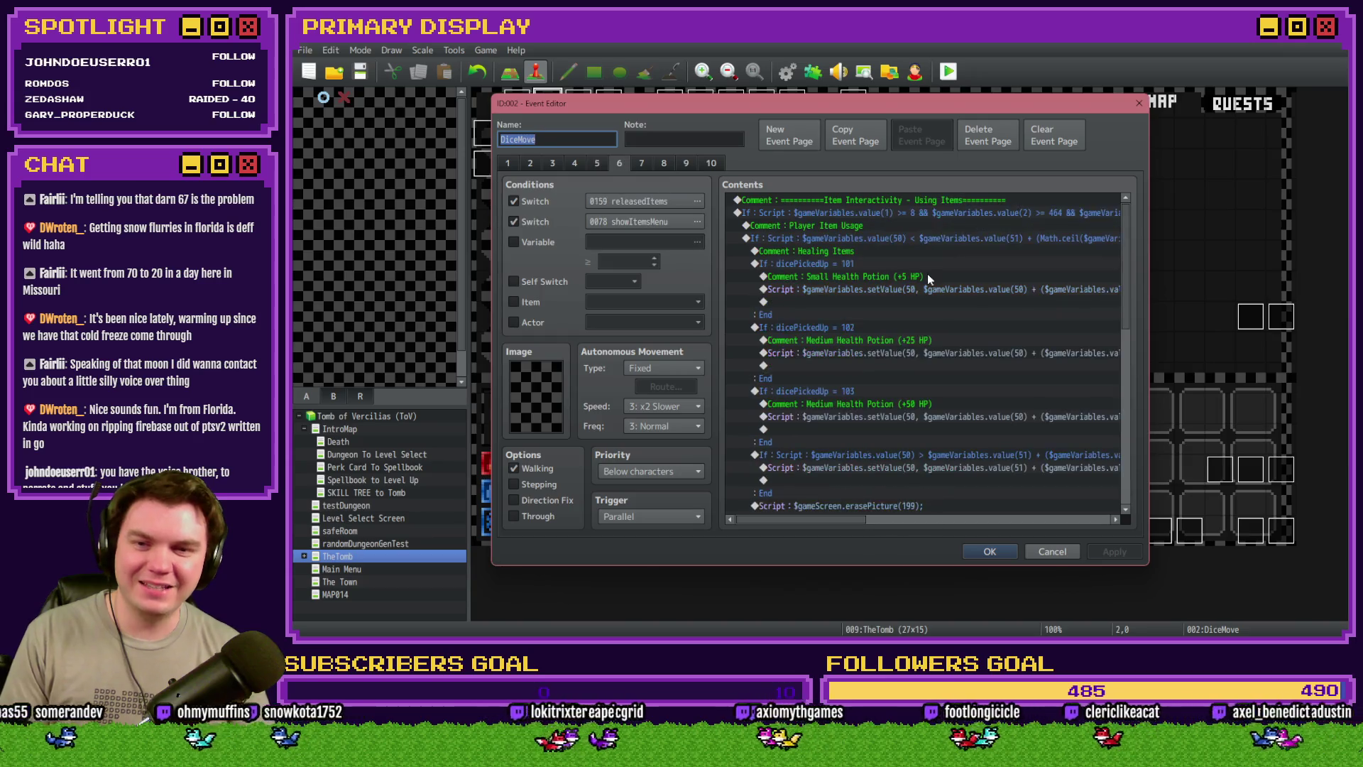
pyautogui.click(944, 289)
pyautogui.click(1008, 550)
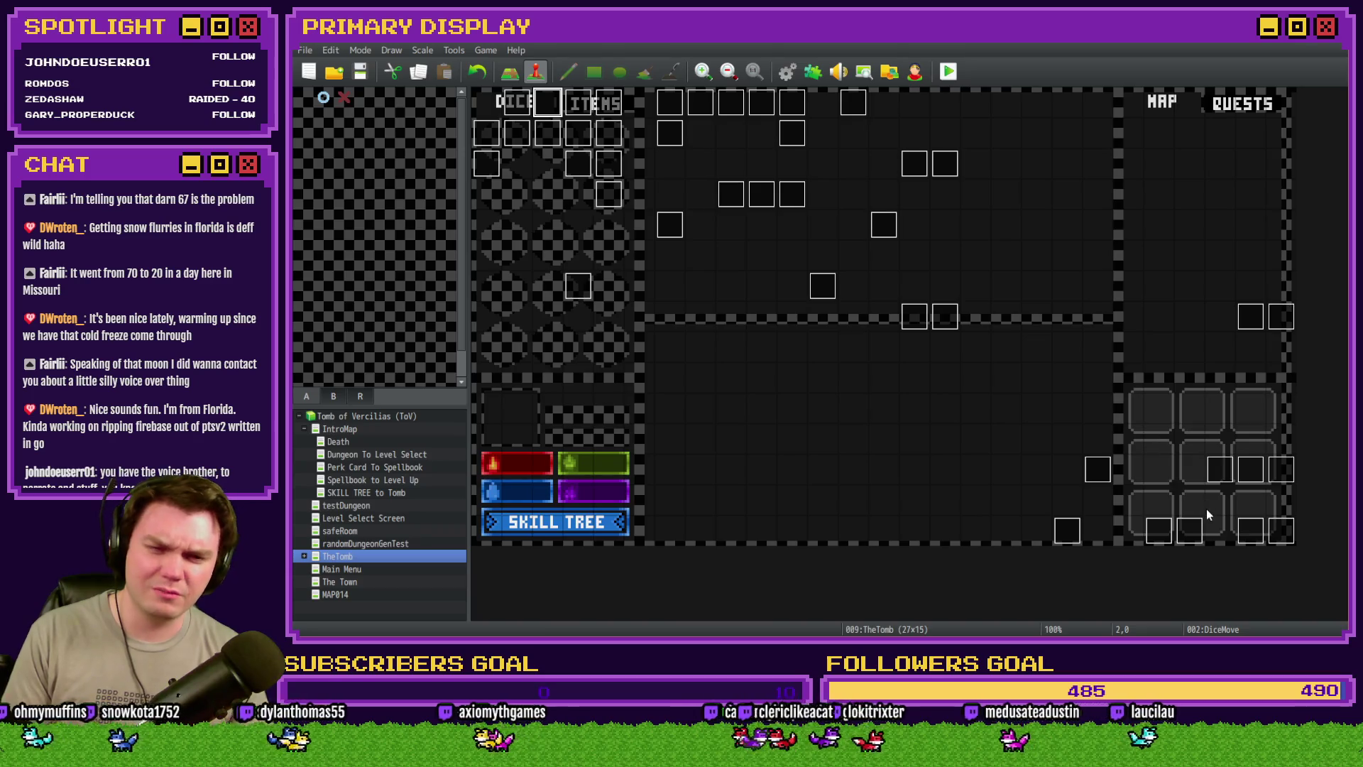
pyautogui.click(669, 135)
pyautogui.doubleClick(669, 135)
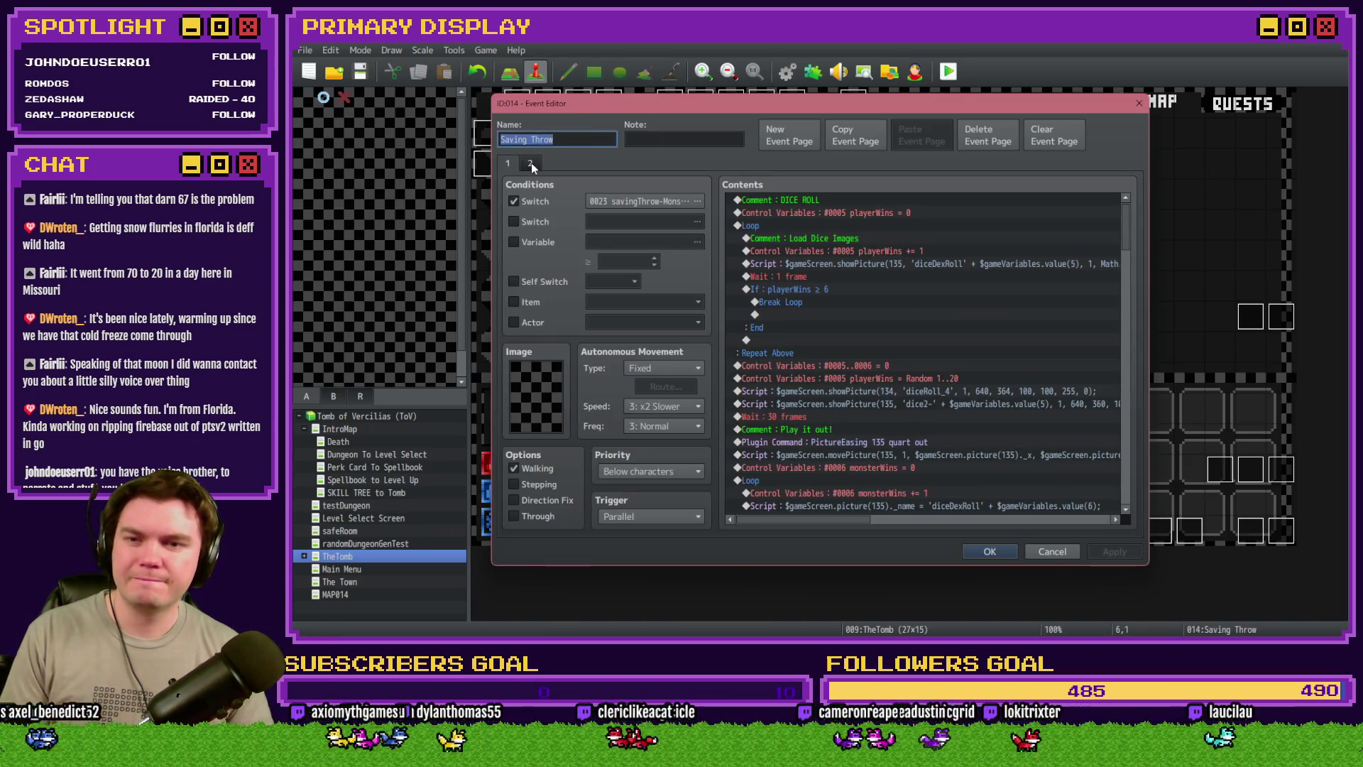
# Paste the setValue(50, …) healing line into the dex-save branch and enable the page's variable condition
pyautogui.scroll(-8, 866, 368)
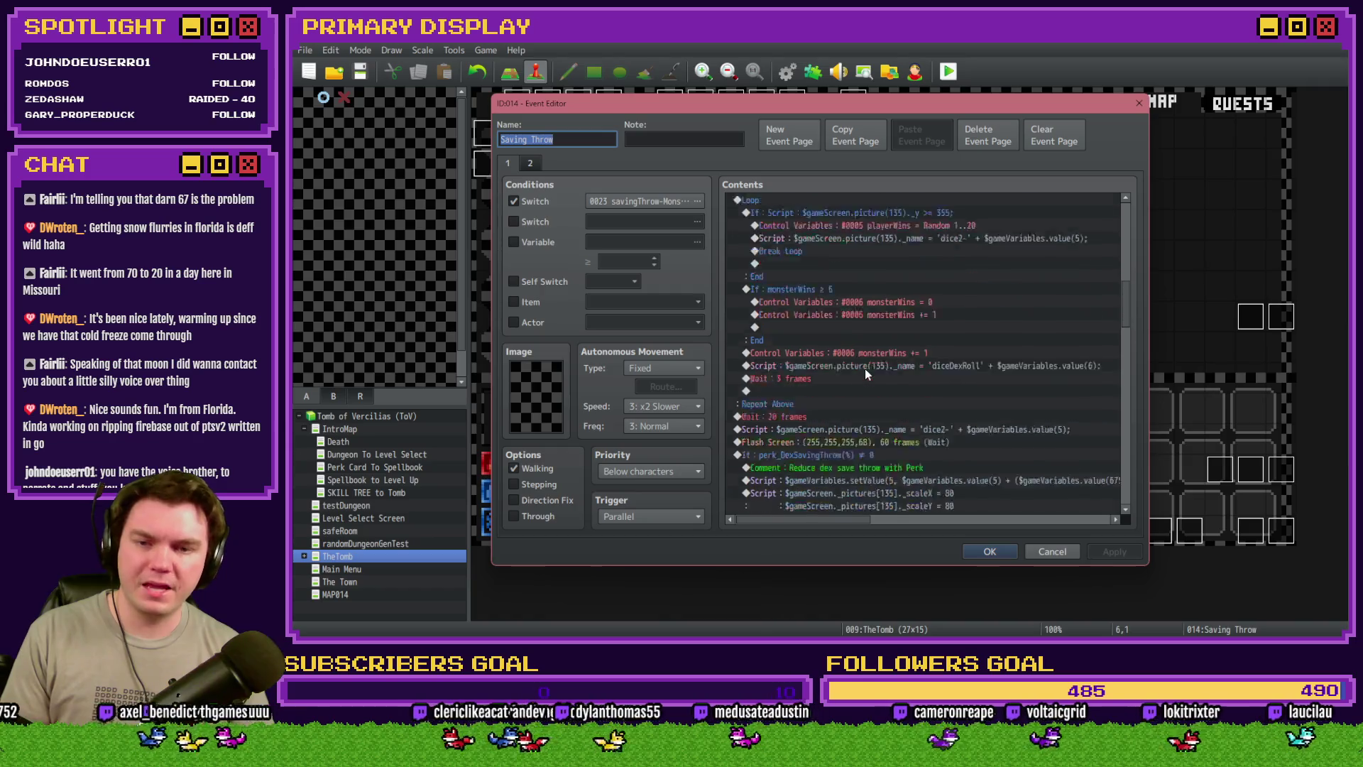
pyautogui.click(974, 329)
pyautogui.hotkey('ctrl', 'v')
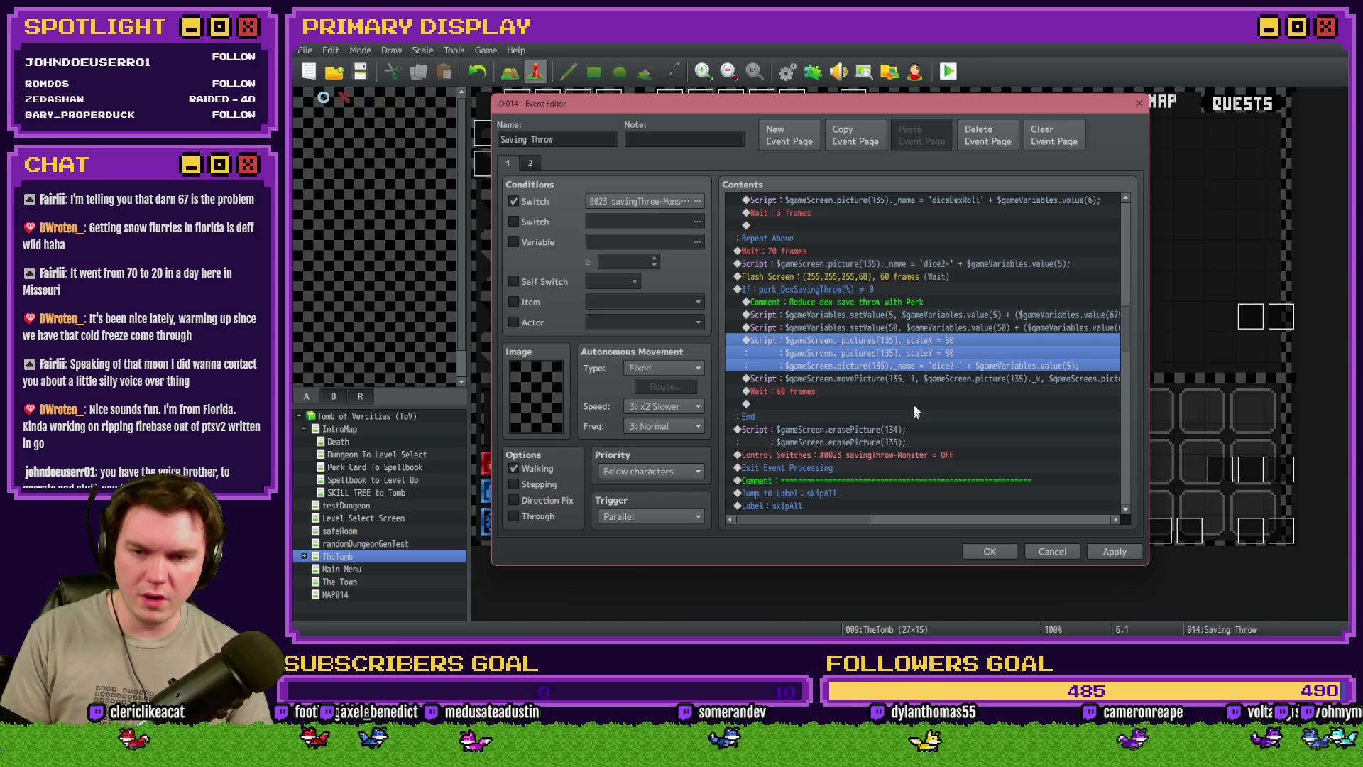
pyautogui.click(933, 317)
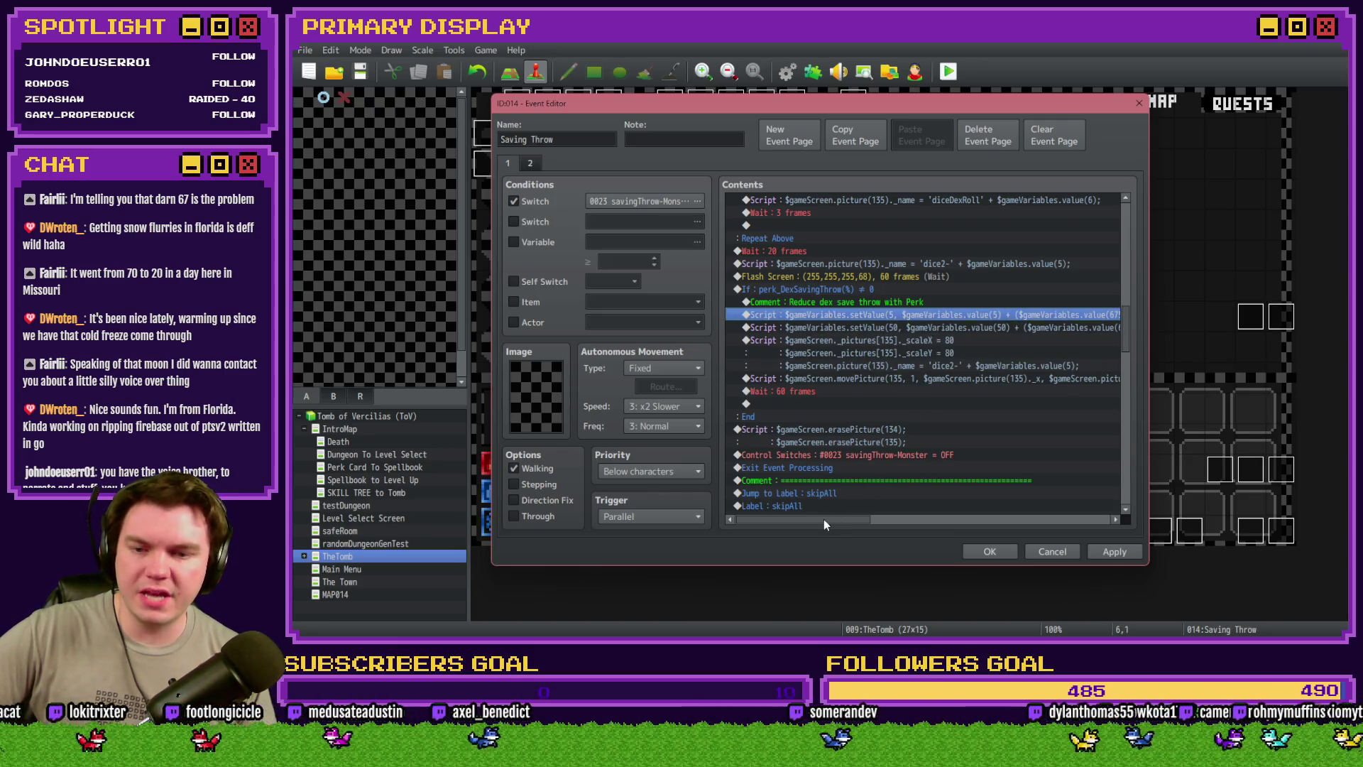
pyautogui.moveTo(824, 524); pyautogui.dragTo(870, 522)
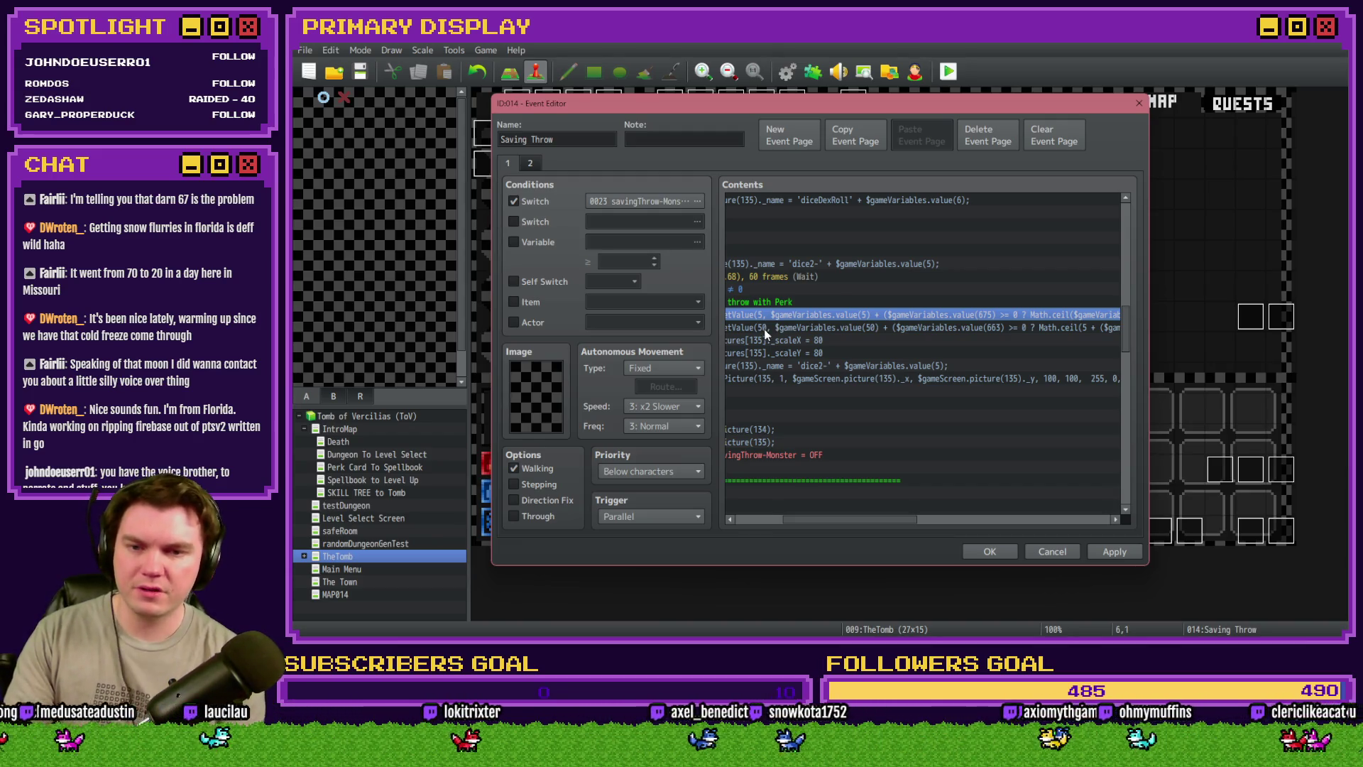
pyautogui.click(1004, 327)
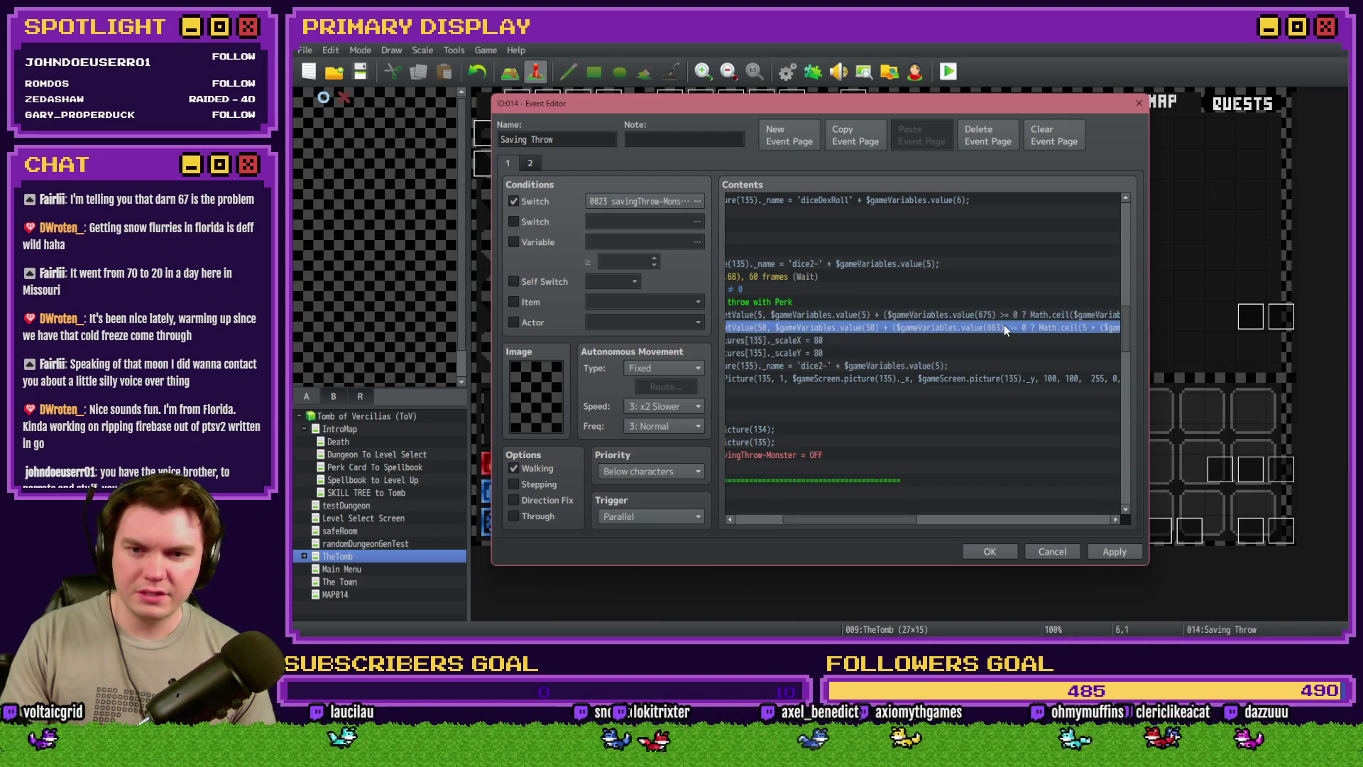
pyautogui.click(568, 241)
pyautogui.click(697, 241)
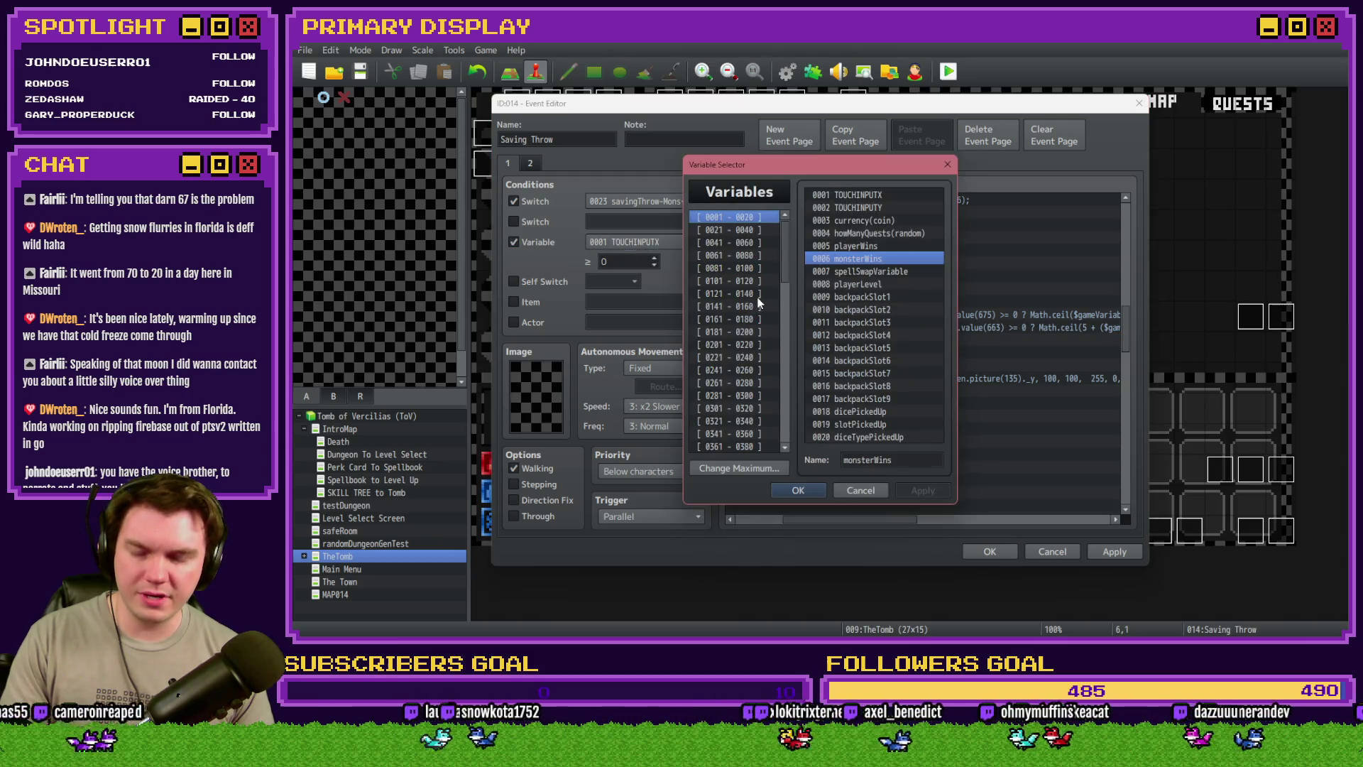
# Set the page's variable condition to 0663 from the 0661–0680 range
pyautogui.click(786, 335)
pyautogui.scroll(4, 742, 295)
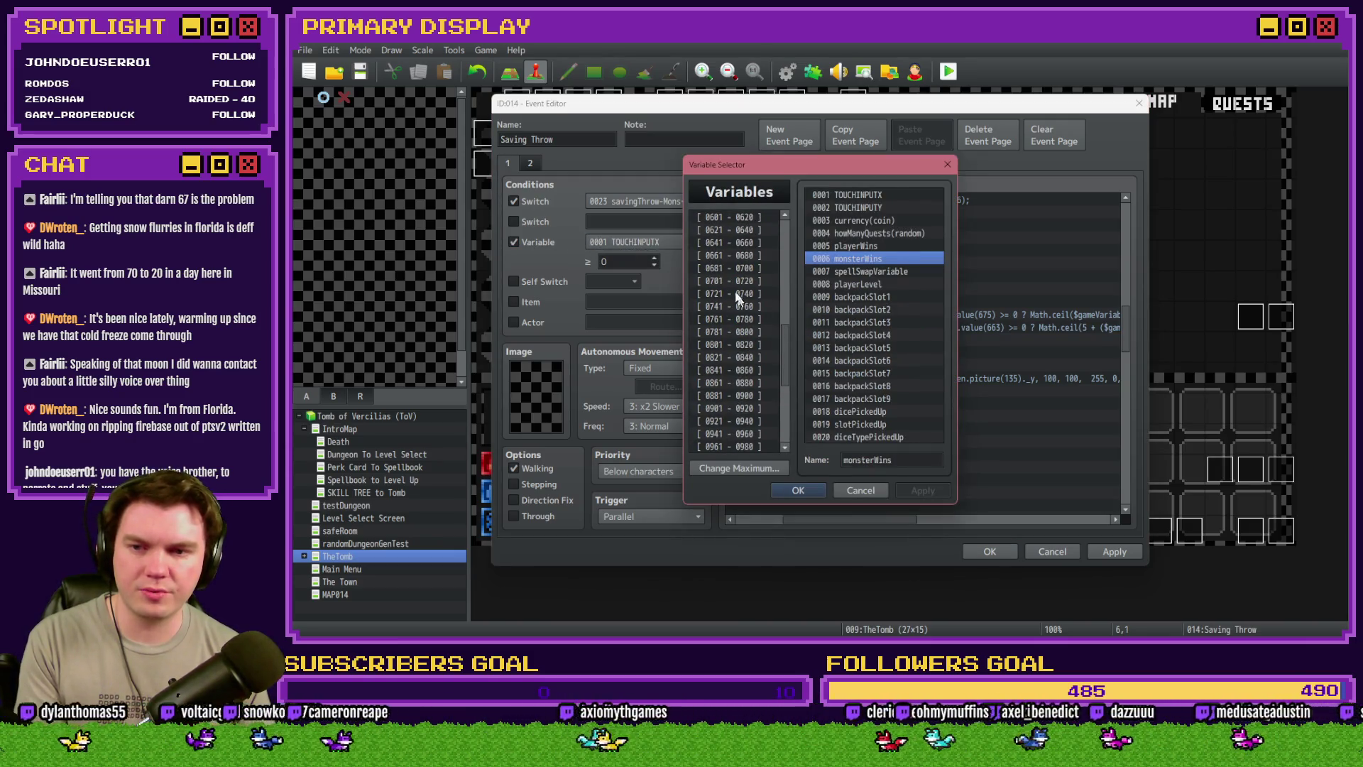
pyautogui.click(735, 281)
pyautogui.scroll(-1, 735, 288)
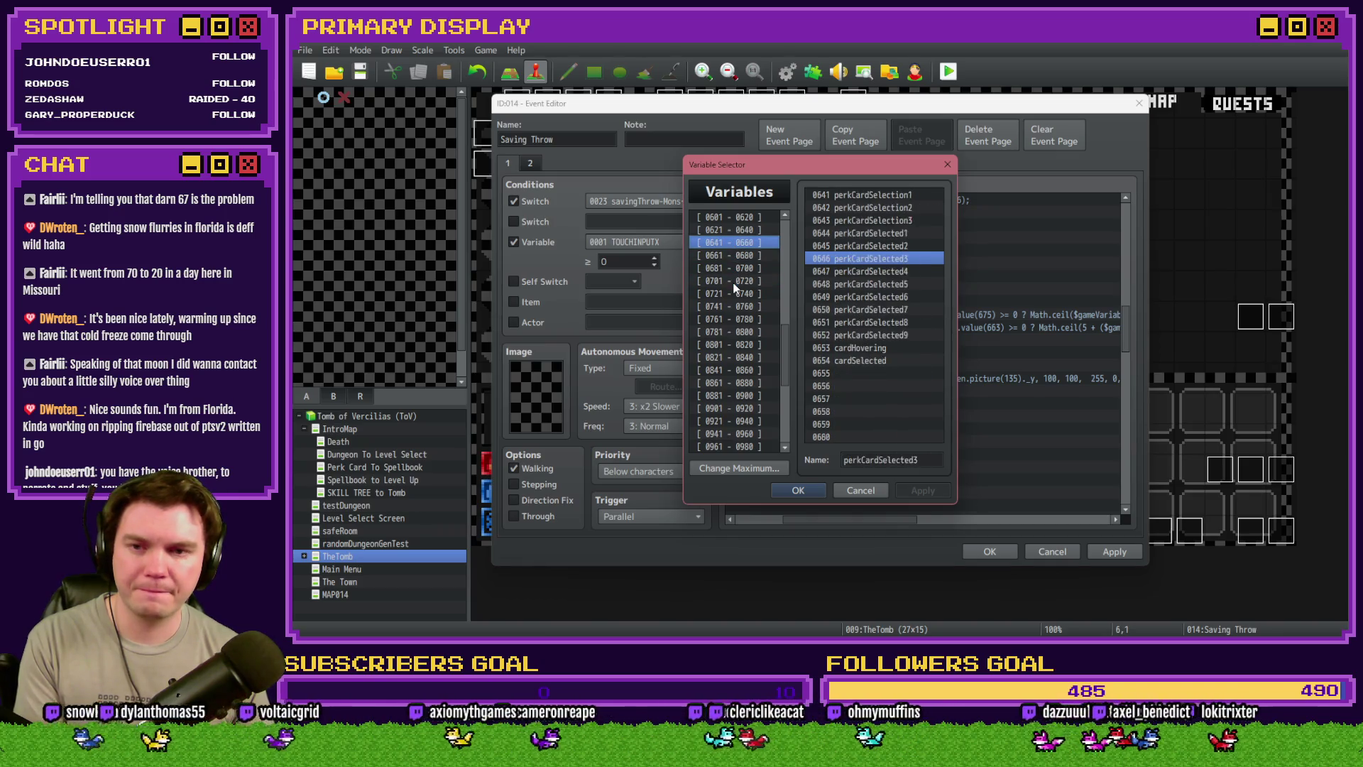
pyautogui.click(859, 222)
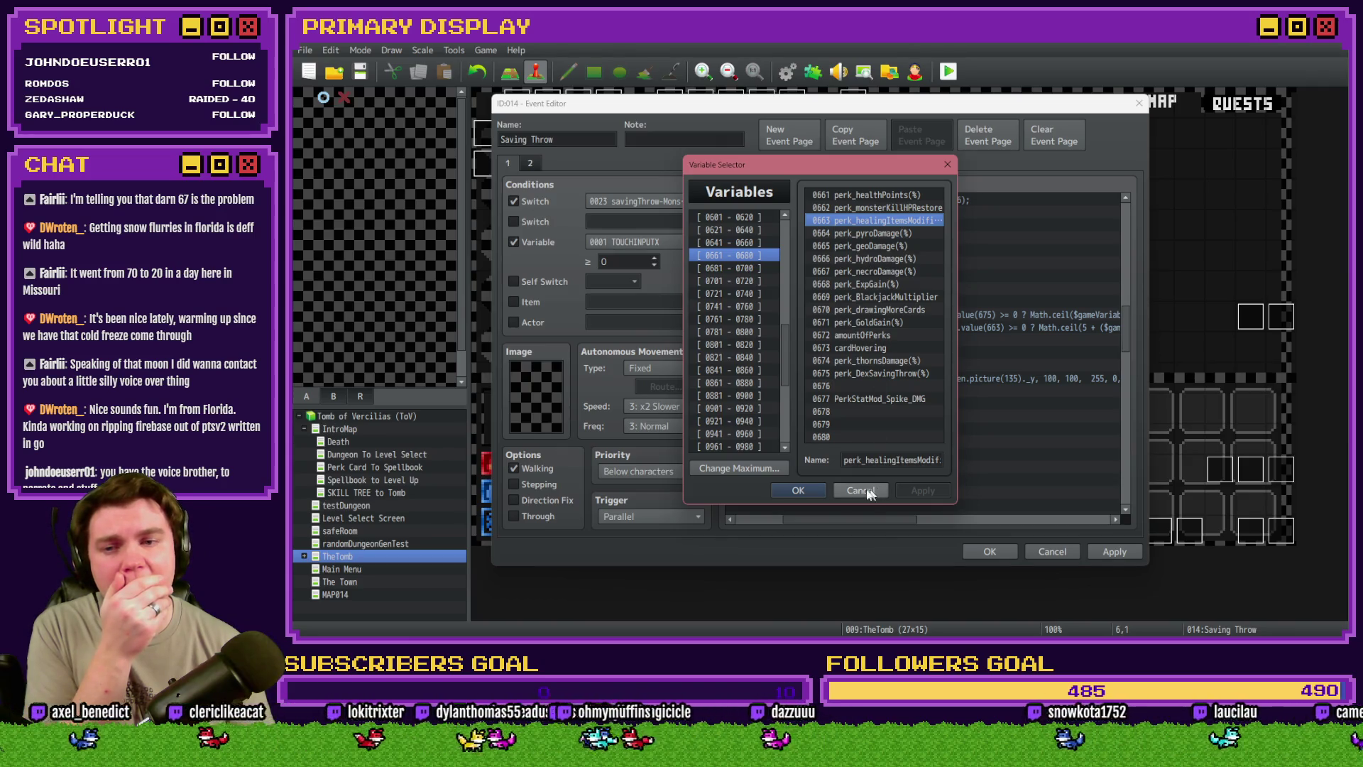
pyautogui.click(798, 489)
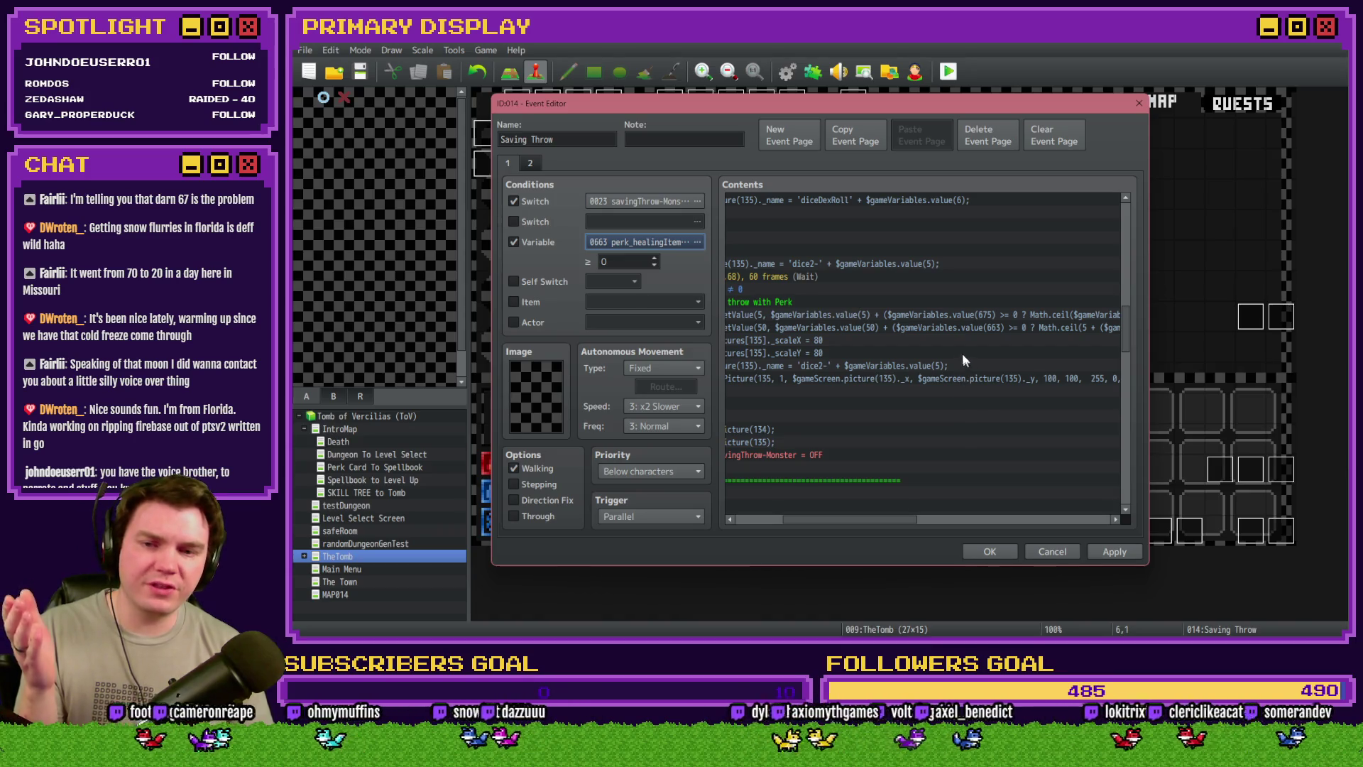
# Check that variable 0675 is perk_DexSavingThrow(%), then cancel without changes
pyautogui.click(966, 315)
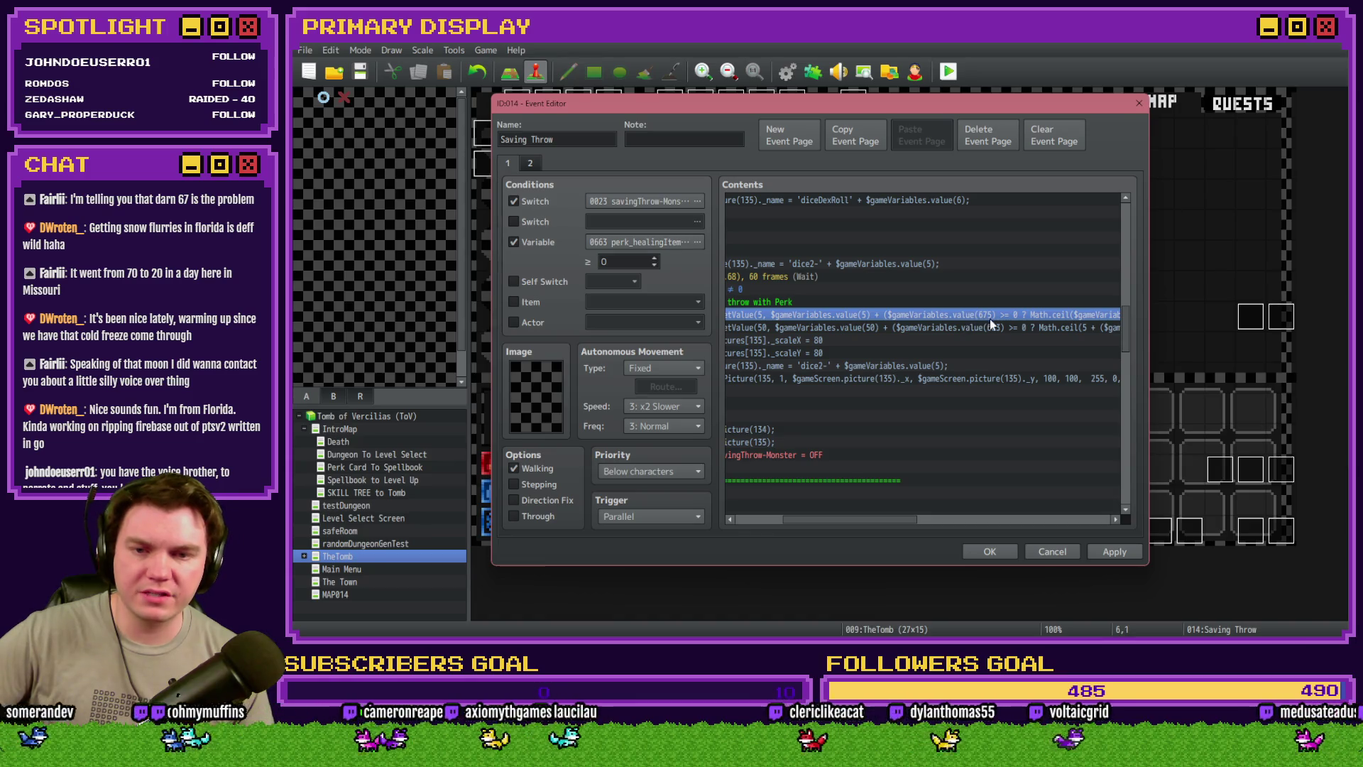
pyautogui.click(621, 242)
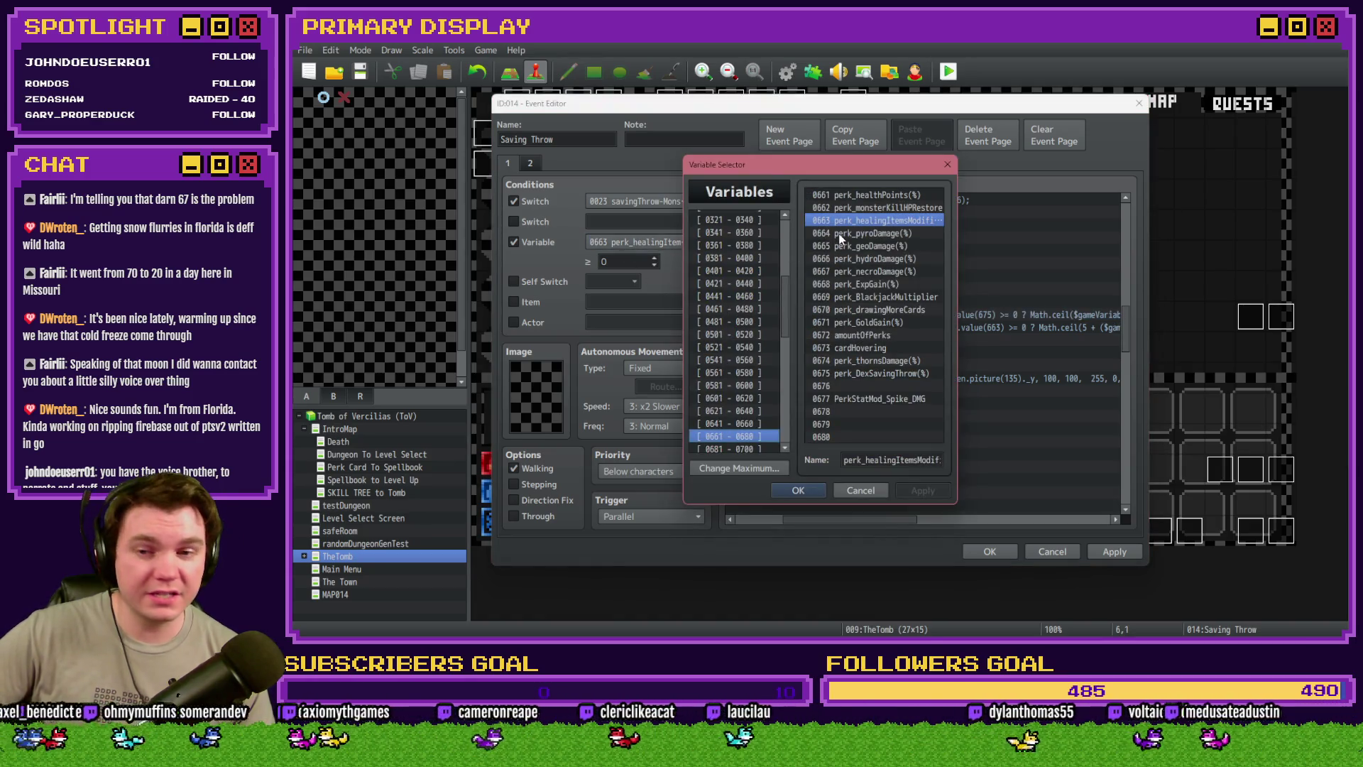
pyautogui.click(859, 372)
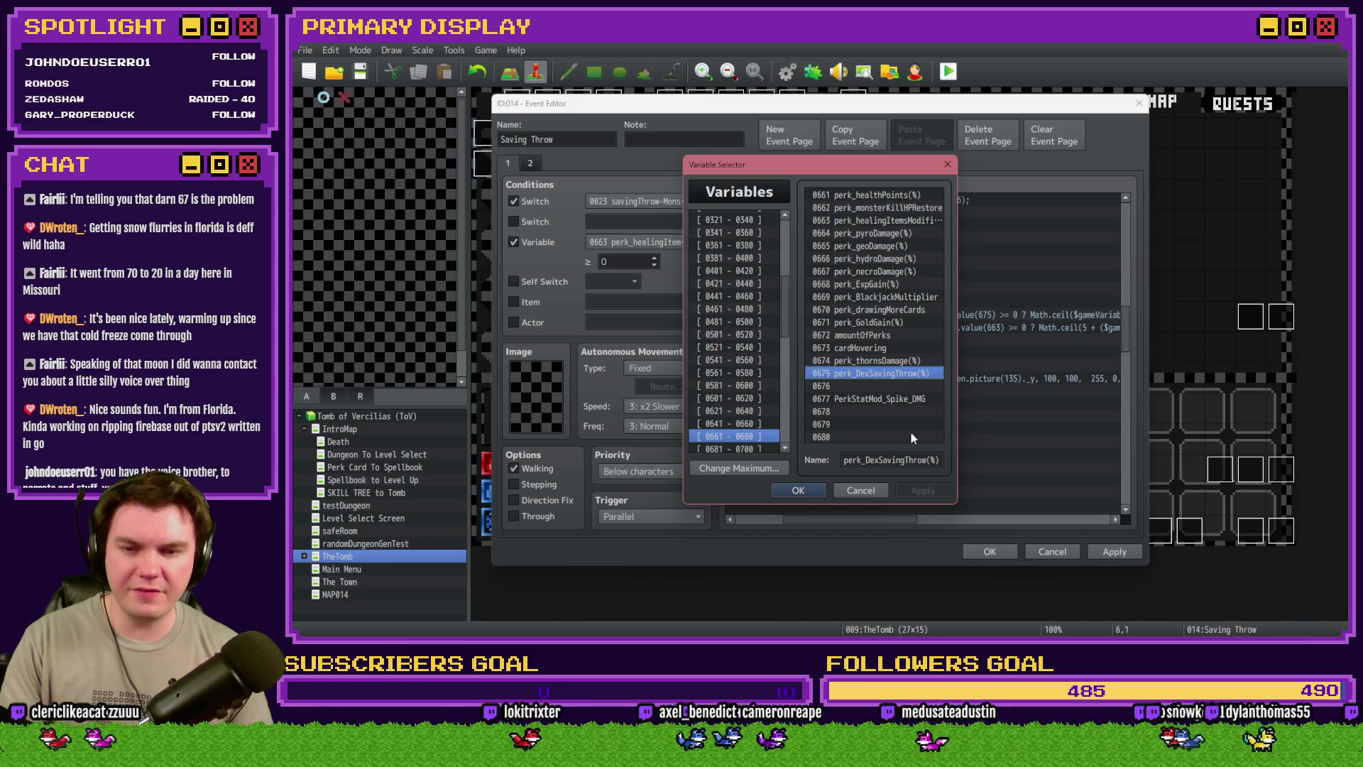
pyautogui.click(861, 490)
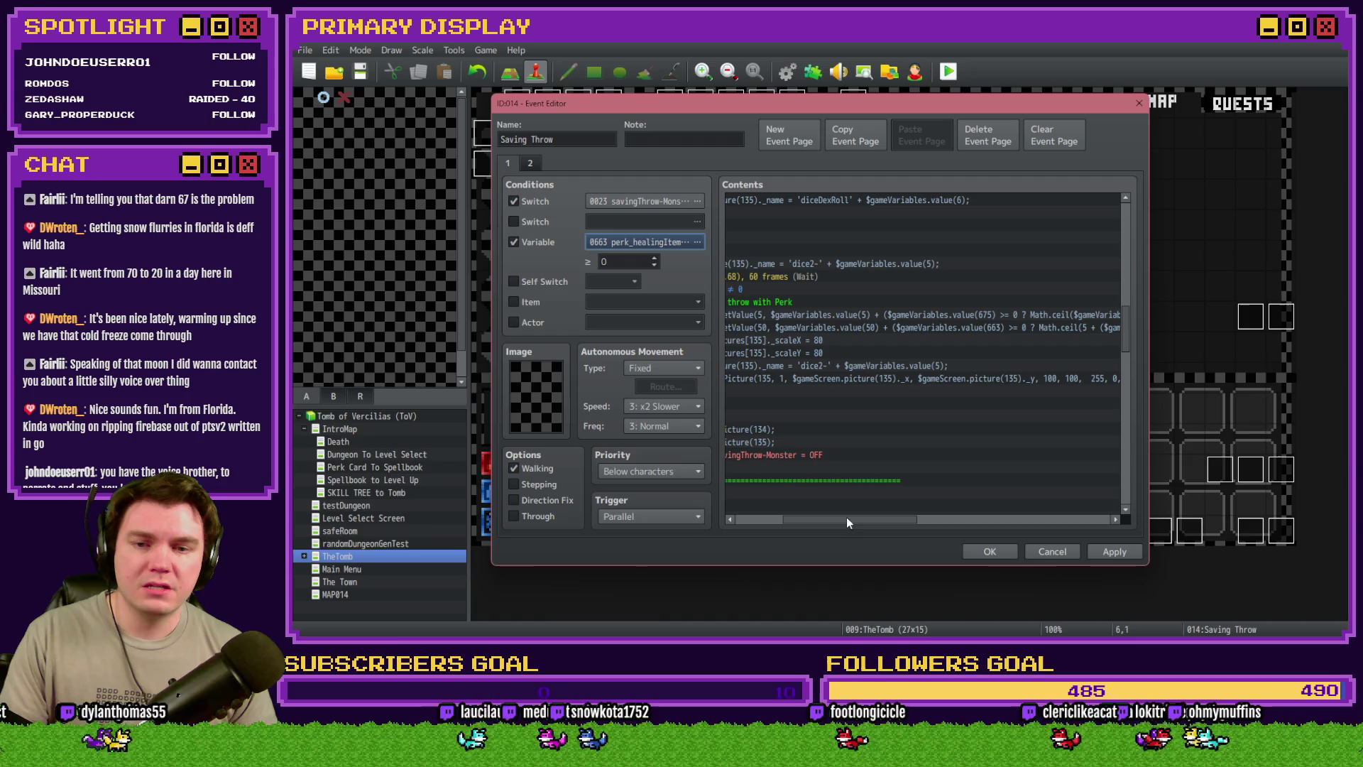
pyautogui.hscroll(3, 847, 519)
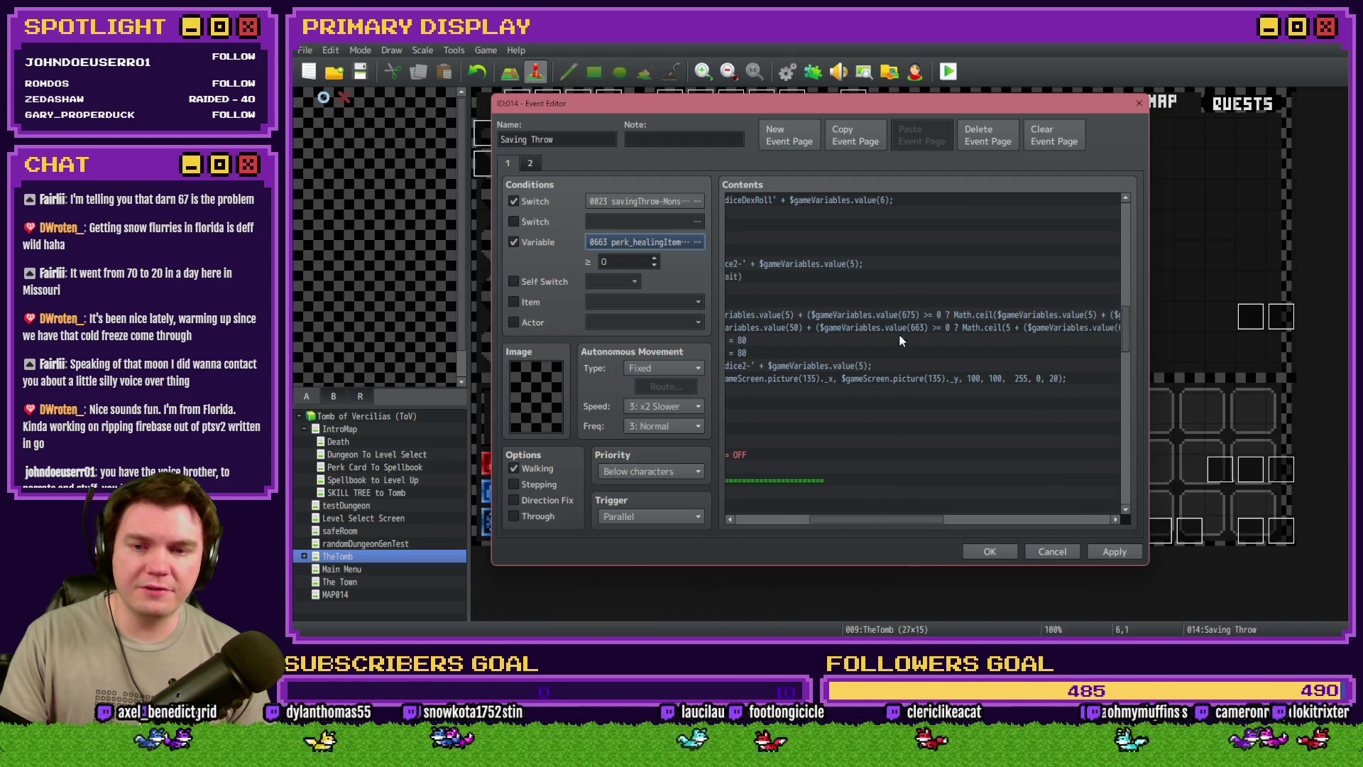
pyautogui.click(905, 318)
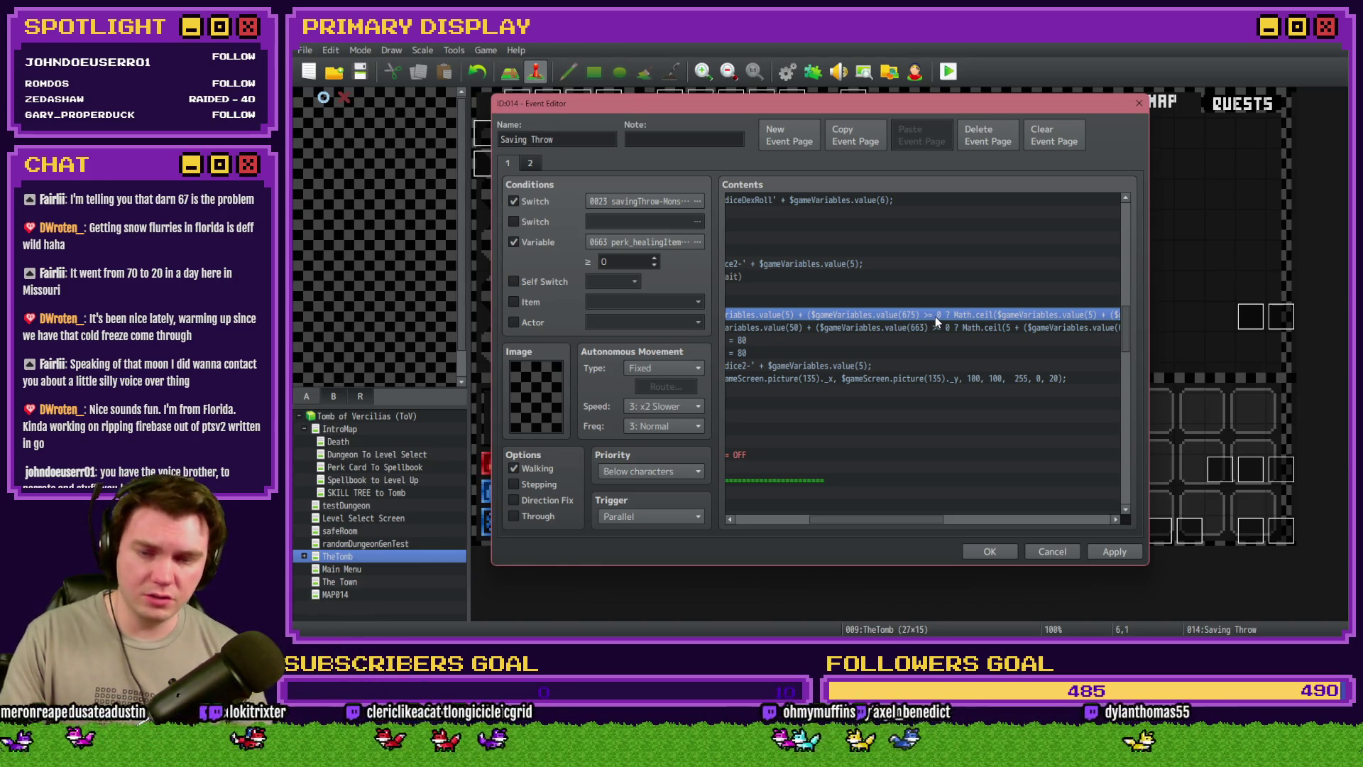
pyautogui.hscroll(5, 911, 504)
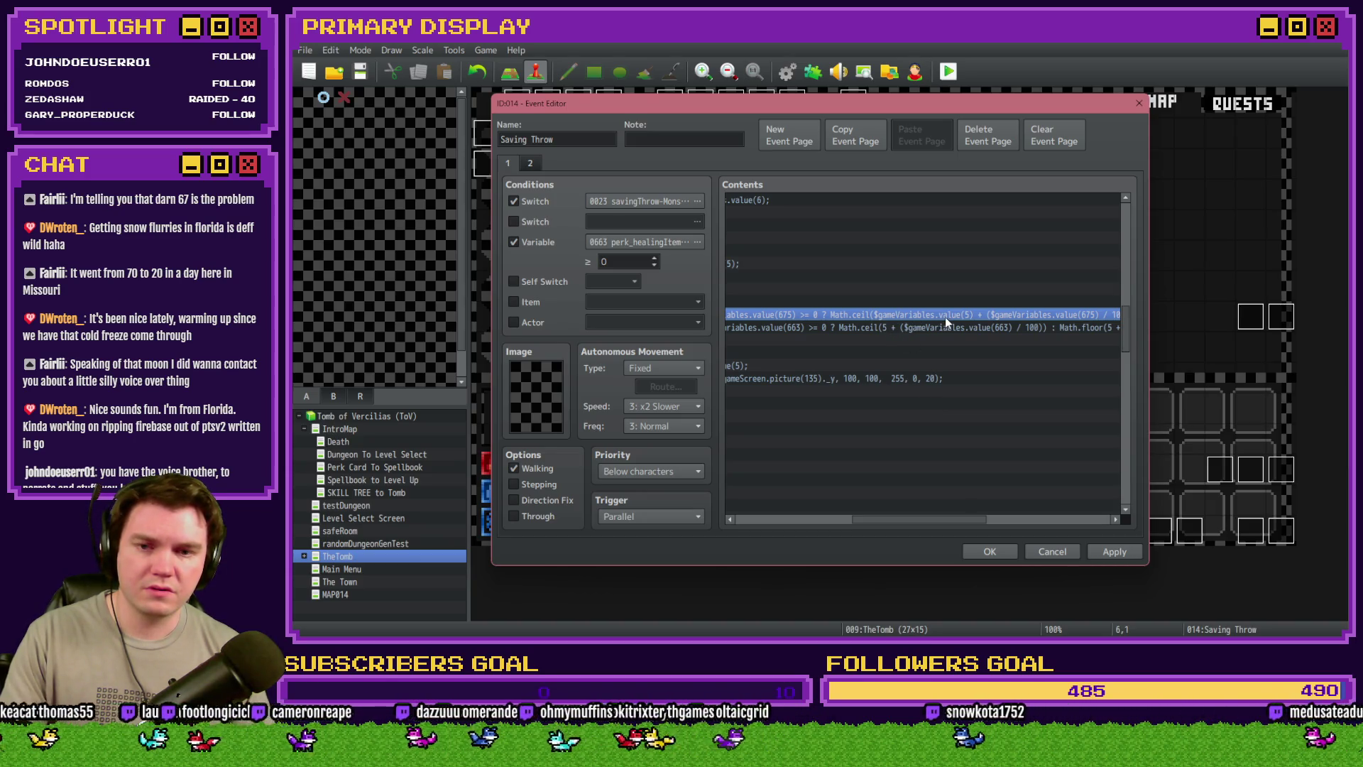
pyautogui.hscroll(1, 929, 527)
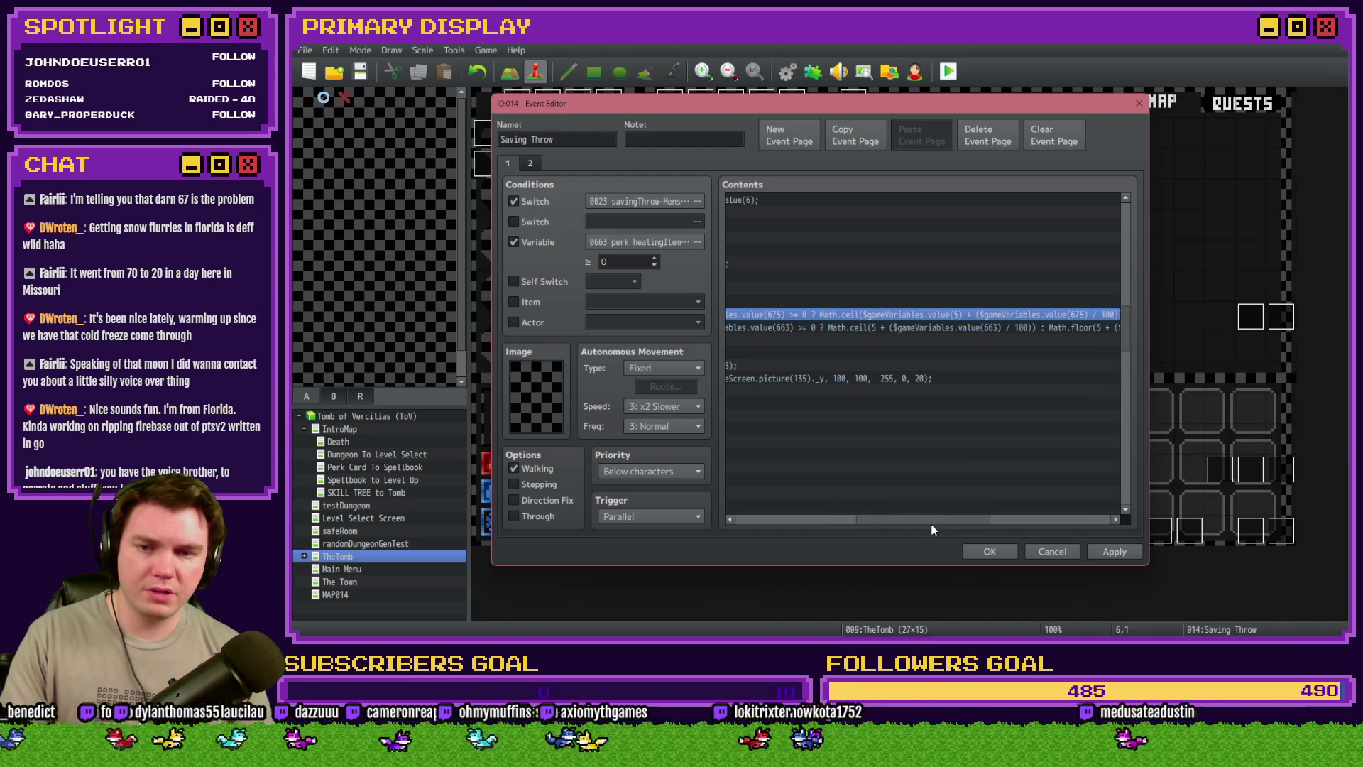
pyautogui.hscroll(2, 922, 525)
pyautogui.hscroll(1, 937, 527)
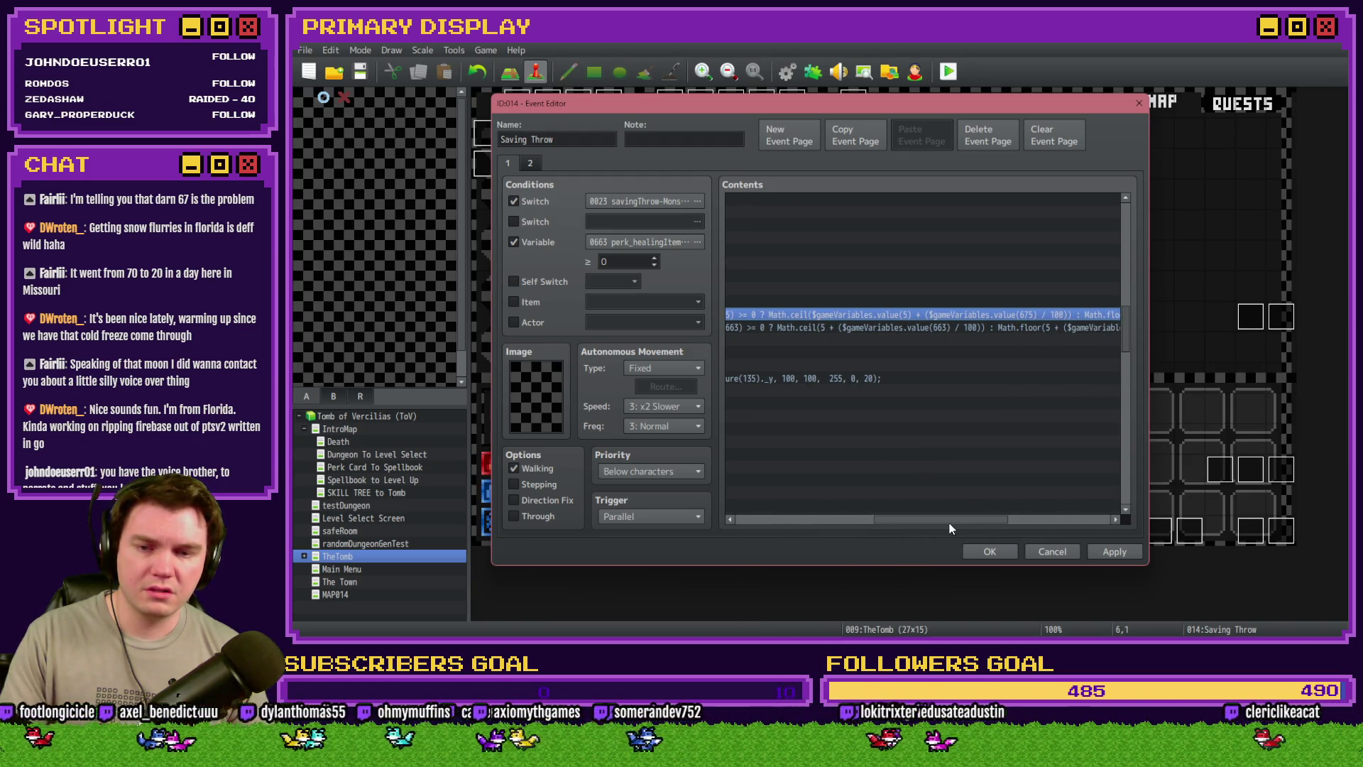
pyautogui.hscroll(1, 952, 525)
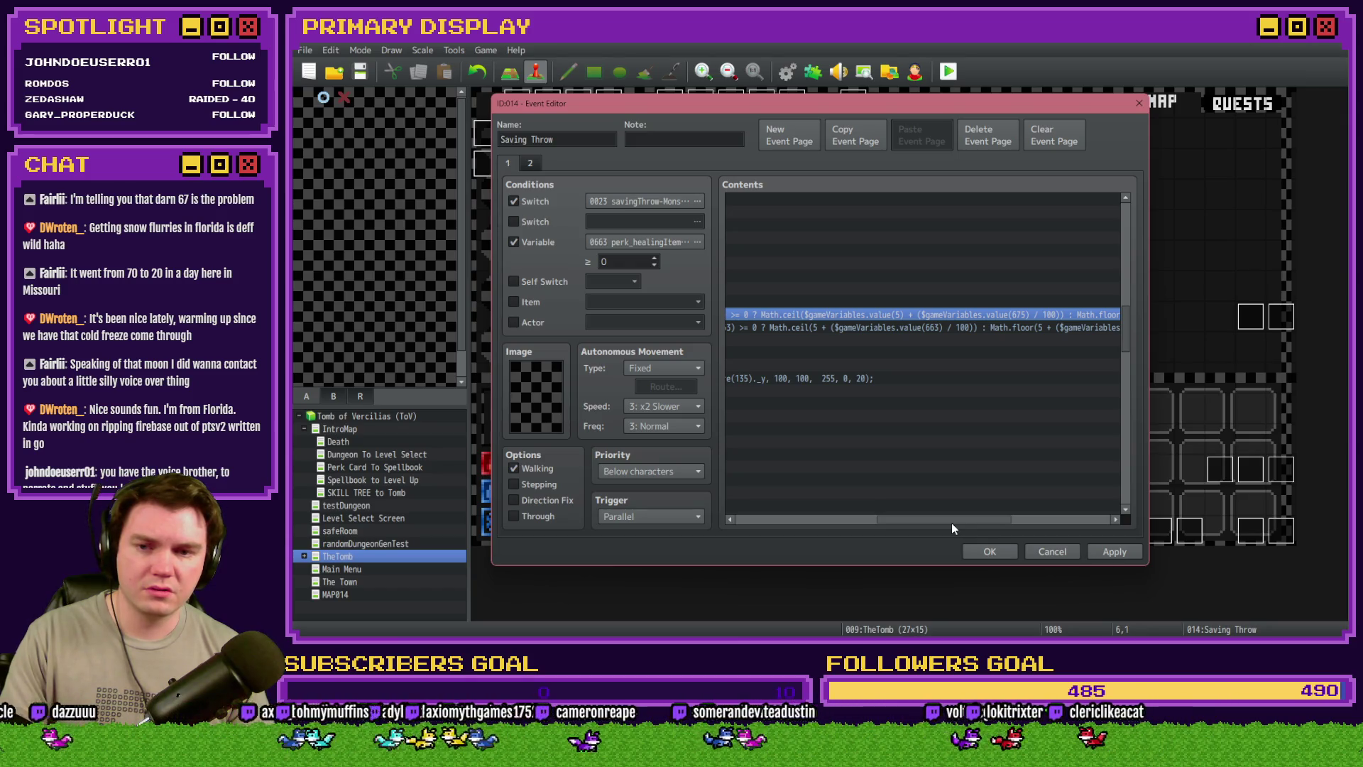
pyautogui.hscroll(-2, 944, 524)
pyautogui.moveTo(931, 523); pyautogui.dragTo(953, 521)
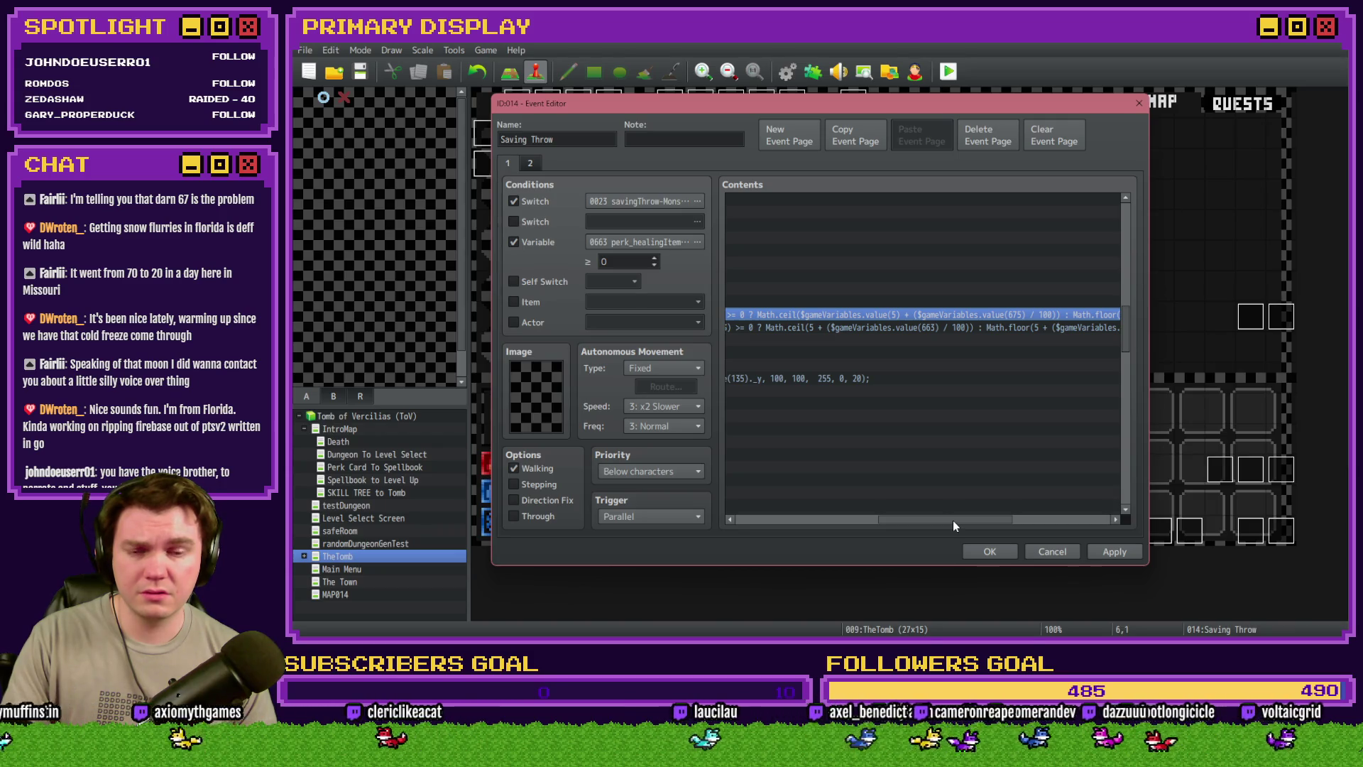
pyautogui.moveTo(952, 521); pyautogui.dragTo(952, 521)
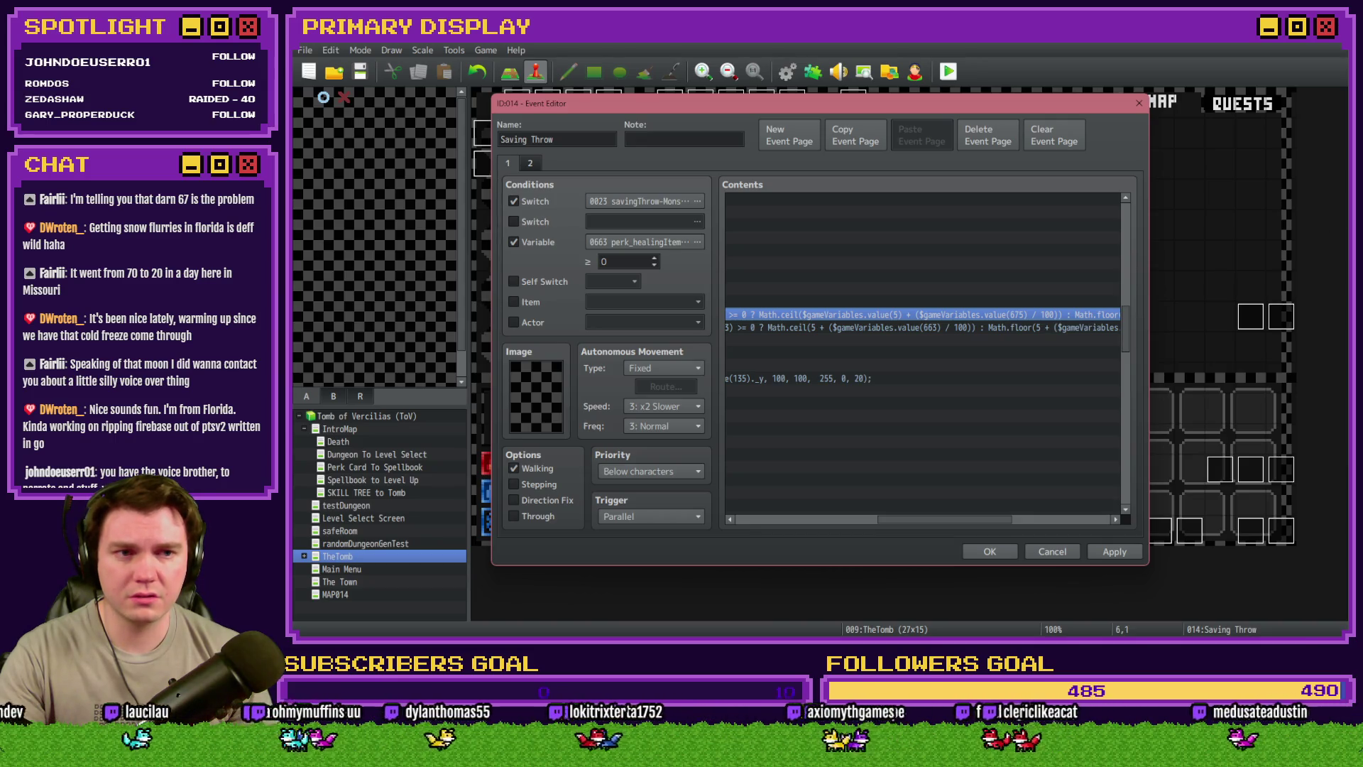
pyautogui.hotkey('alt', 'Tab')
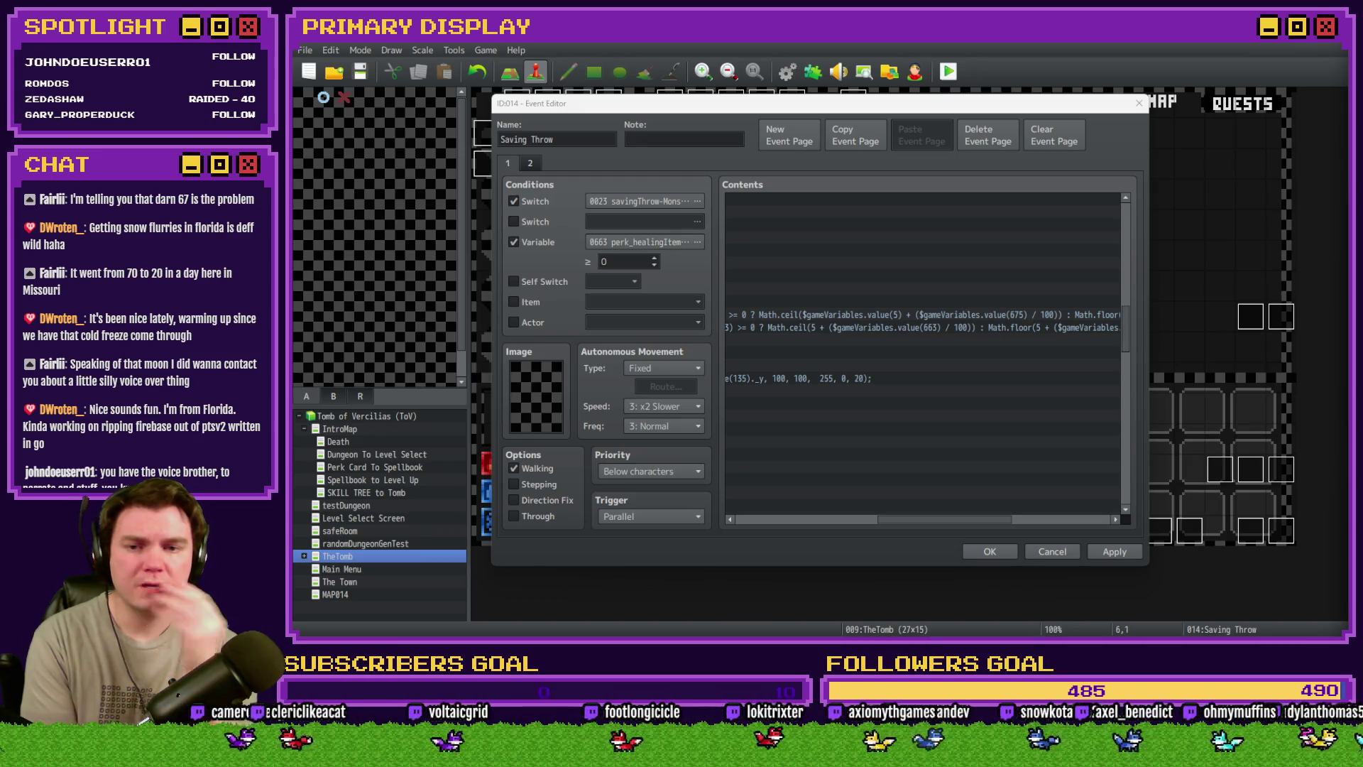
# Replace $gameVariables.value(5 inside the perk script's Math.ceil( term with 20
pyautogui.doubleClick(807, 319)
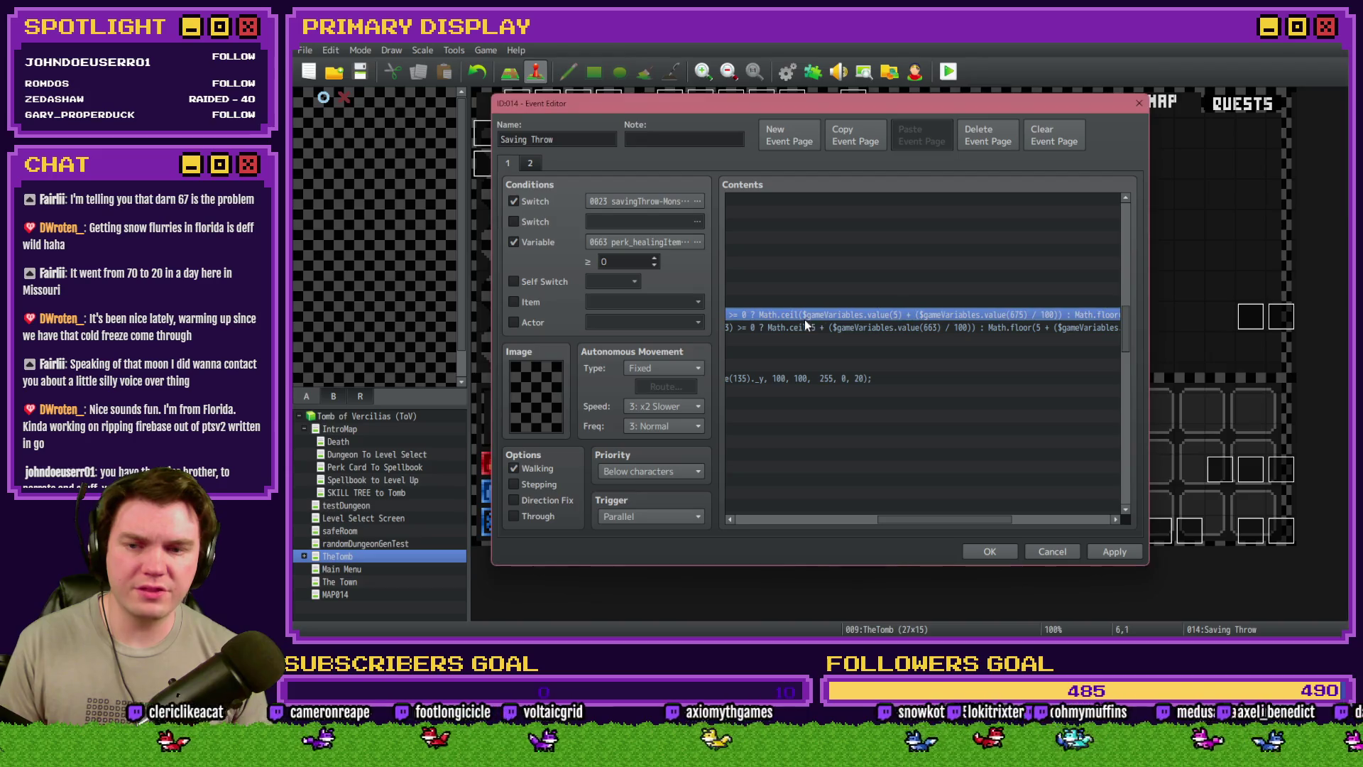
pyautogui.click(937, 273)
pyautogui.hotkey('ctrl', 'a')
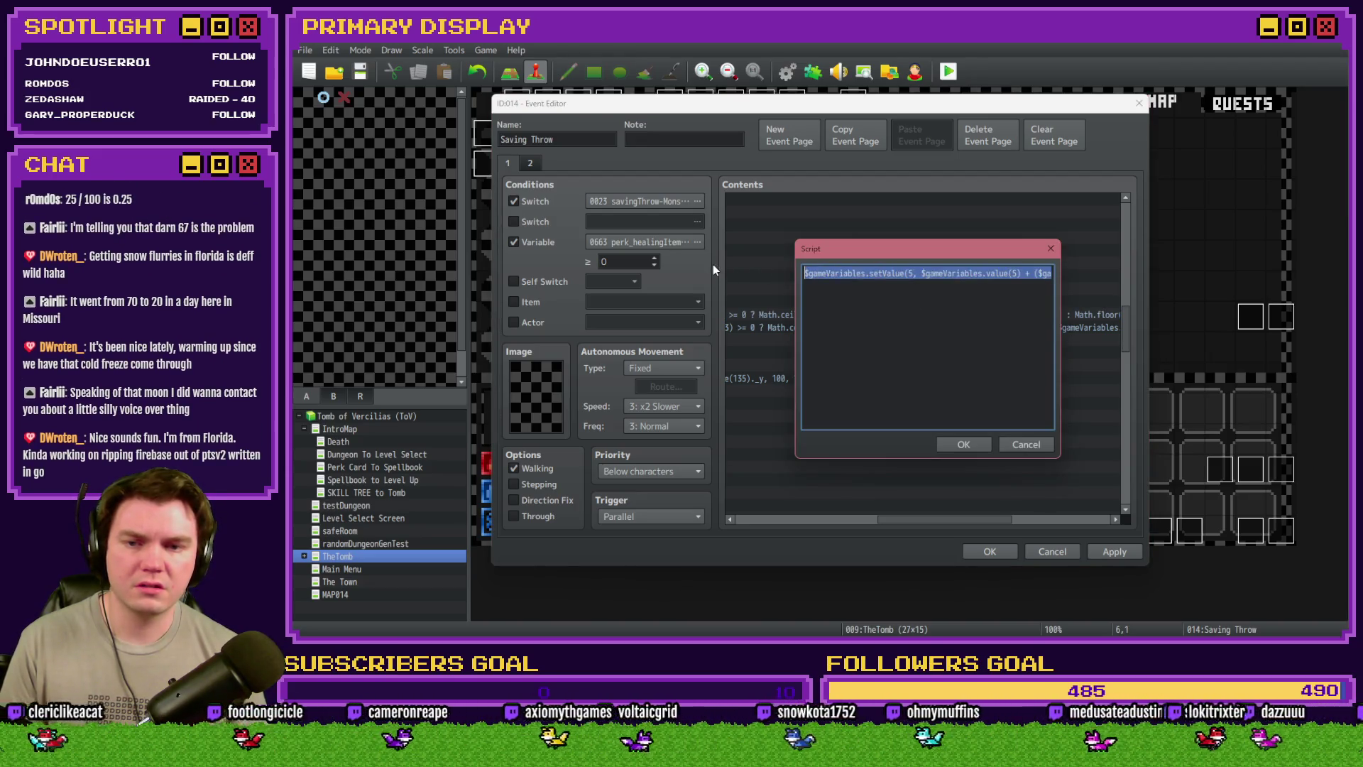
pyautogui.click(945, 272)
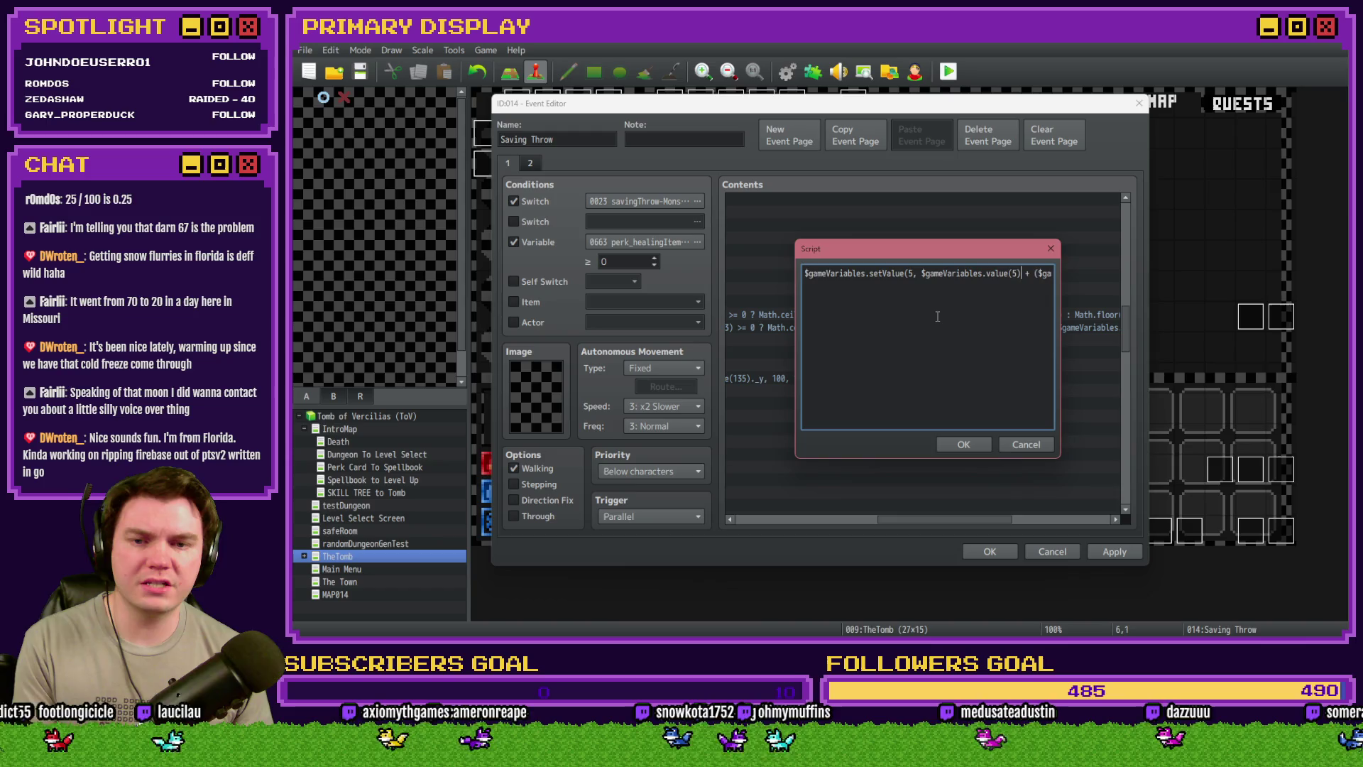
pyautogui.press('Right')
pyautogui.press('Right')
pyautogui.press('Right')
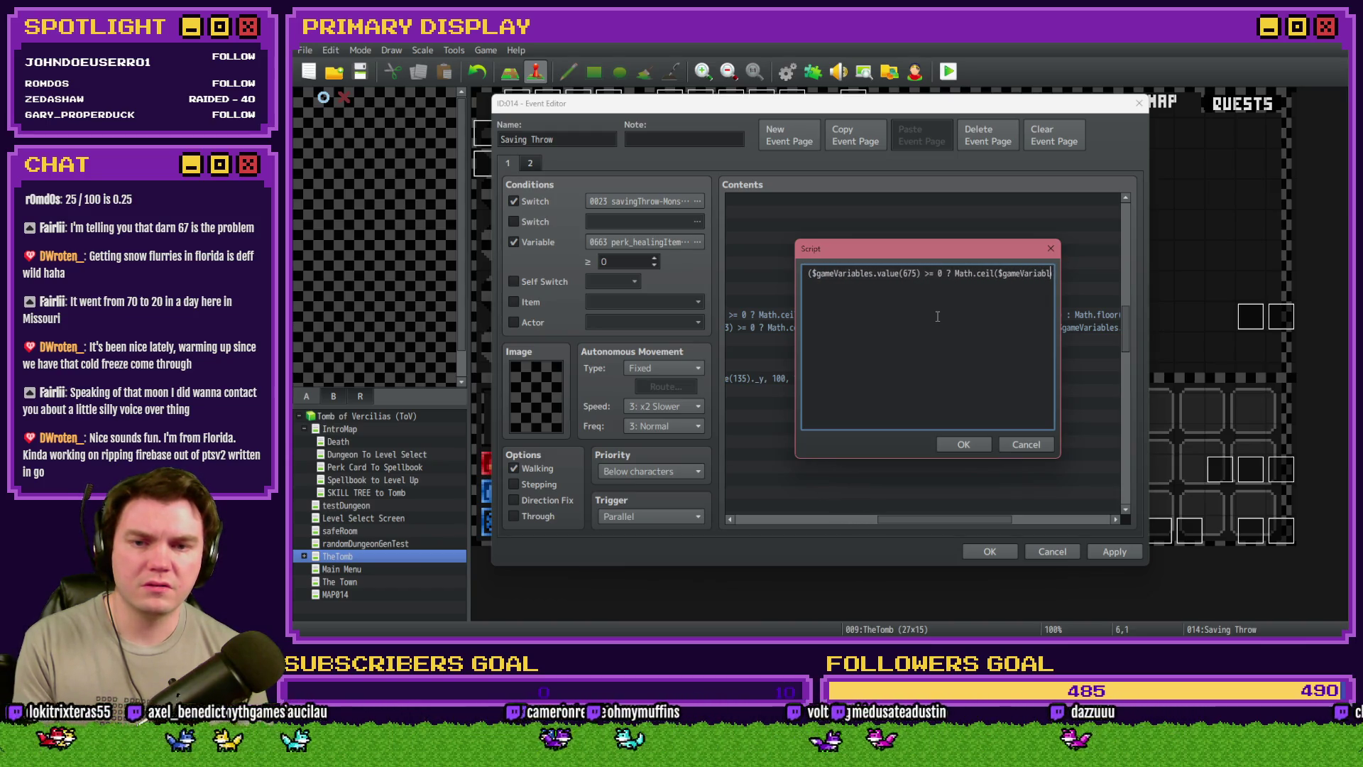
pyautogui.moveTo(979, 250)
pyautogui.mouseDown()
pyautogui.moveTo(998, 358)
pyautogui.moveTo(1001, 348)
pyautogui.mouseUp()
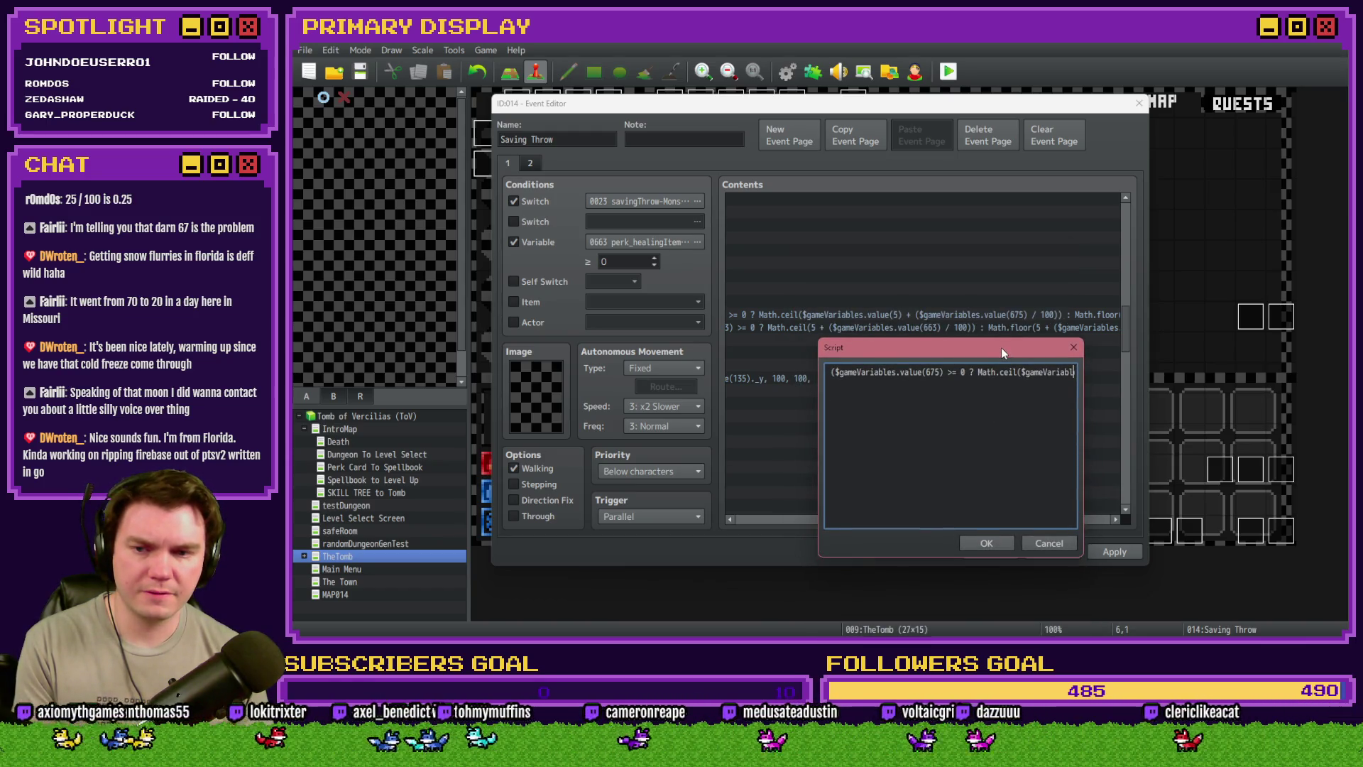
pyautogui.press('Right')
pyautogui.press('Right')
pyautogui.press('Right')
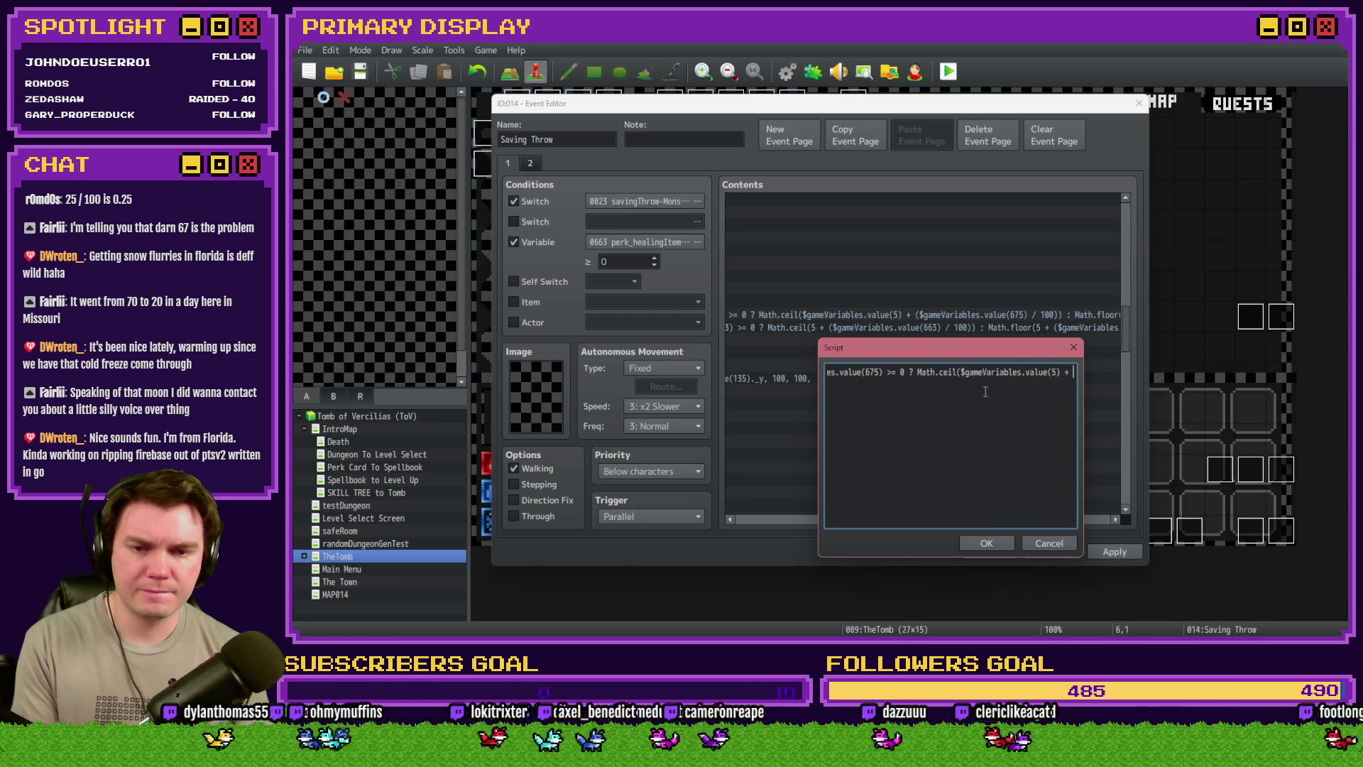
pyautogui.press('Right')
pyautogui.press('Right')
pyautogui.press('Right')
pyautogui.moveTo(917, 372); pyautogui.dragTo(1006, 372)
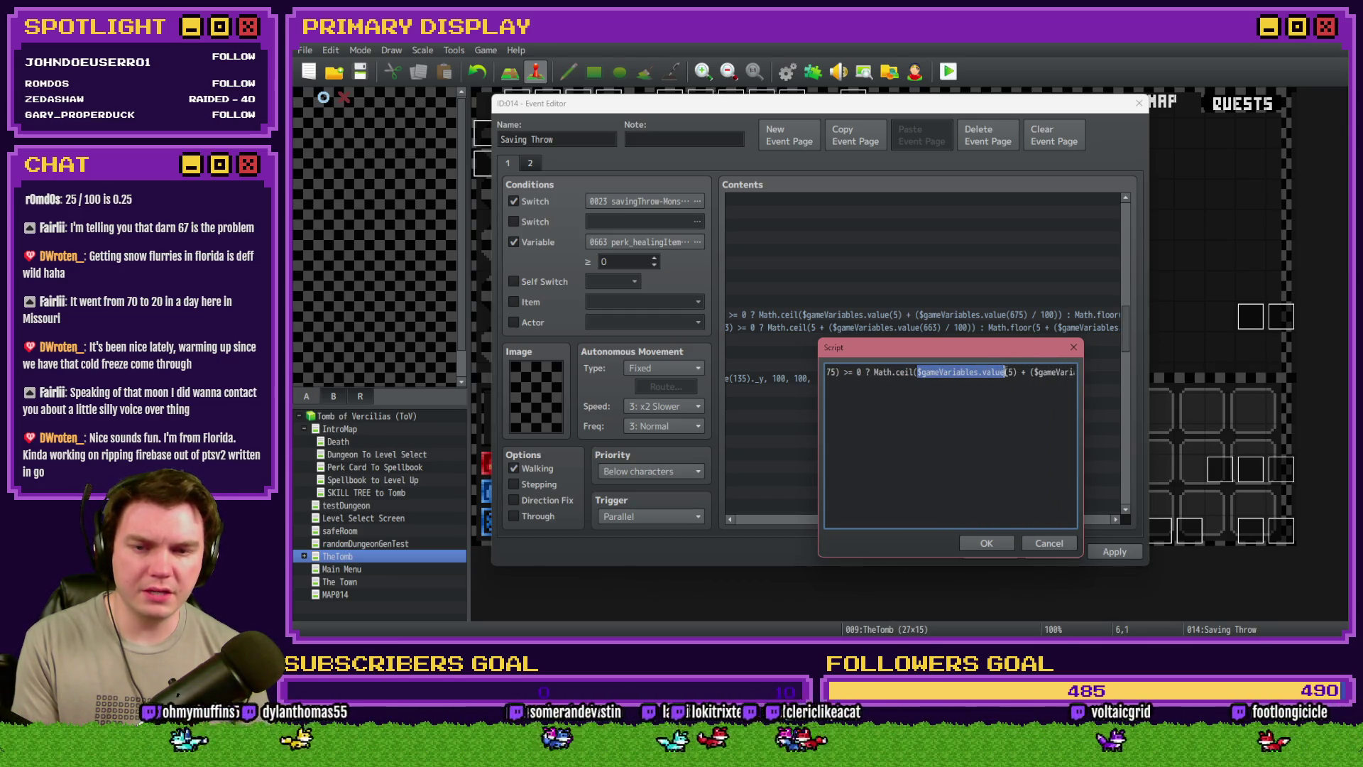
pyautogui.hotkey('shift', 'Right')
pyautogui.hotkey('shift', 'Right')
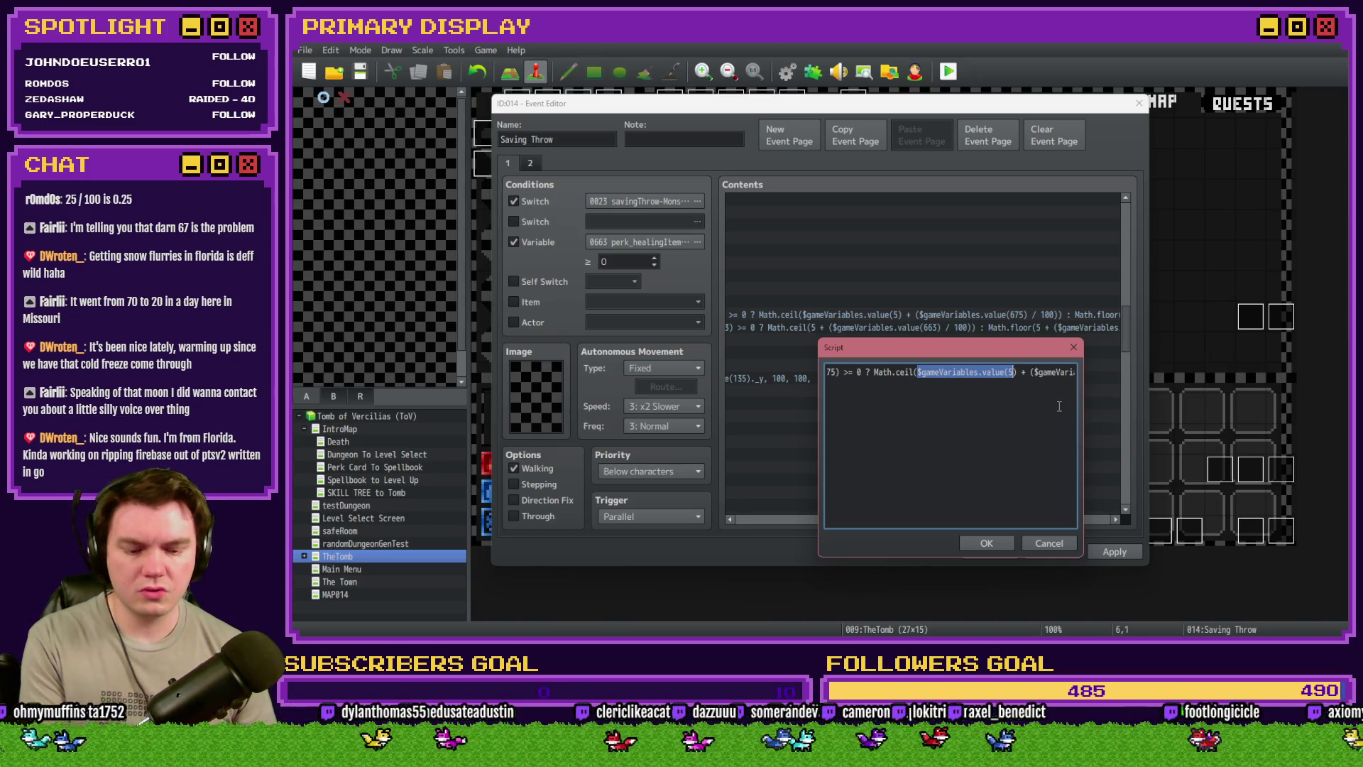
pyautogui.write('20 +')
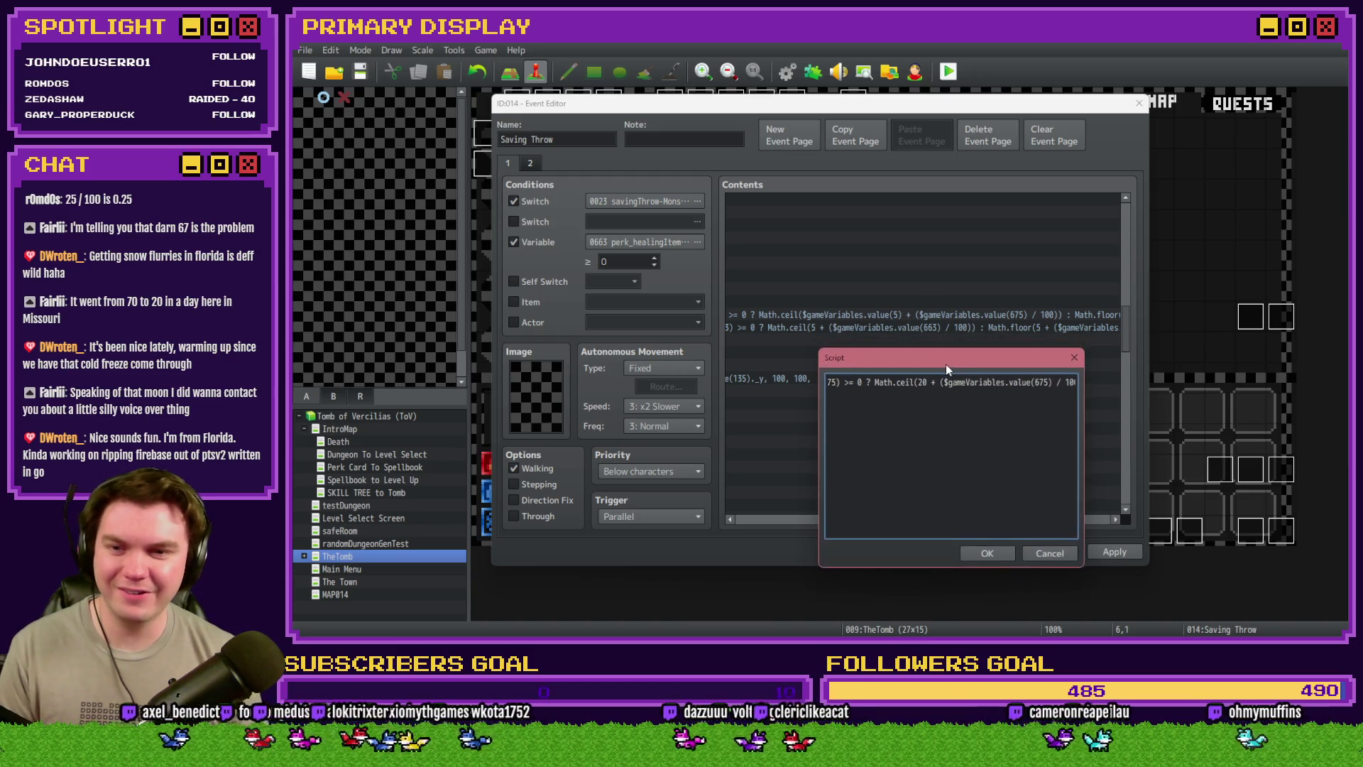
# Delete '20 +' and the extra parentheses, leaving Math.ceil($gameVariables.value(675) / 100)
pyautogui.moveTo(946, 355); pyautogui.dragTo(936, 355)
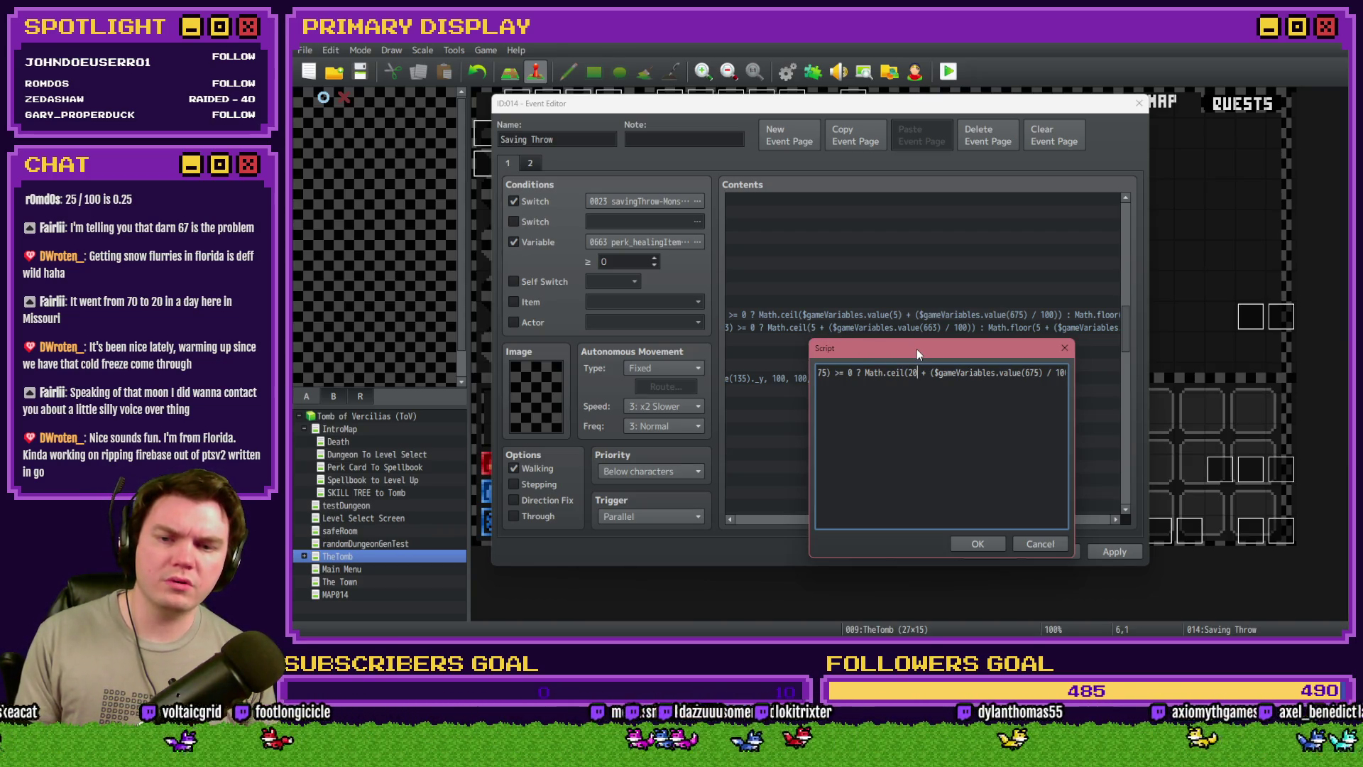
pyautogui.press('BackSpace')
pyautogui.press('BackSpace')
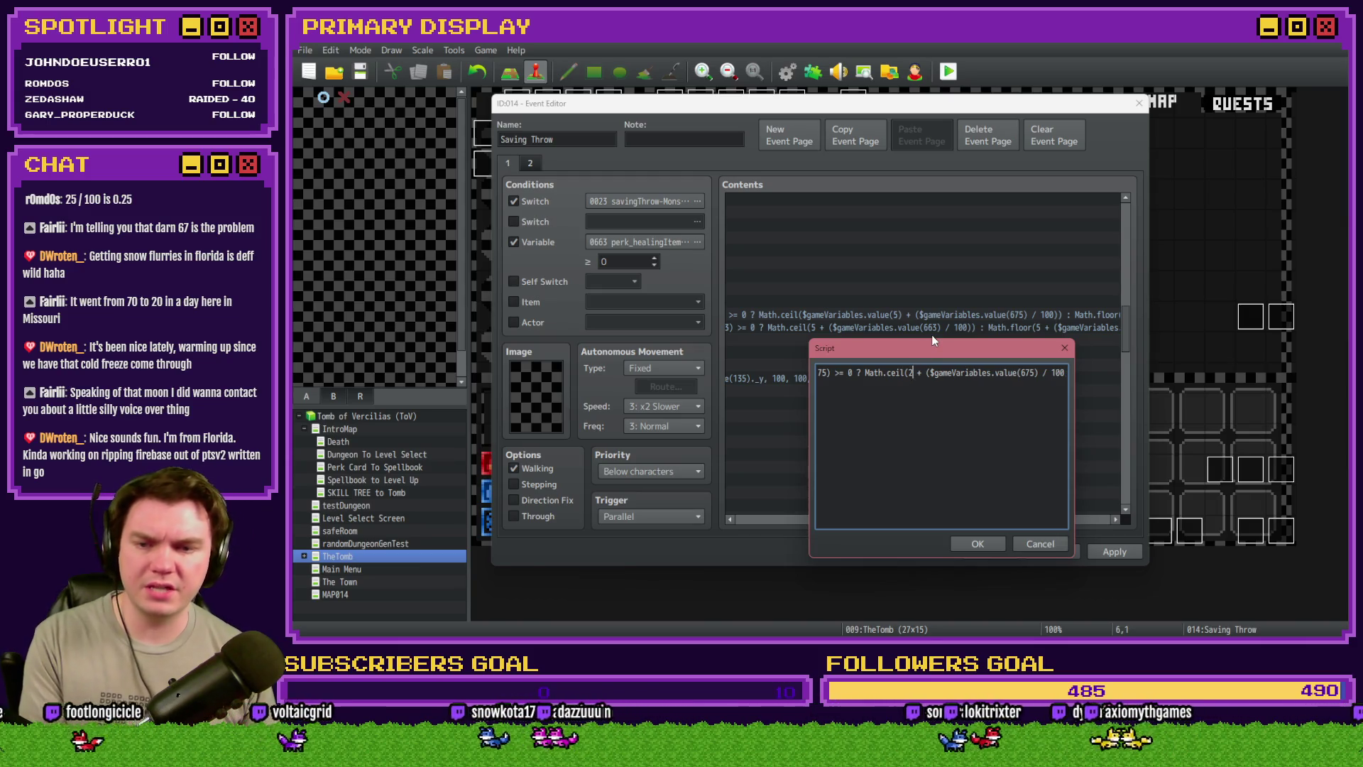
pyautogui.press('Delete')
pyautogui.press('Delete')
pyautogui.press('Delete')
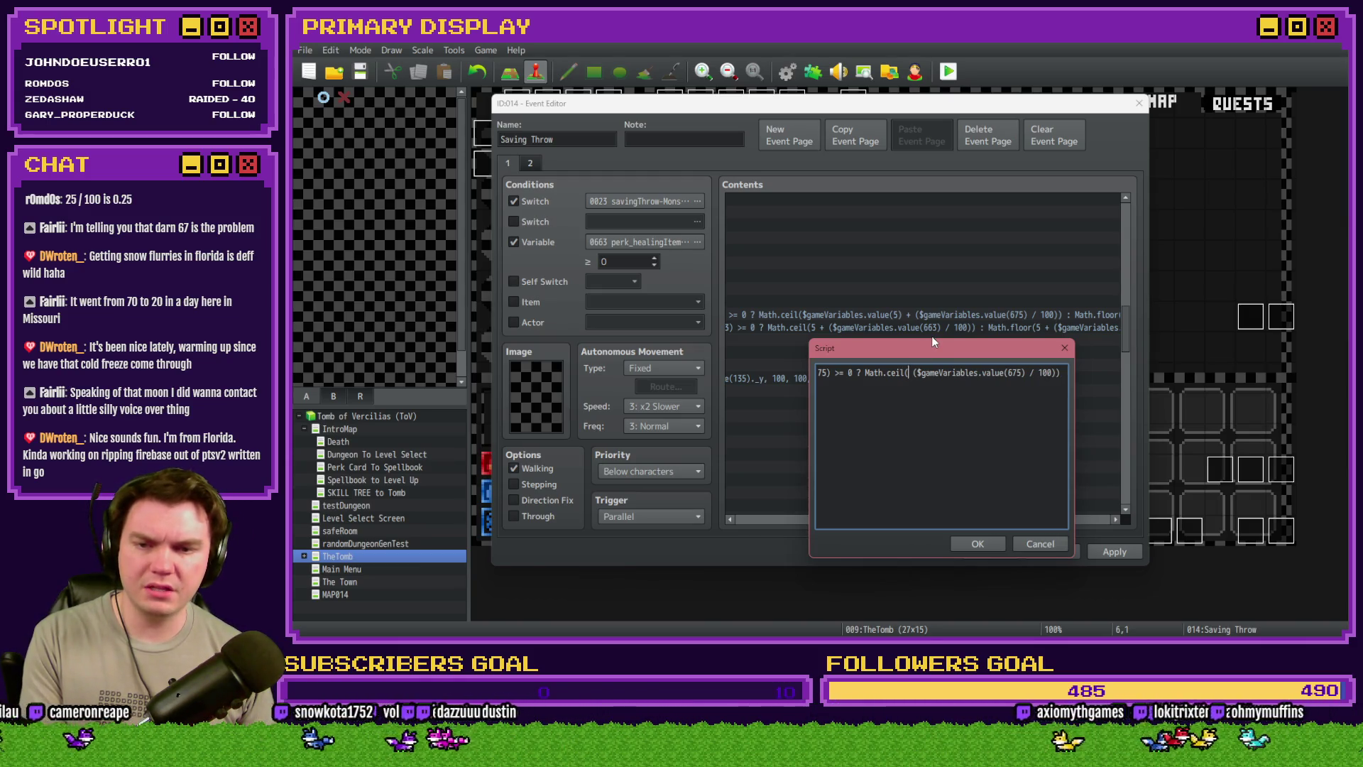
pyautogui.click(913, 379)
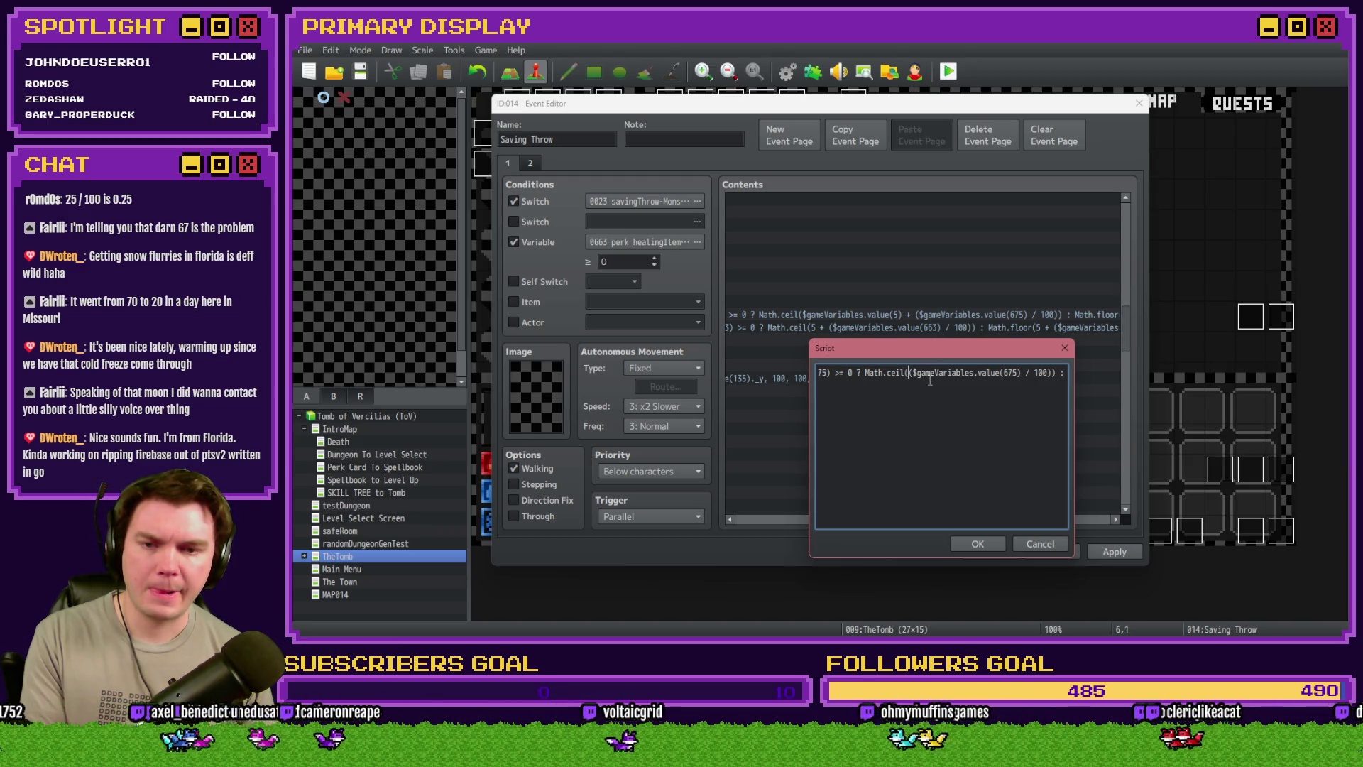
pyautogui.press('BackSpace')
pyautogui.click(1049, 374)
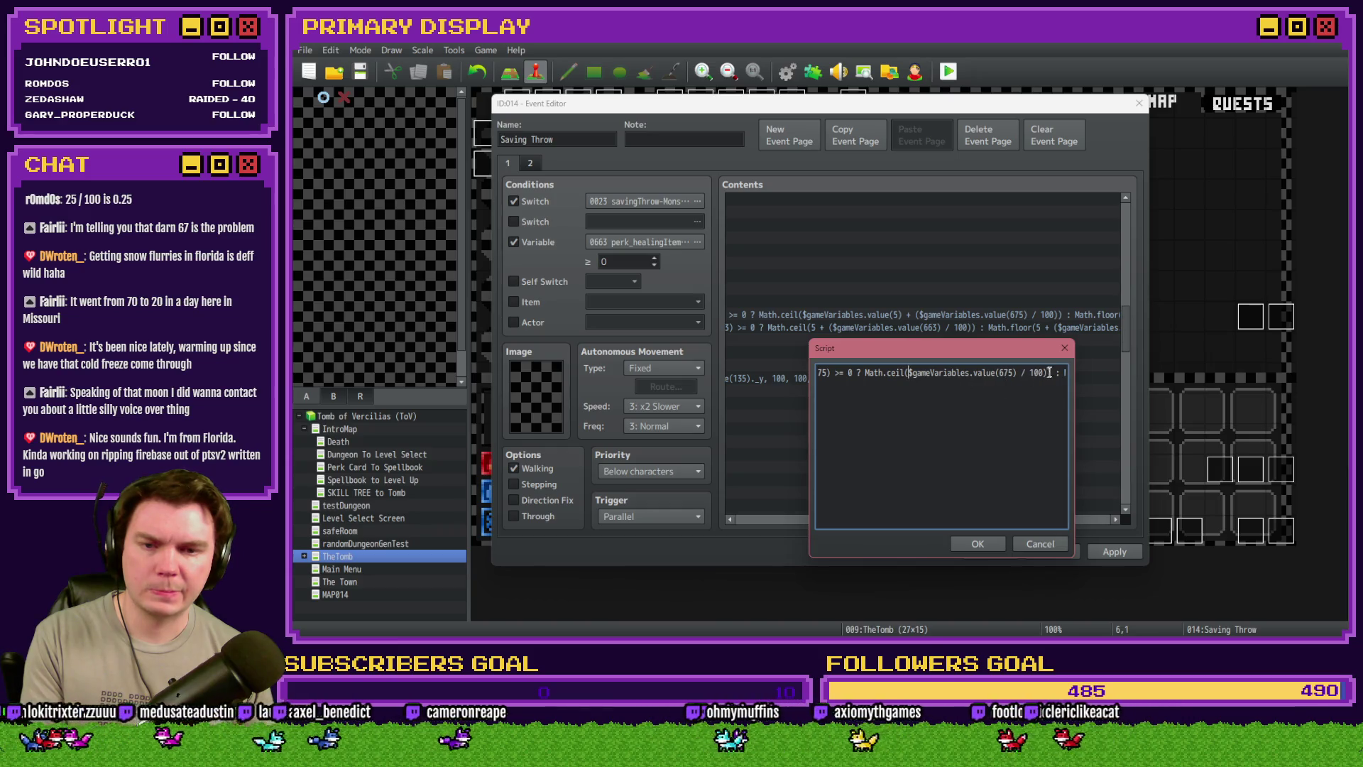
pyautogui.press('BackSpace')
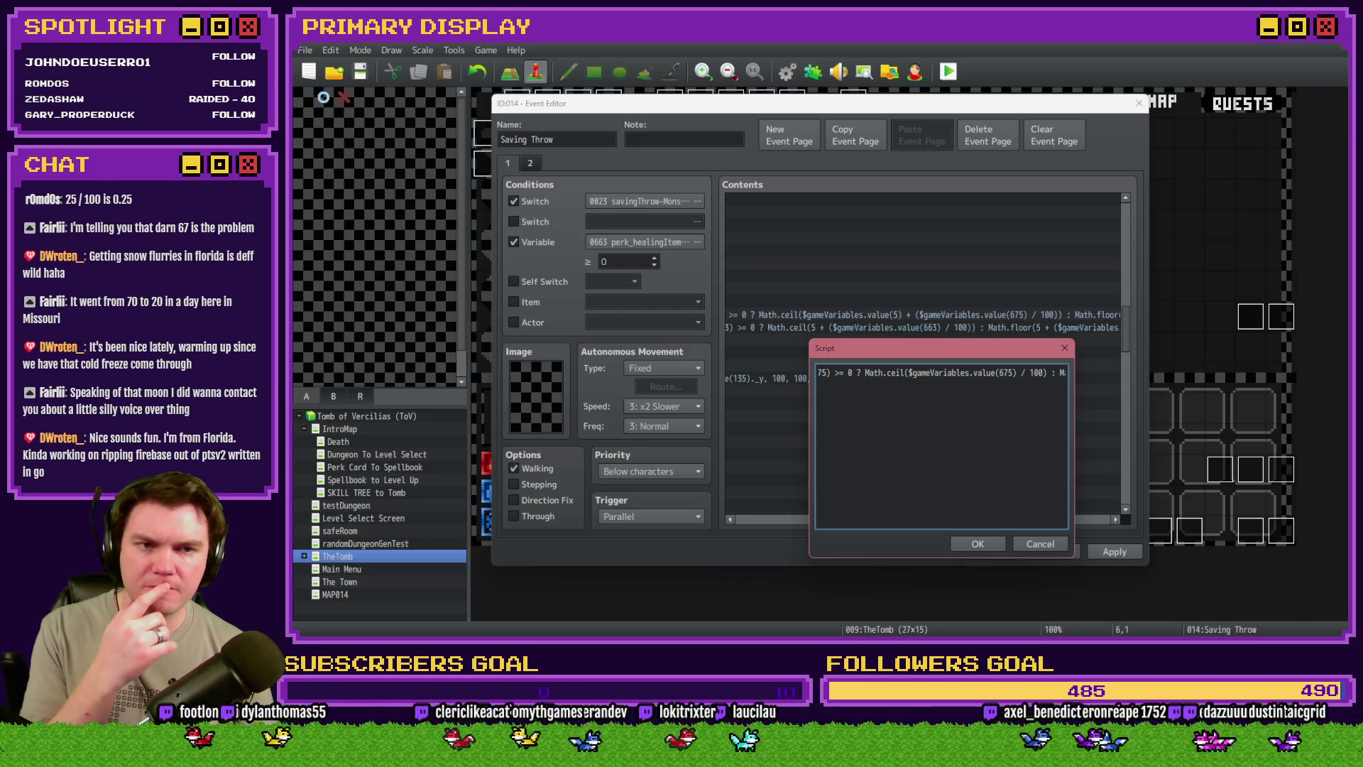
# Remove the stray $gameV( fragment and extra parenthesis so Math.floor uses $gameVariables.value(675) / 100, then confirm
pyautogui.hotkey('alt', 'Tab')
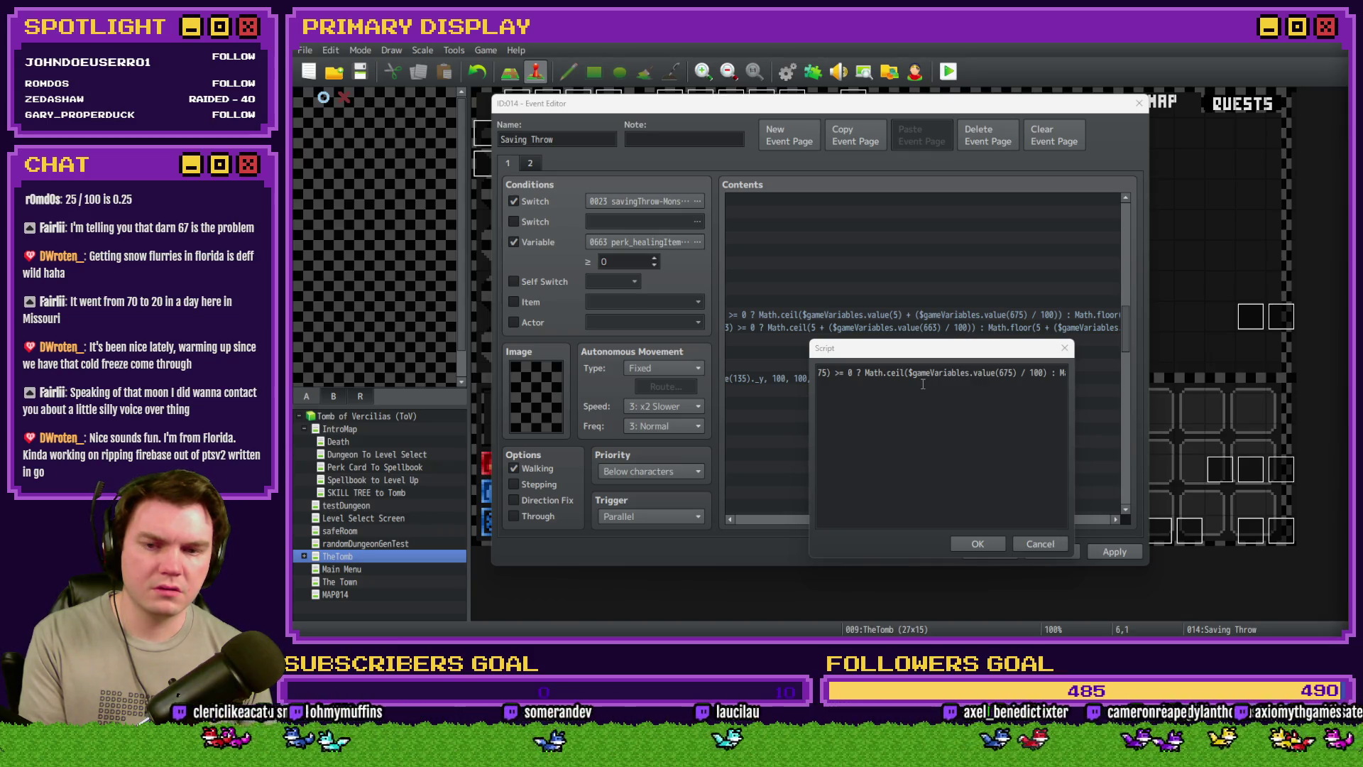
pyautogui.click(896, 377)
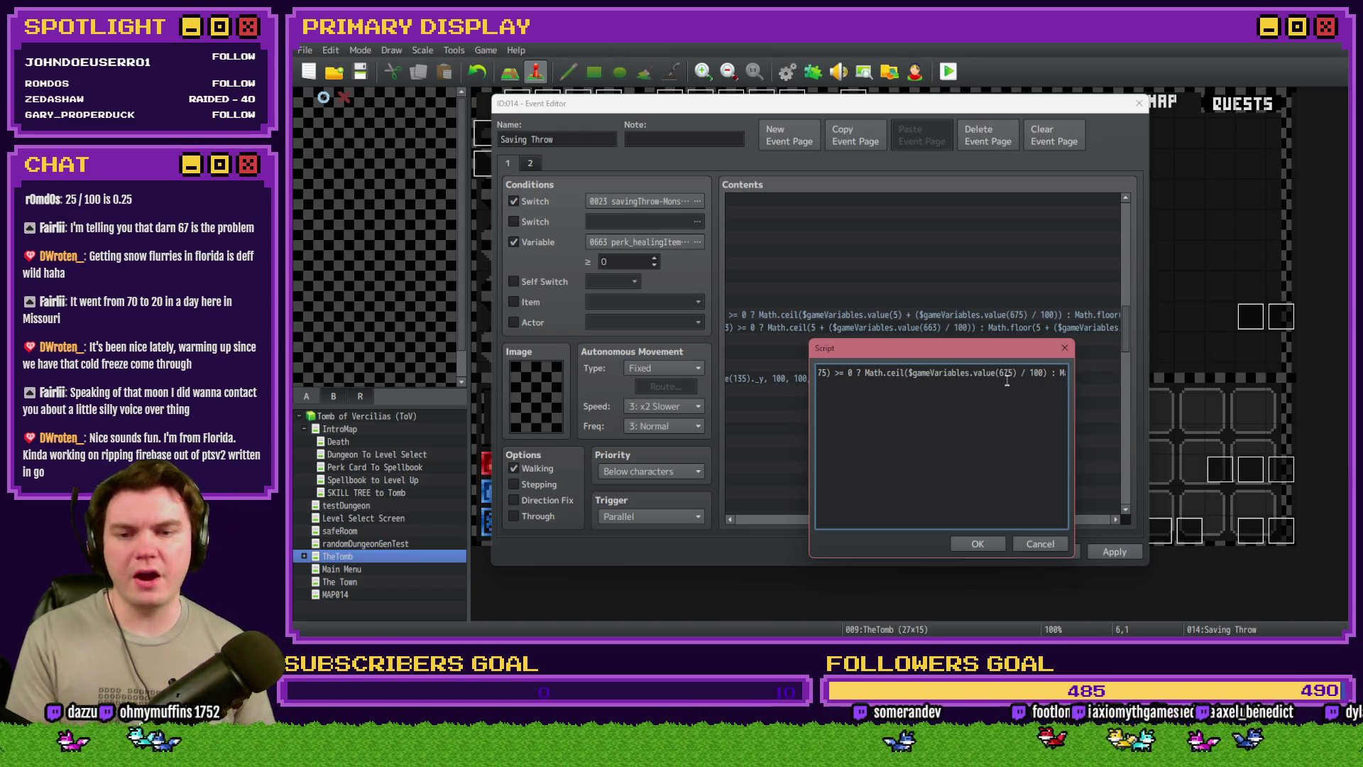
pyautogui.press('Right')
pyautogui.press('Right')
pyautogui.press('Right')
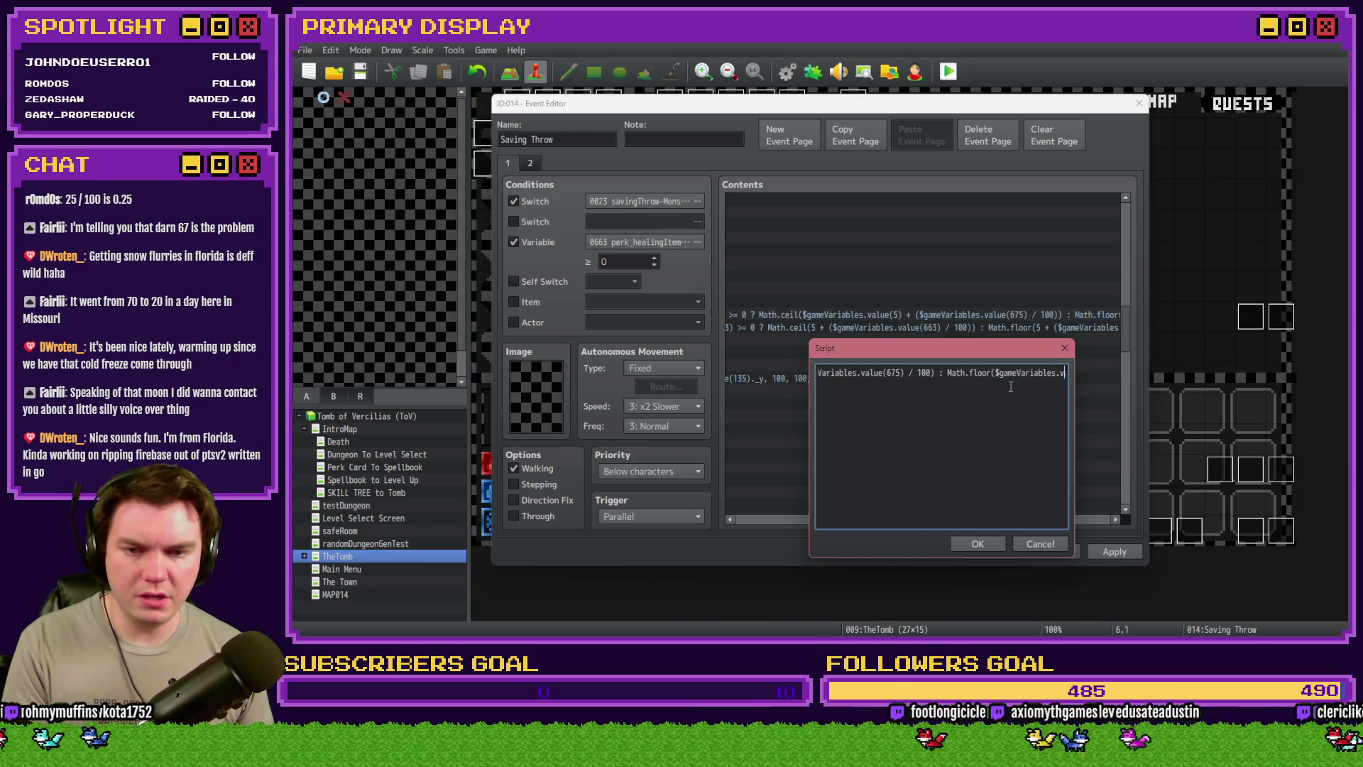
pyautogui.press('Right')
pyautogui.press('Right')
pyautogui.press('Right')
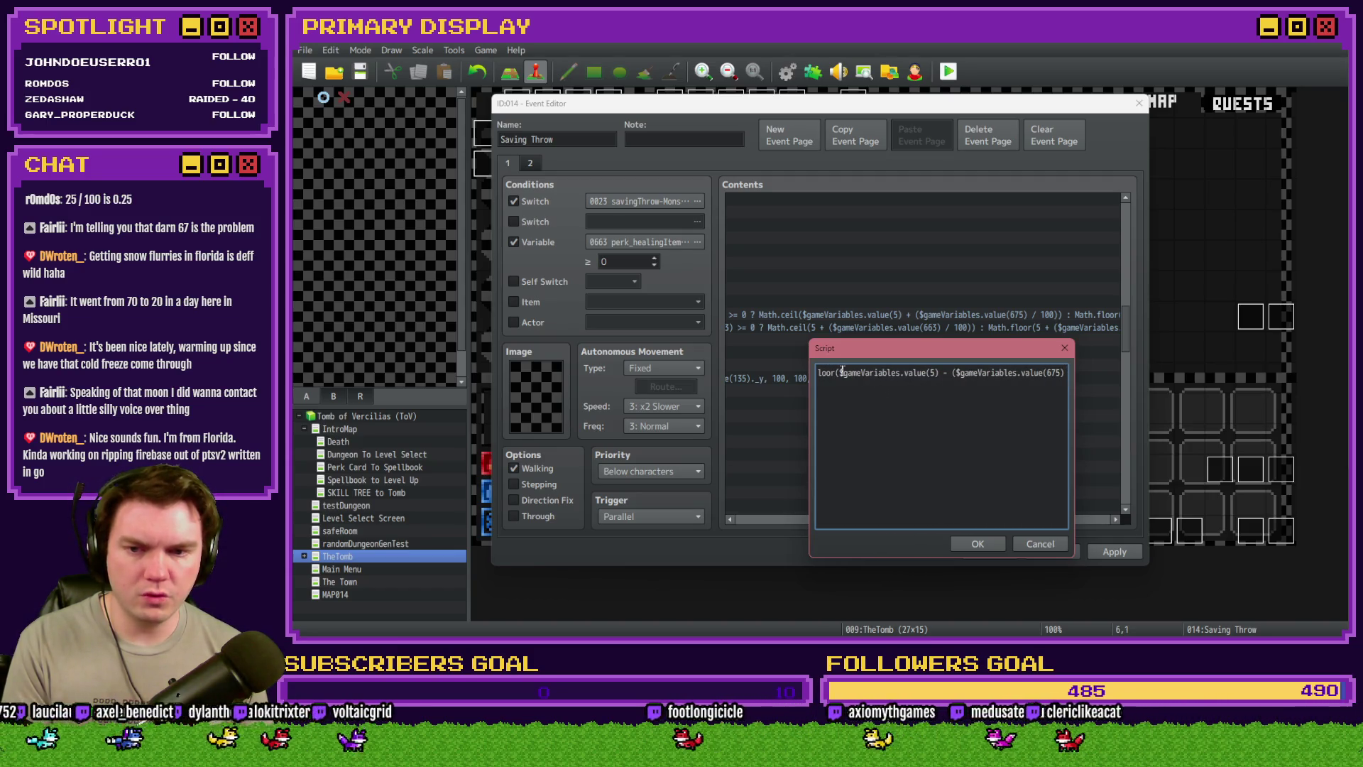
pyautogui.click(956, 439)
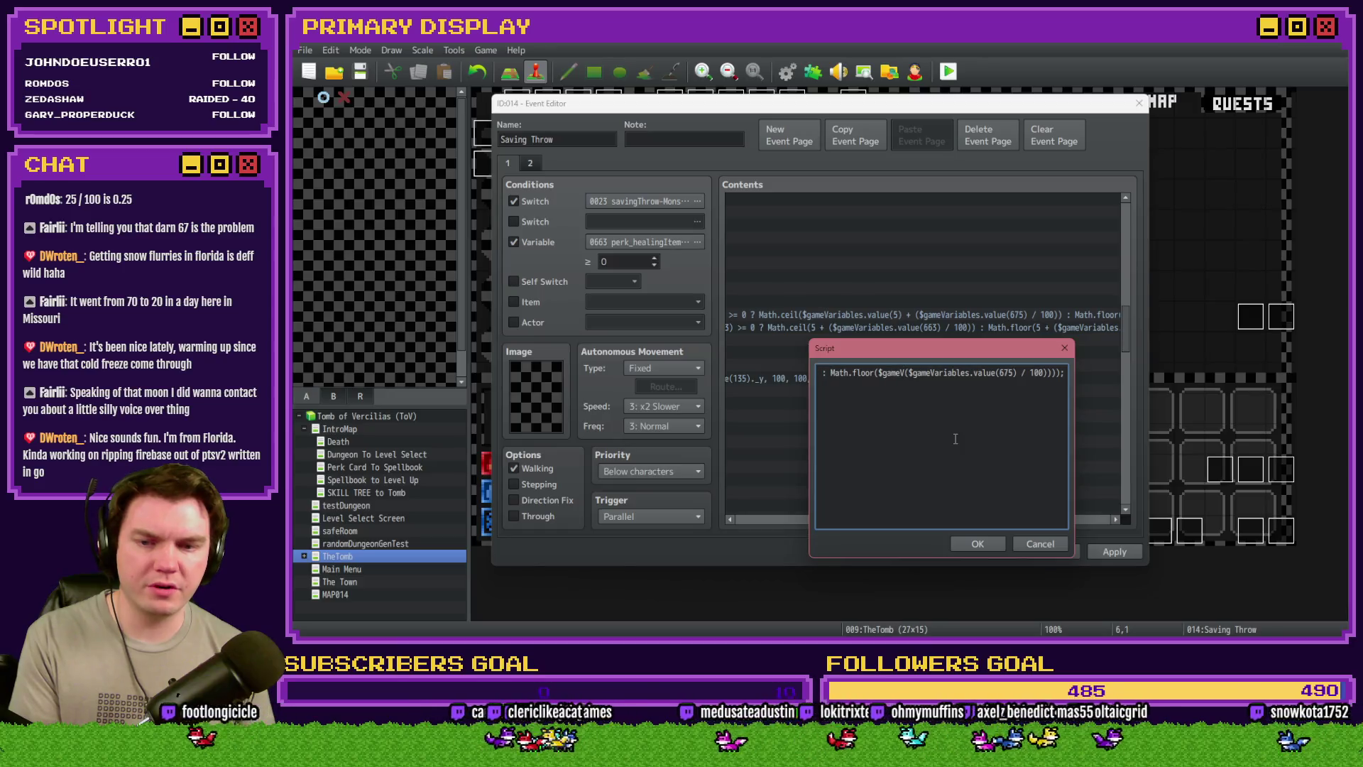
pyautogui.press('BackSpace')
pyautogui.press('BackSpace')
pyautogui.press('BackSpace')
pyautogui.press('Delete')
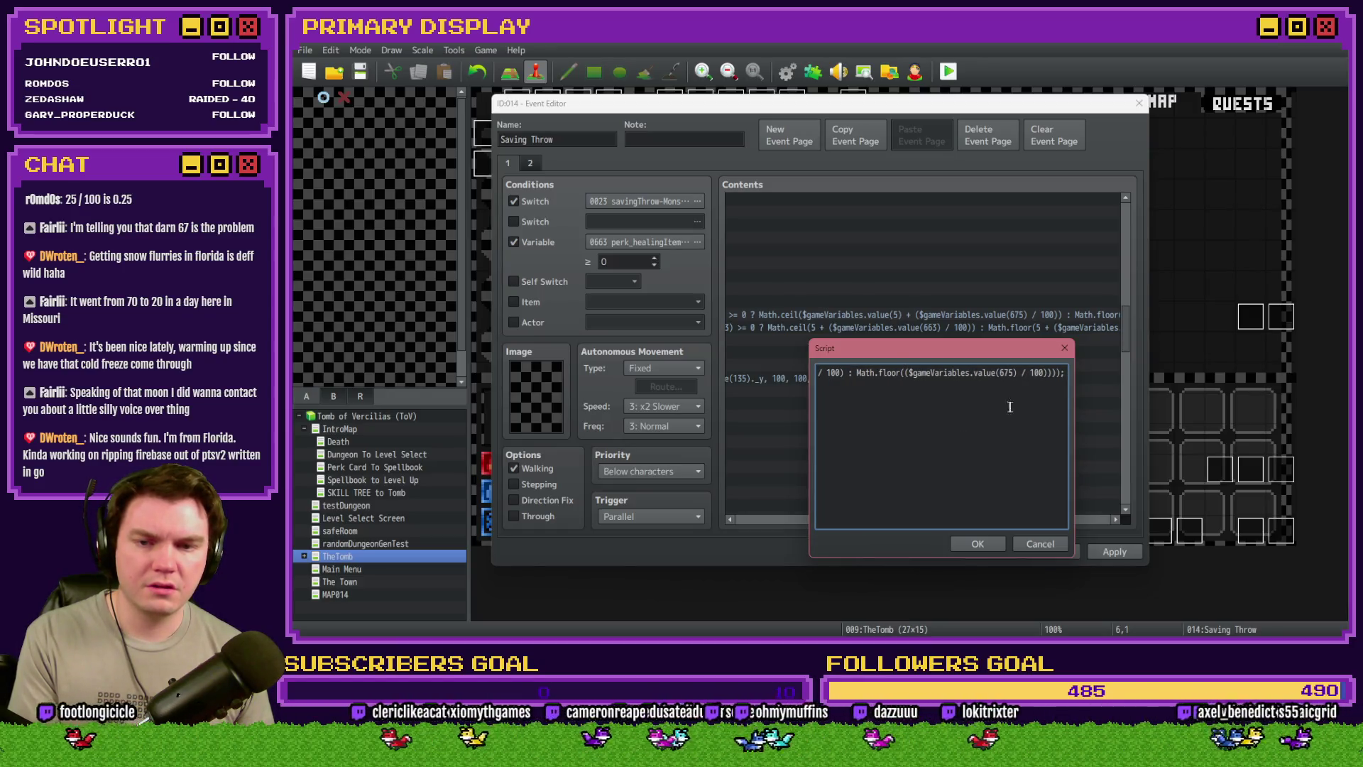
pyautogui.click(1054, 374)
pyautogui.press('BackSpace')
pyautogui.press('BackSpace')
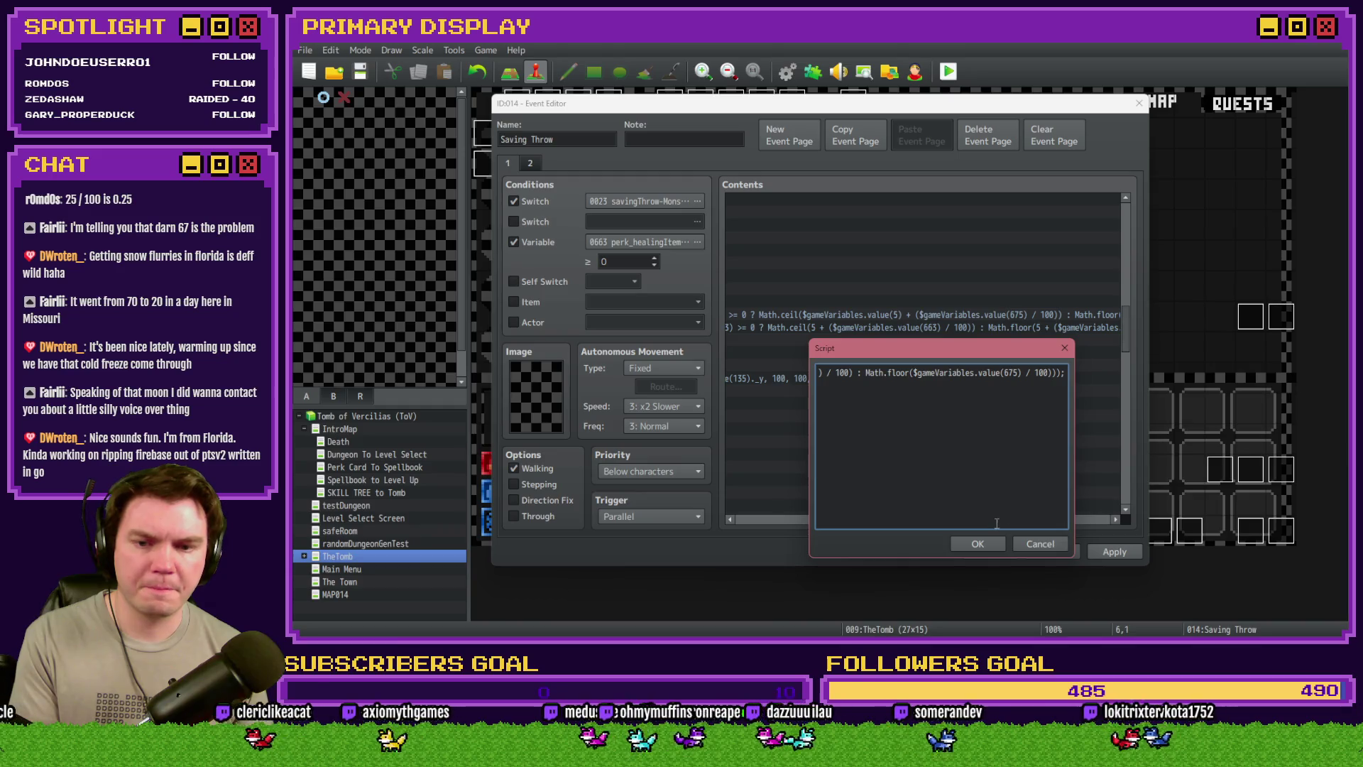
pyautogui.click(987, 544)
pyautogui.moveTo(930, 521); pyautogui.dragTo(786, 512)
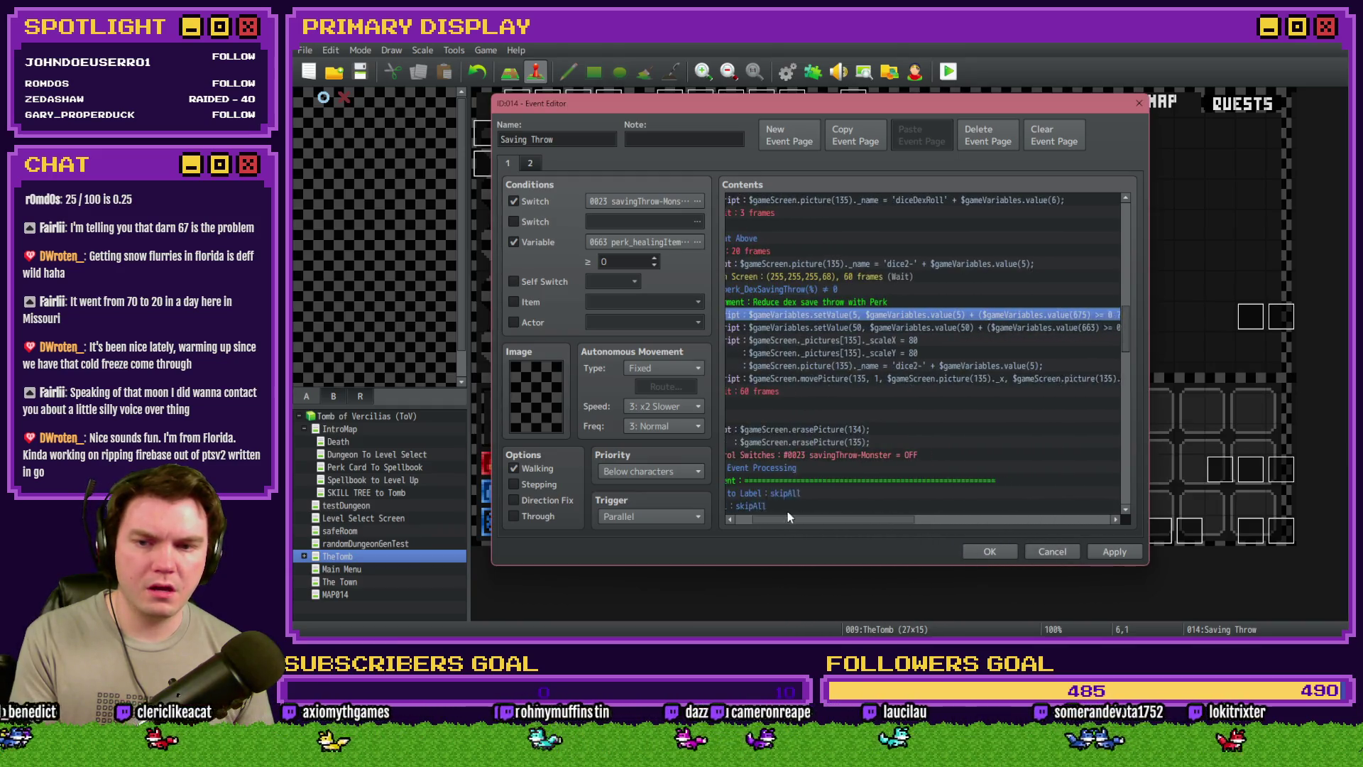
# Delete the redundant setValue(50…) script line and apply the Saving Throw event changes
pyautogui.click(879, 326)
pyautogui.press('Delete')
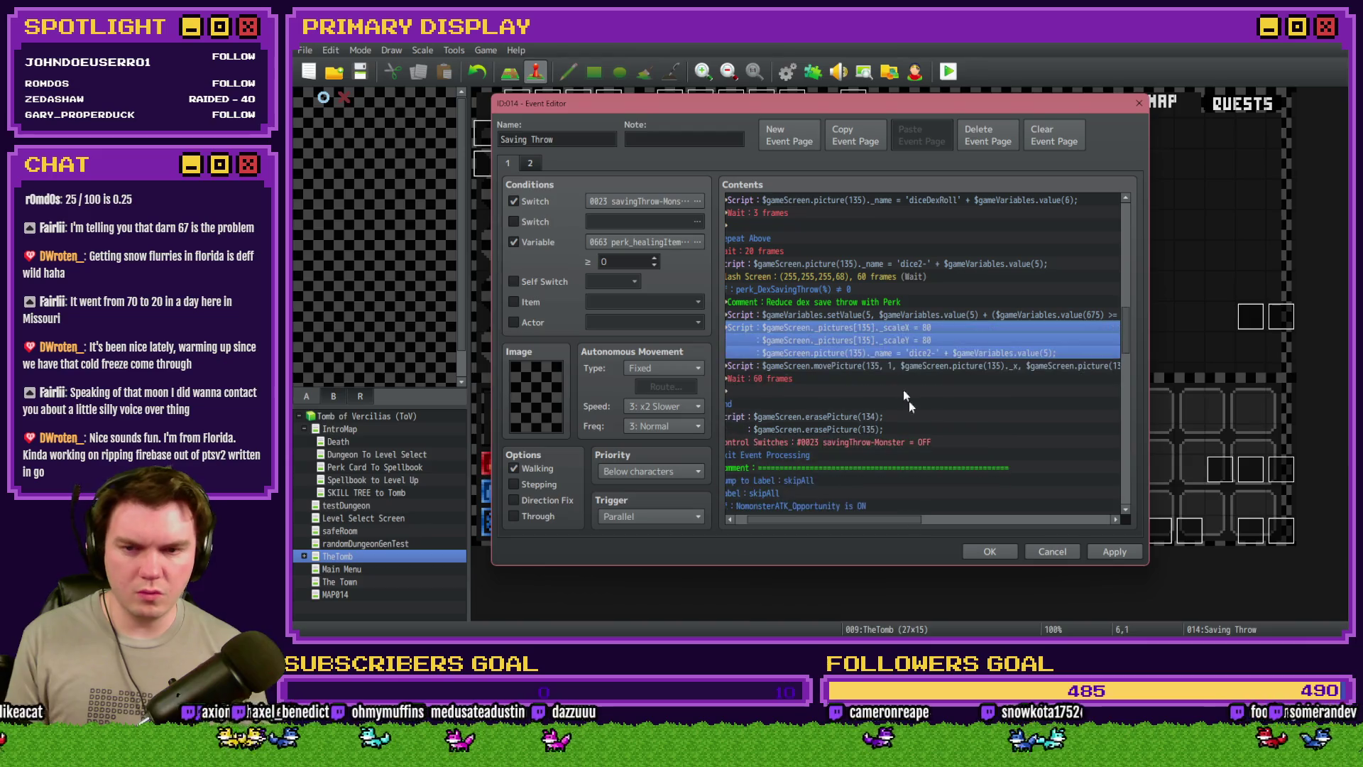
pyautogui.click(898, 313)
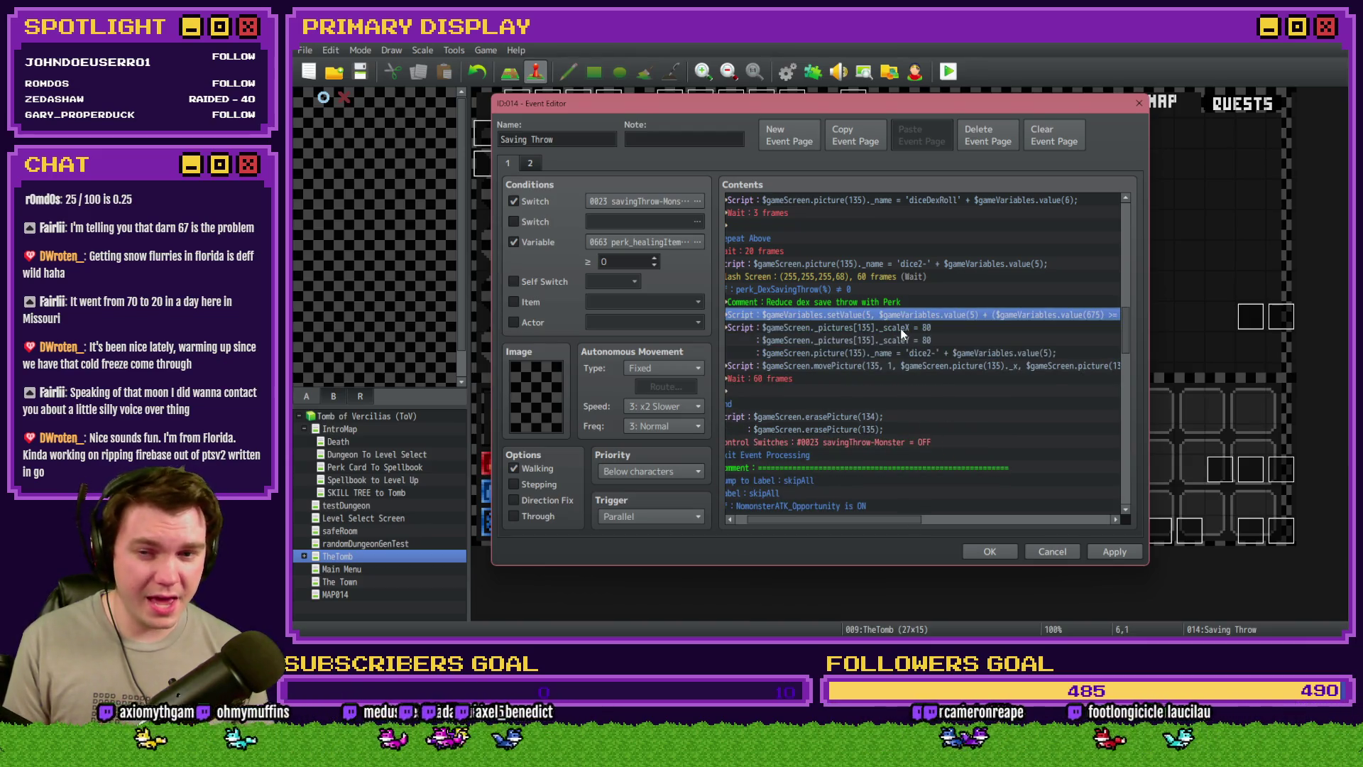
pyautogui.click(919, 341)
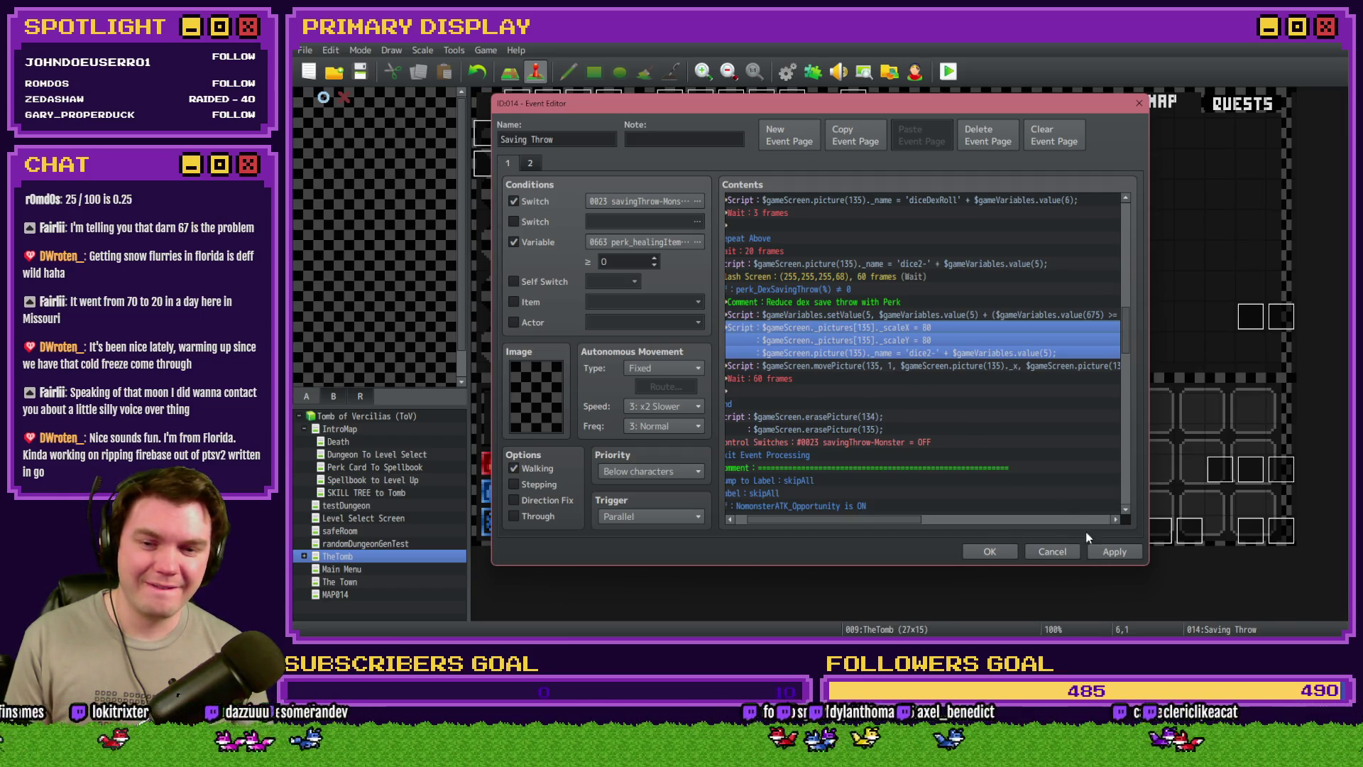
pyautogui.click(1109, 552)
# Close the event editor and launch a playtest with the game window centred
pyautogui.click(990, 552)
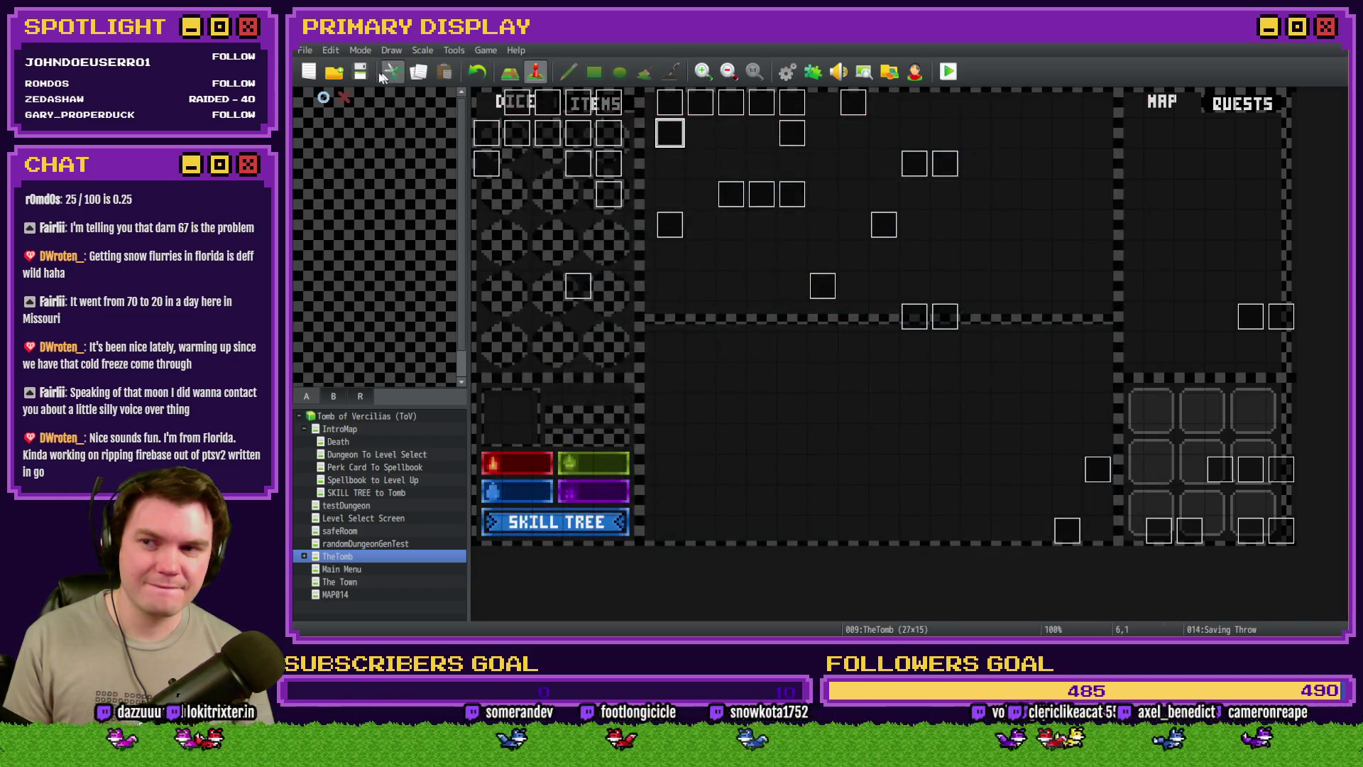
pyautogui.click(949, 71)
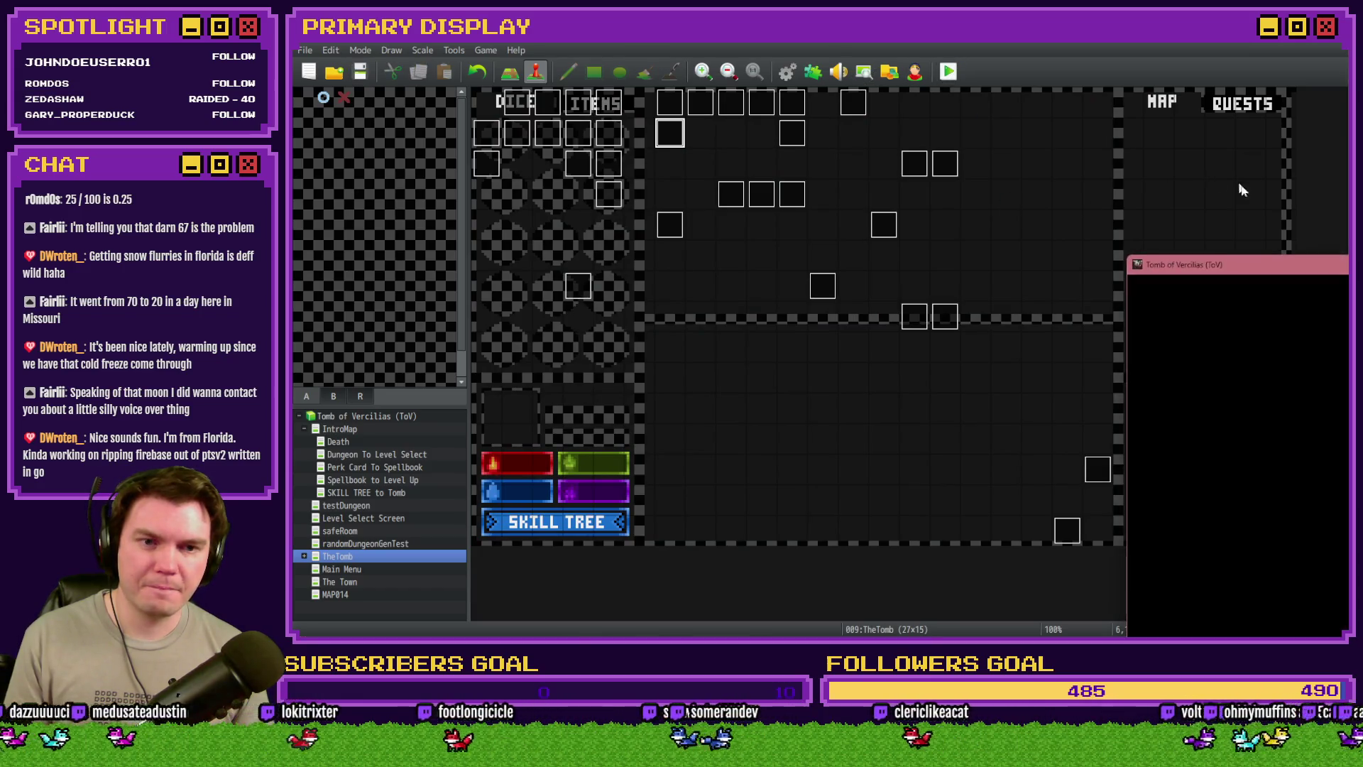
pyautogui.moveTo(1261, 242); pyautogui.dragTo(687, 79)
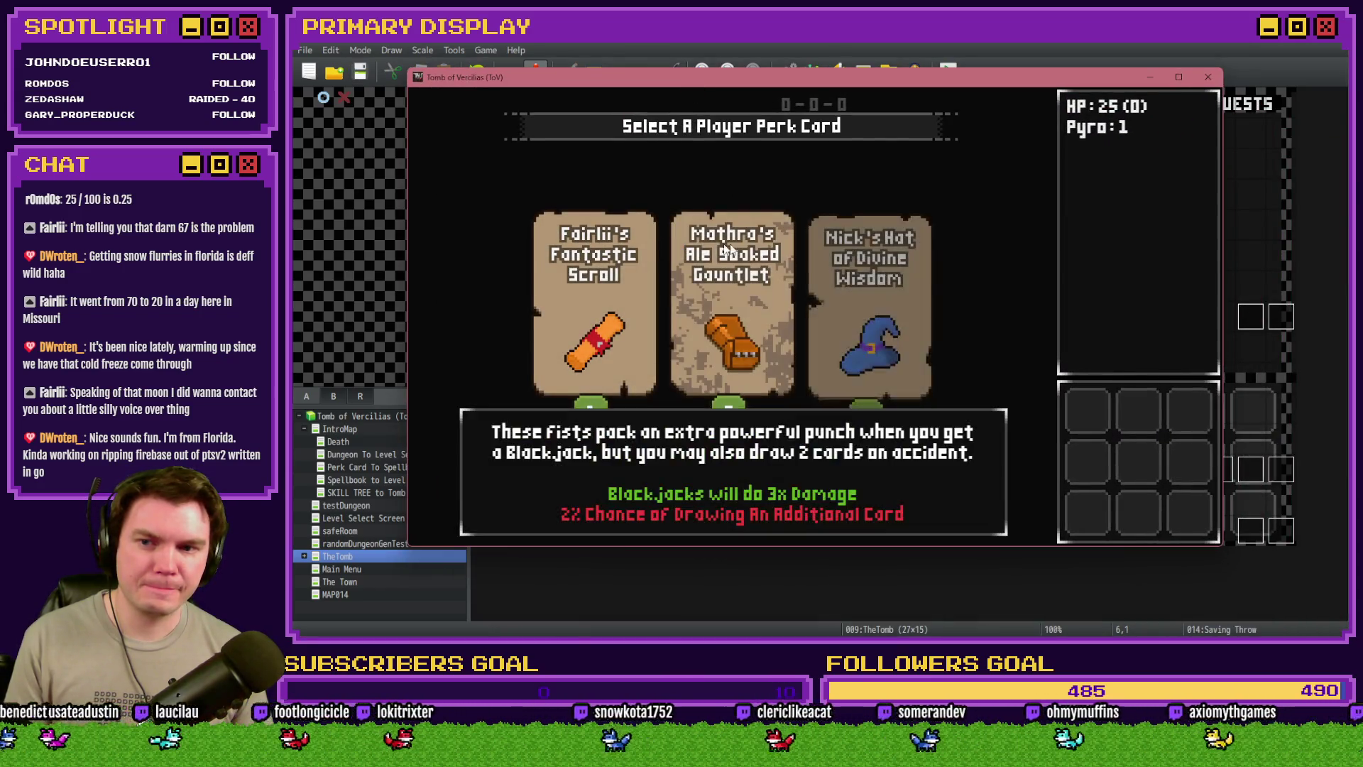
# Discard and redeal perk cards, then take the Spiked Pauldron perk
pyautogui.click(762, 249)
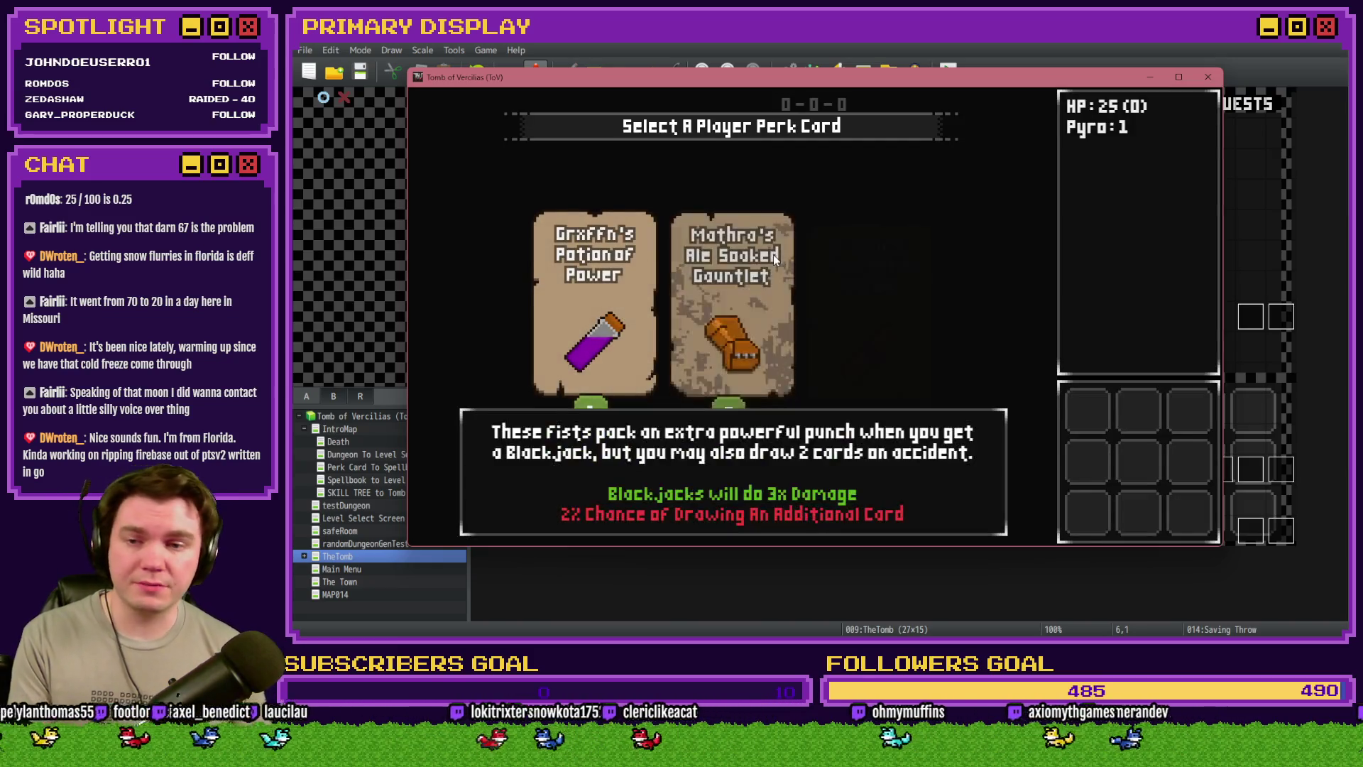
pyautogui.click(772, 254)
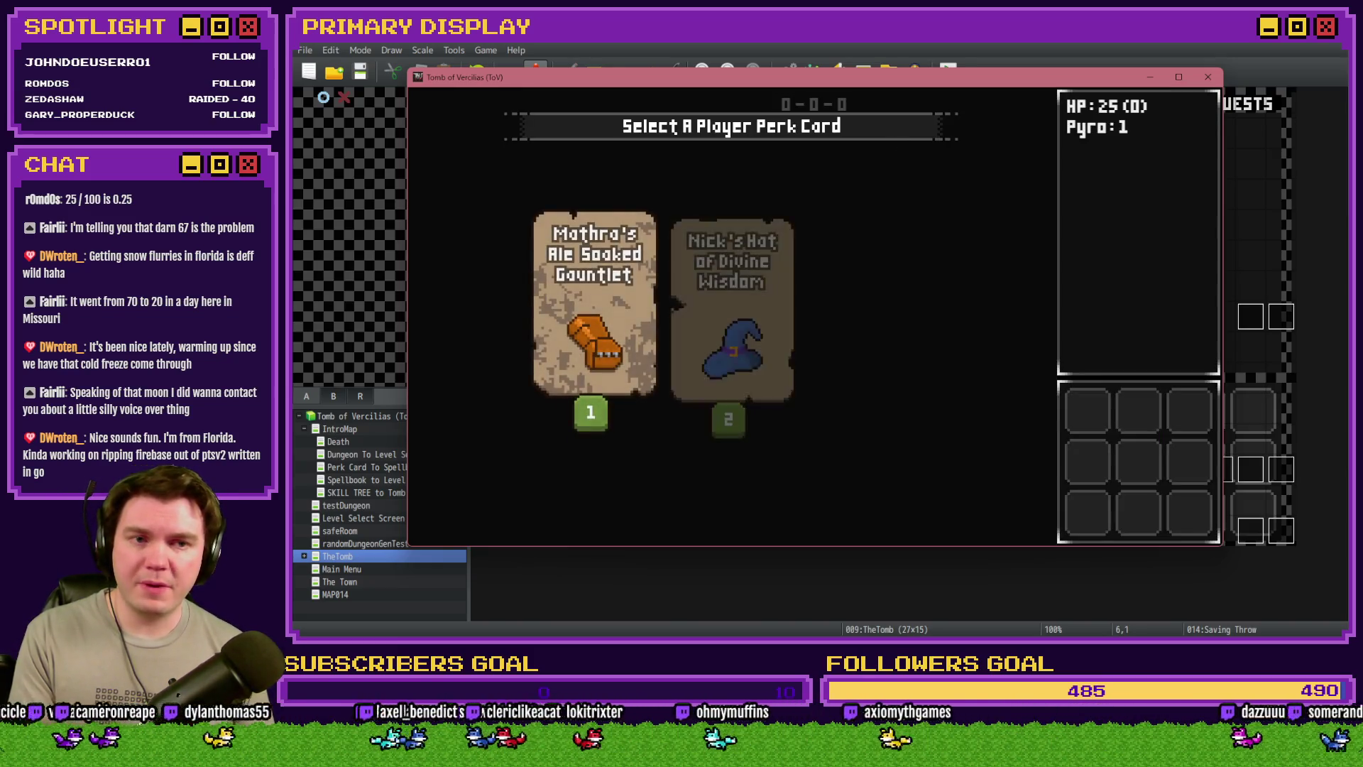
pyautogui.click(994, 353)
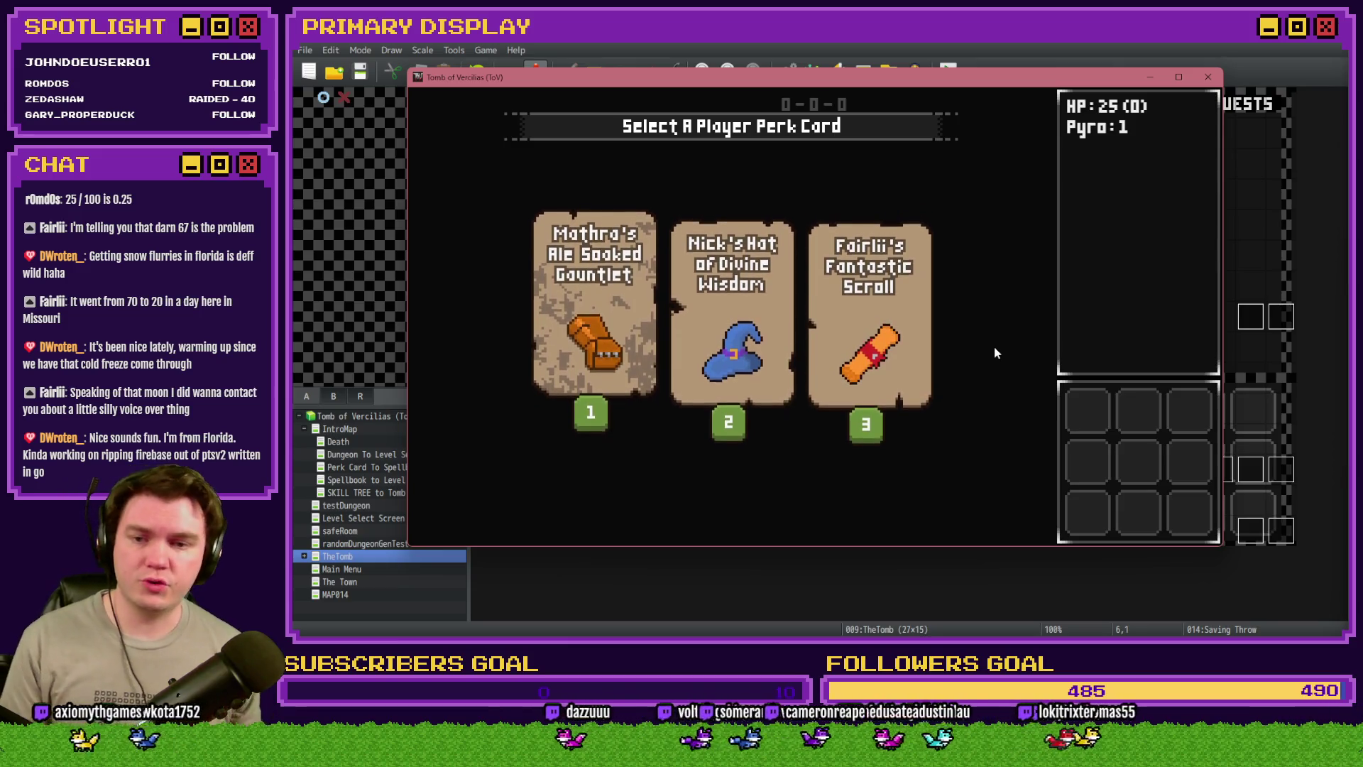
pyautogui.press('1')
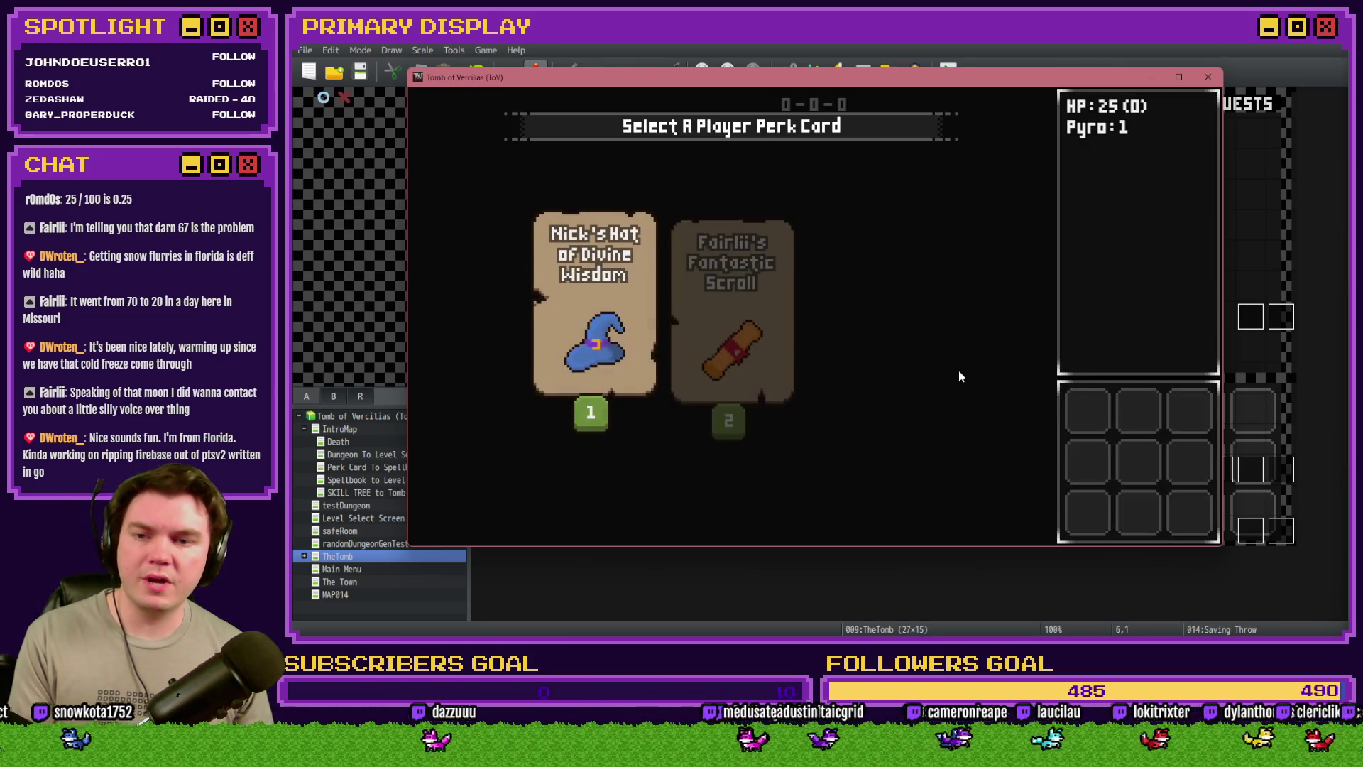
pyautogui.press('1')
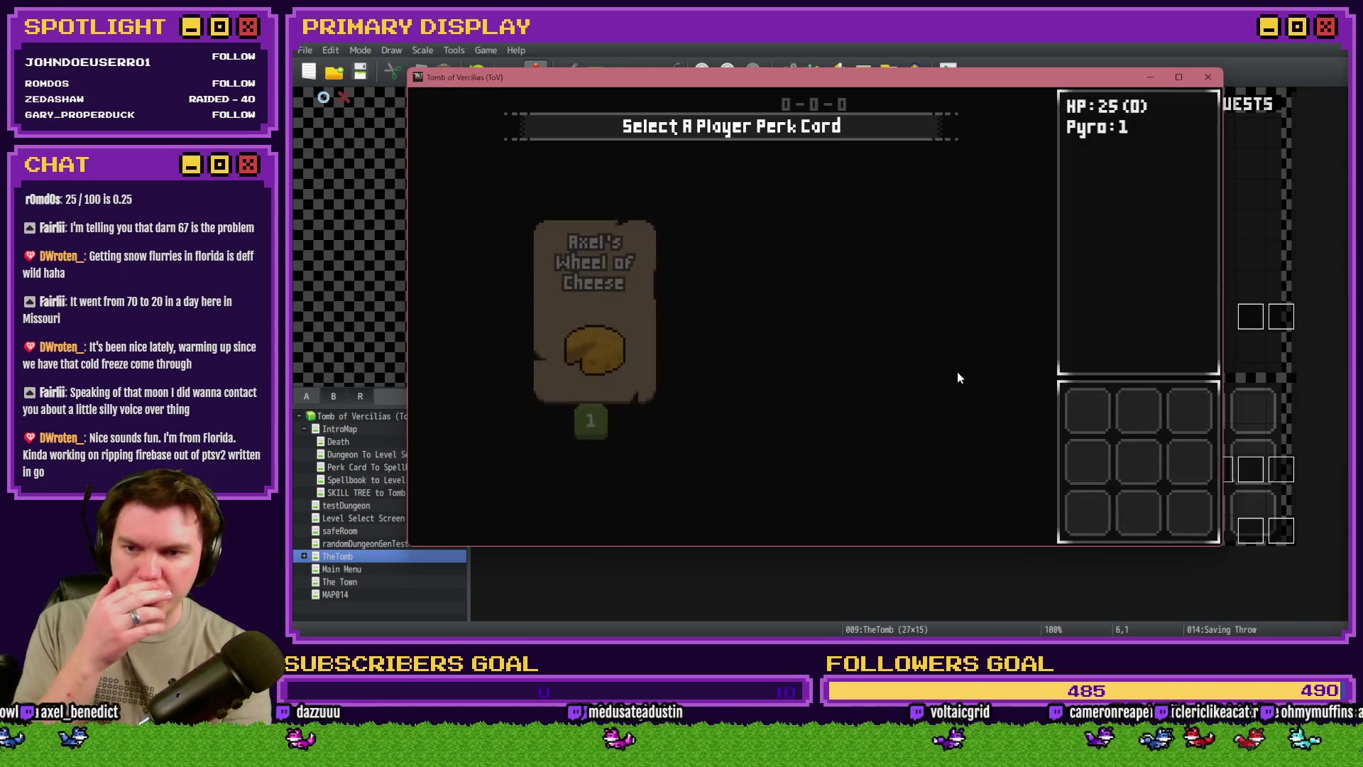
pyautogui.moveTo(745, 339)
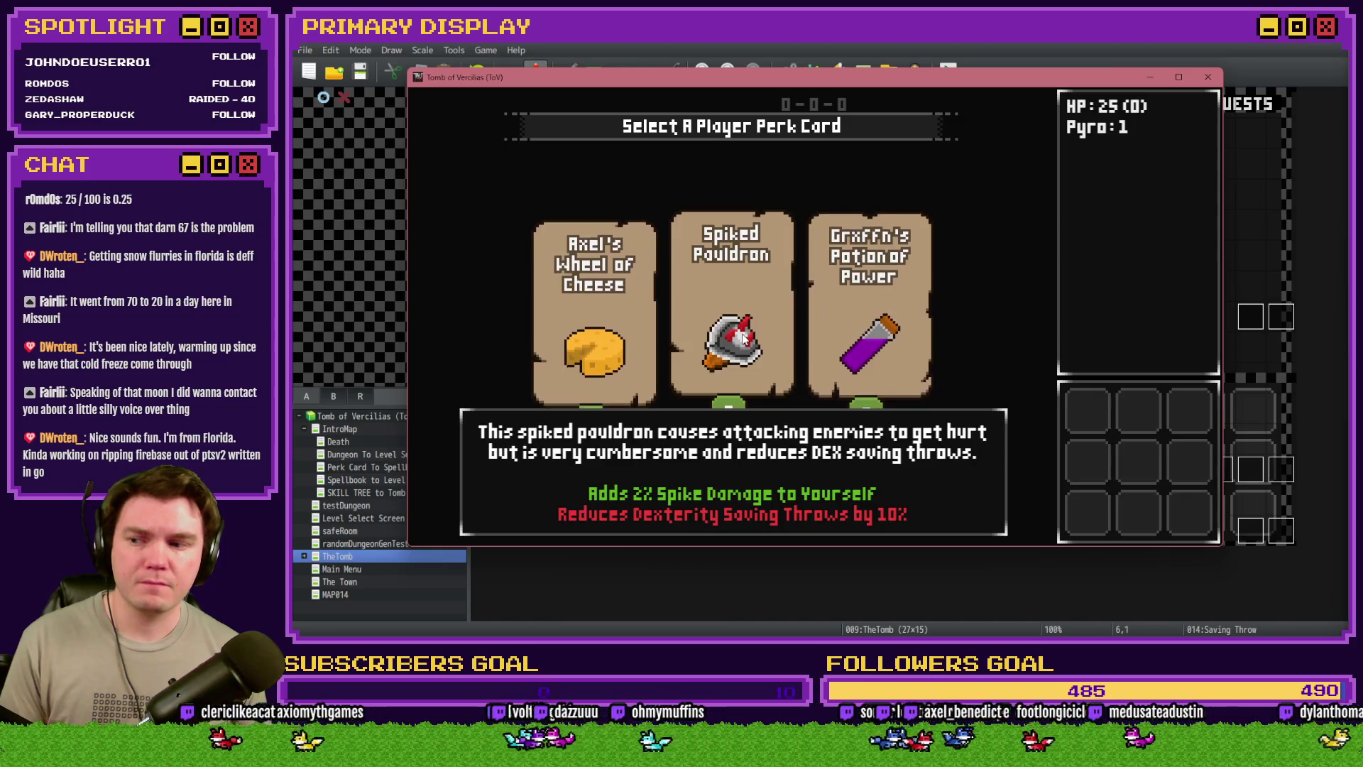
pyautogui.click(743, 338)
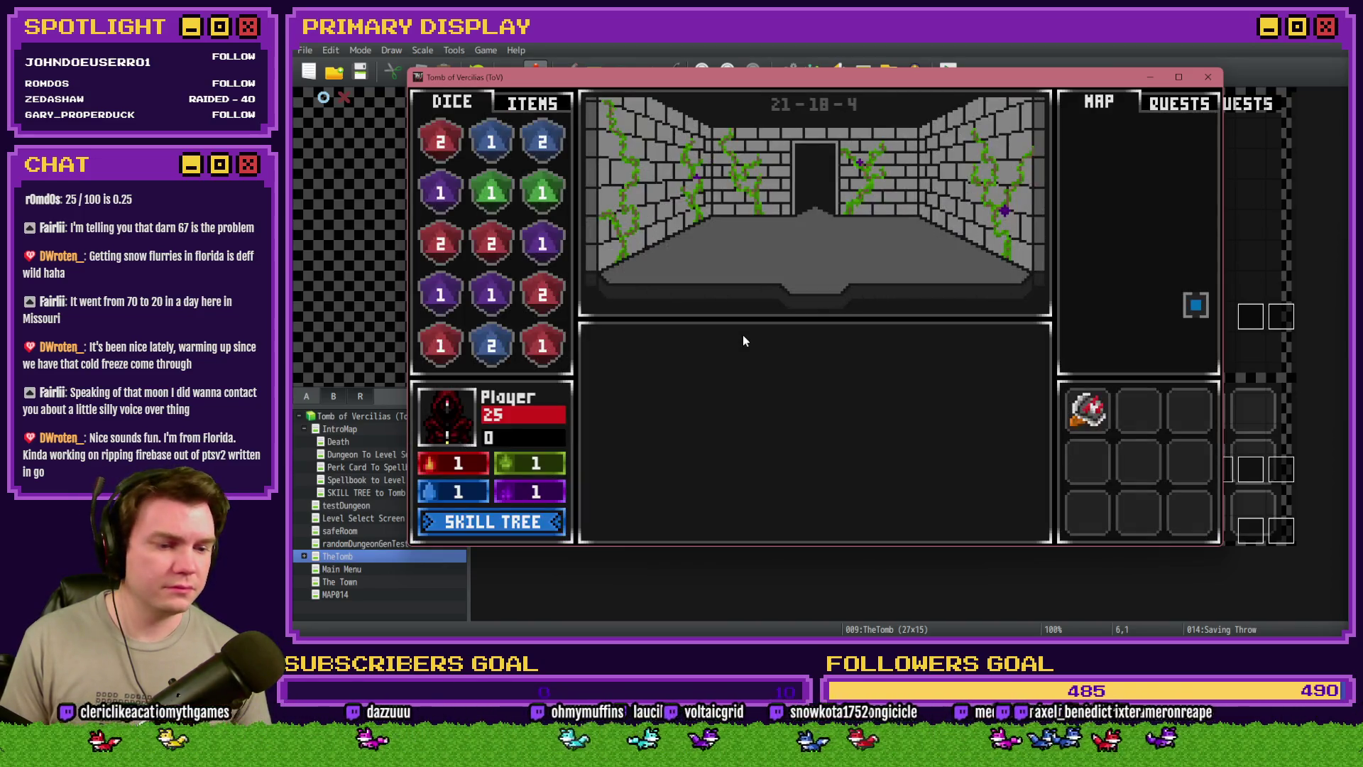
# Walk forward into the skull battle and bring up the F9 debug switch list
pyautogui.press('Up')
pyautogui.press('Up')
pyautogui.press('Up')
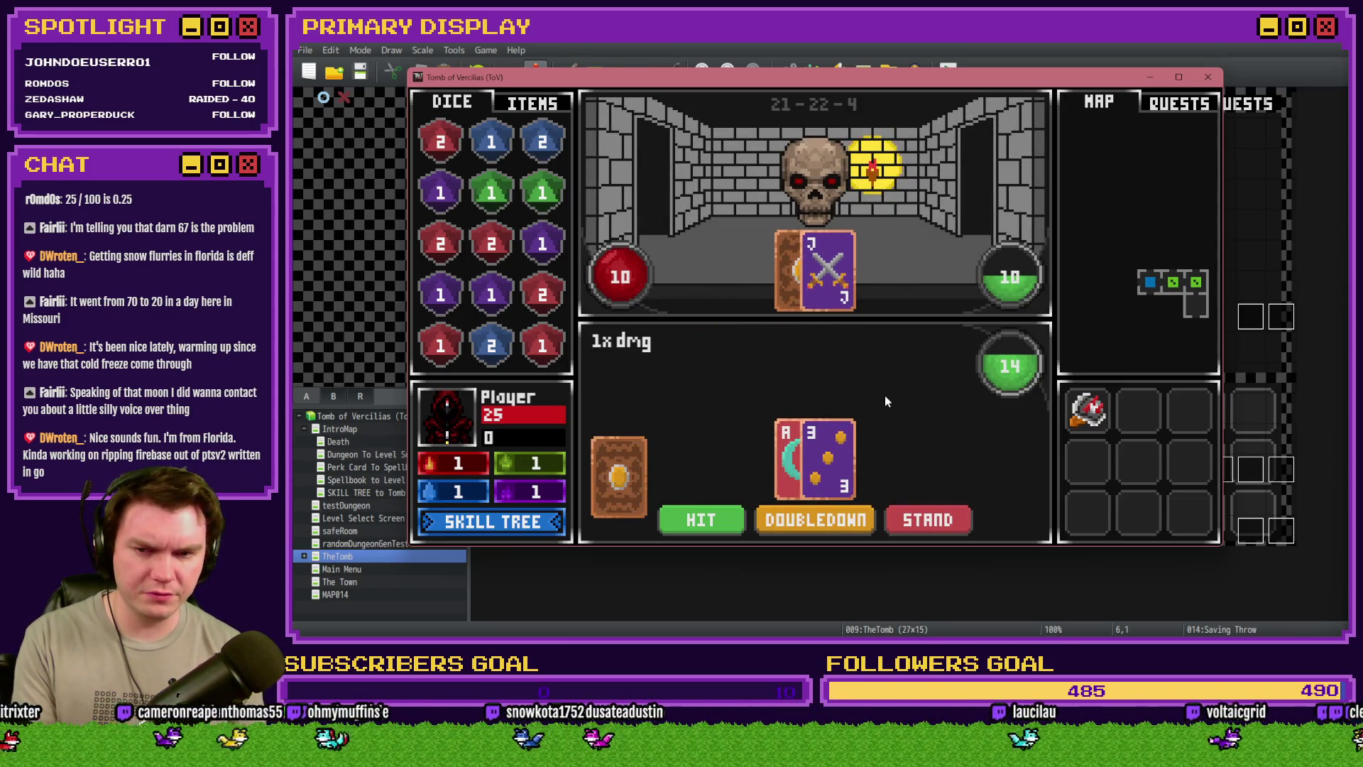
pyautogui.press('F9')
pyautogui.press('Escape')
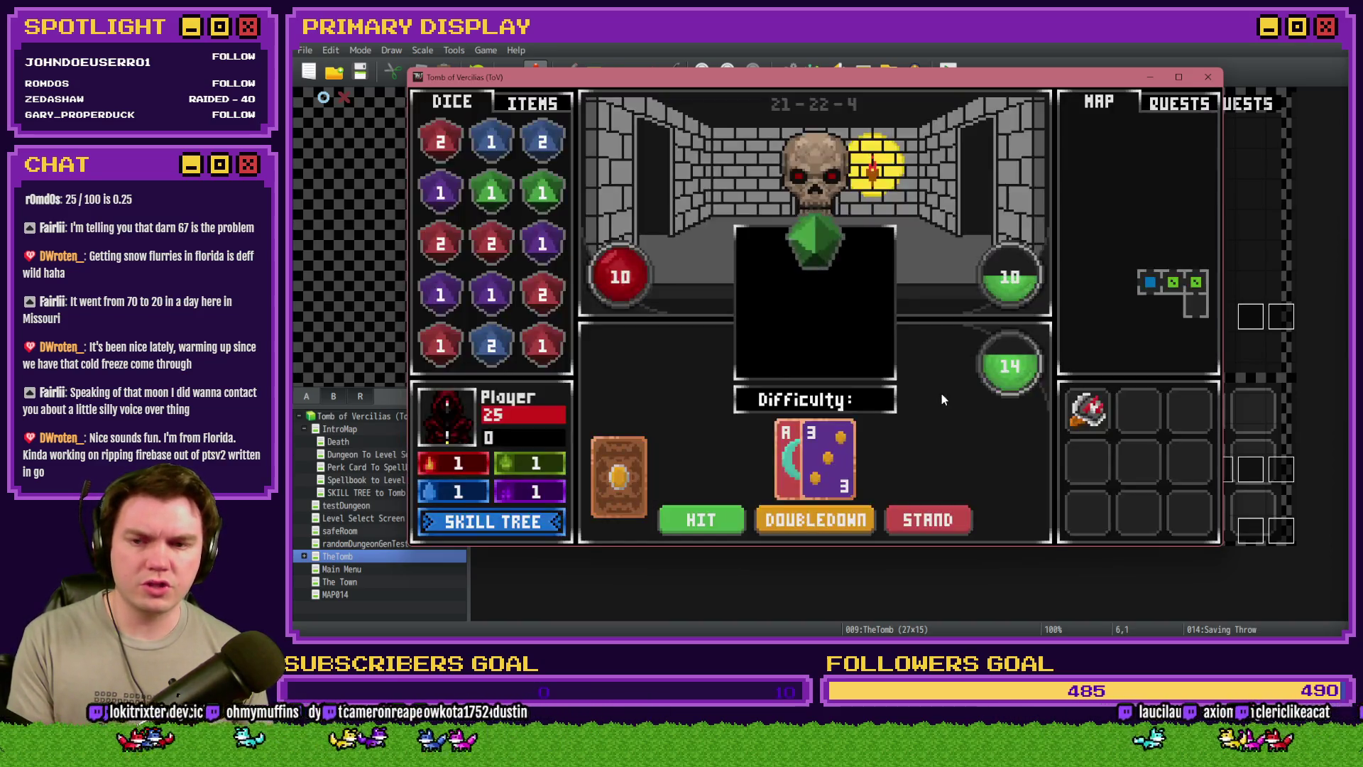
pyautogui.press('F9')
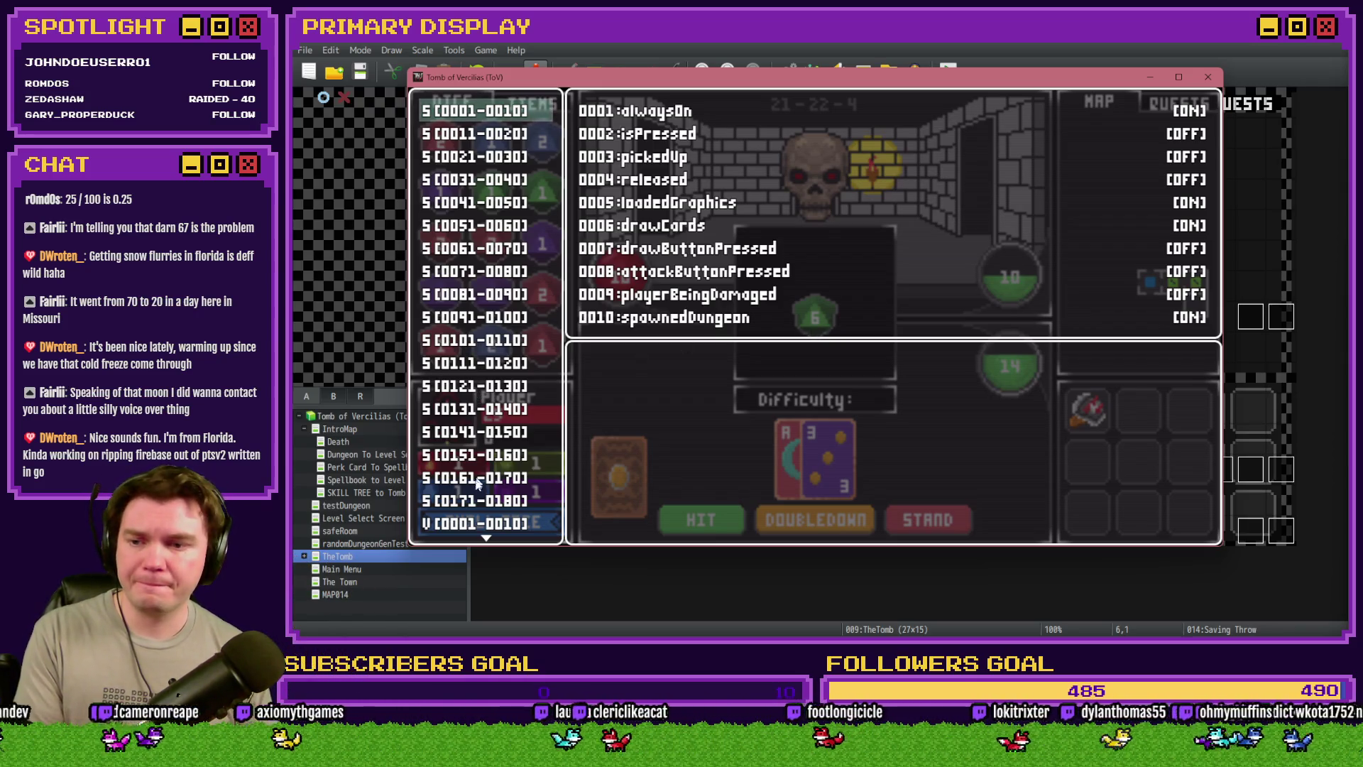
# Switch the debug window to variables and show the V[0671-0680] range
pyautogui.click(476, 523)
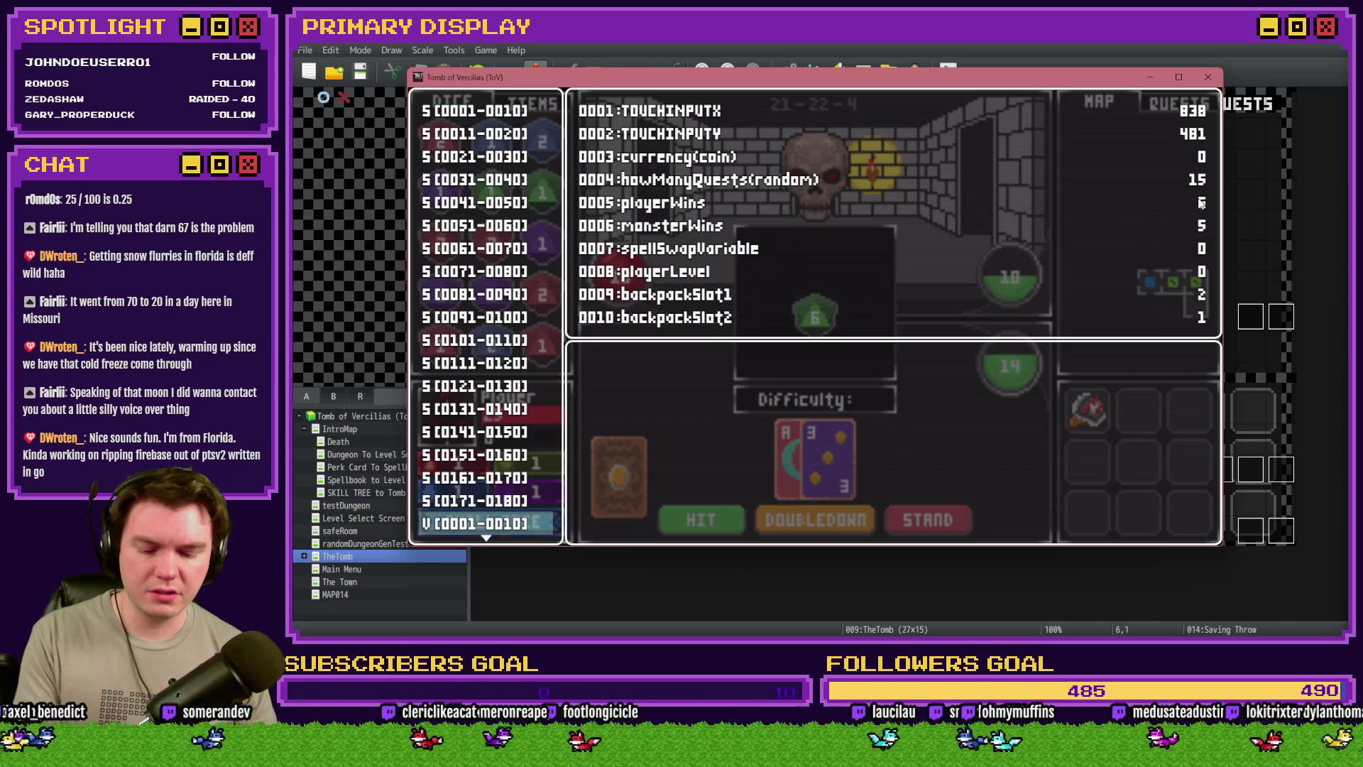
pyautogui.press('Escape')
pyautogui.press('F9')
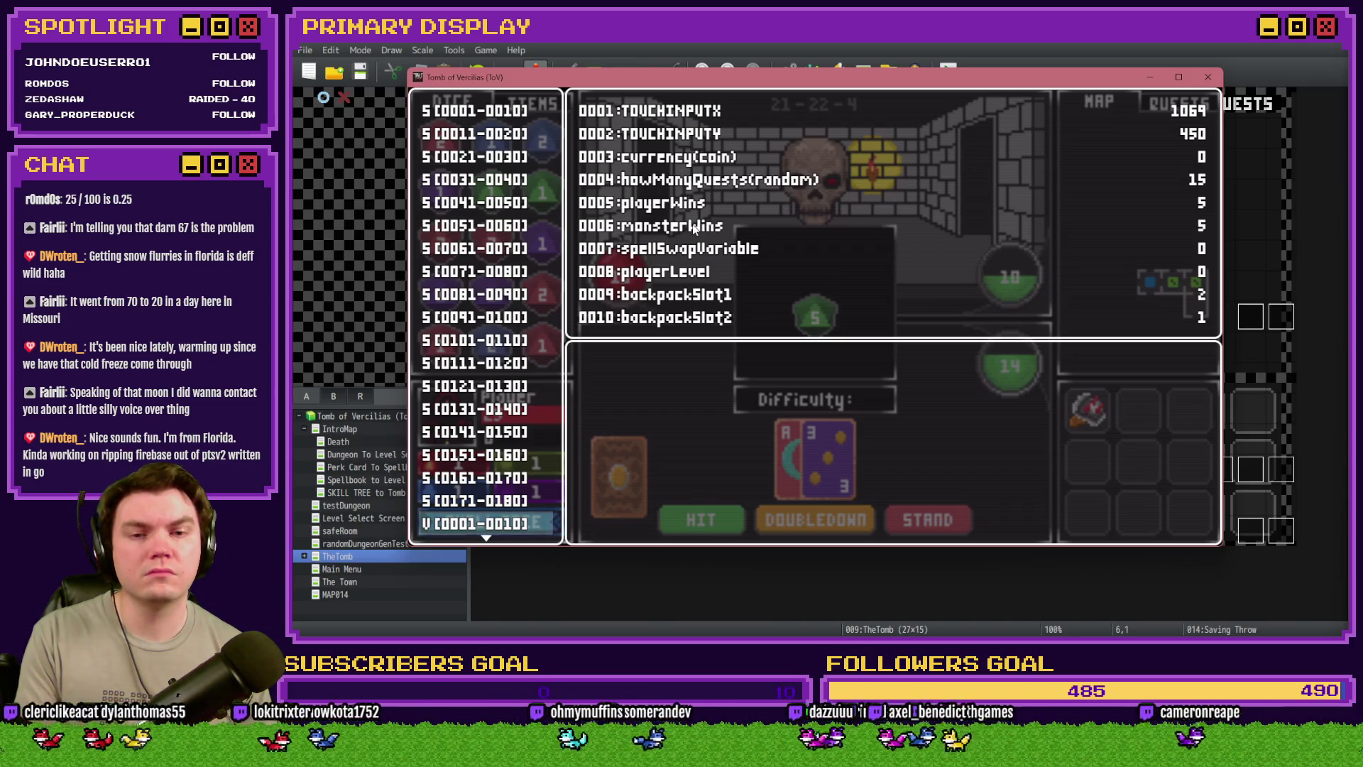
pyautogui.scroll(-5, 510, 448)
pyautogui.scroll(-13, 510, 448)
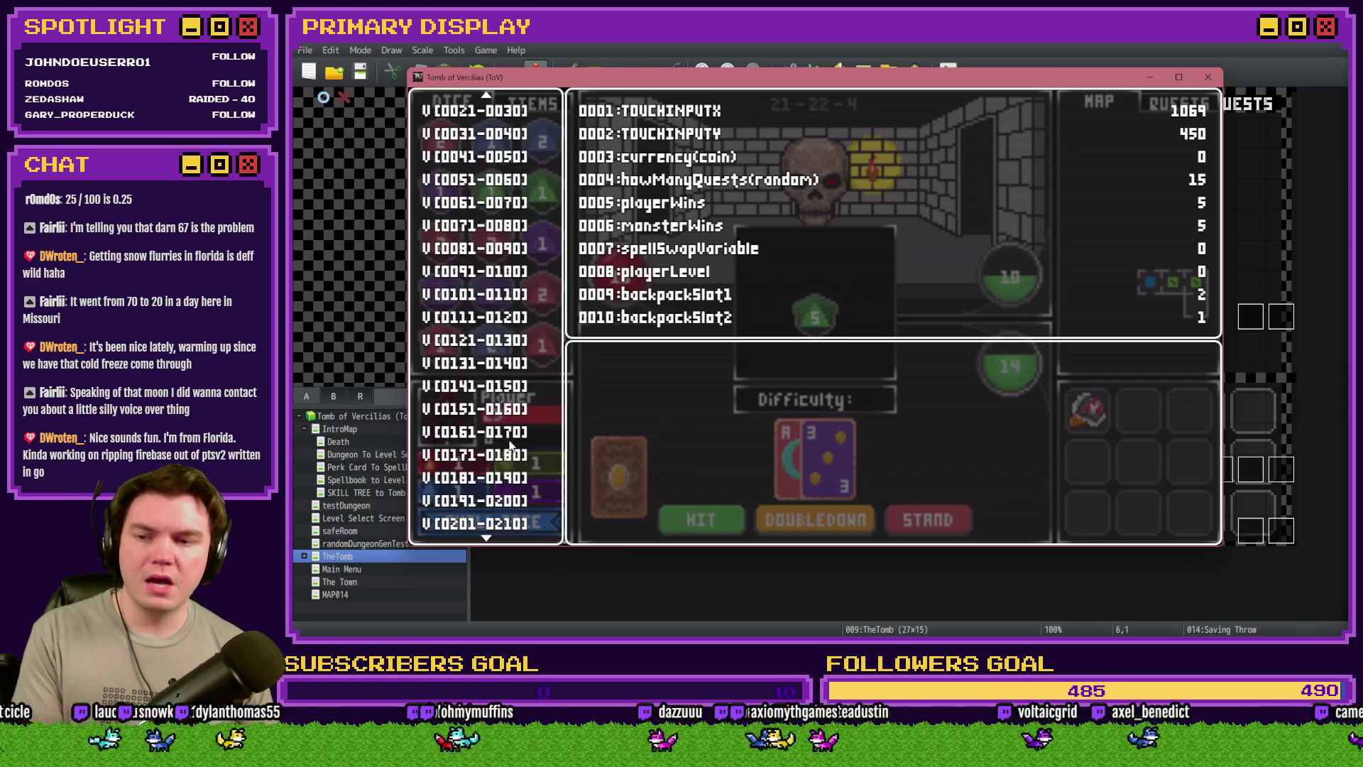
pyautogui.scroll(-8, 509, 457)
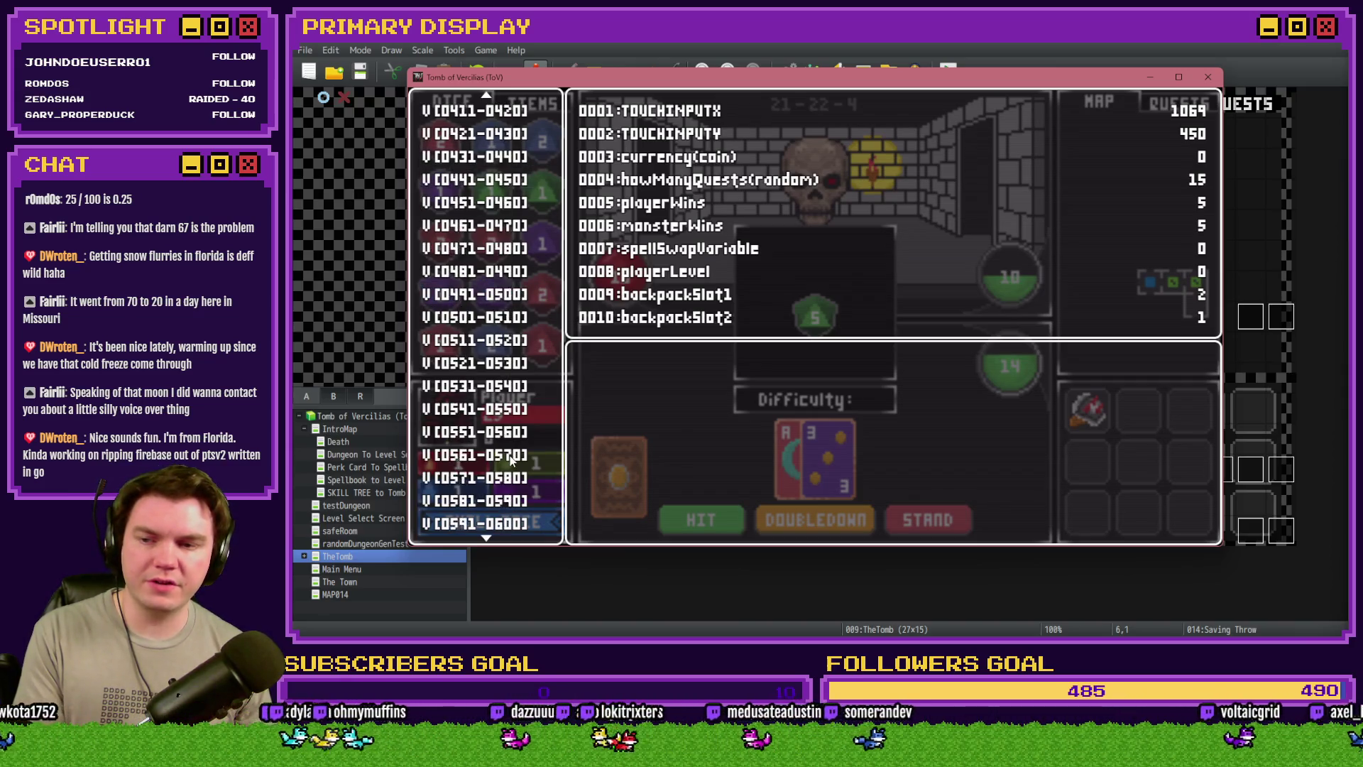
pyautogui.click(516, 389)
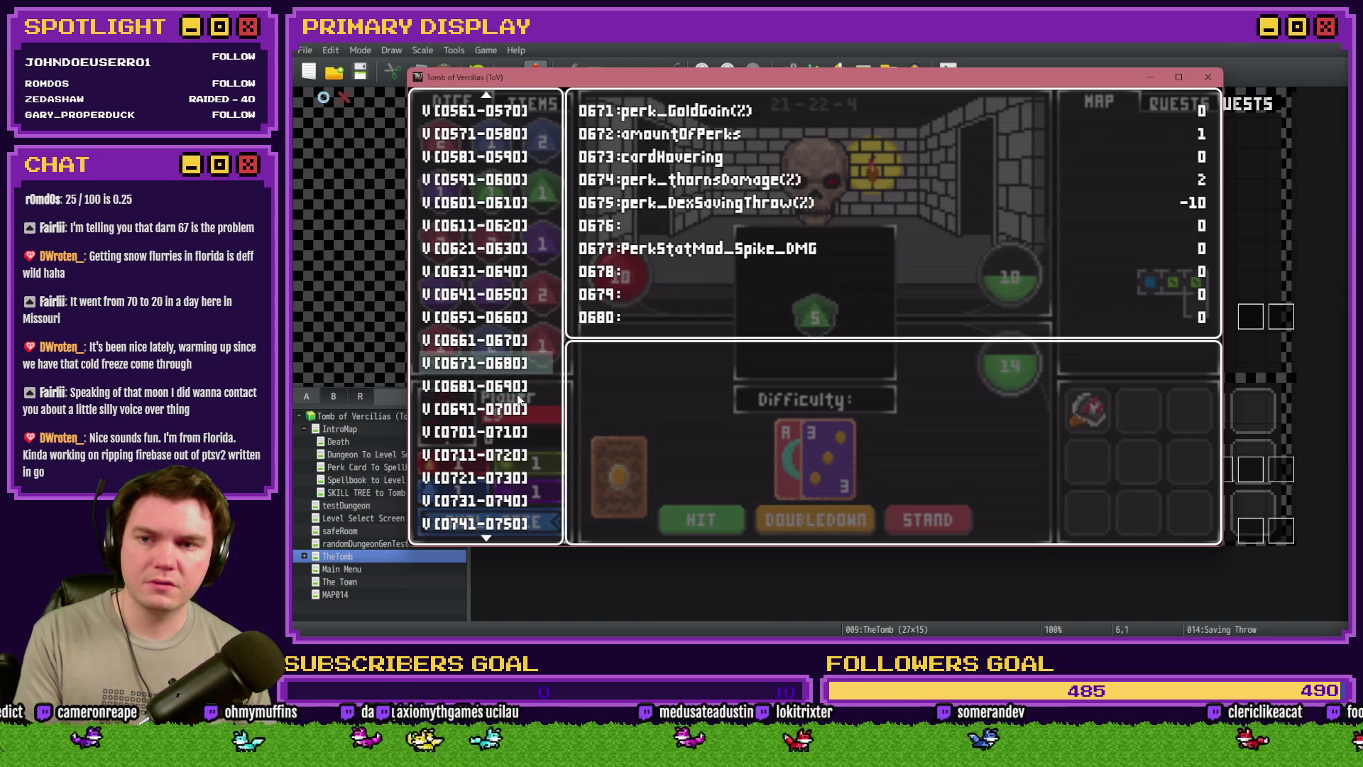
pyautogui.press('Up')
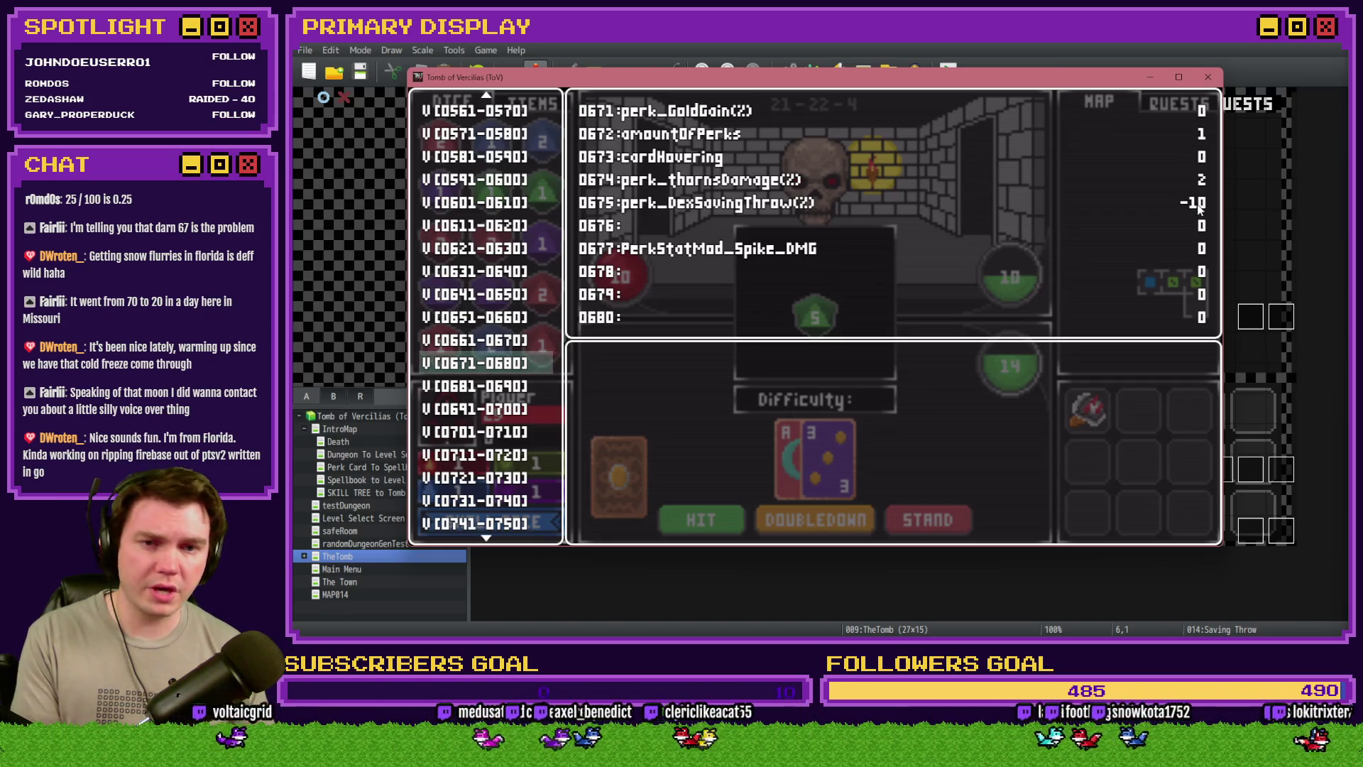
# Lower perk_DexSavingThrow (0675) from -10 to -50 and close the debug window to resume play
pyautogui.press('Return')
pyautogui.press('Up')
pyautogui.press('Down')
pyautogui.press('Down')
pyautogui.press('Down')
pyautogui.press('Down')
pyautogui.press('Down')
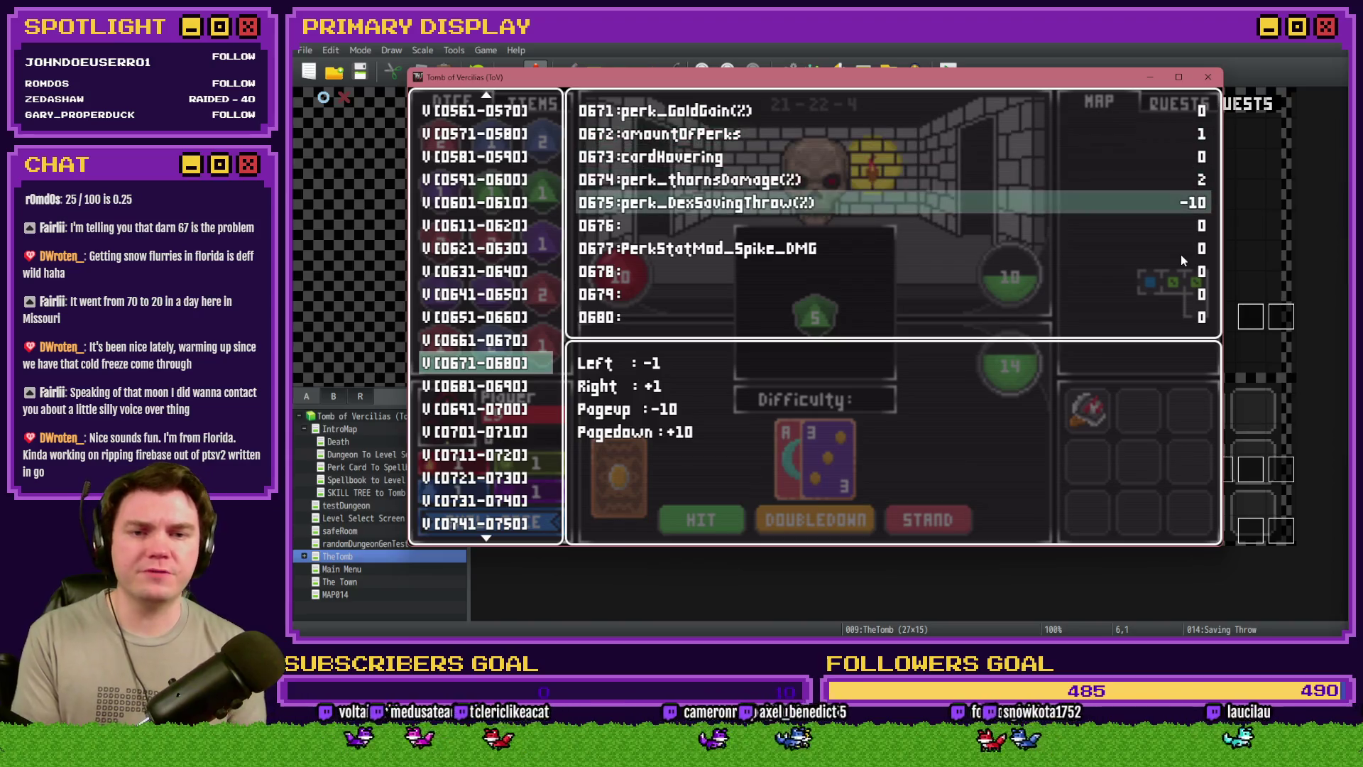
pyautogui.press('pageup')
pyautogui.press('pageup')
pyautogui.press('pageup')
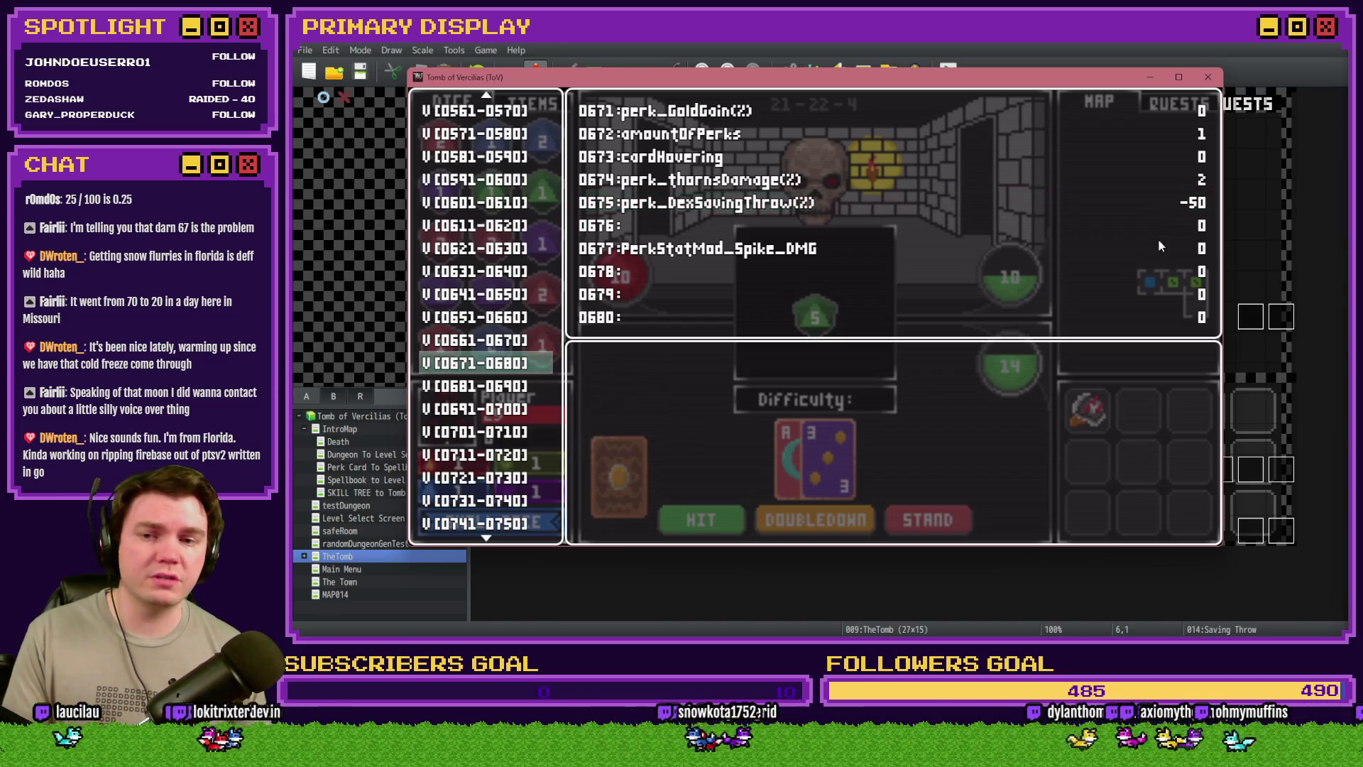
pyautogui.press('Escape')
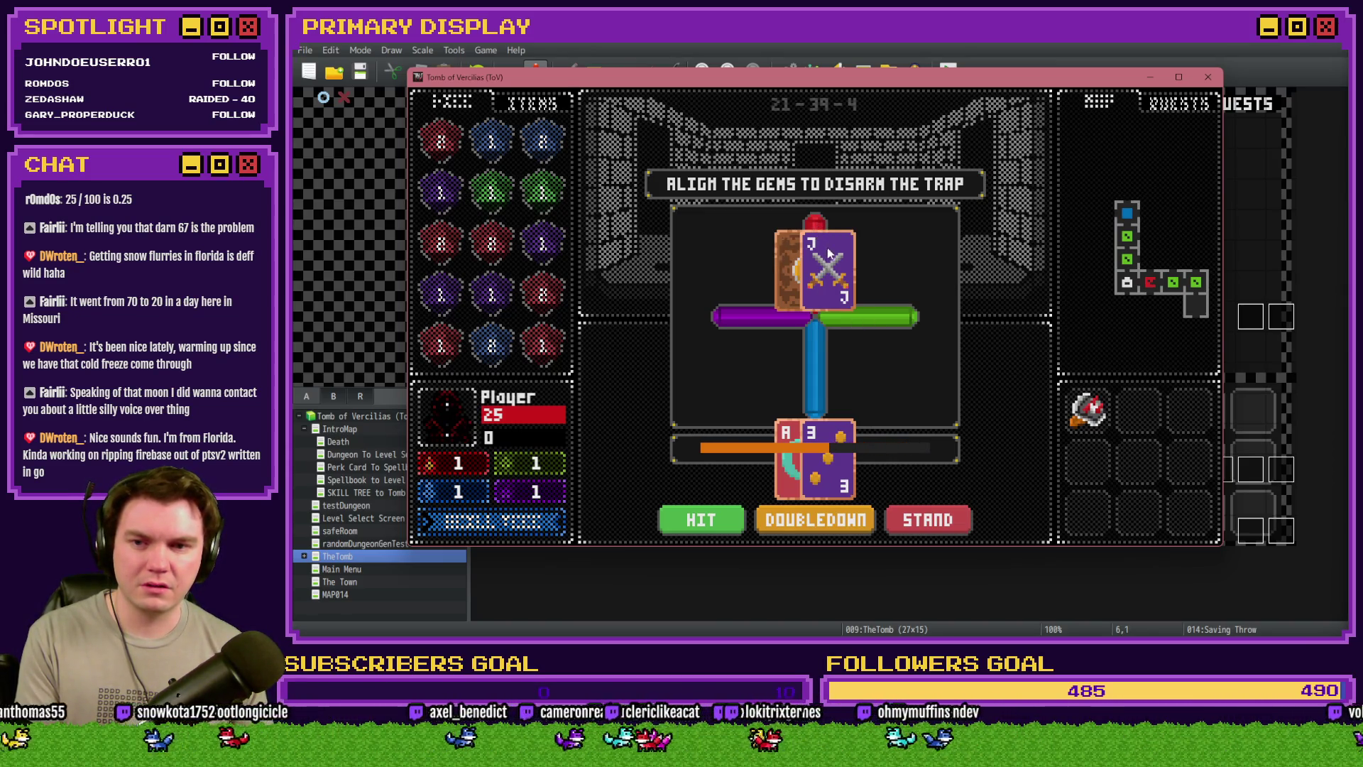
# Dismiss the gem-alignment trap and review variables 0001–0010 in the F9 debug window, then close it
pyautogui.click(840, 265)
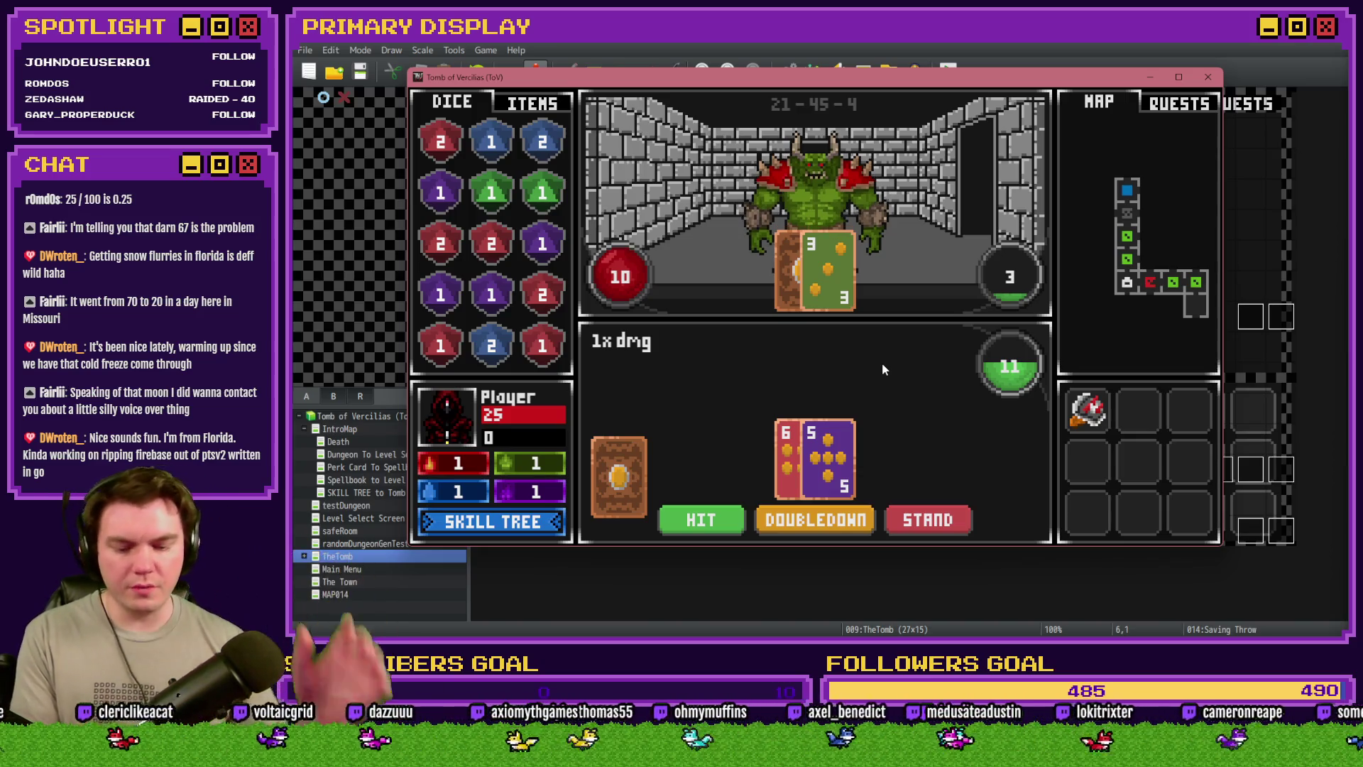
pyautogui.press('F9')
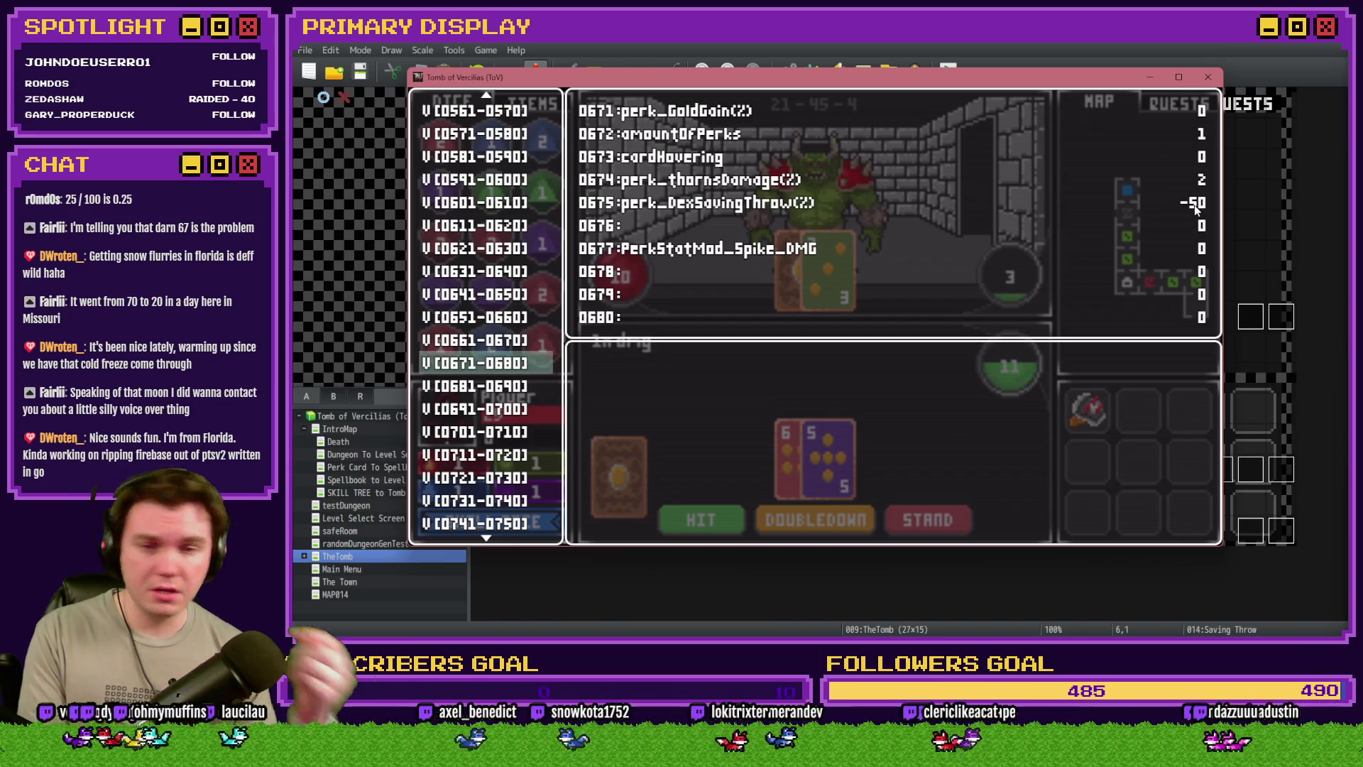
pyautogui.press('Escape')
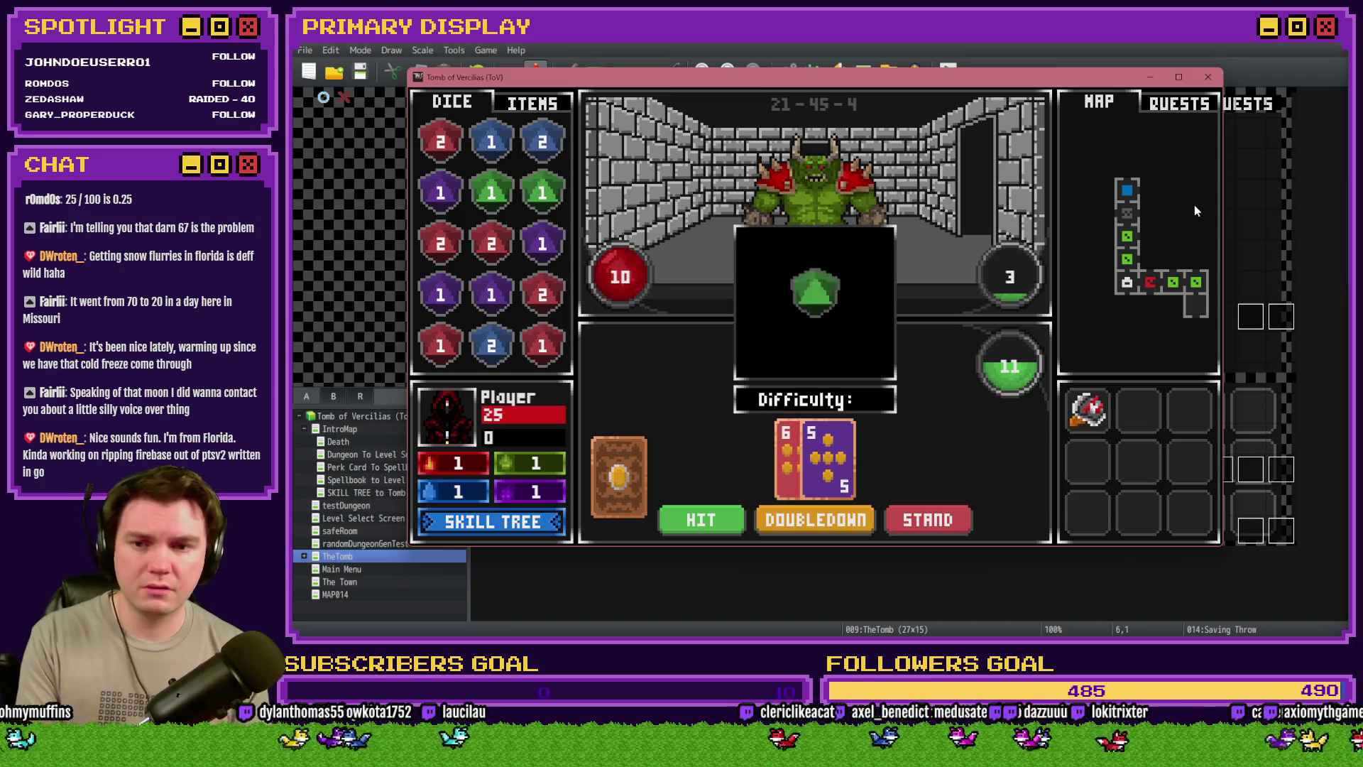
pyautogui.press('F9')
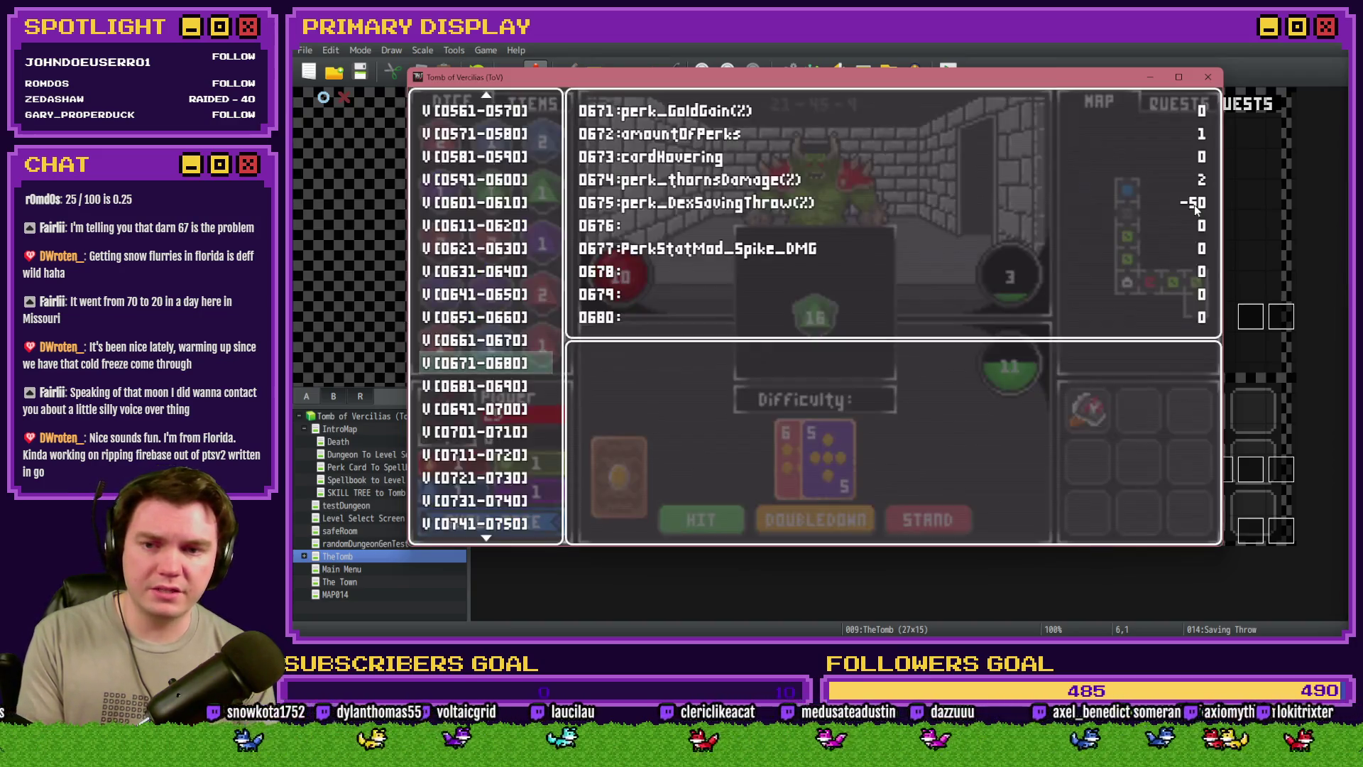
pyautogui.scroll(8, 499, 373)
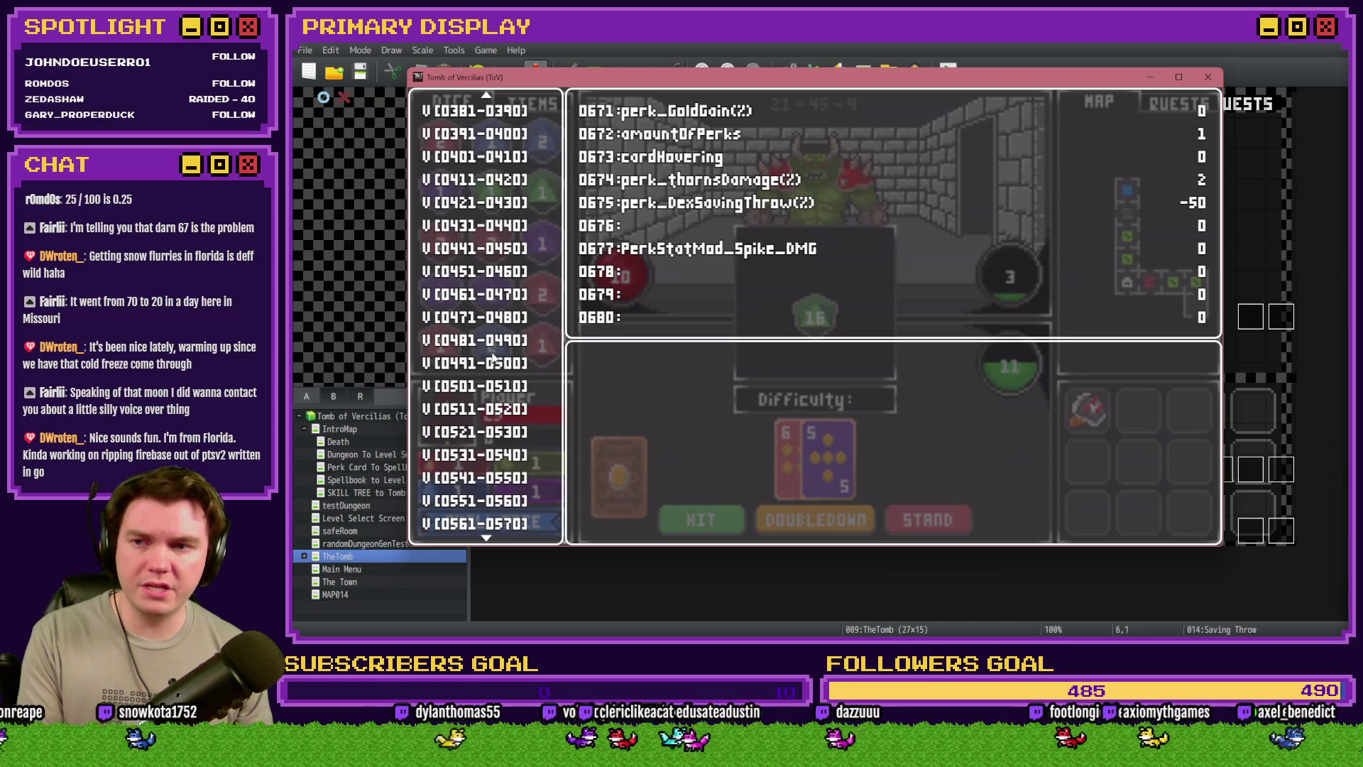
pyautogui.scroll(10, 499, 373)
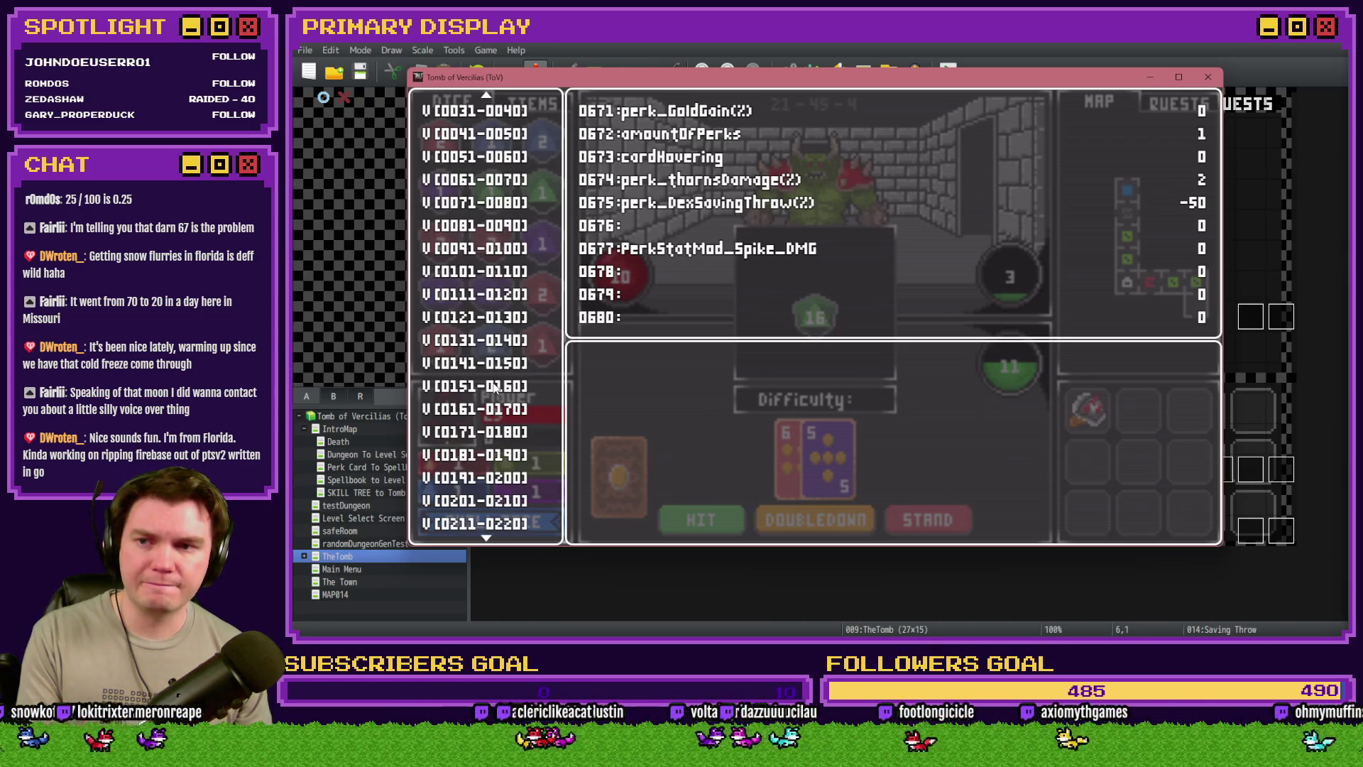
pyautogui.press('Up')
pyautogui.press('Up')
pyautogui.press('Up')
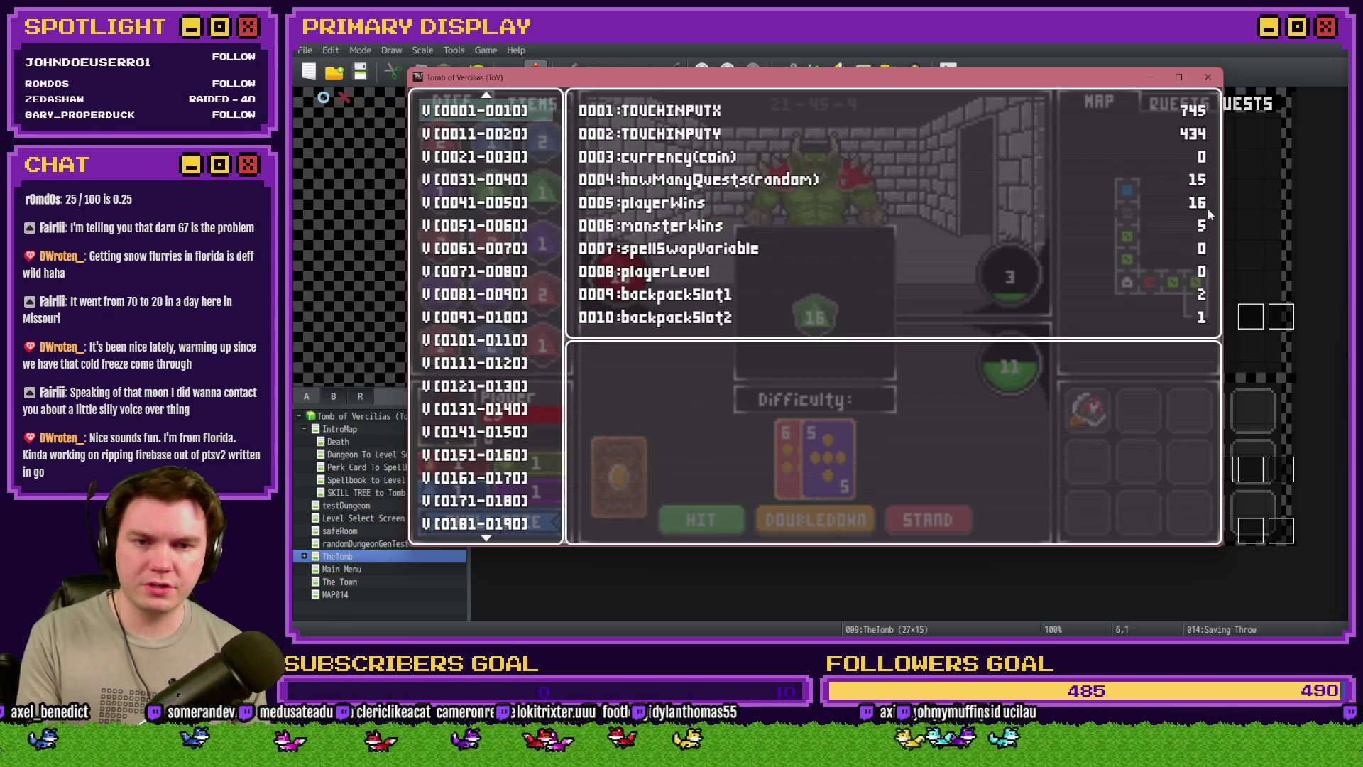
pyautogui.press('Escape')
pyautogui.press('F9')
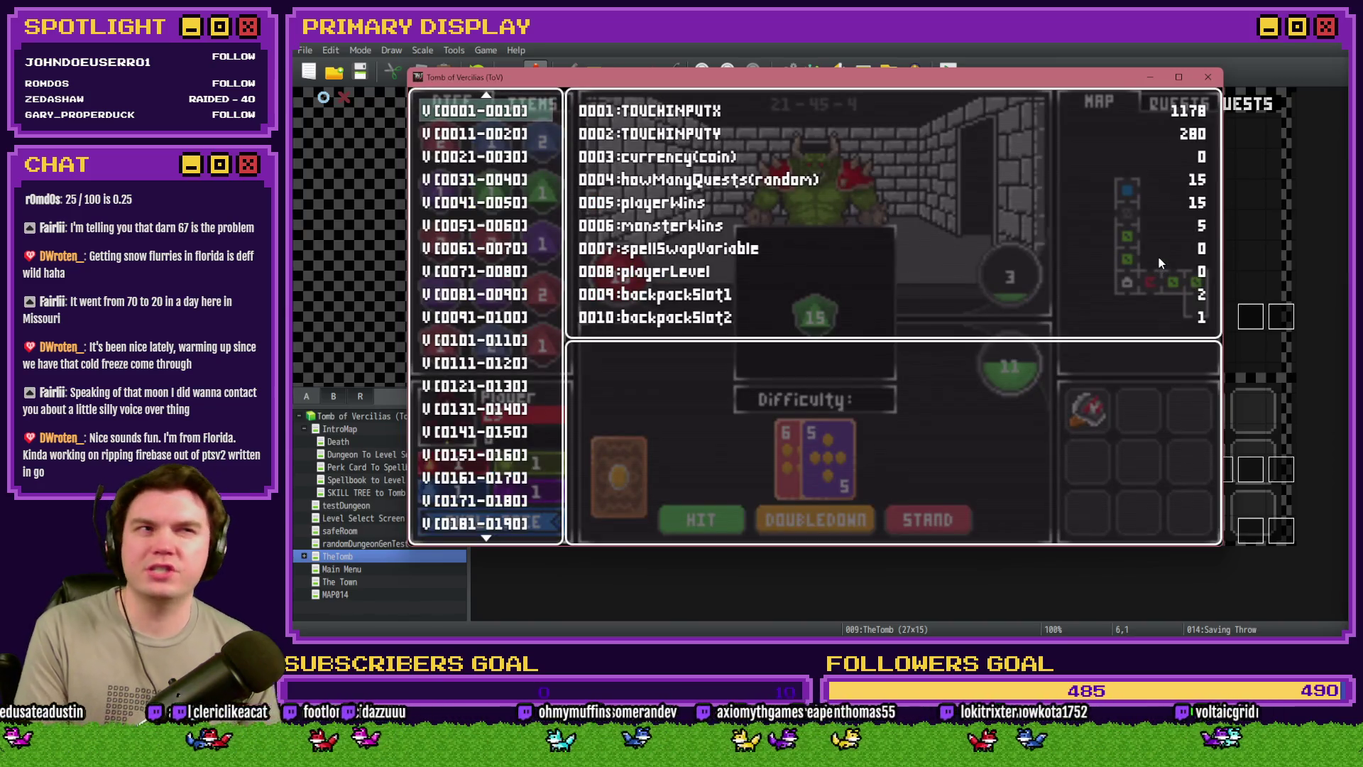
pyautogui.press('Escape')
# Close the playtest, open the Saving Throw event, and scroll to read the setValue(5, …) line's 675 terms
pyautogui.click(1208, 76)
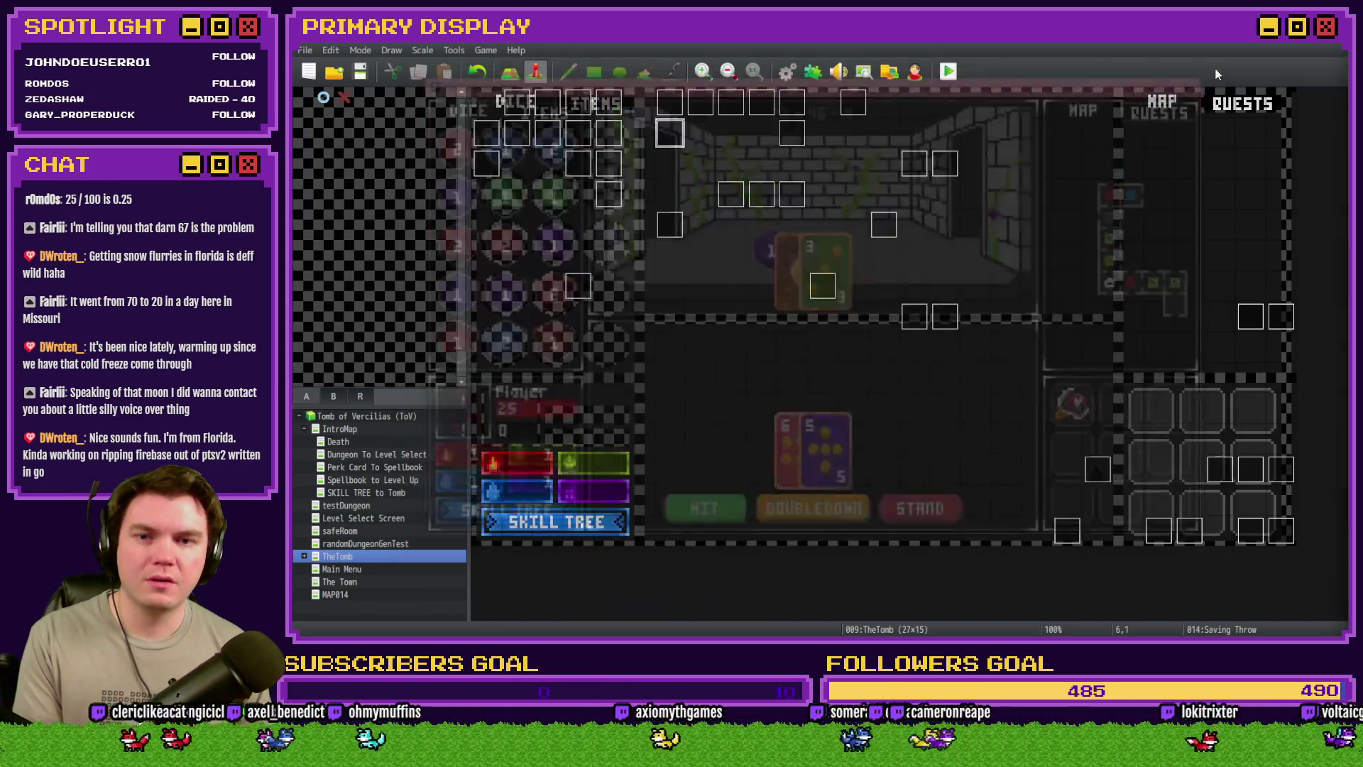
pyautogui.doubleClick(672, 138)
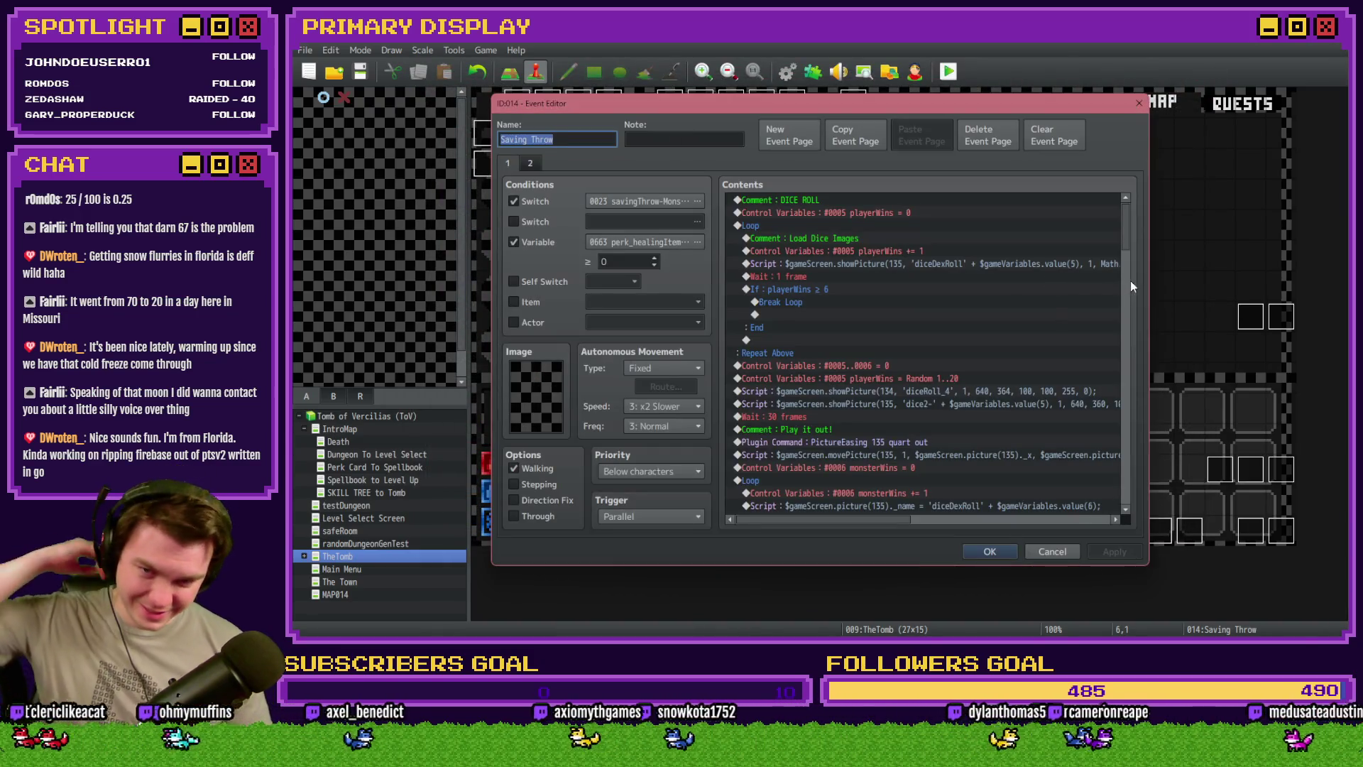
pyautogui.moveTo(1123, 246); pyautogui.dragTo(1142, 340)
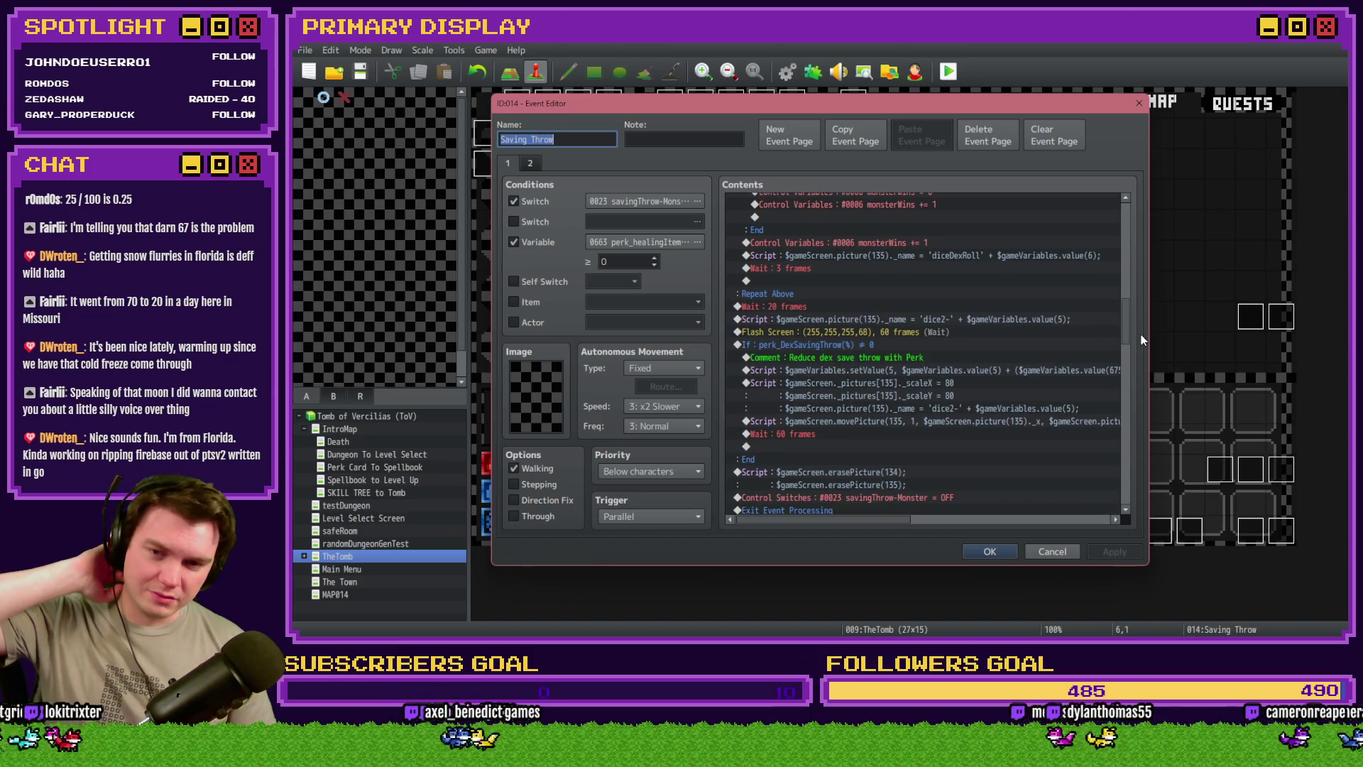
pyautogui.click(967, 373)
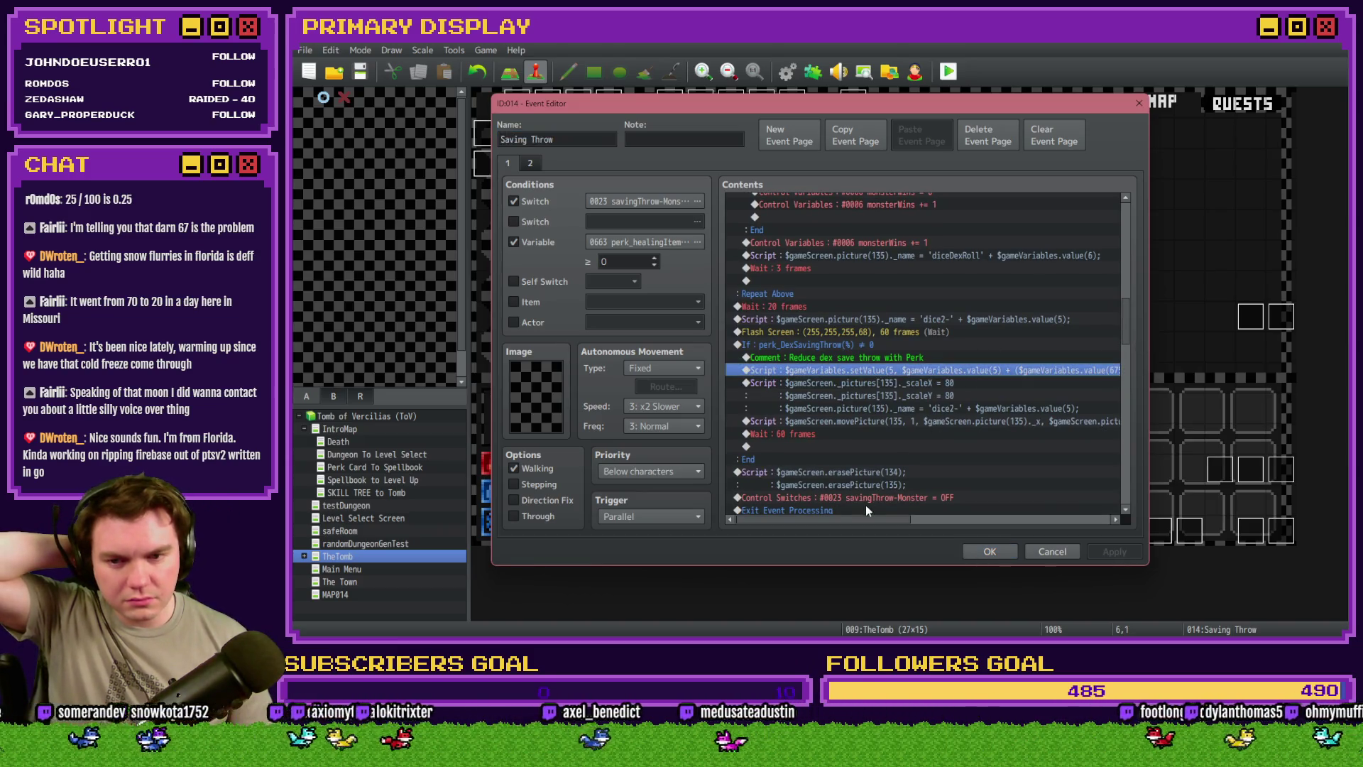
pyautogui.moveTo(848, 521); pyautogui.dragTo(921, 529)
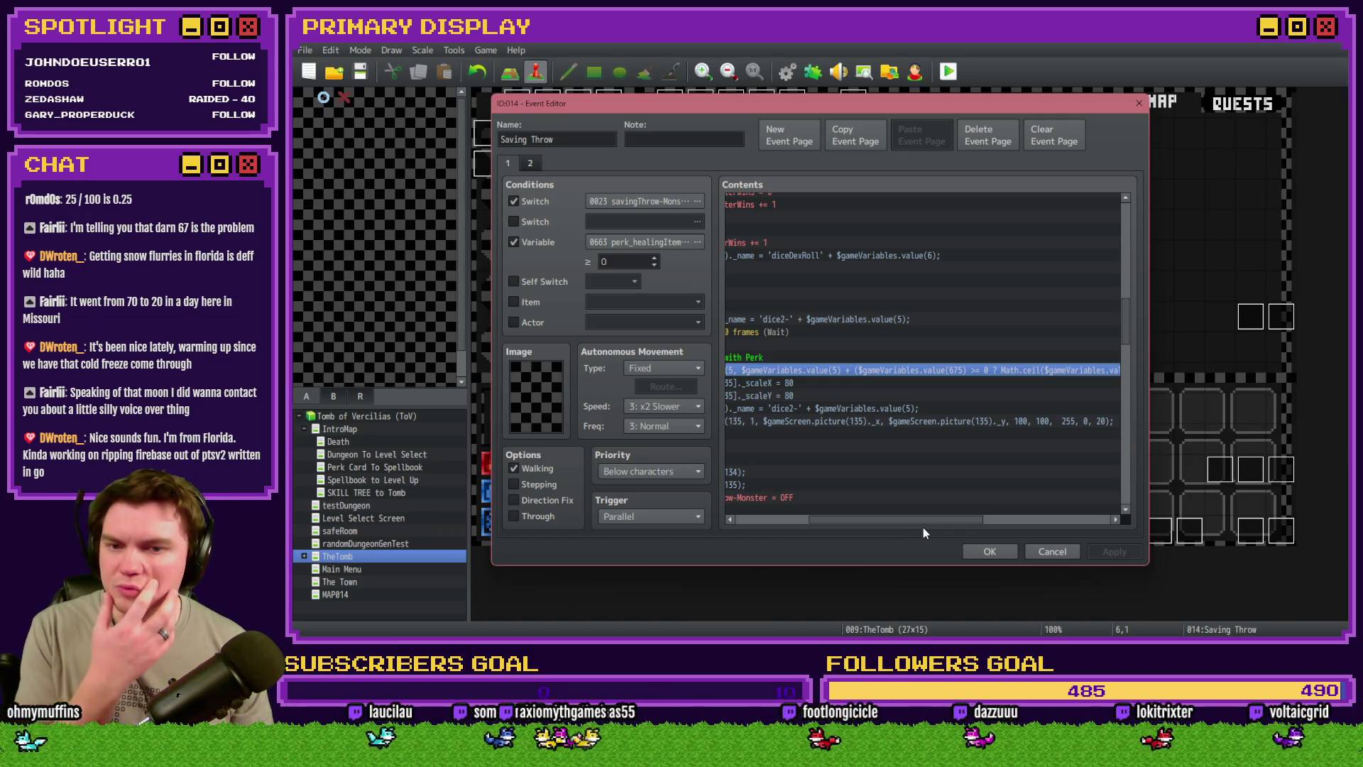
pyautogui.moveTo(923, 527); pyautogui.dragTo(974, 527)
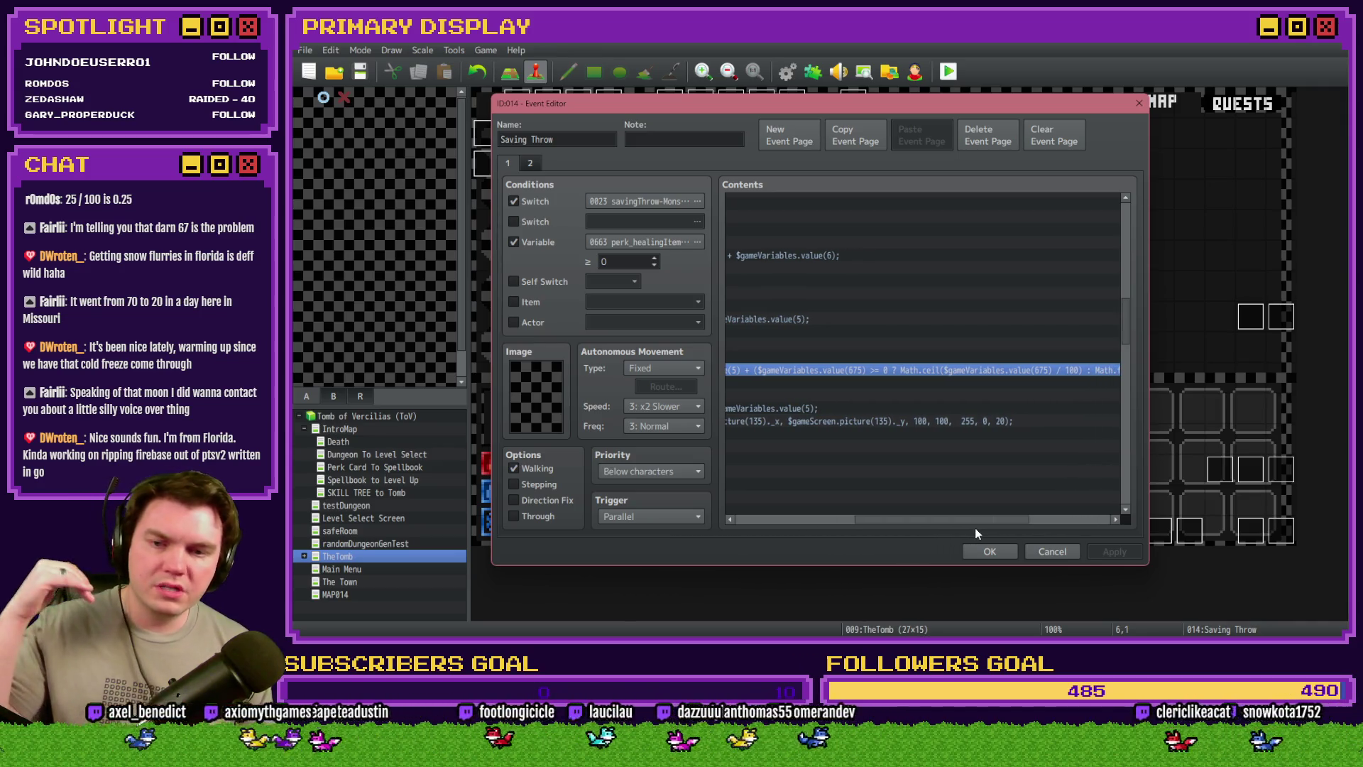
pyautogui.moveTo(974, 526); pyautogui.dragTo(998, 530)
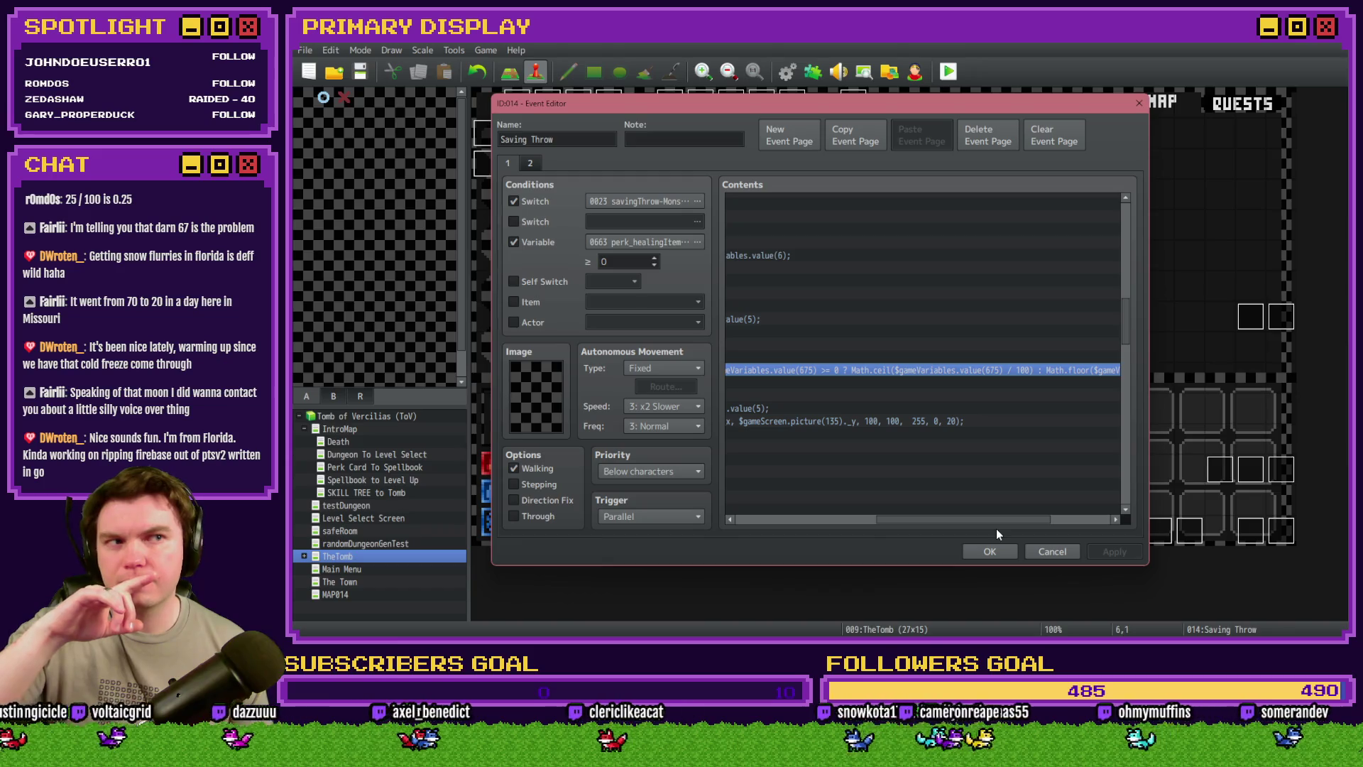
# Open the dex-save script line and move the variable 5 reference to sit before the 675 term
pyautogui.doubleClick(925, 370)
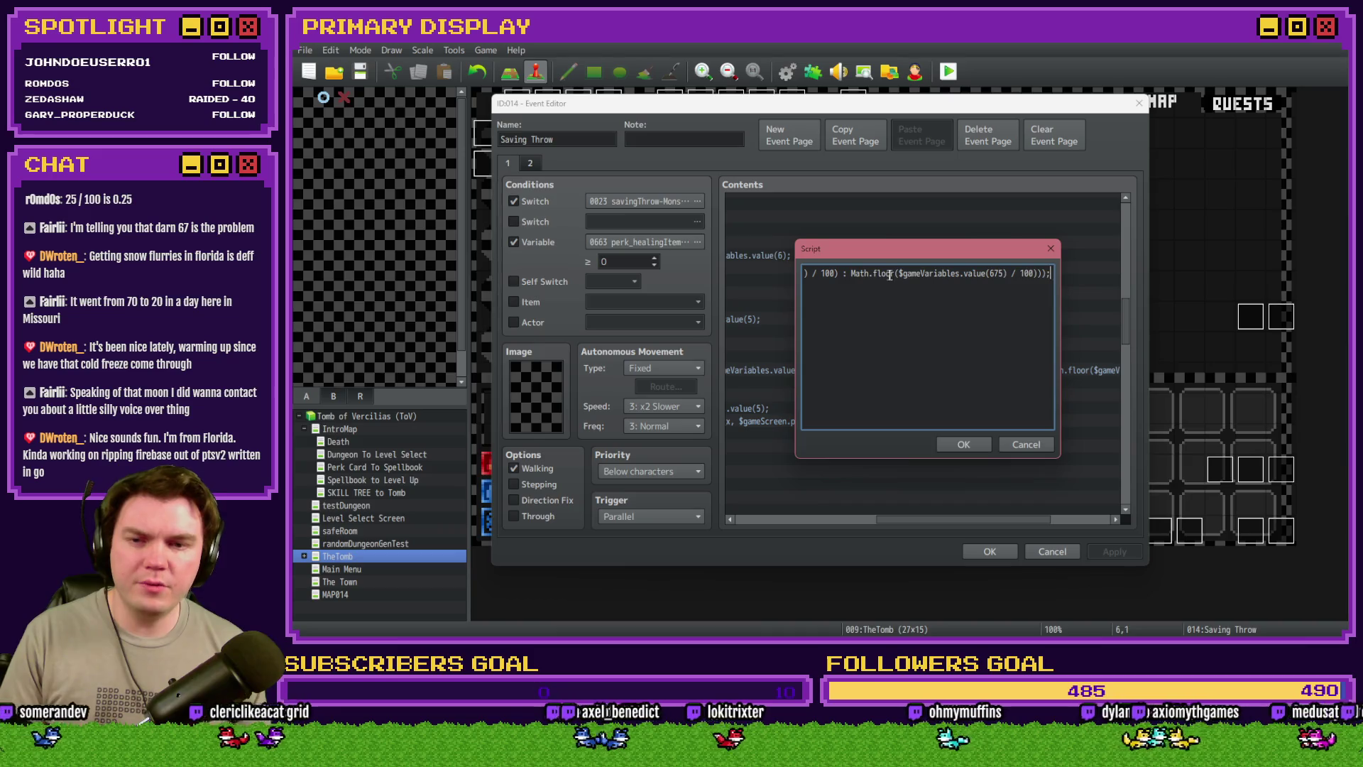
pyautogui.press('Home')
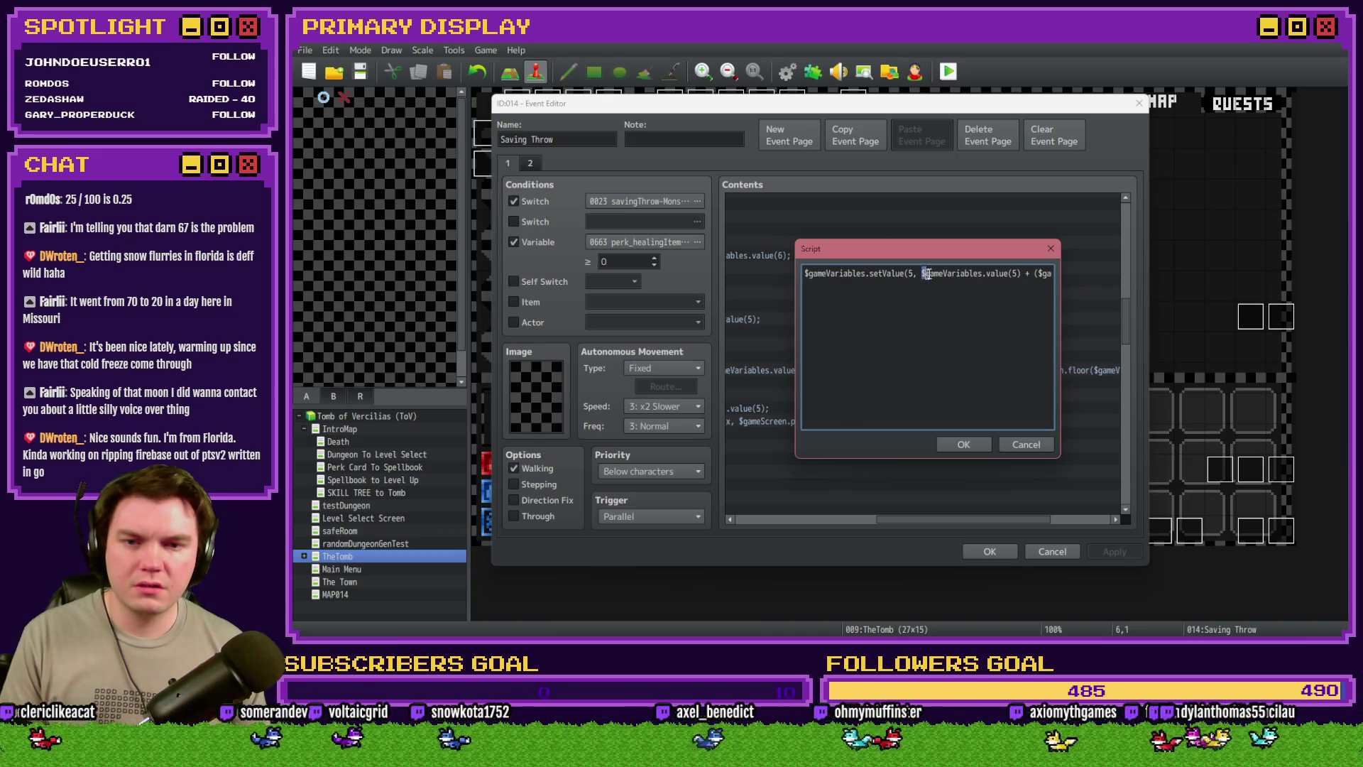
pyautogui.moveTo(926, 274); pyautogui.dragTo(1022, 274)
pyautogui.click(1037, 275)
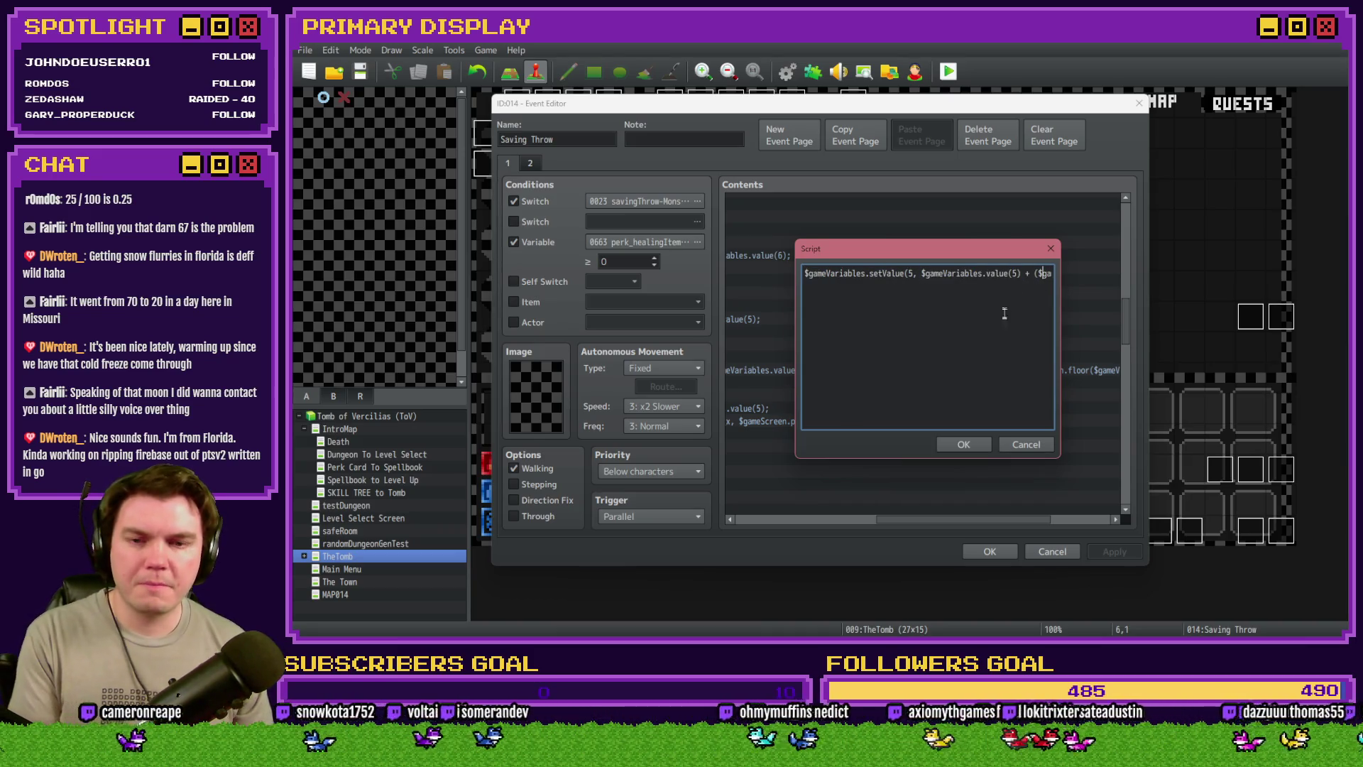
pyautogui.press('Right')
pyautogui.press('Right')
pyautogui.press('Right')
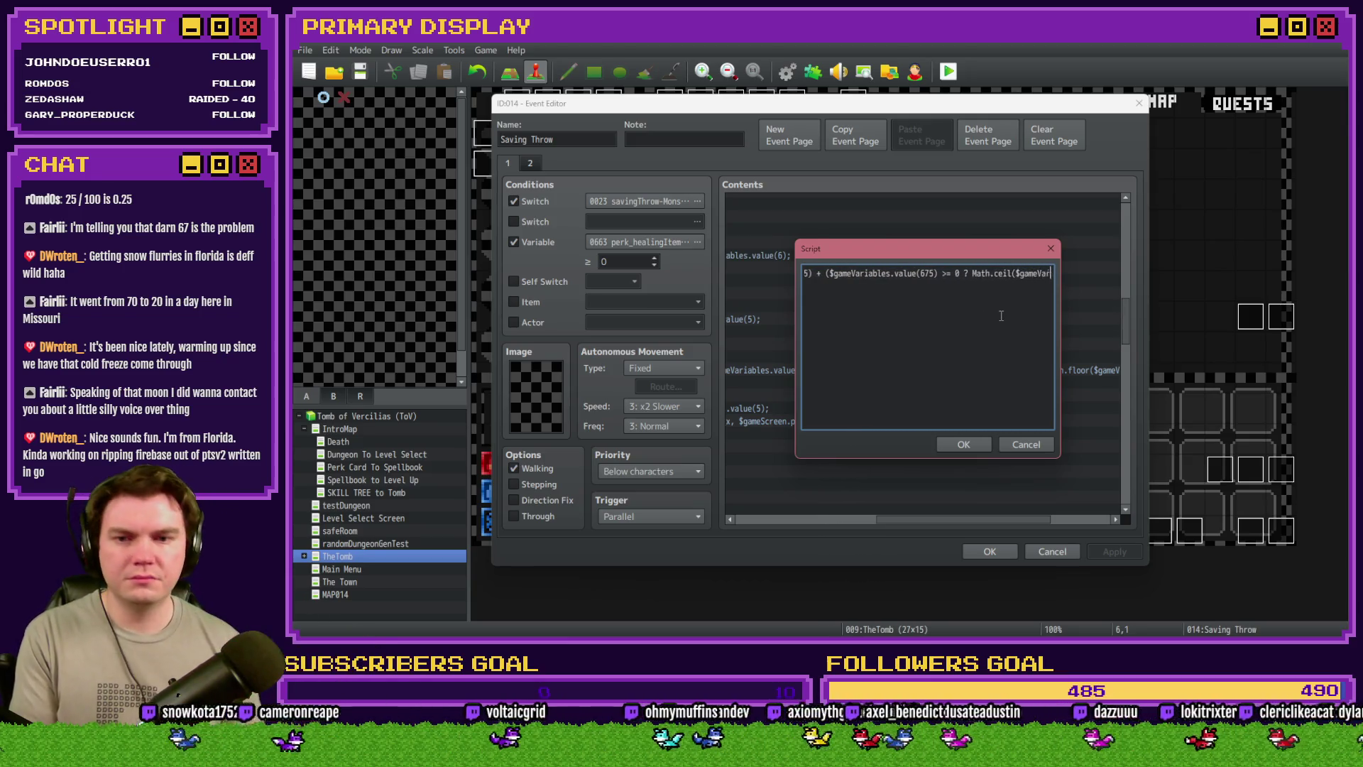
pyautogui.press('Right')
pyautogui.press('Right')
pyautogui.press('Right')
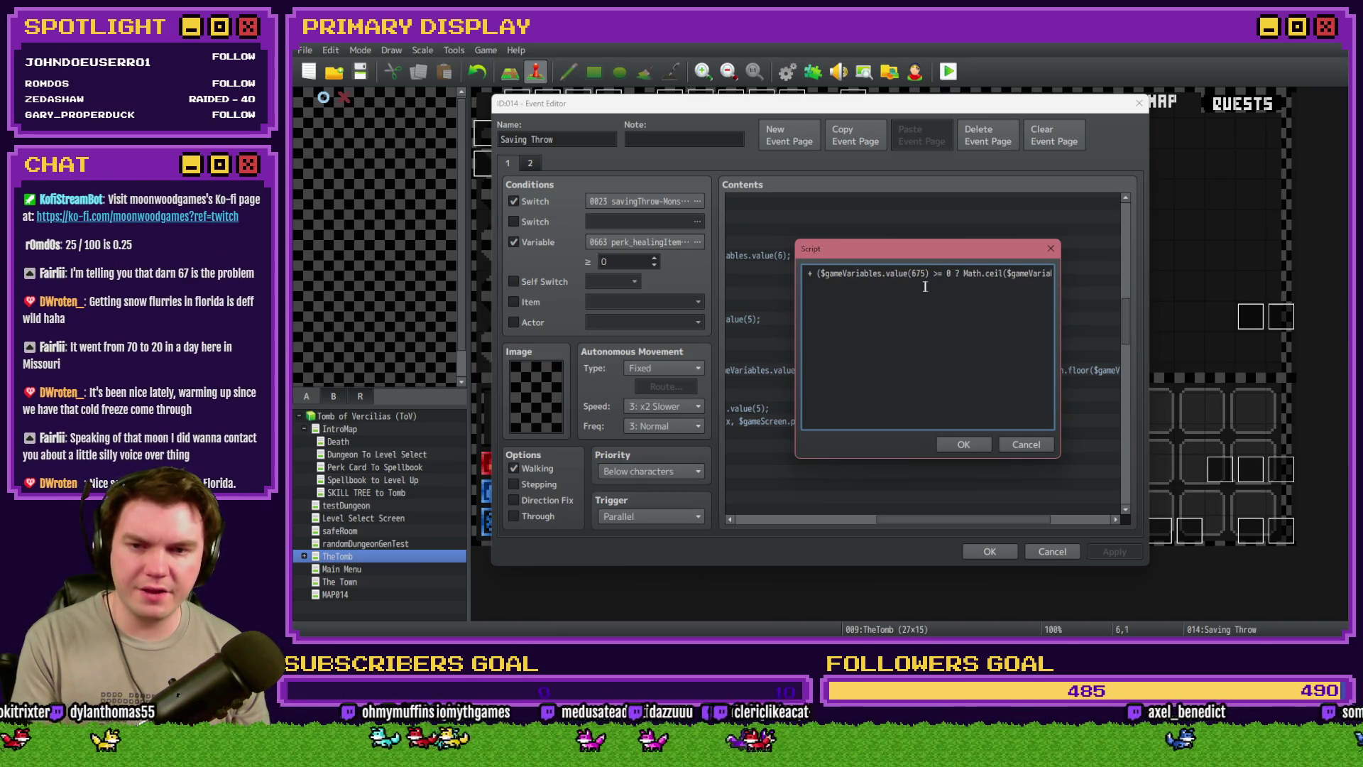
pyautogui.press('Right')
pyautogui.press('Right')
pyautogui.press('Right')
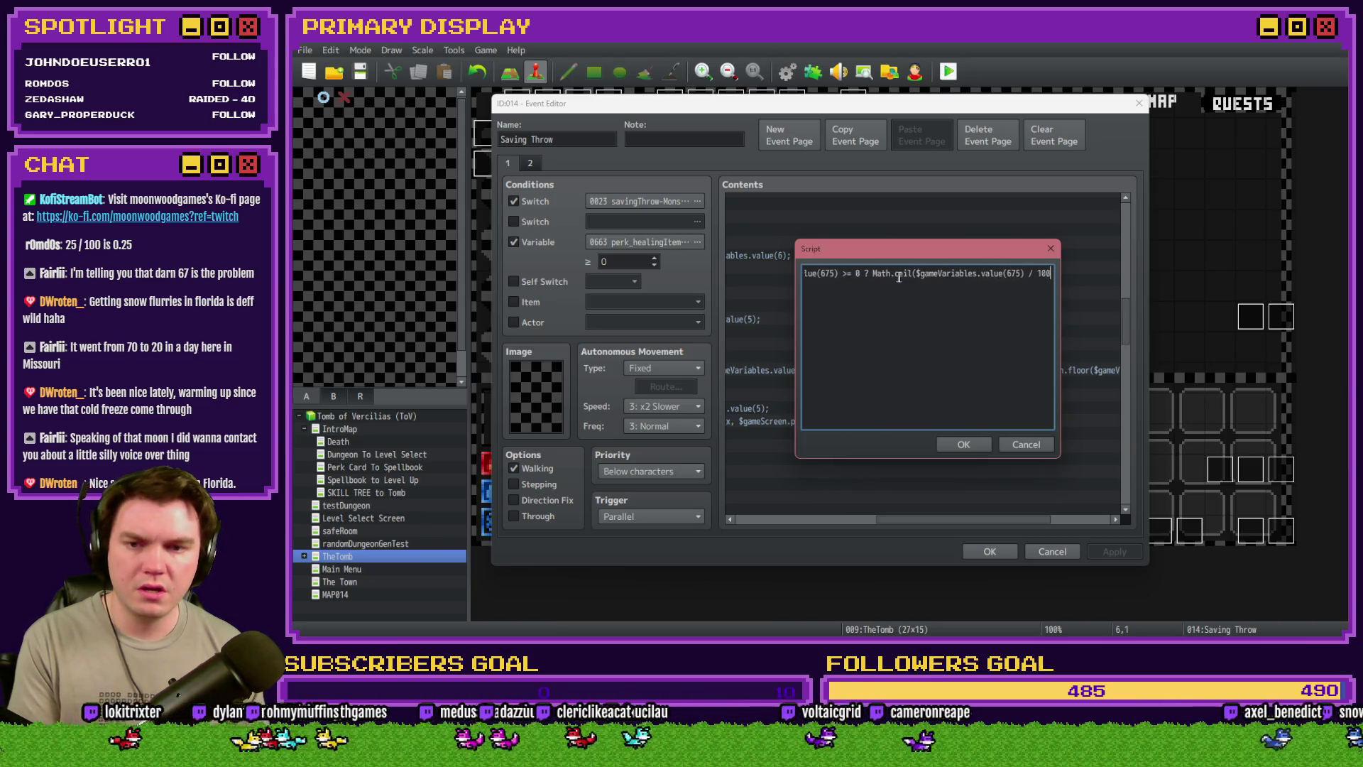
pyautogui.press('Right')
pyautogui.press('Right')
pyautogui.press('Right')
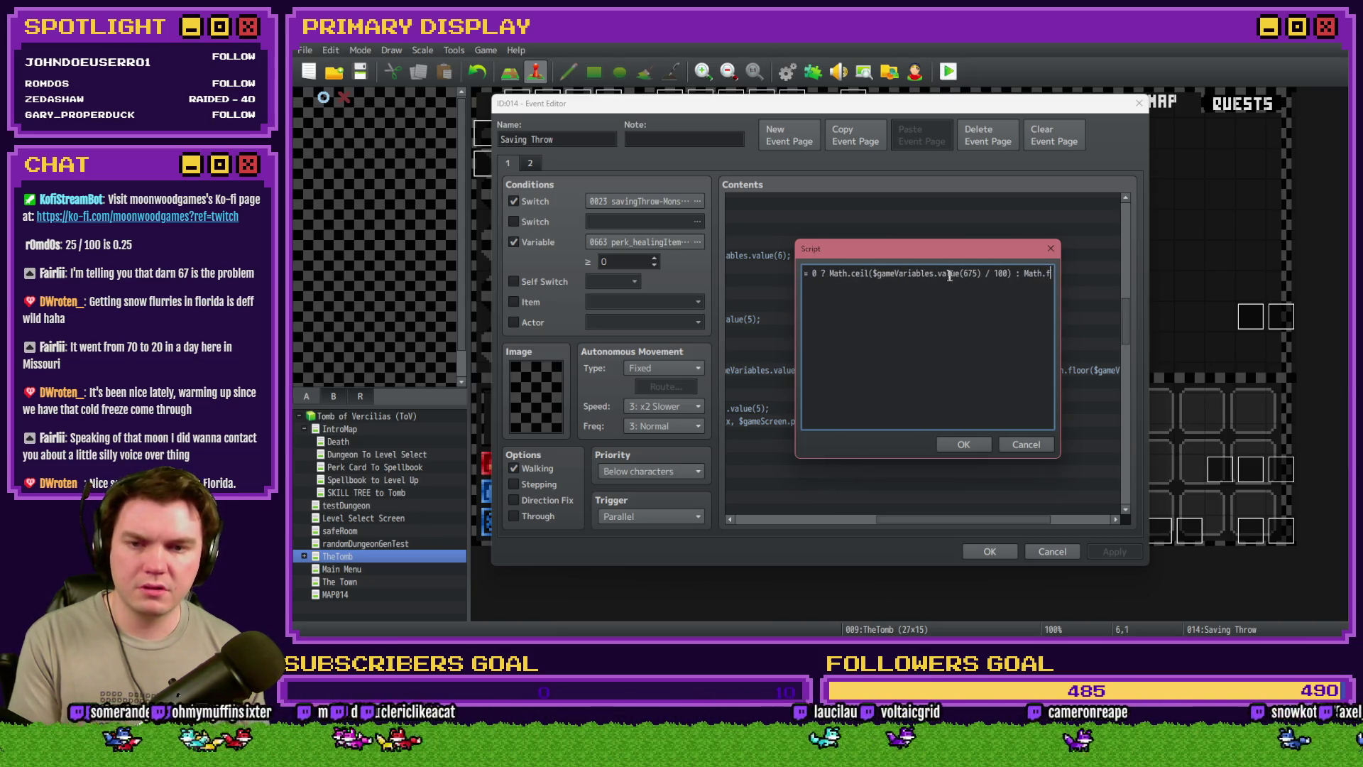
pyautogui.press('Right')
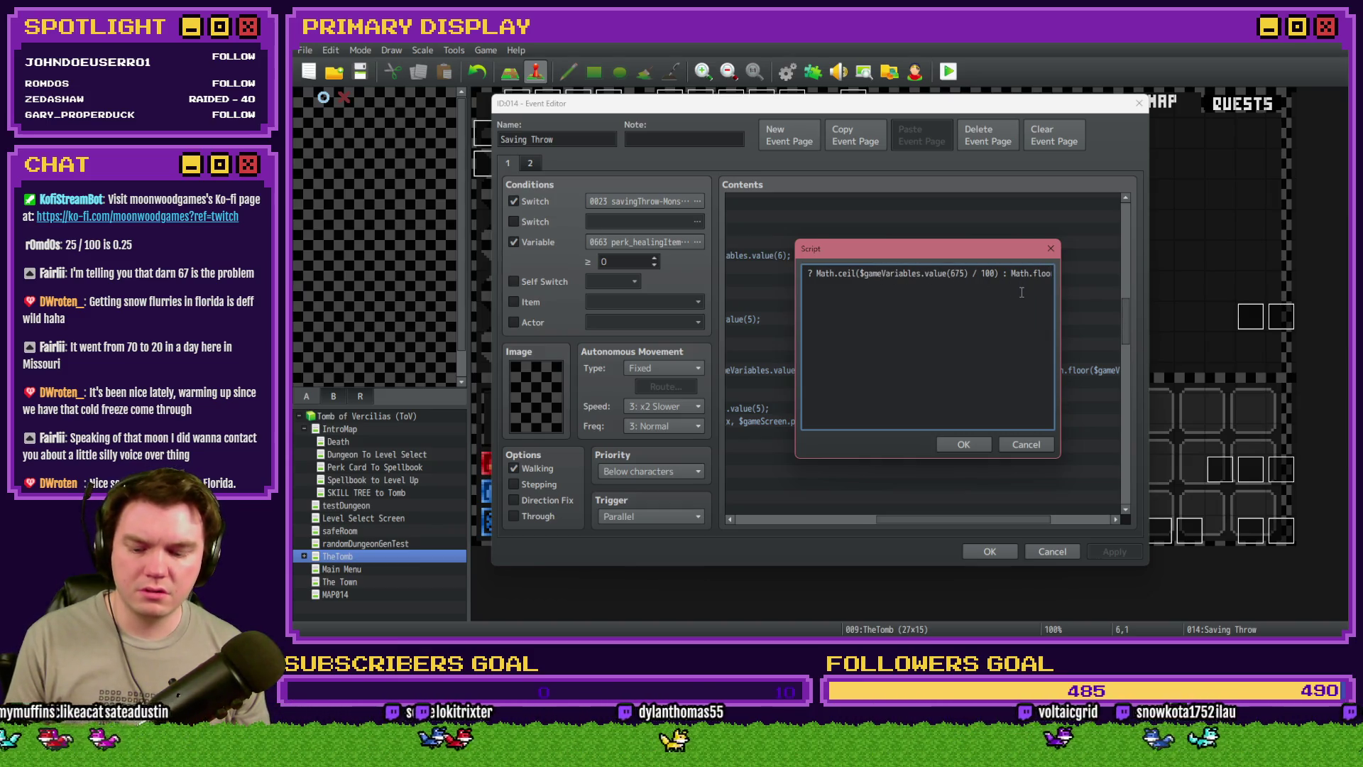
pyautogui.hotkey('ctrl', 'z')
pyautogui.write('67')
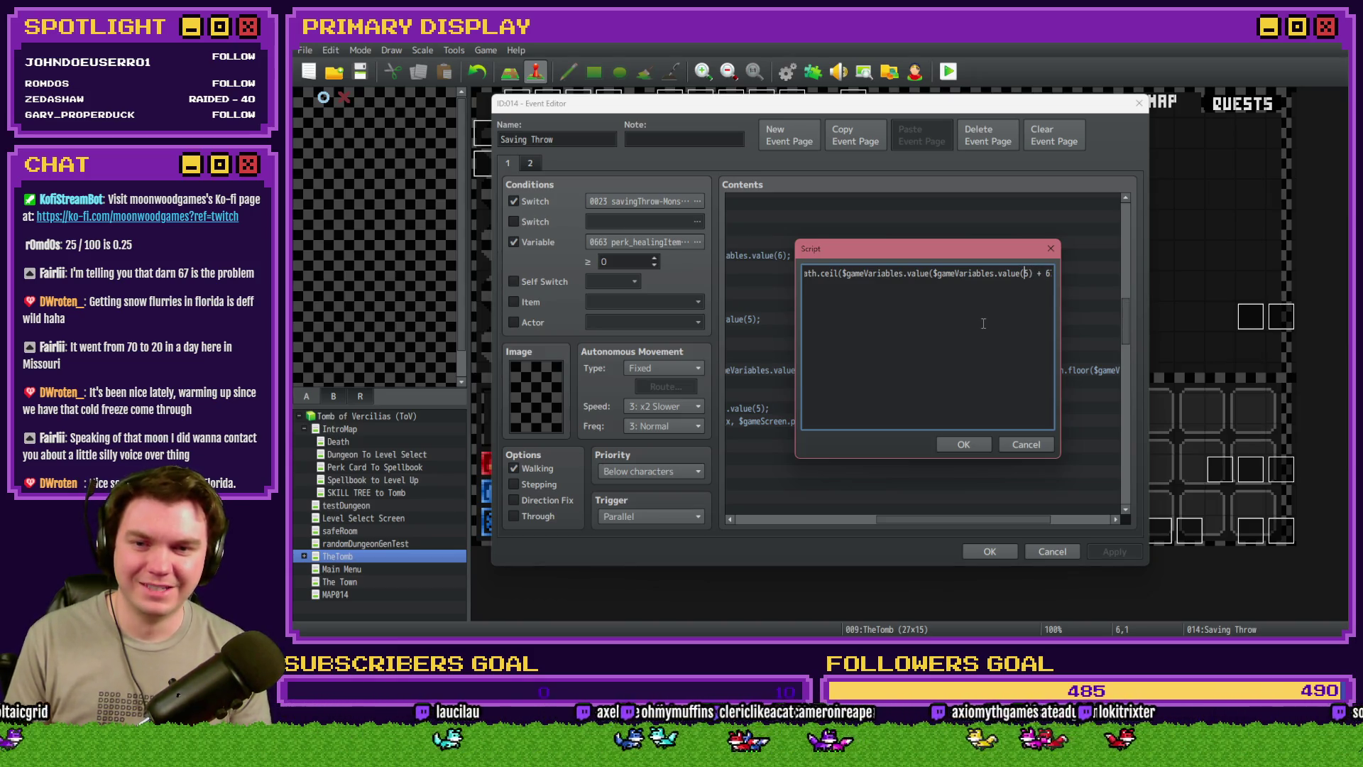
pyautogui.hotkey('shift', 'Left')
pyautogui.hotkey('shift', 'Left')
pyautogui.hotkey('shift', 'Left')
pyautogui.press('Left')
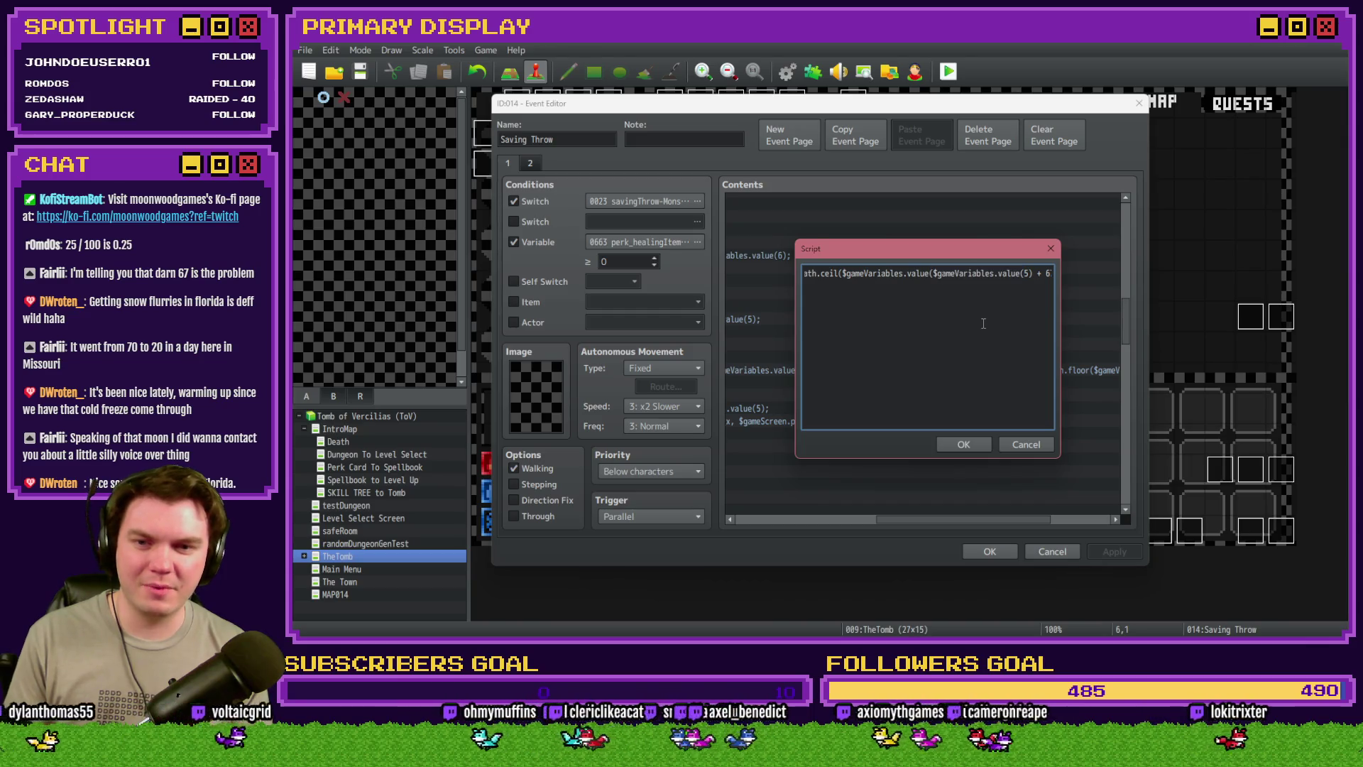
pyautogui.hotkey('shift', 'Right')
pyautogui.hotkey('shift', 'Right')
pyautogui.hotkey('shift', 'Right')
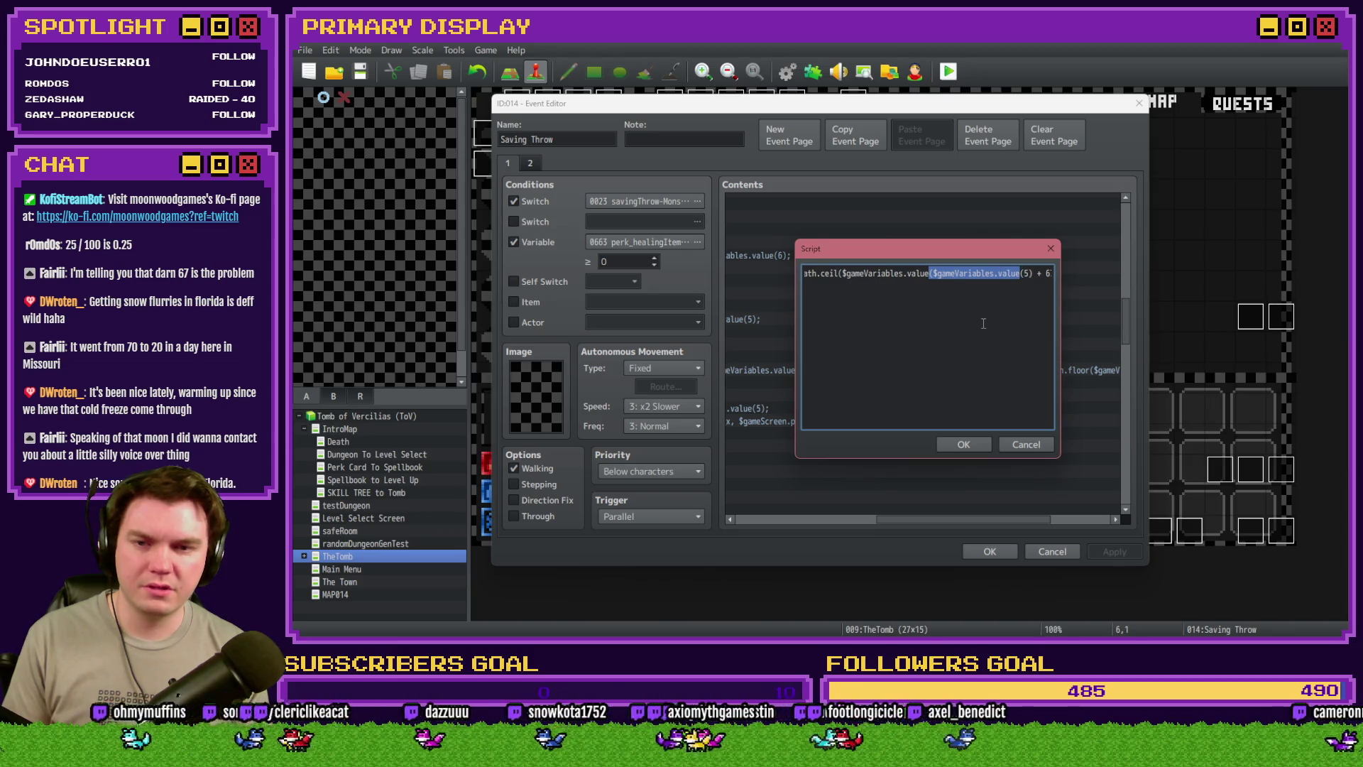
pyautogui.press('Delete')
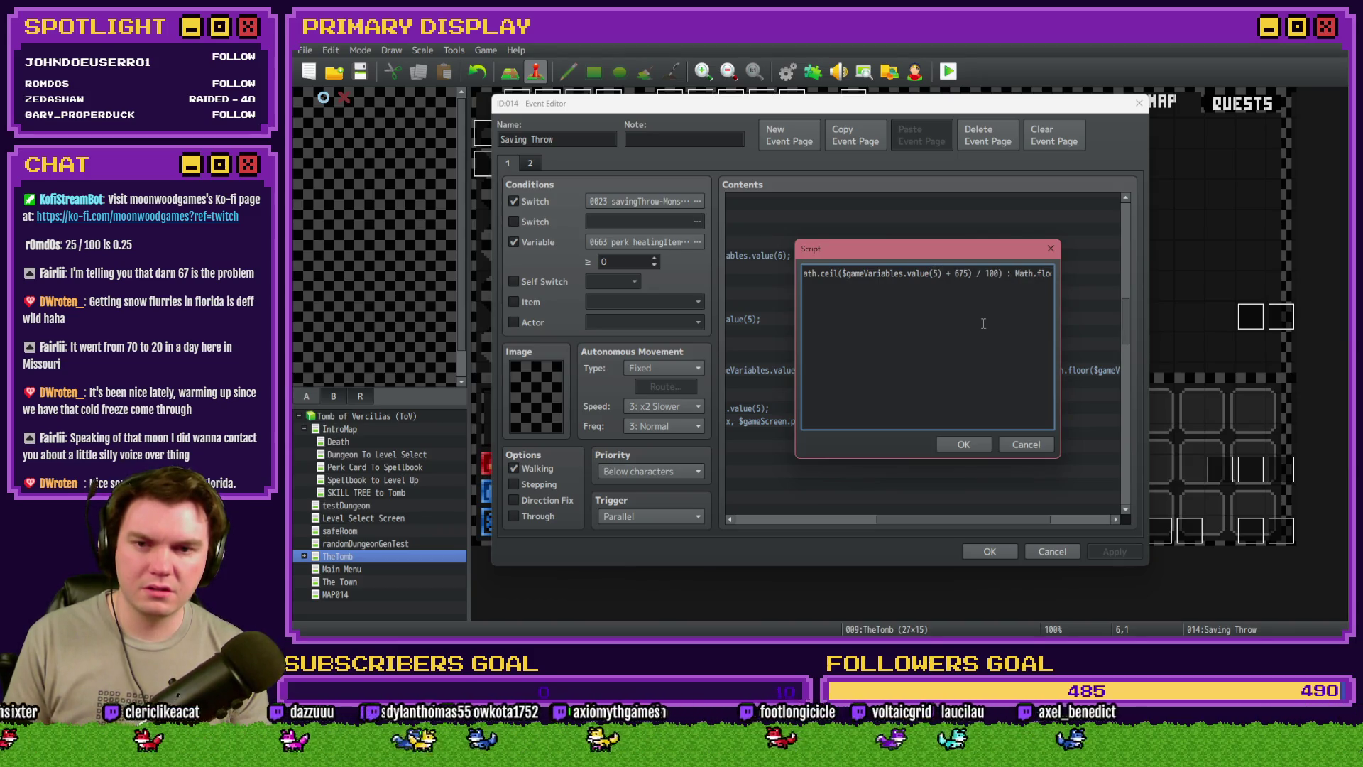
pyautogui.write('($gameVariables.value')
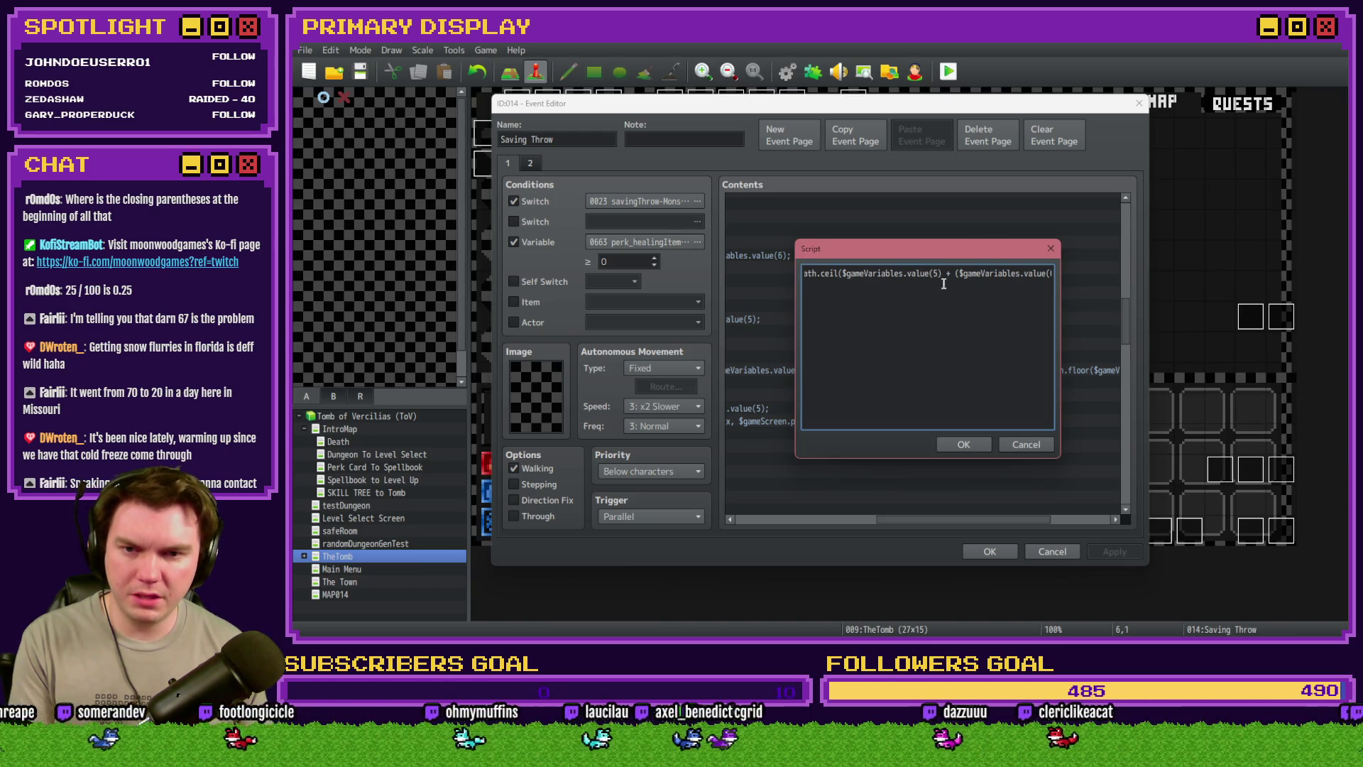
# Append a Math.floor( term with $gameVariables.value(5) and $gameVariables.value(675) / 100, removing the doubled parenthesis
pyautogui.press('Right')
pyautogui.press('Right')
pyautogui.press('Right')
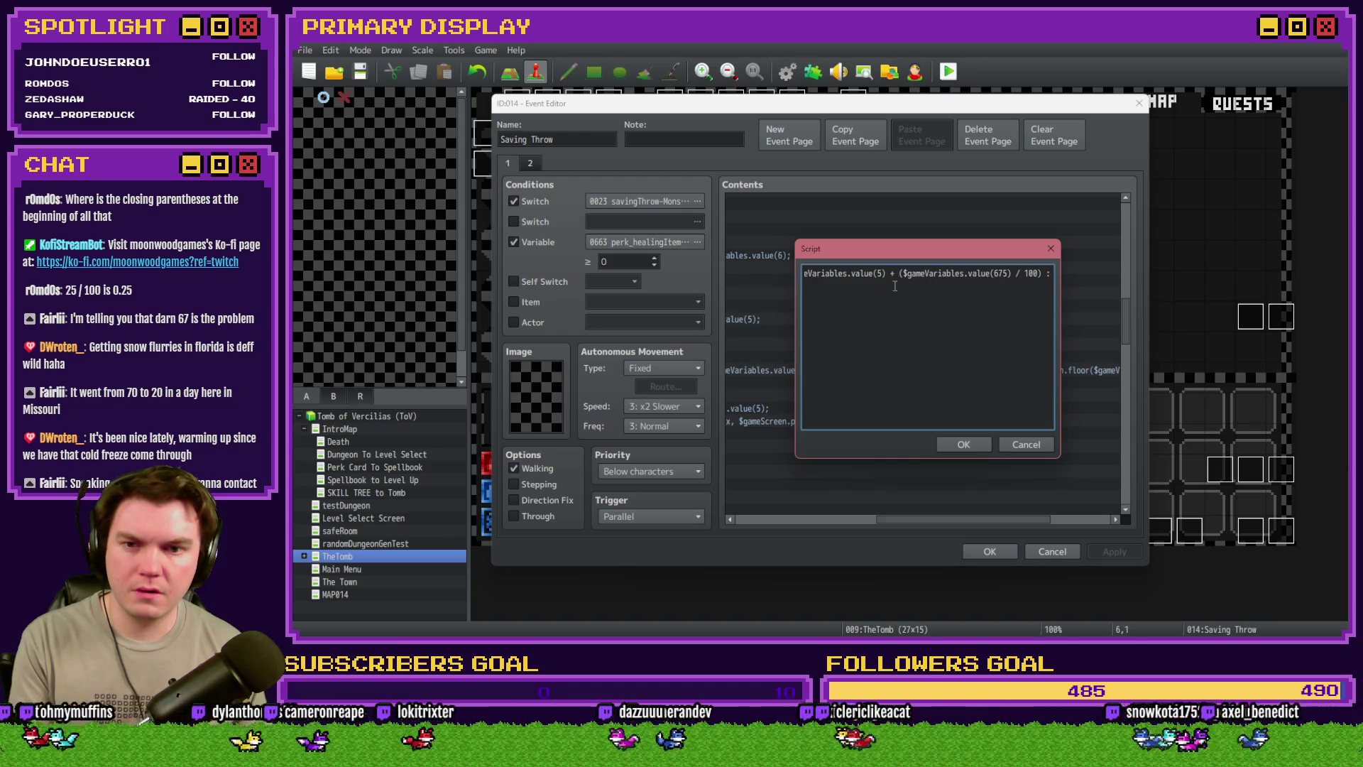
pyautogui.write('Math.floor($')
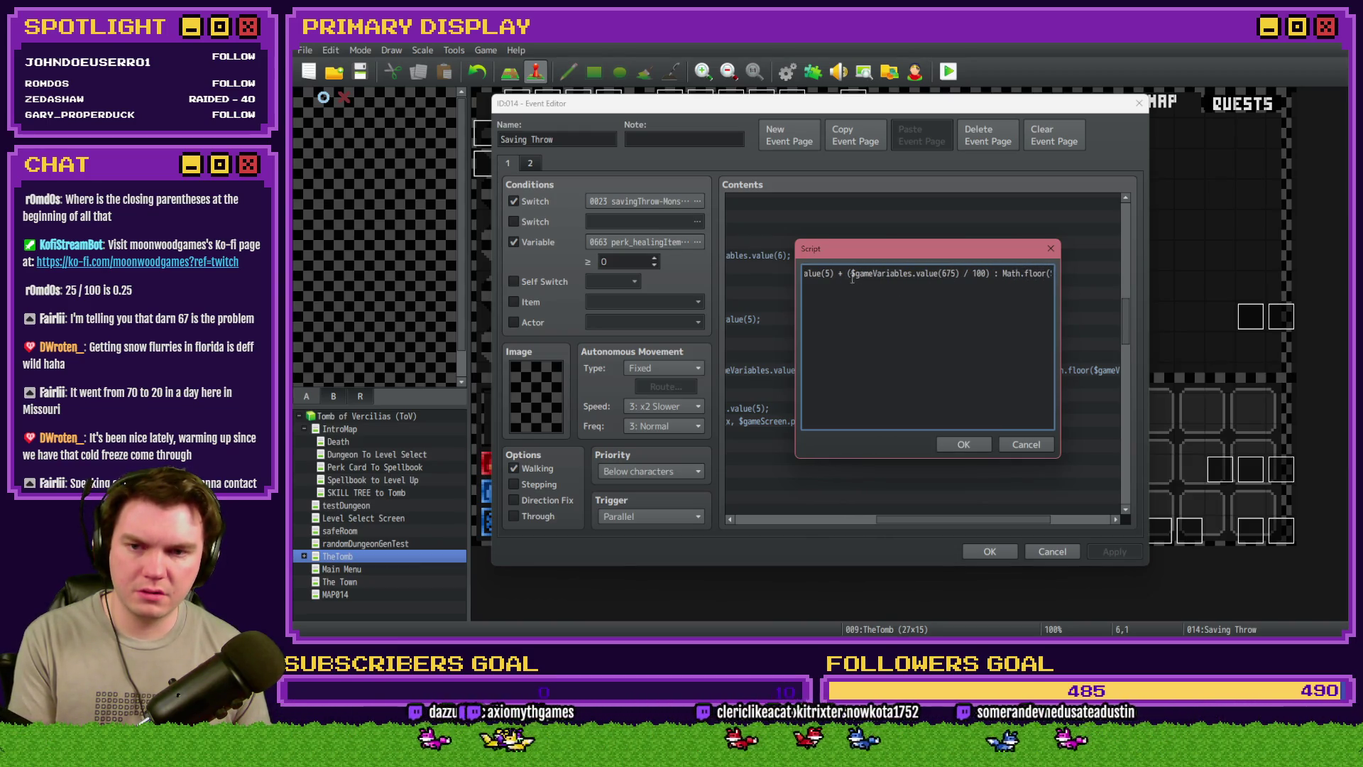
pyautogui.moveTo(848, 274); pyautogui.dragTo(990, 274)
pyautogui.click(989, 274)
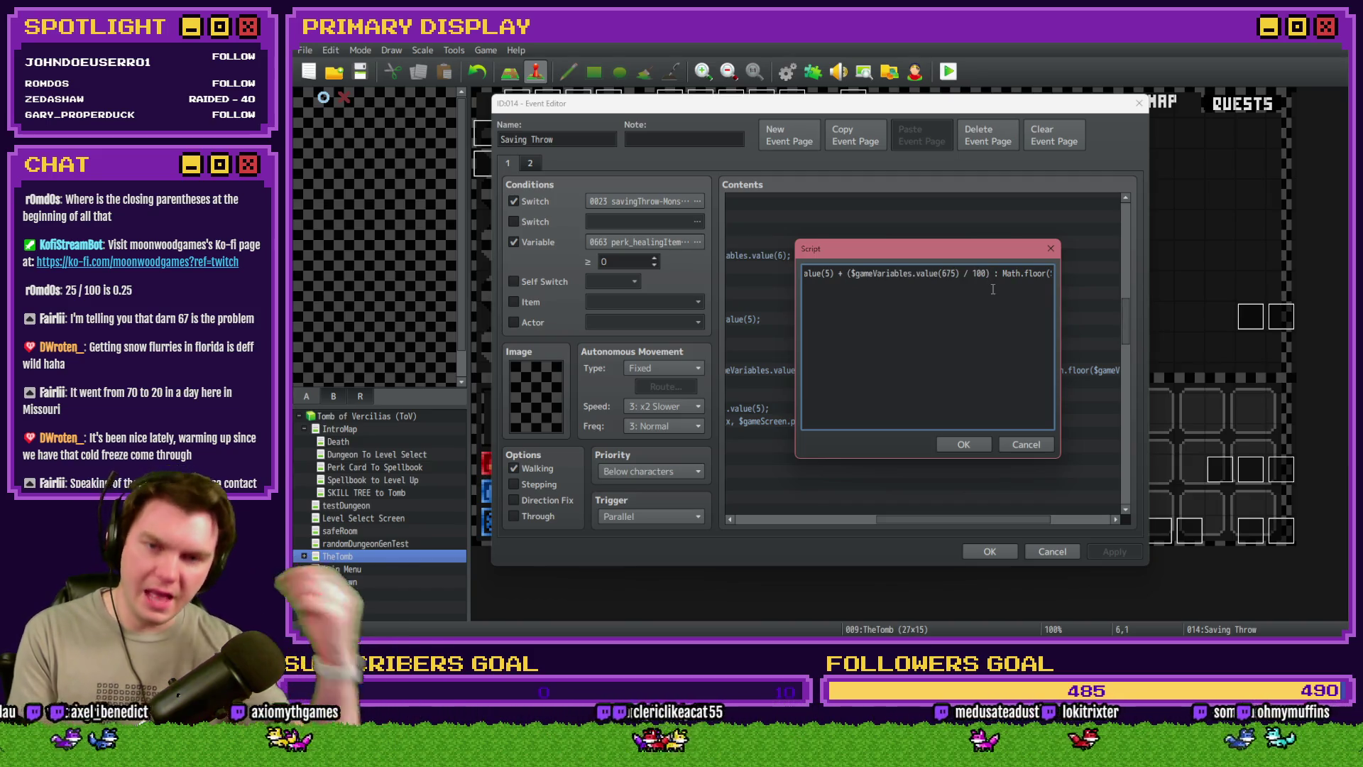
pyautogui.press('End')
pyautogui.write('$gameVariables.value(675) / 100));')
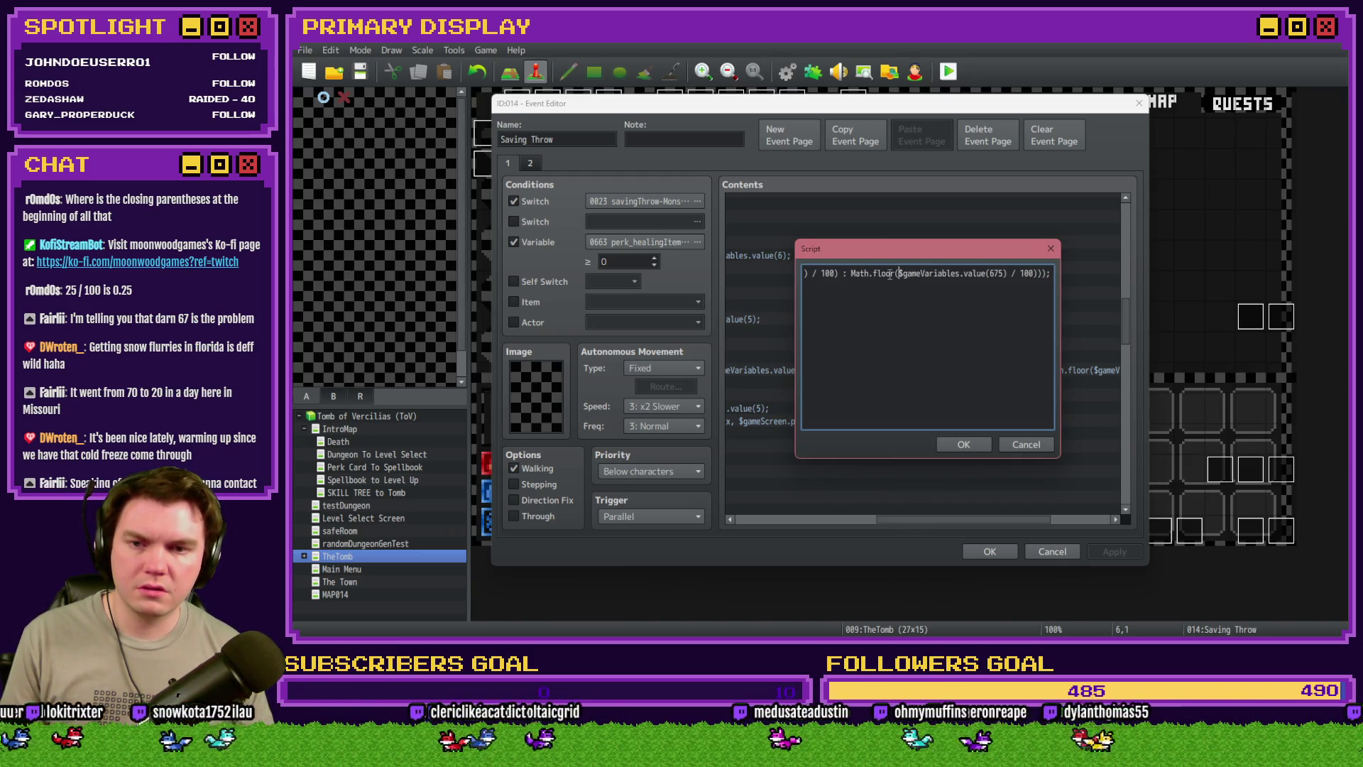
pyautogui.write('($gameVariables.value')
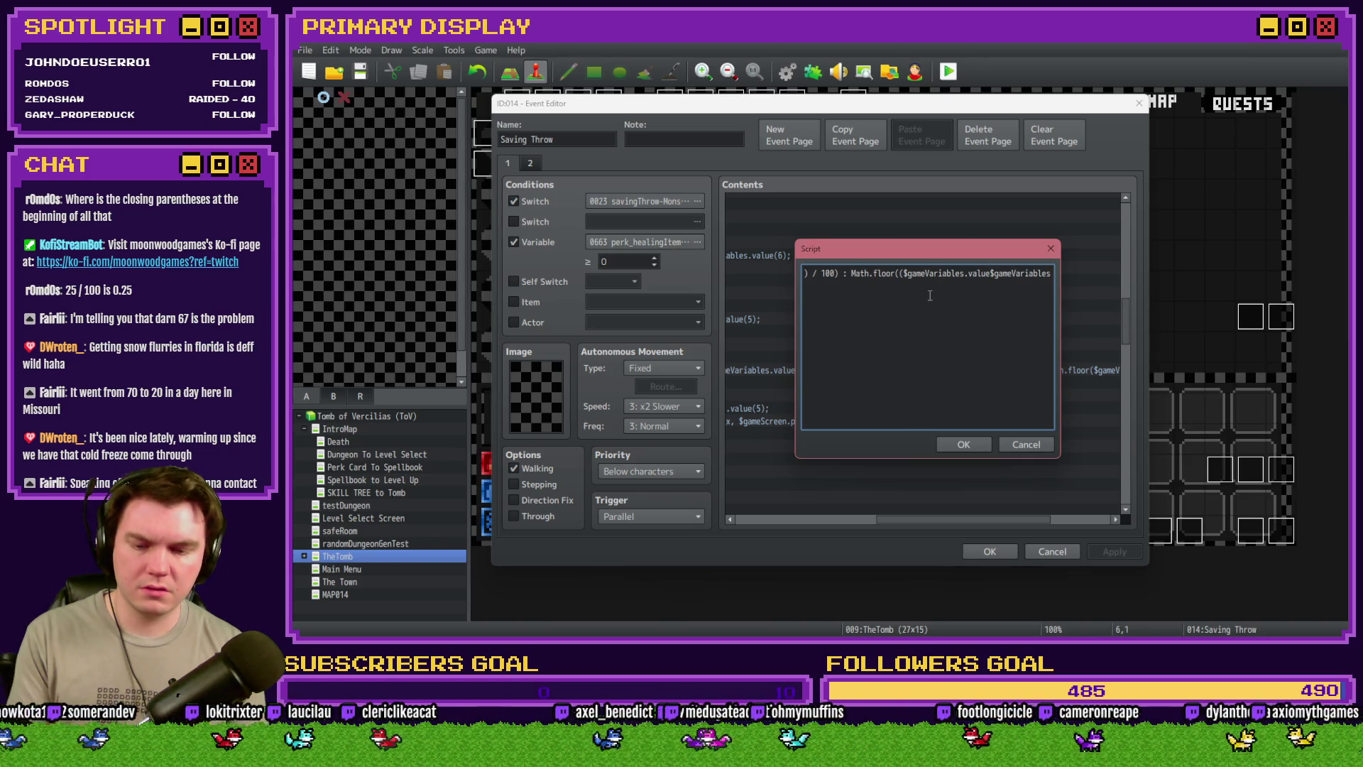
pyautogui.write('(5)')
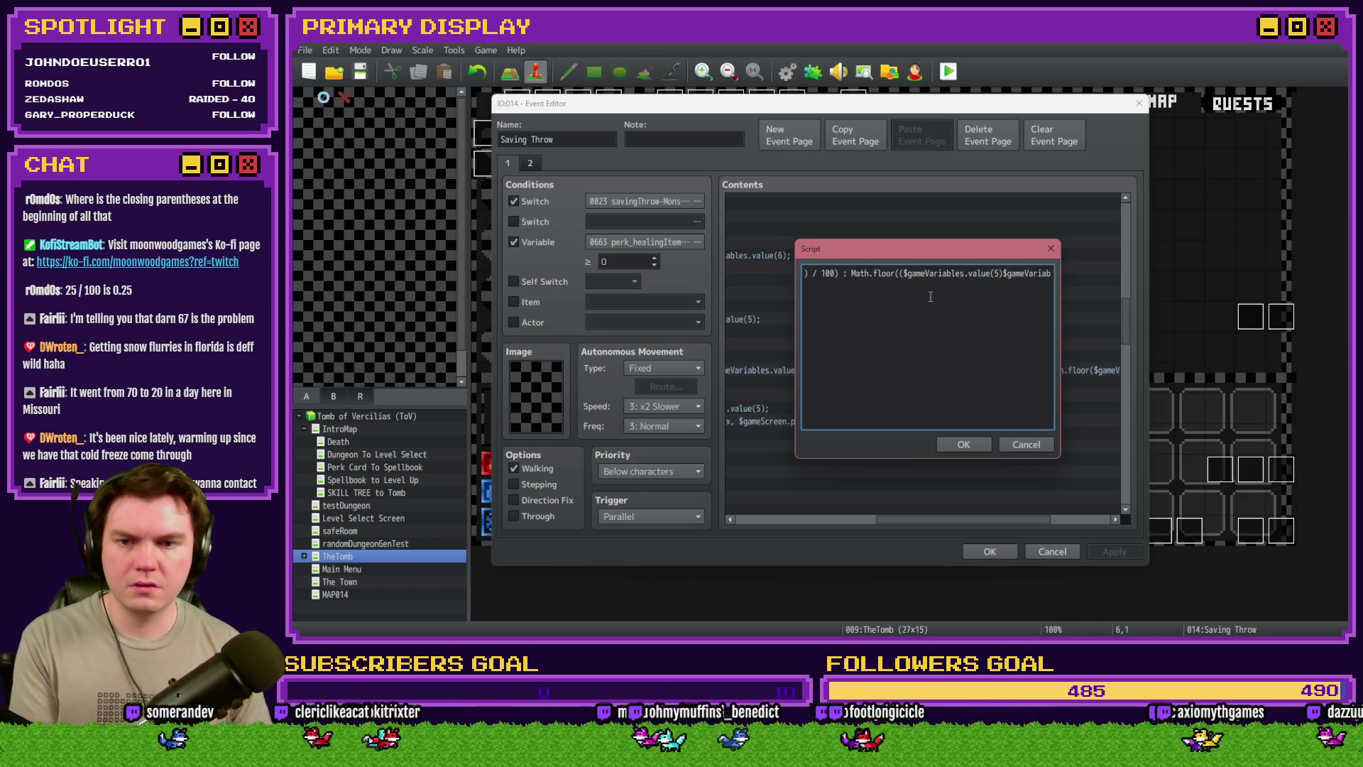
pyautogui.click(898, 275)
pyautogui.press('BackSpace')
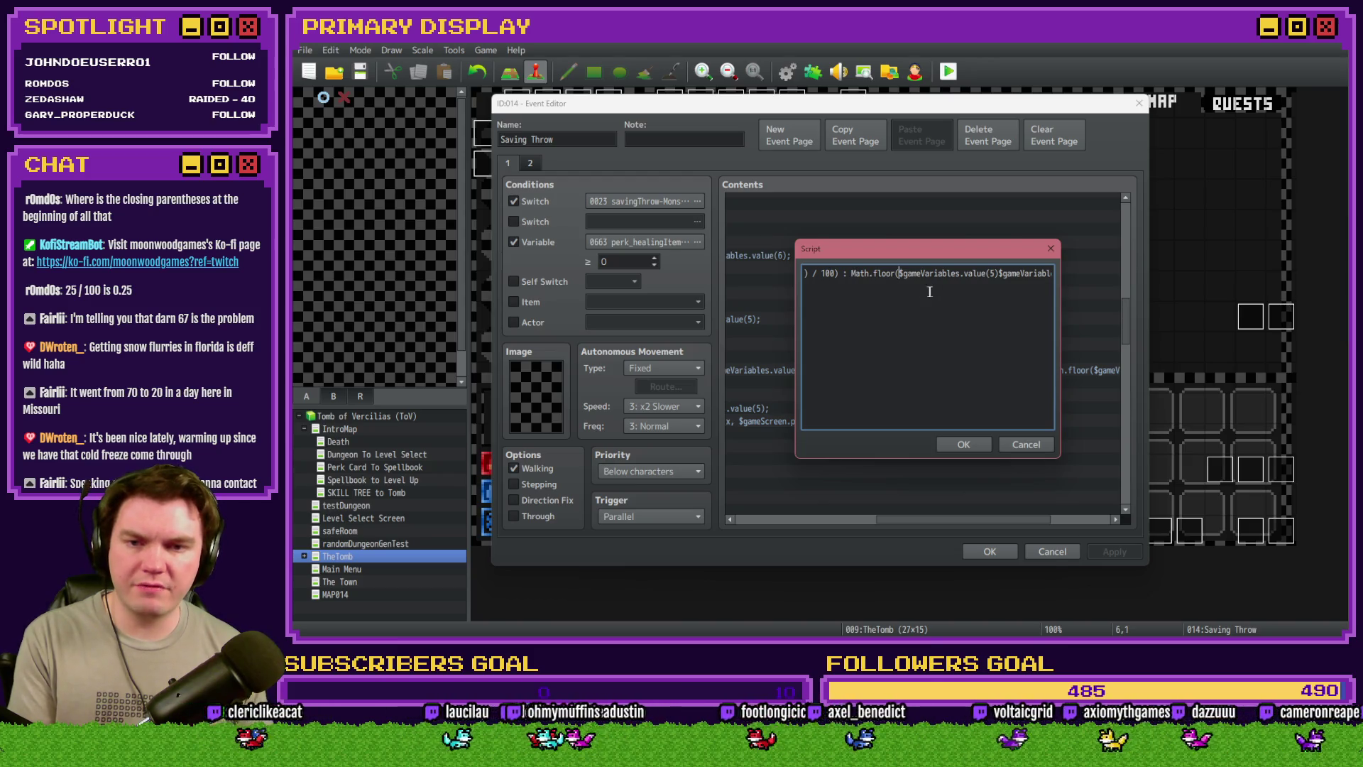
# Make Math.floor subtract from value(5) by inserting '- (' in place of '+'
pyautogui.click(997, 275)
pyautogui.write('+')
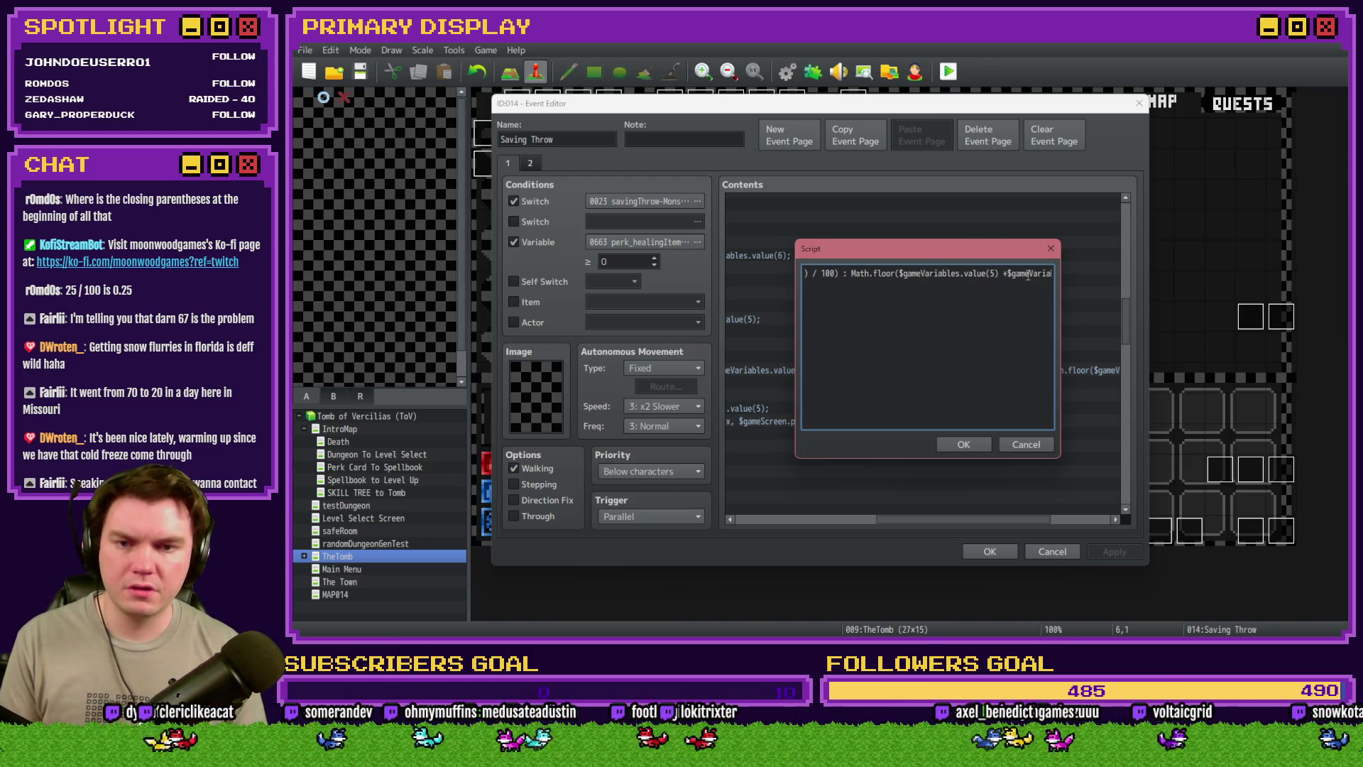
pyautogui.press('BackSpace')
pyautogui.write('- ')
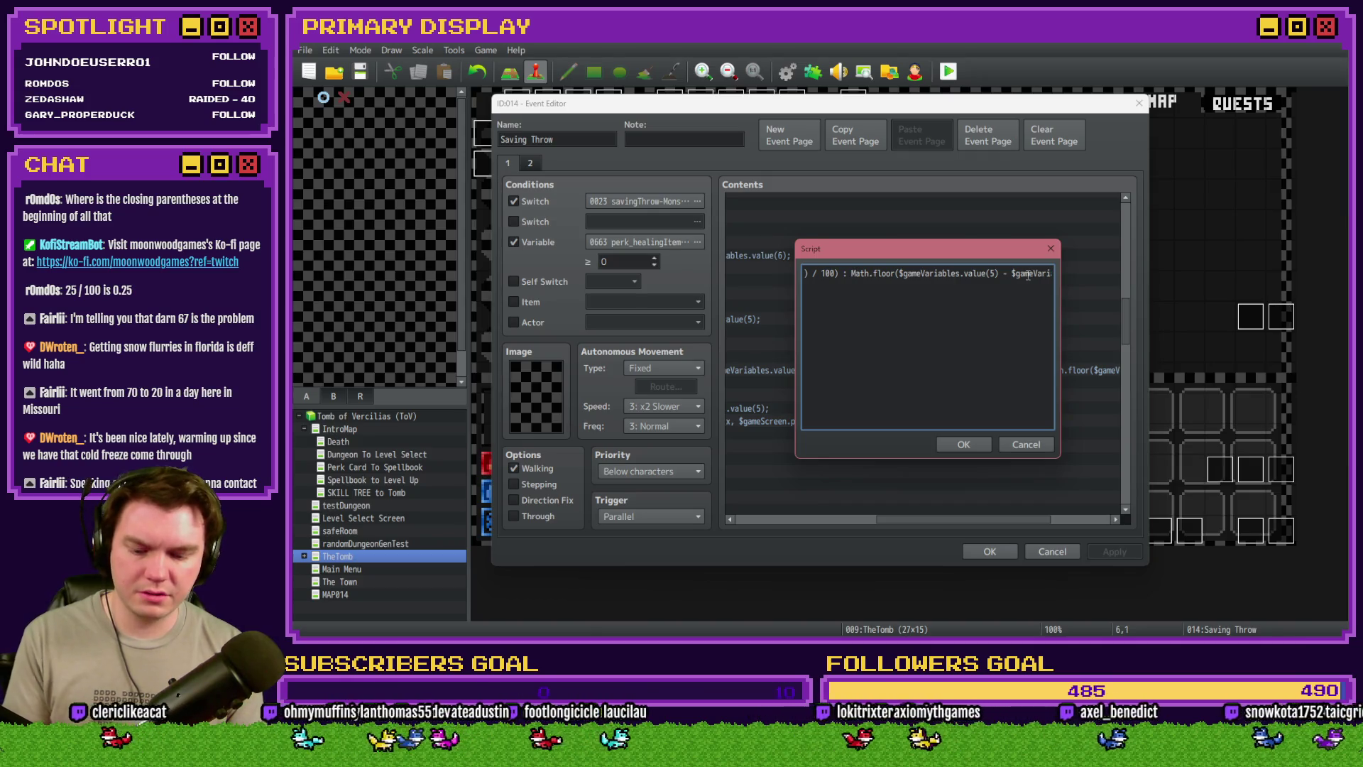
pyautogui.write('(')
pyautogui.press('Right')
pyautogui.press('Right')
pyautogui.press('Right')
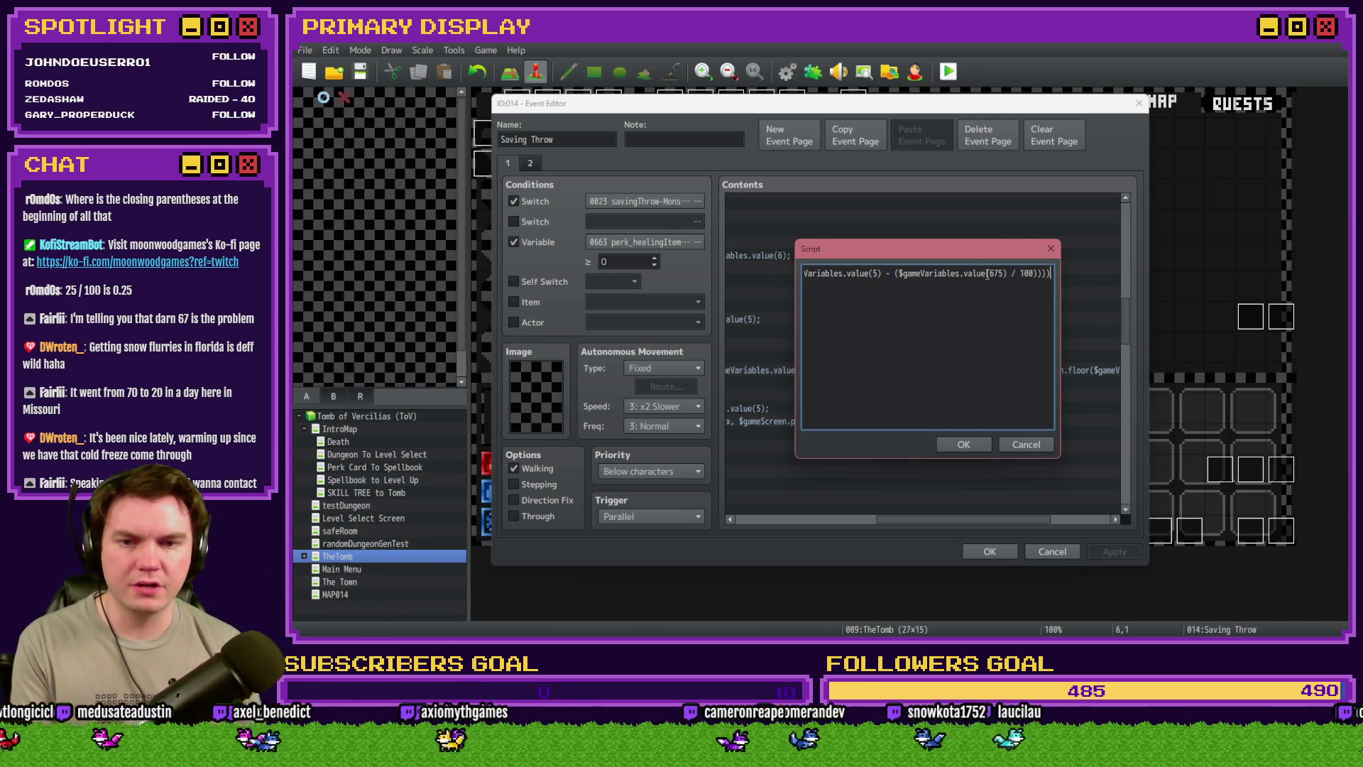
# End the line with ';', add the missing ')' before it, and confirm the script
pyautogui.write(';')
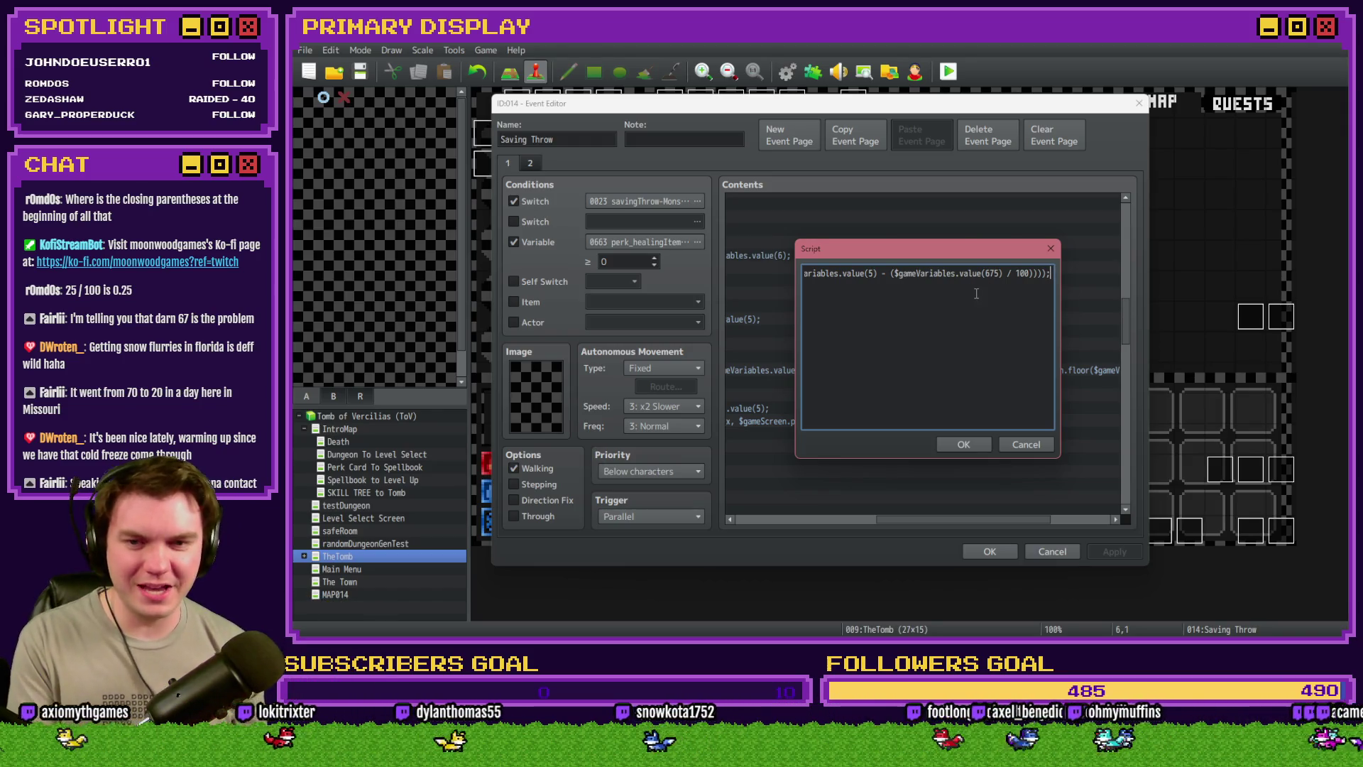
pyautogui.press('Home')
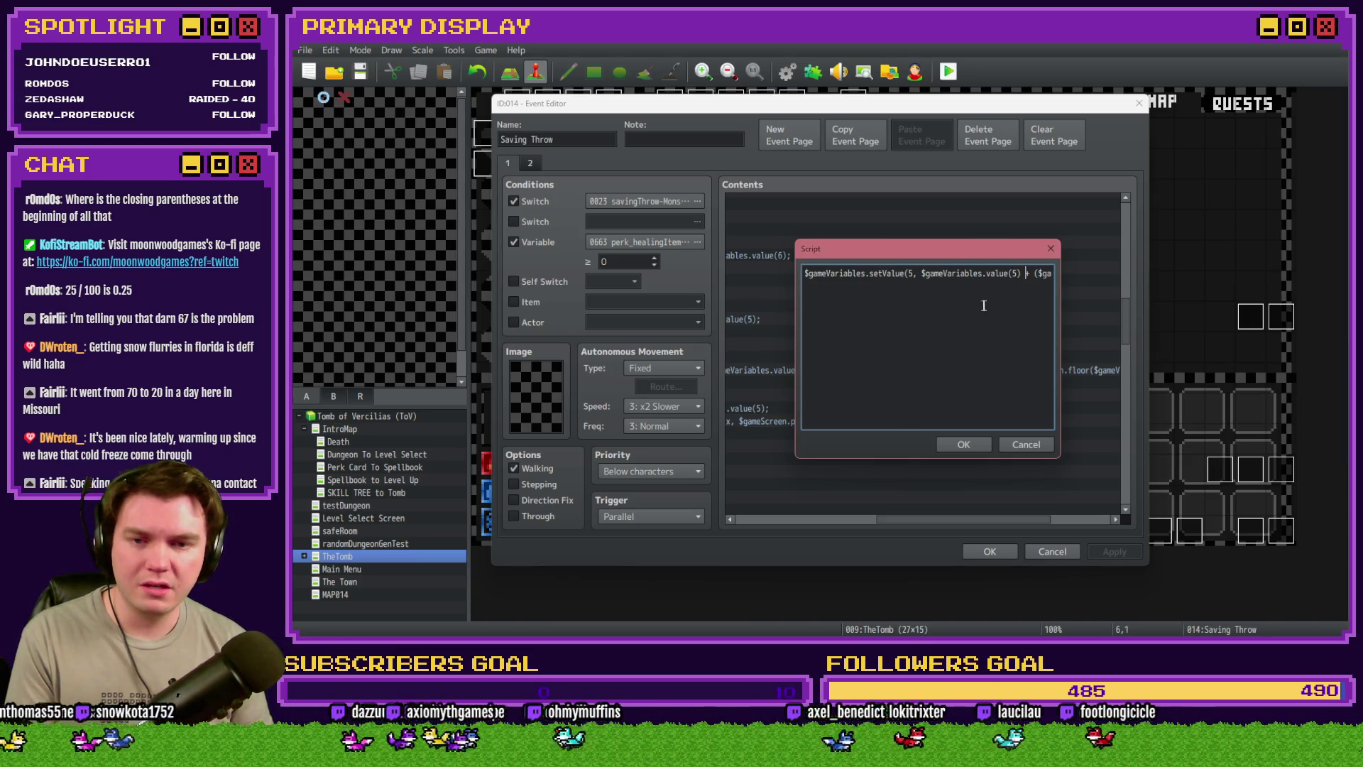
pyautogui.press('Right')
pyautogui.press('Right')
pyautogui.press('Right')
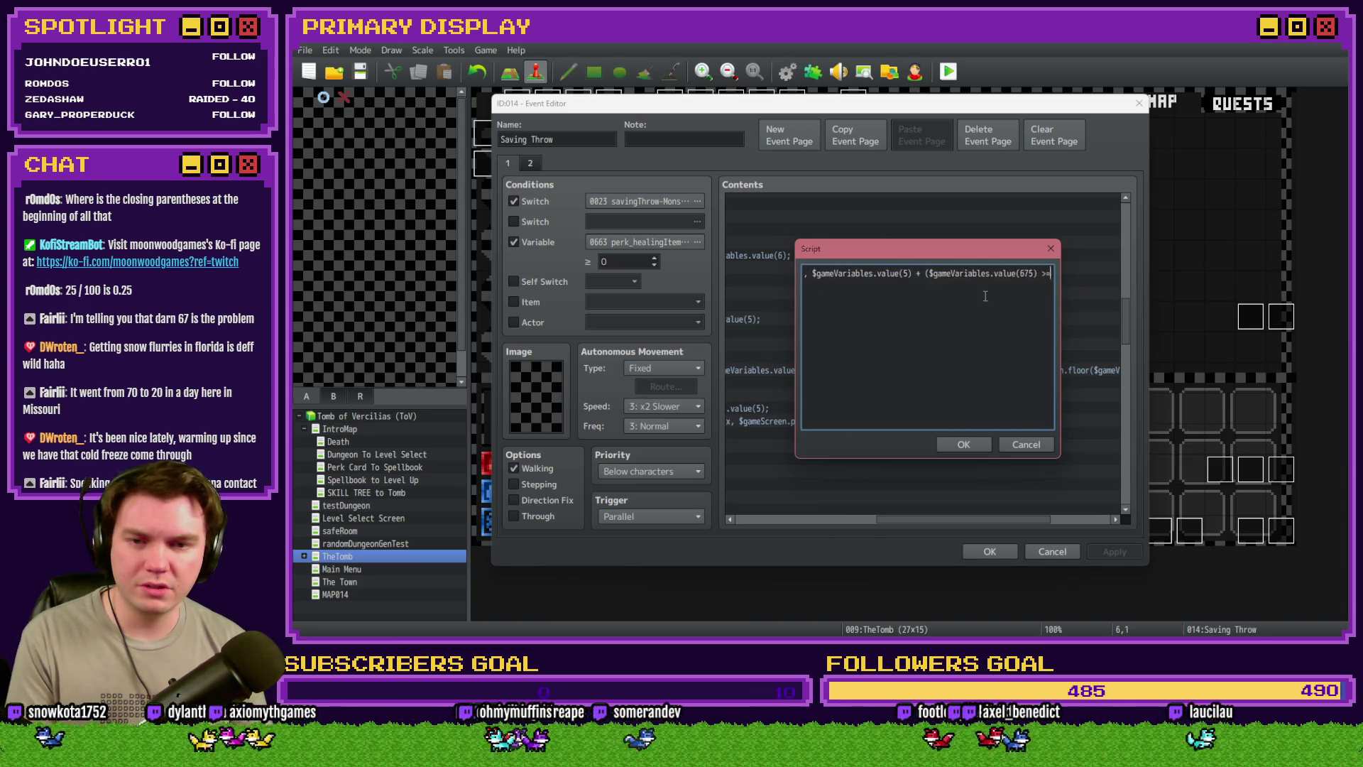
pyautogui.press('Right')
pyautogui.press('Right')
pyautogui.press('Right')
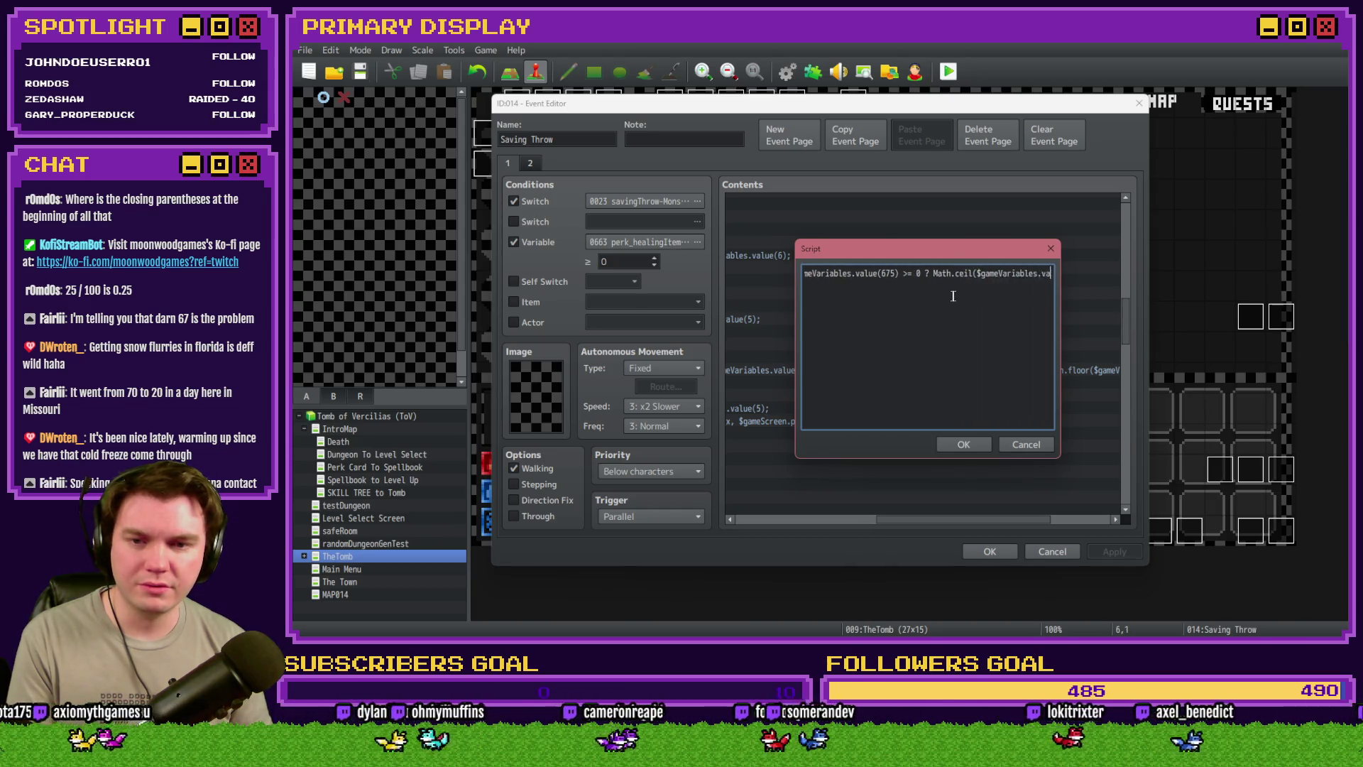
pyautogui.press('Right')
pyautogui.press('Right')
pyautogui.press('Right')
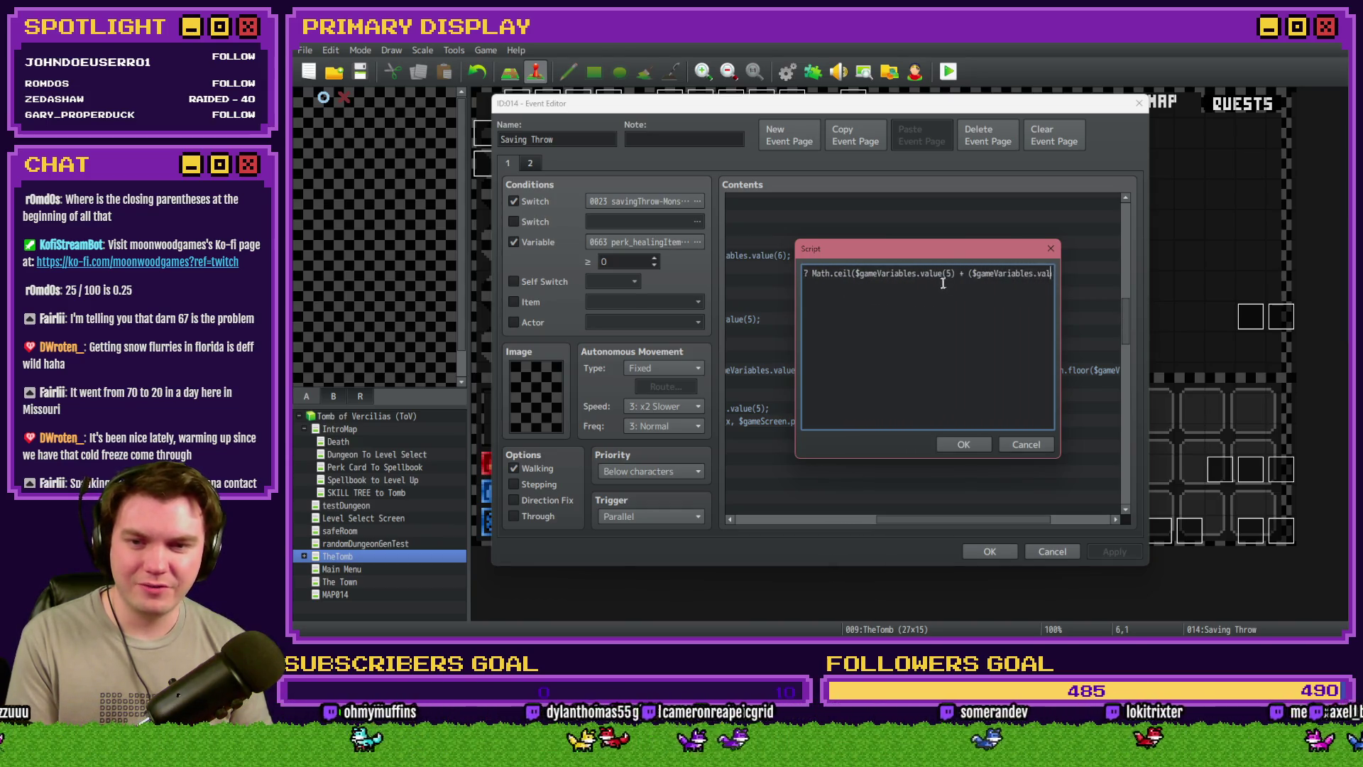
pyautogui.press('Right')
pyautogui.press('Right')
pyautogui.press('Right')
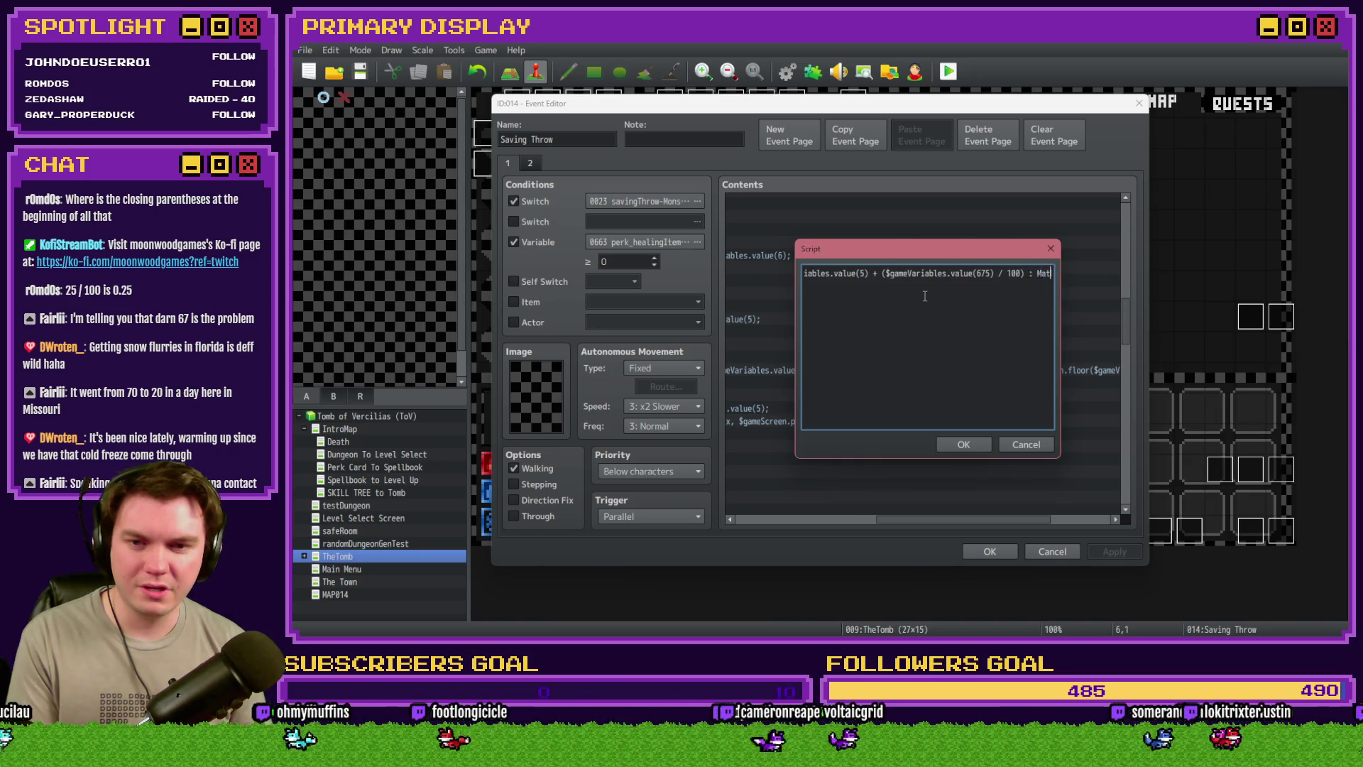
pyautogui.press('Right')
pyautogui.press('Right')
pyautogui.press('Right')
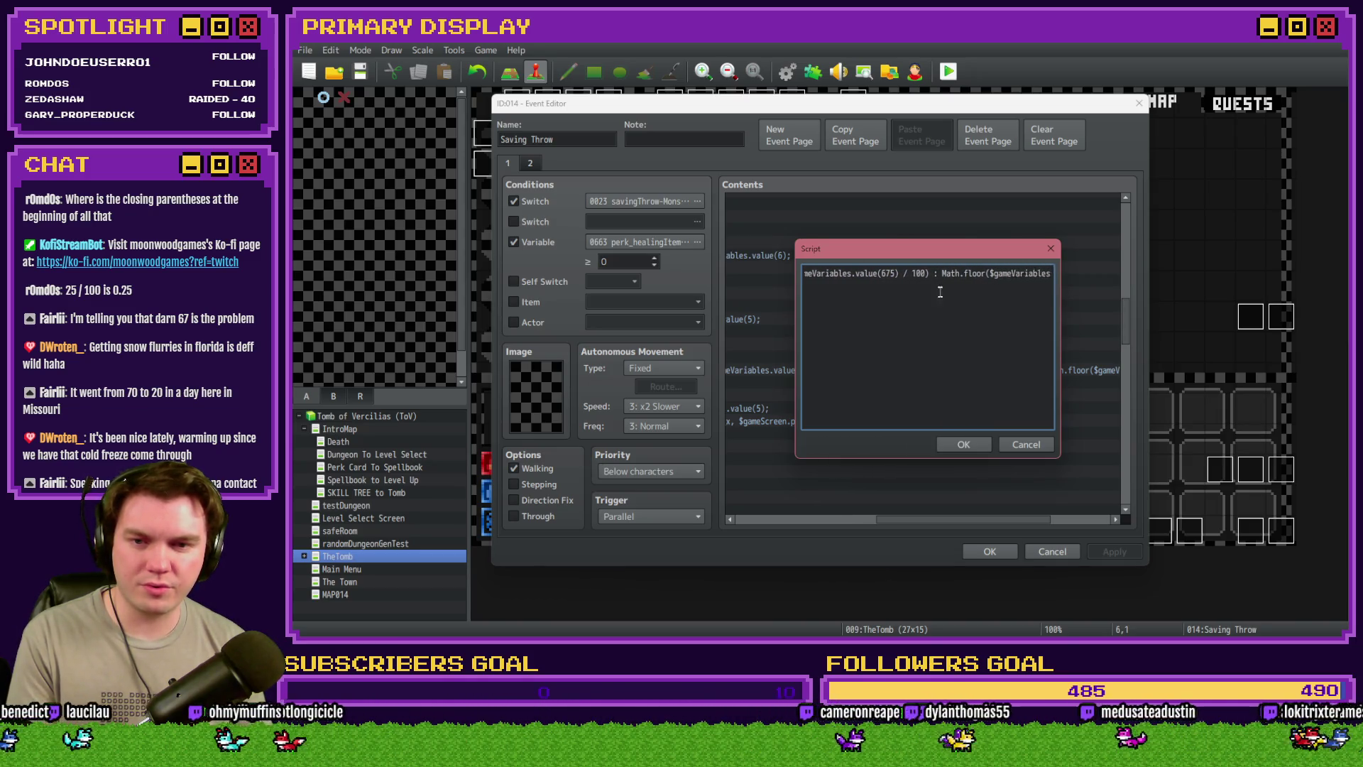
pyautogui.press('Right')
pyautogui.press('Right')
pyautogui.press('Right')
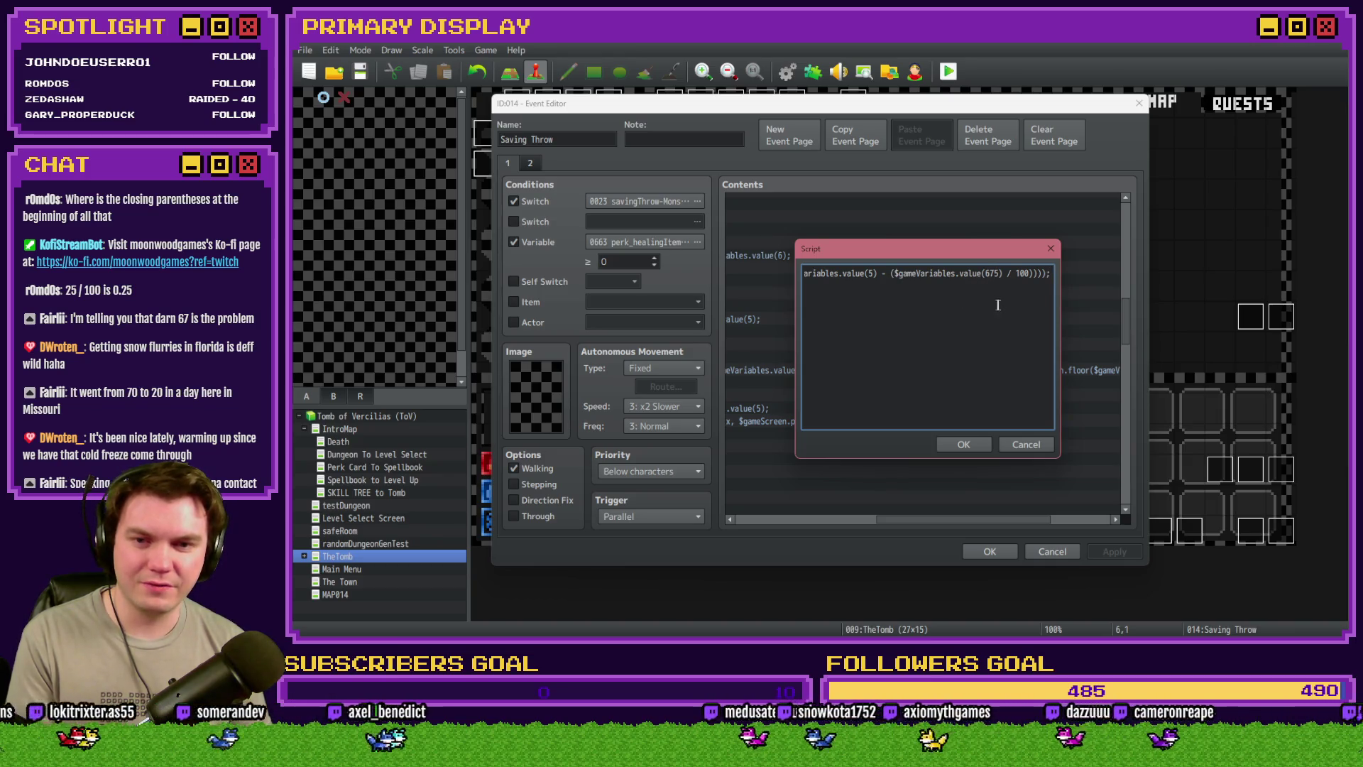
pyautogui.press('Left')
pyautogui.press('Left')
pyautogui.press('Left')
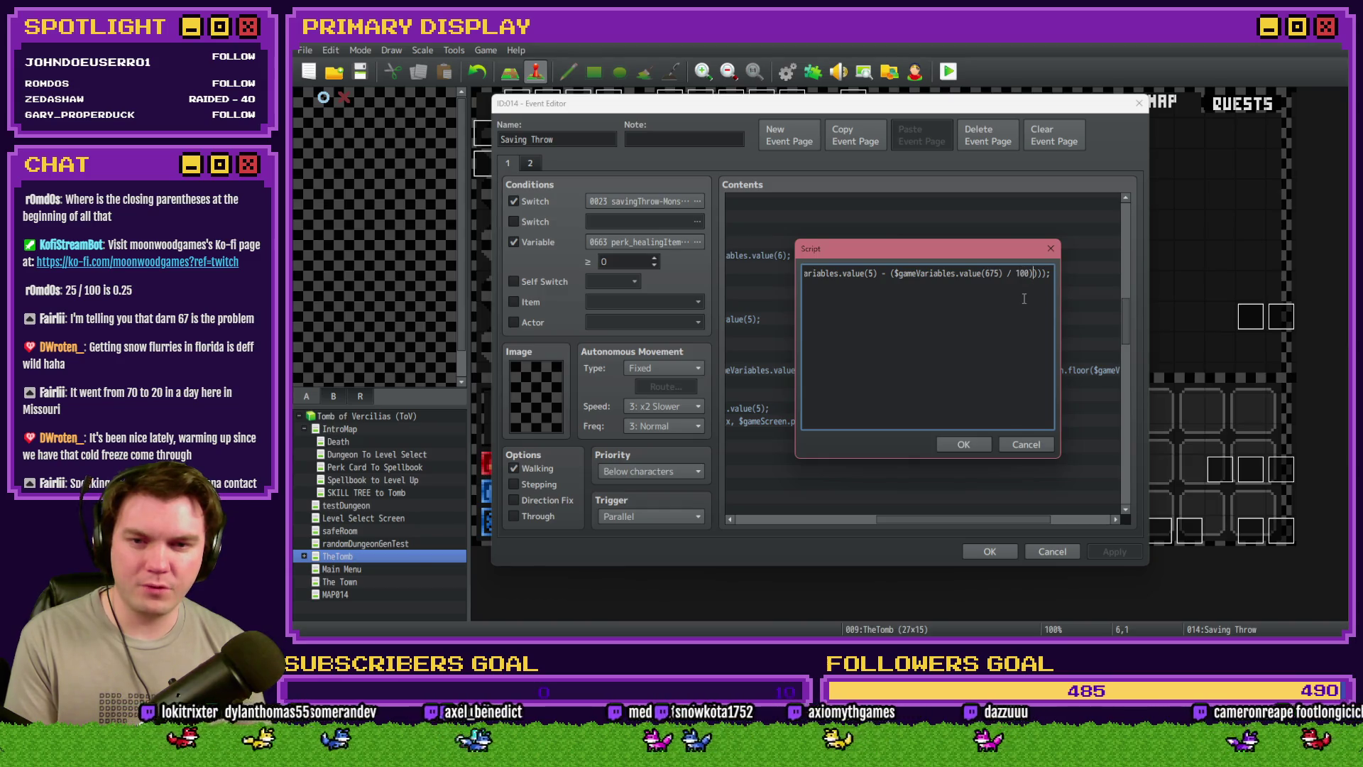
pyautogui.write(')')
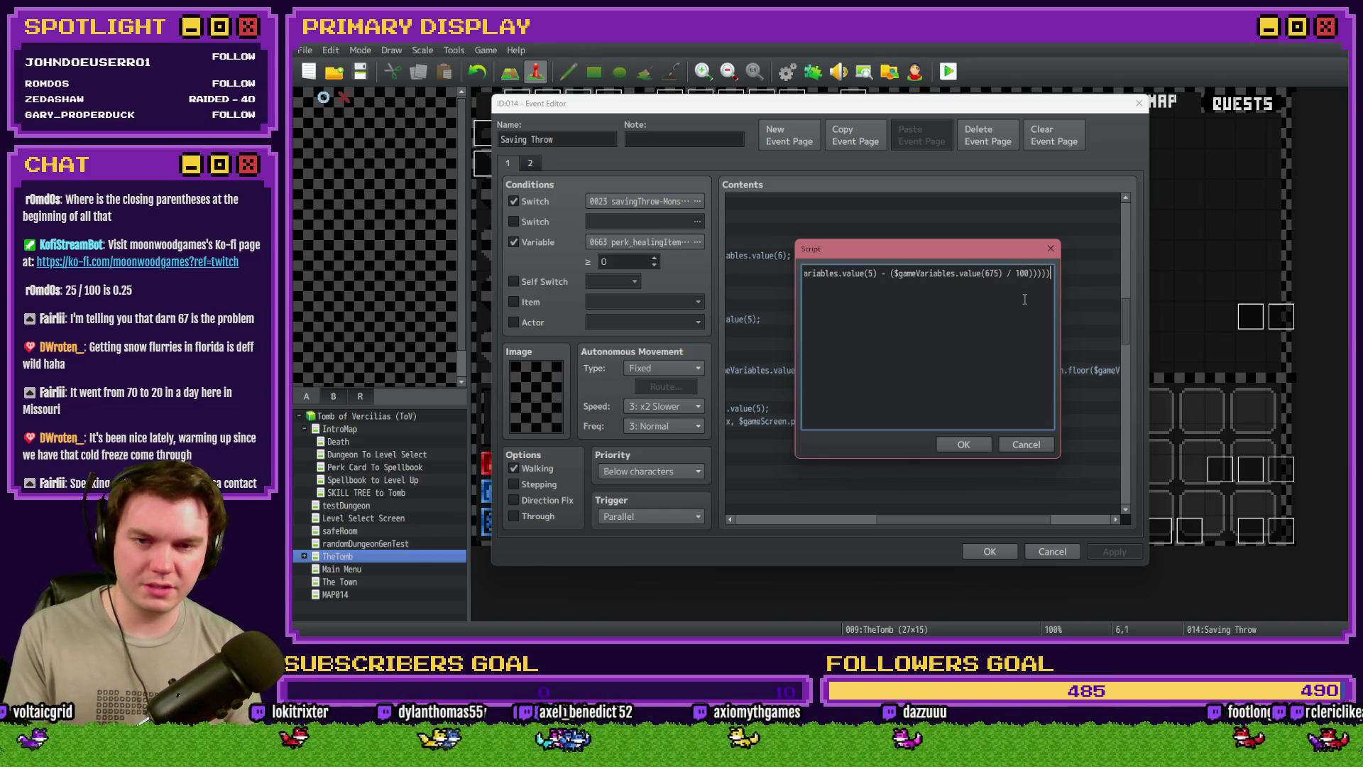
pyautogui.click(980, 445)
pyautogui.moveTo(998, 514); pyautogui.dragTo(841, 523)
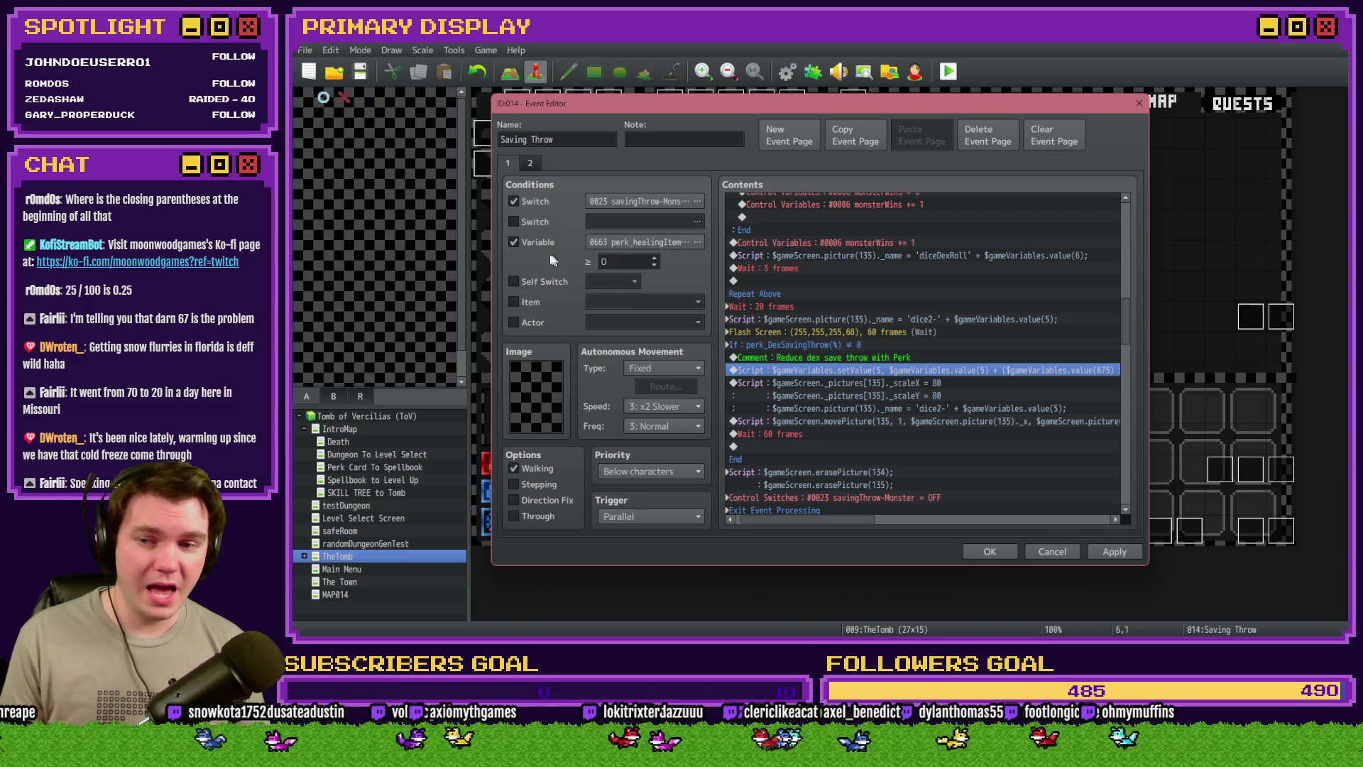
# Close the event editor, save and launch a playtest, and walk forward into the orc battle
pyautogui.click(988, 551)
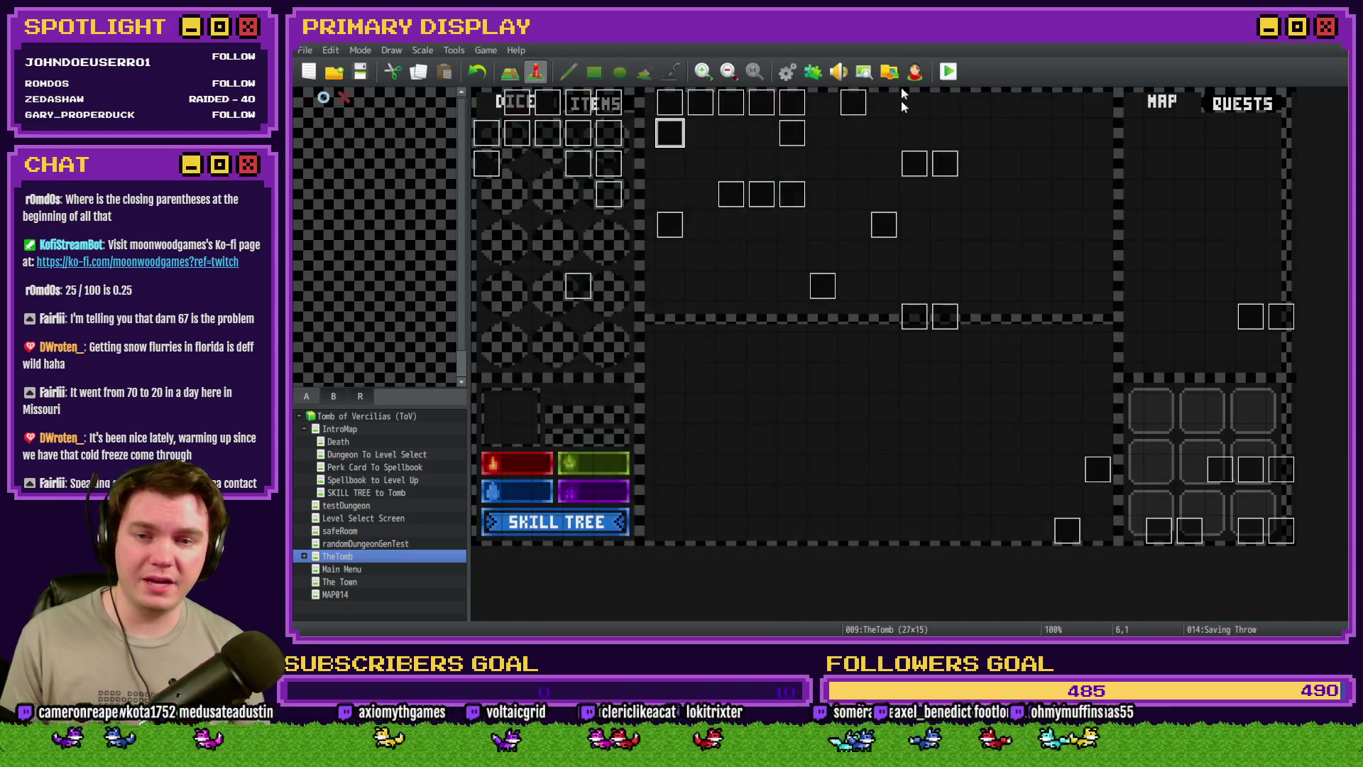
pyautogui.click(949, 71)
pyautogui.click(771, 355)
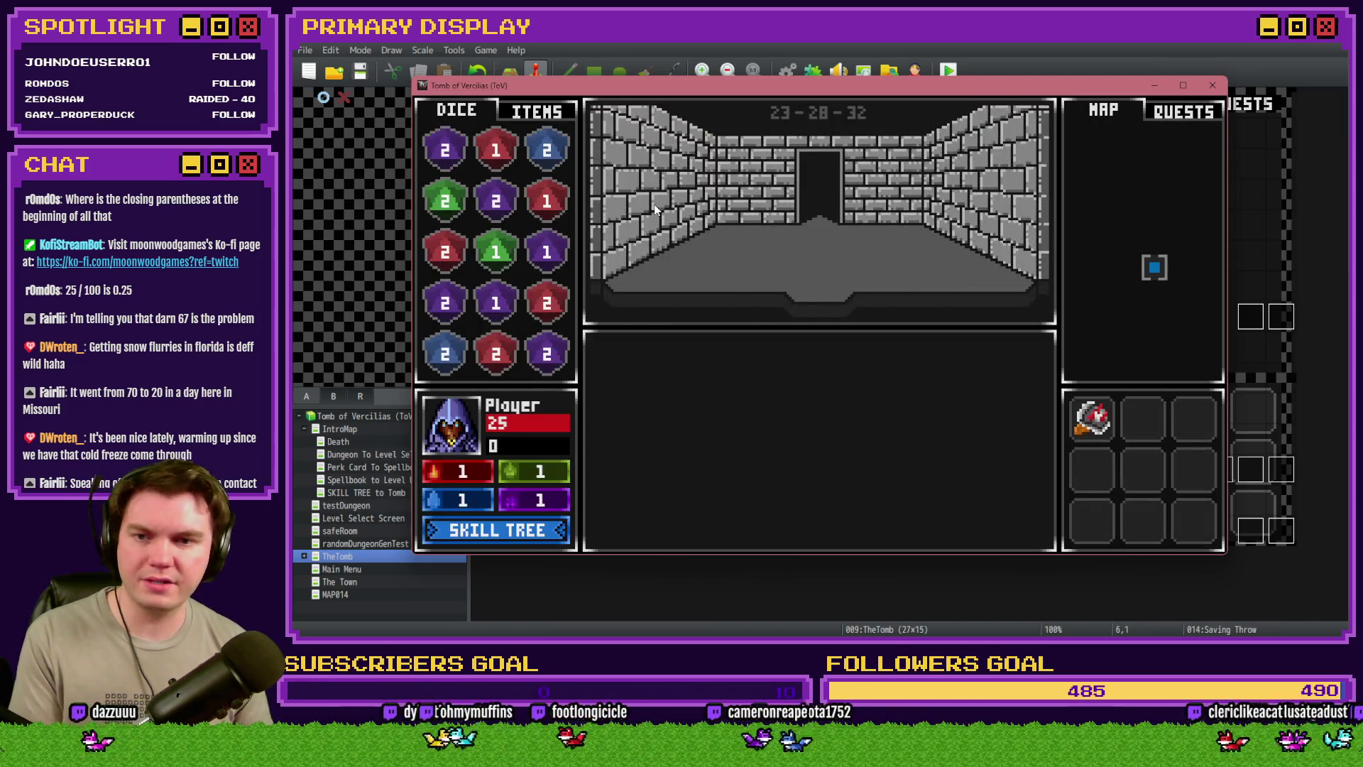
pyautogui.press('Return')
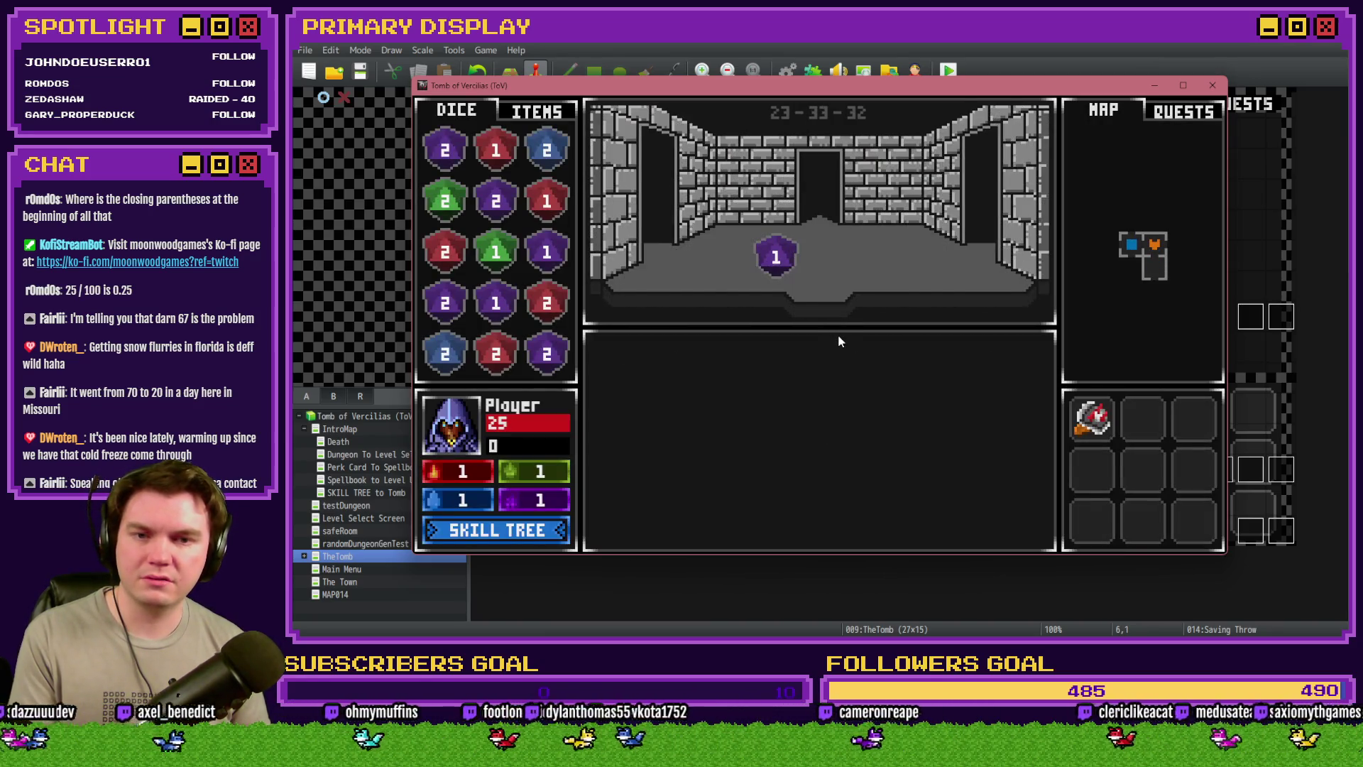
pyautogui.press('Up')
pyautogui.press('Up')
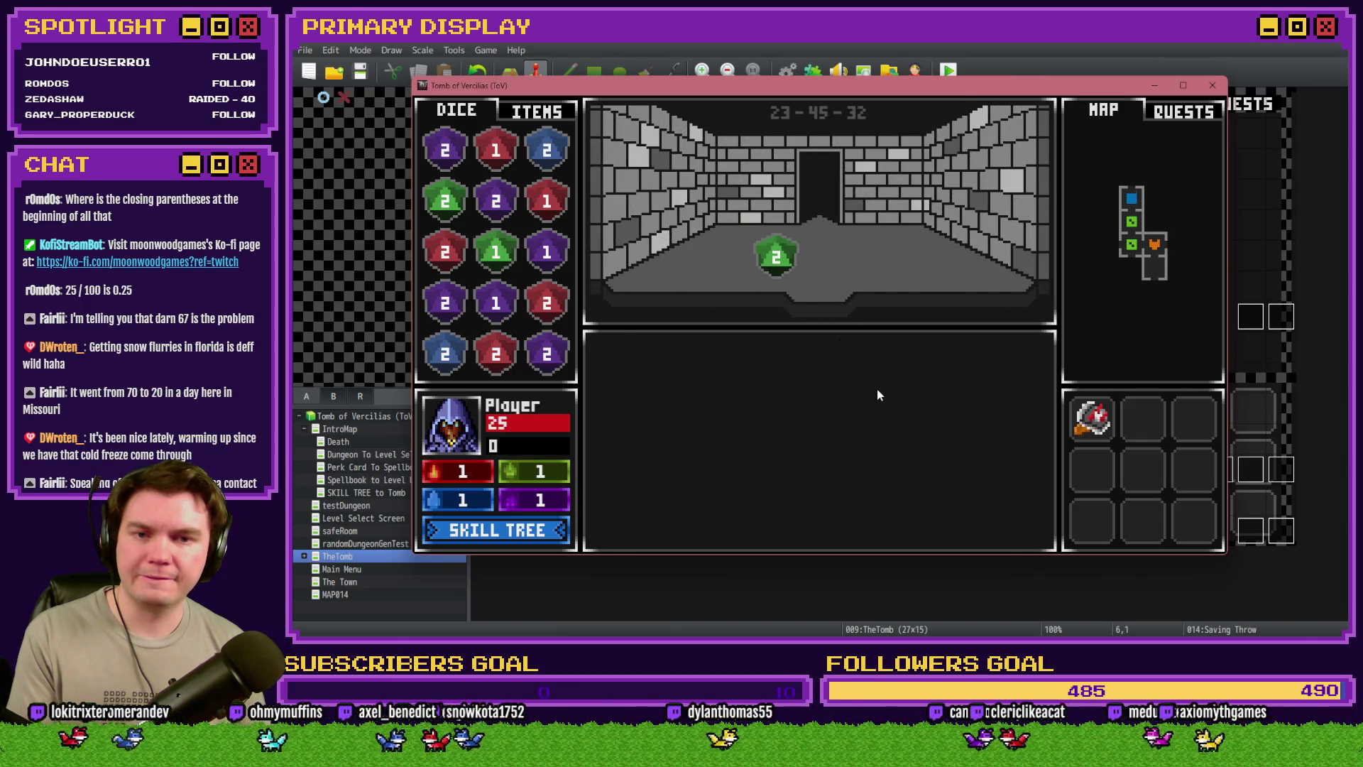
pyautogui.press('Up')
pyautogui.press('Up')
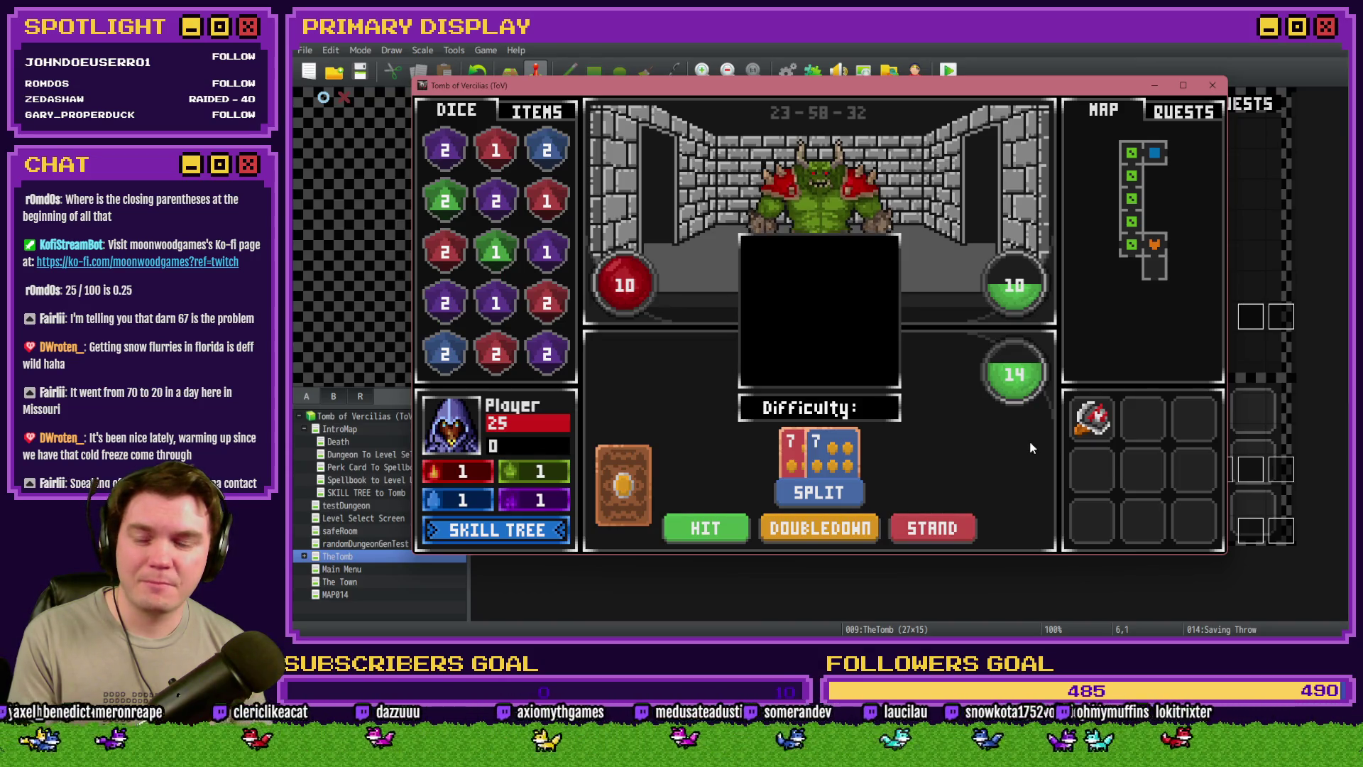
# View variables 0001–0010 in the F9 debug window, then close it to resume the game
pyautogui.press('F9')
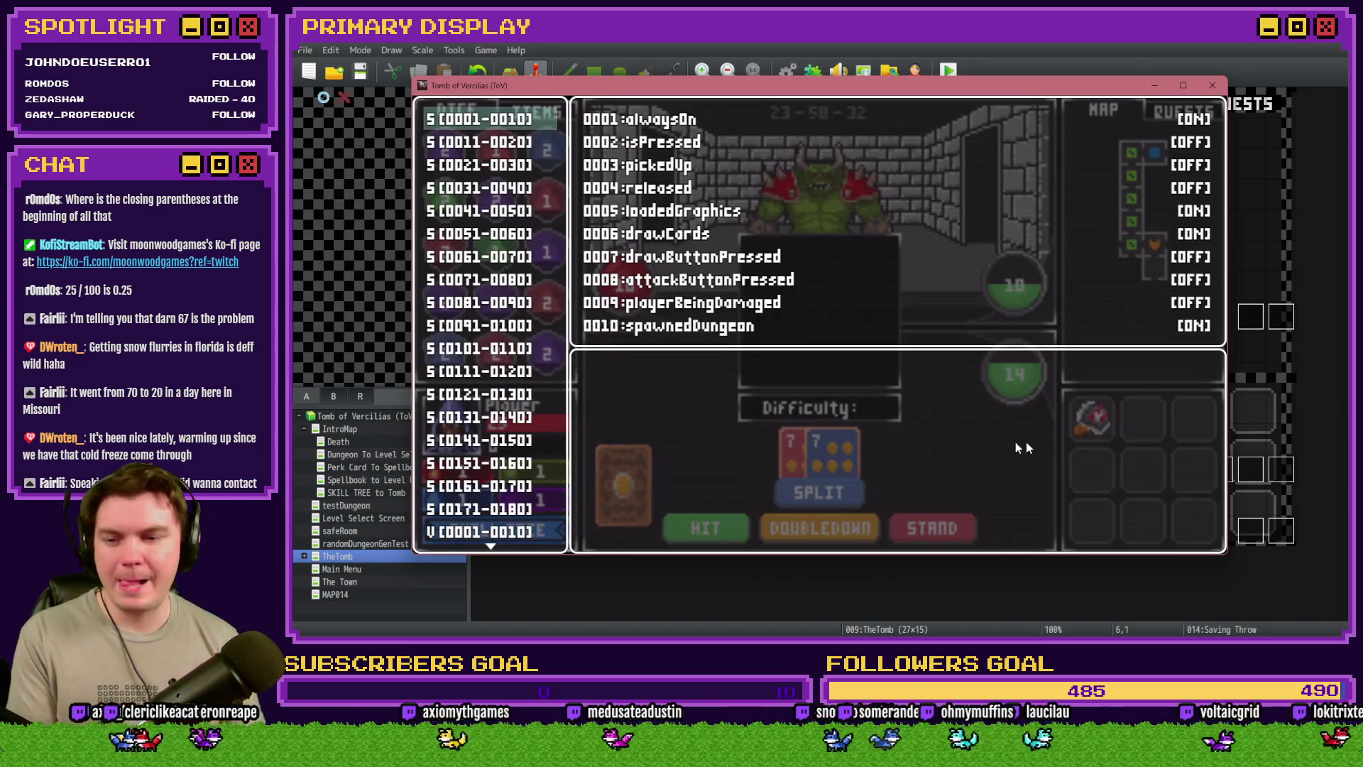
pyautogui.click(542, 533)
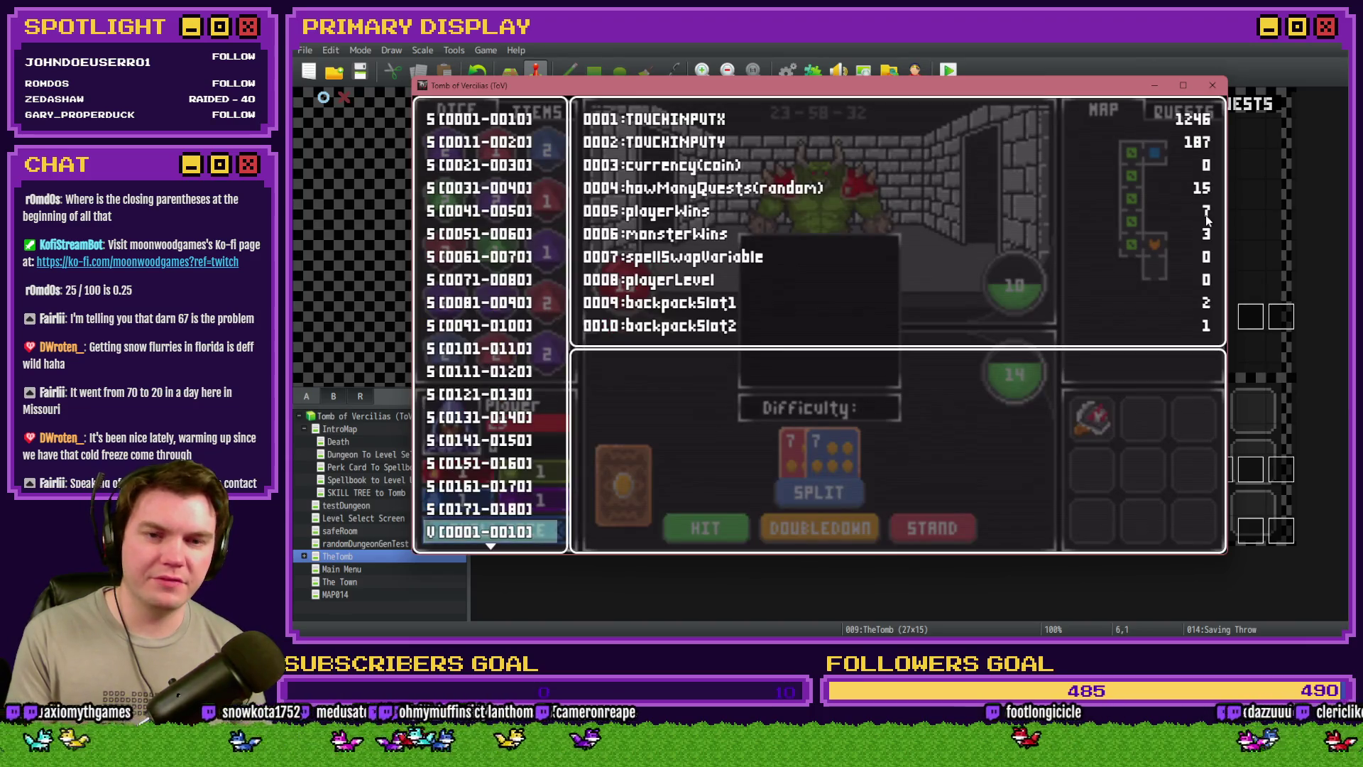
pyautogui.press('Escape')
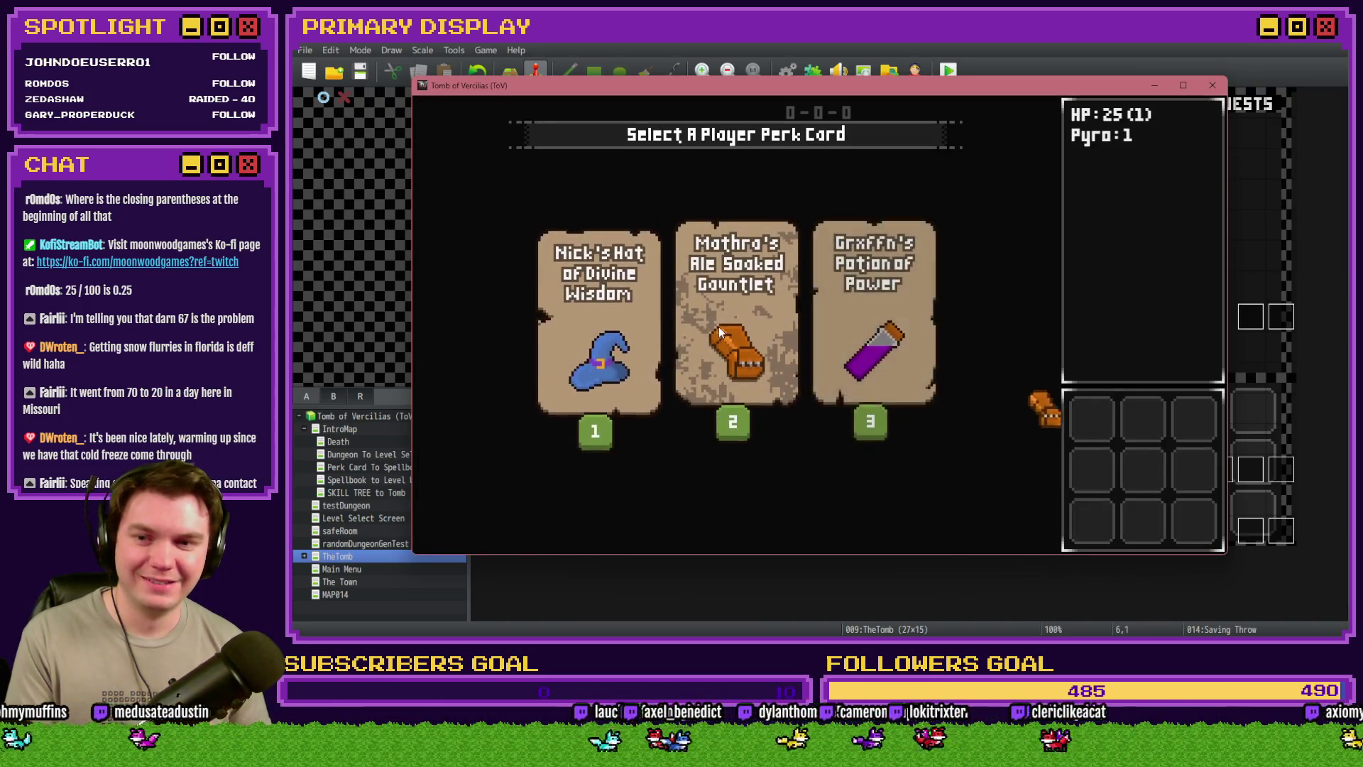
# Take the Spiked Pauldron perk, quit at the SyntaxError, and reopen the Saving Throw event
pyautogui.click(718, 328)
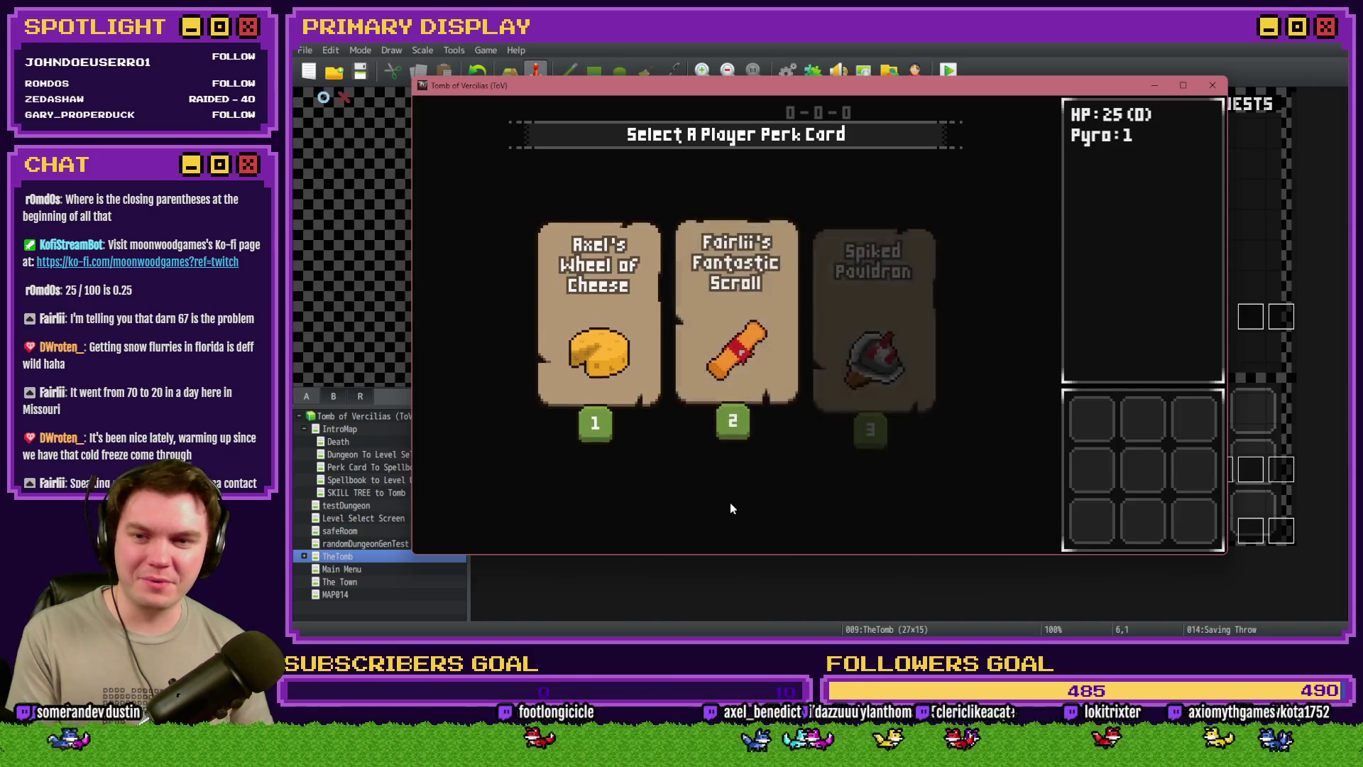
pyautogui.click(891, 347)
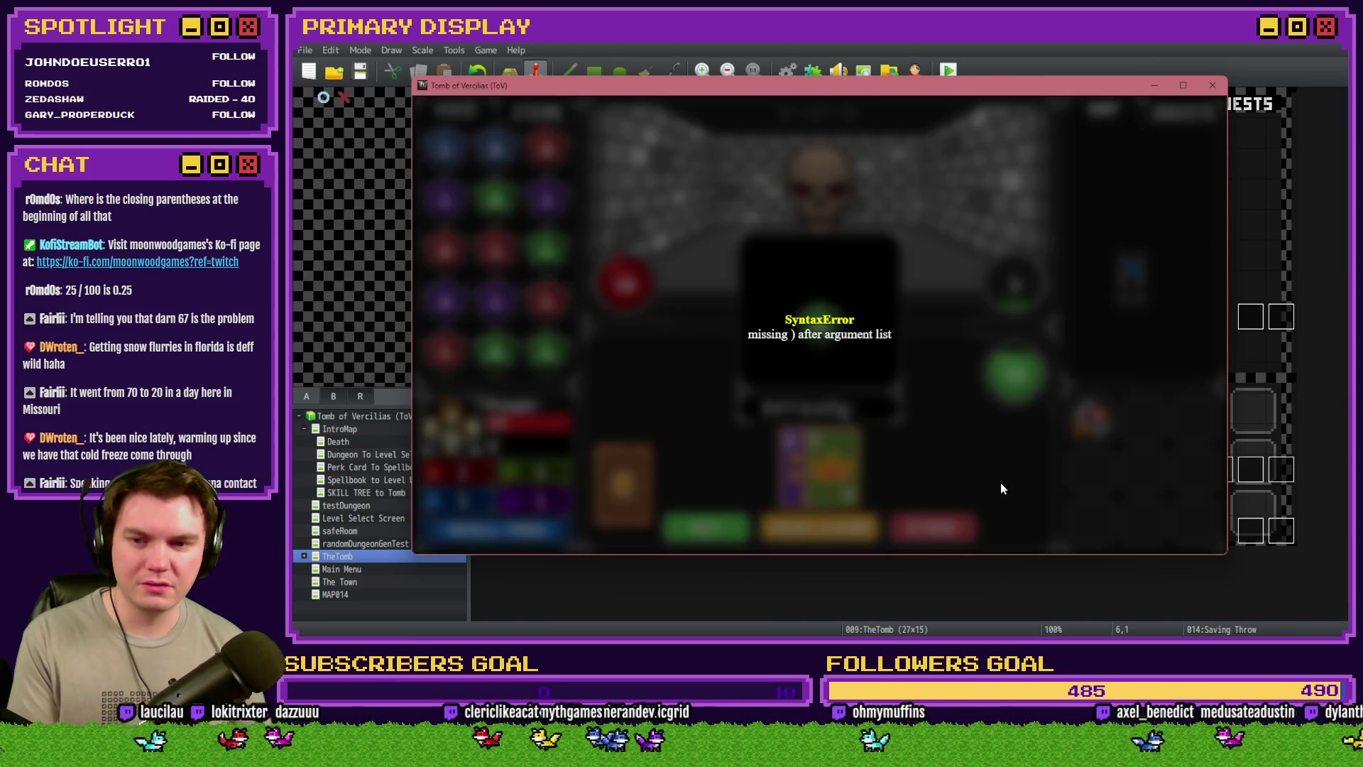
pyautogui.click(1213, 86)
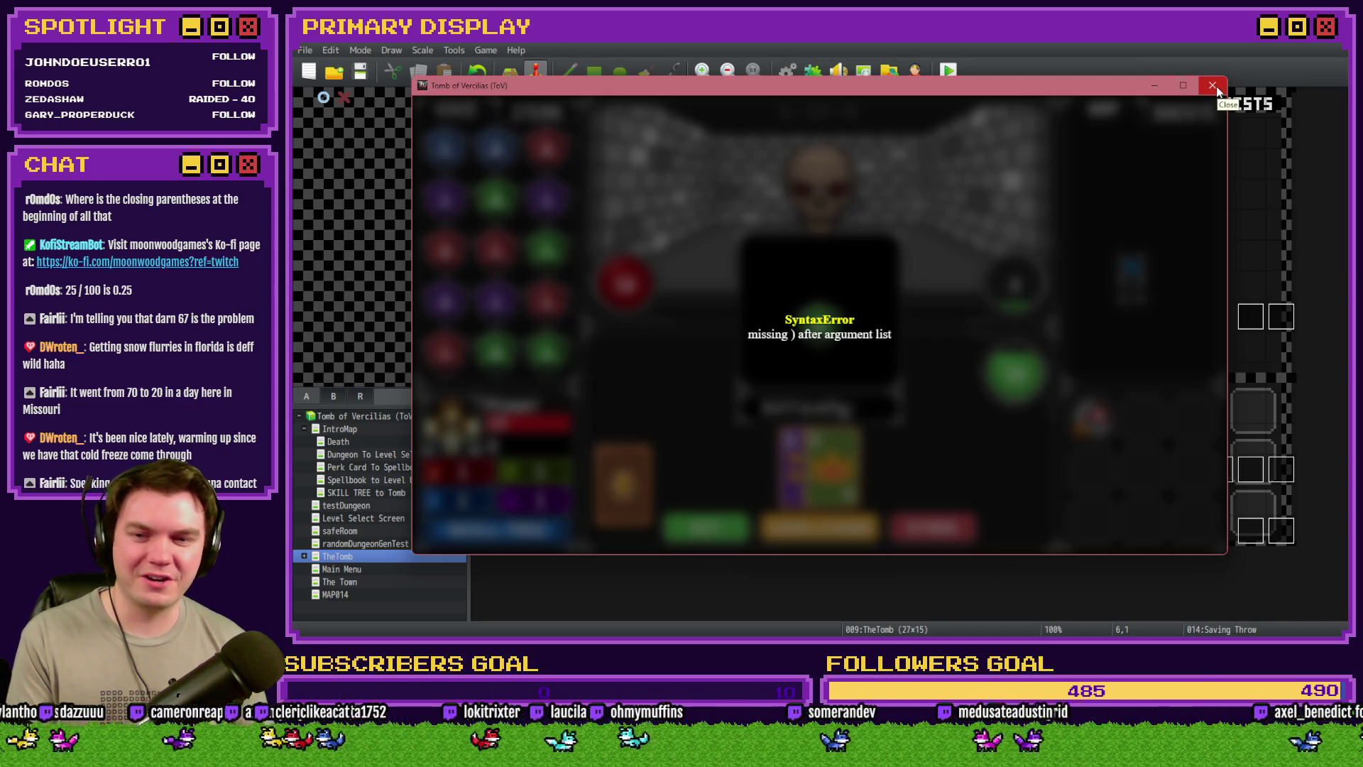
pyautogui.doubleClick(676, 136)
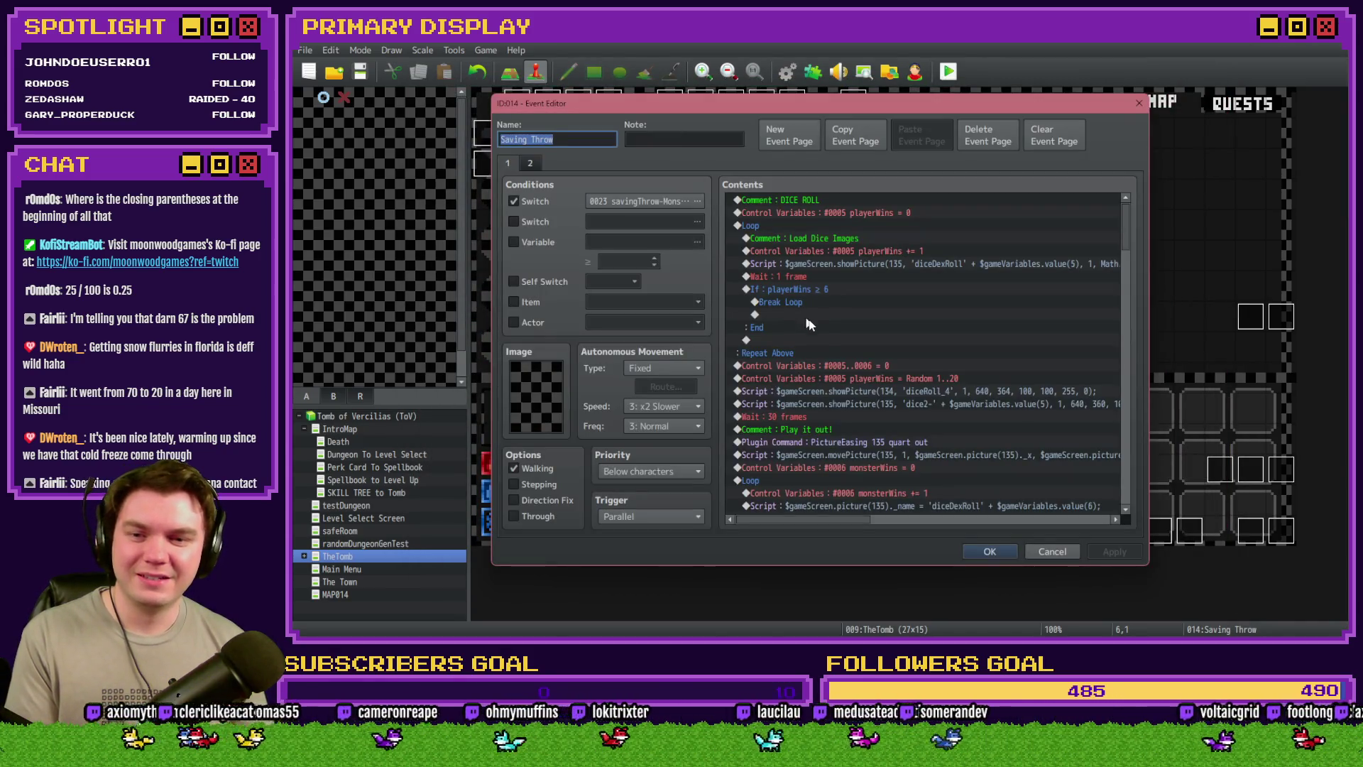
# Open the dex-save perk's setValue script line in the Script dialog
pyautogui.scroll(-10, 809, 324)
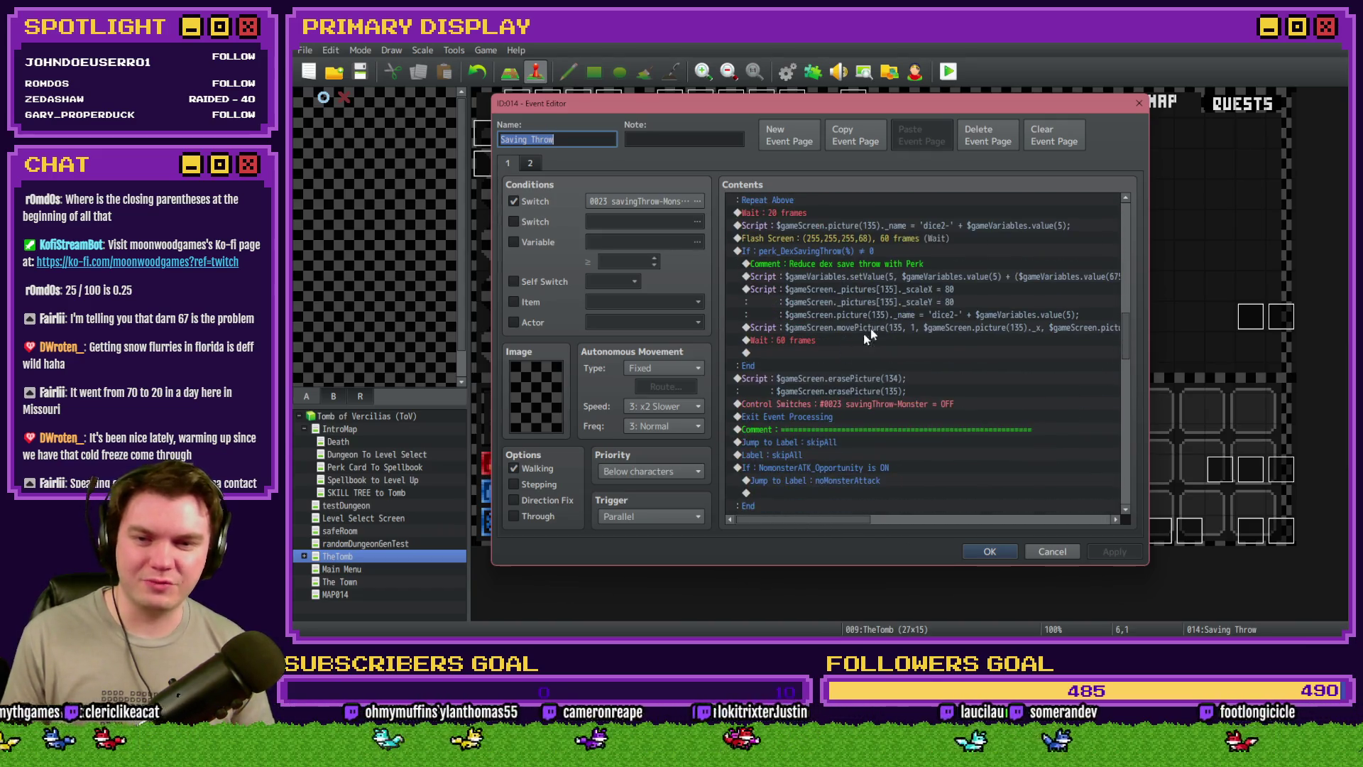
pyautogui.doubleClick(924, 278)
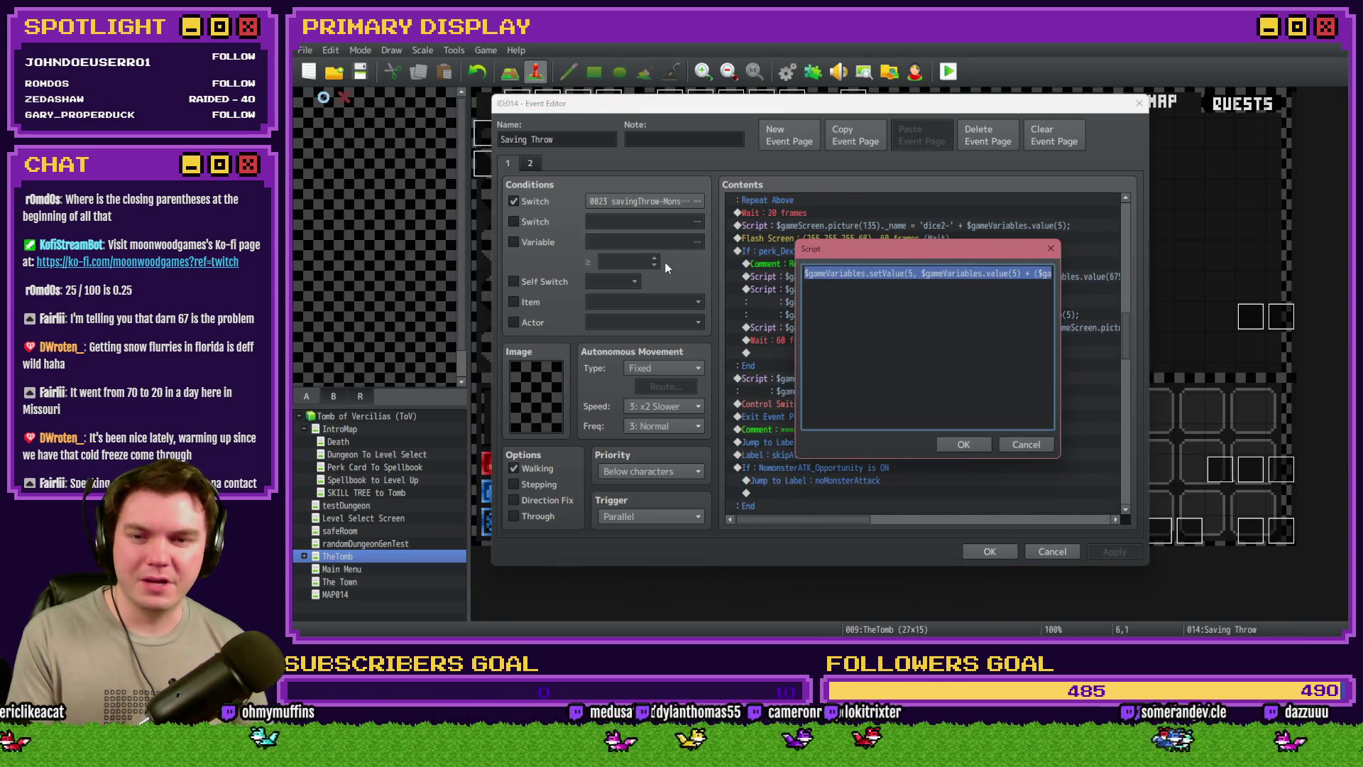
pyautogui.click(910, 294)
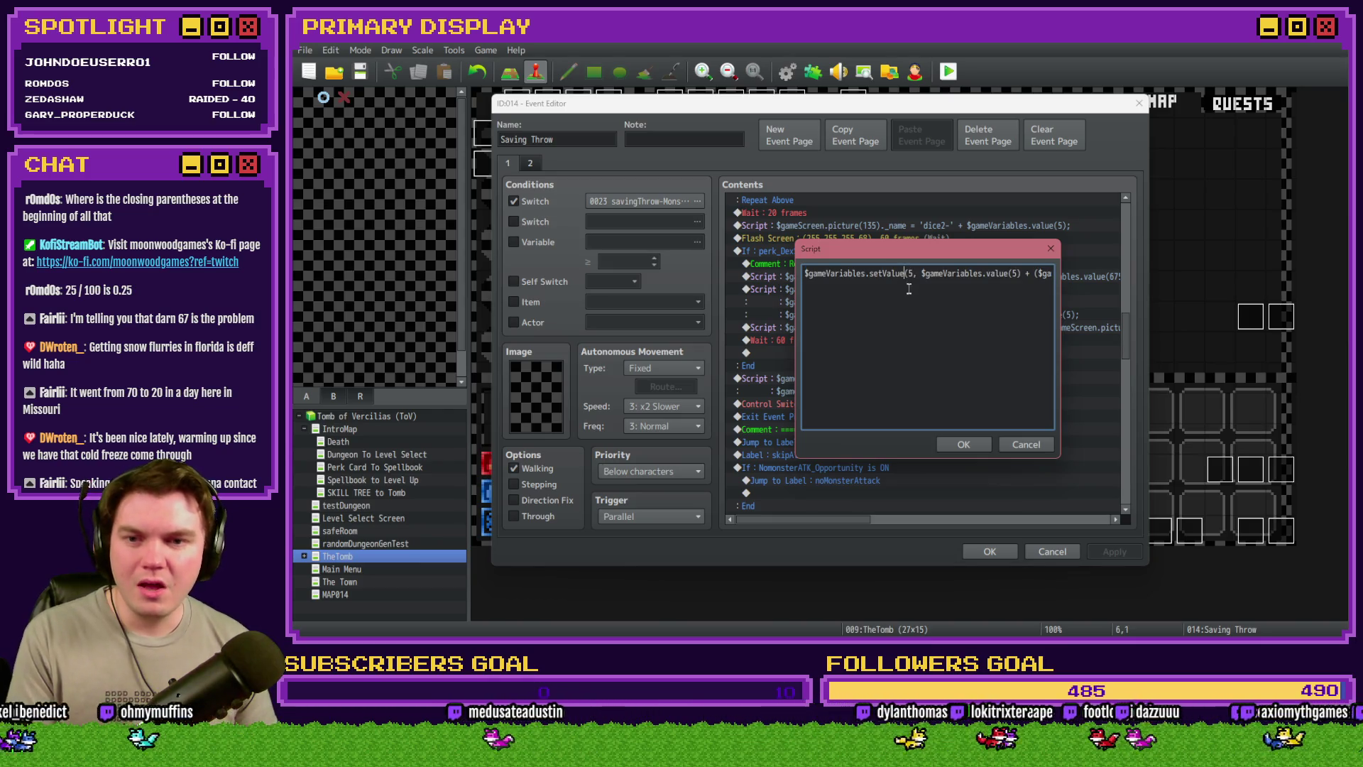
pyautogui.click(911, 297)
# Check the Math.ceil formula's parentheses, add a closing parenthesis at the end, and confirm the script
pyautogui.press('Right')
pyautogui.press('Right')
pyautogui.press('Right')
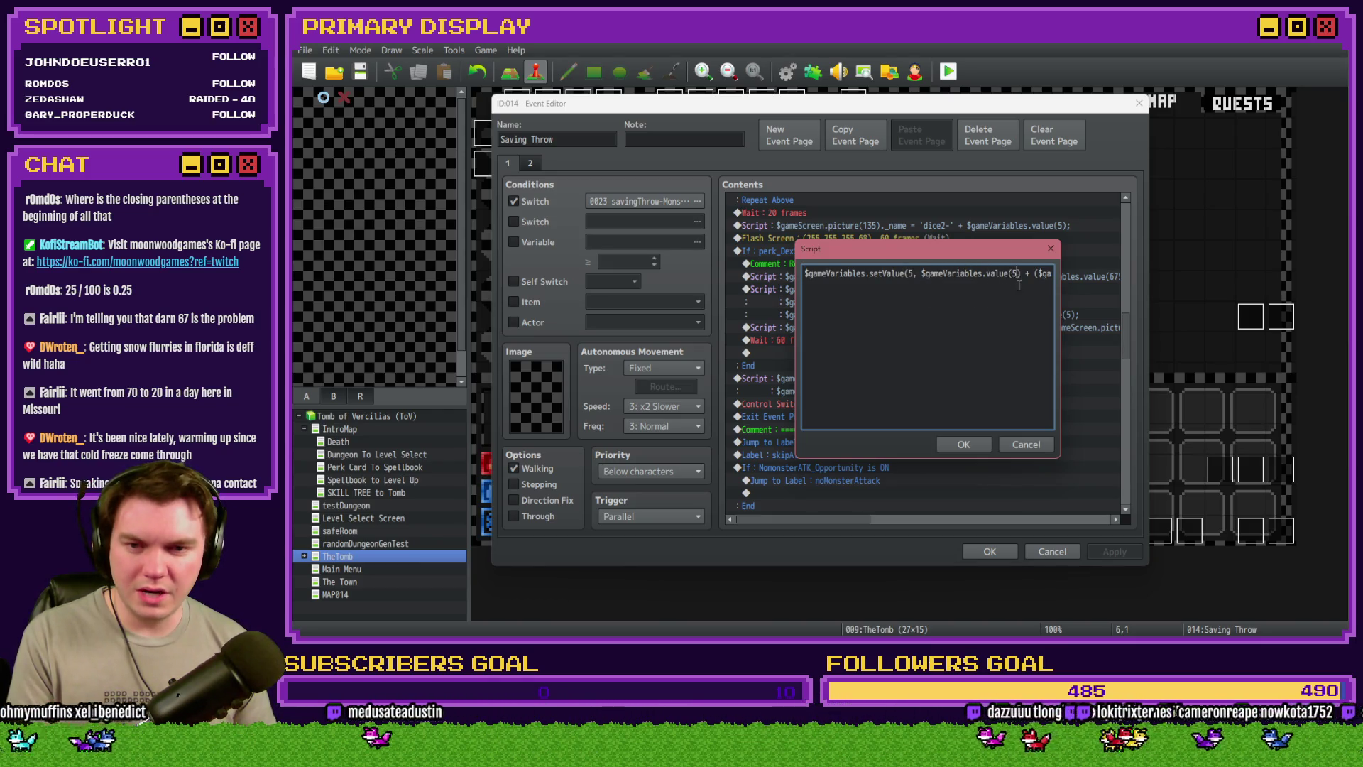
pyautogui.press('Right')
pyautogui.press('Right')
pyautogui.press('Right')
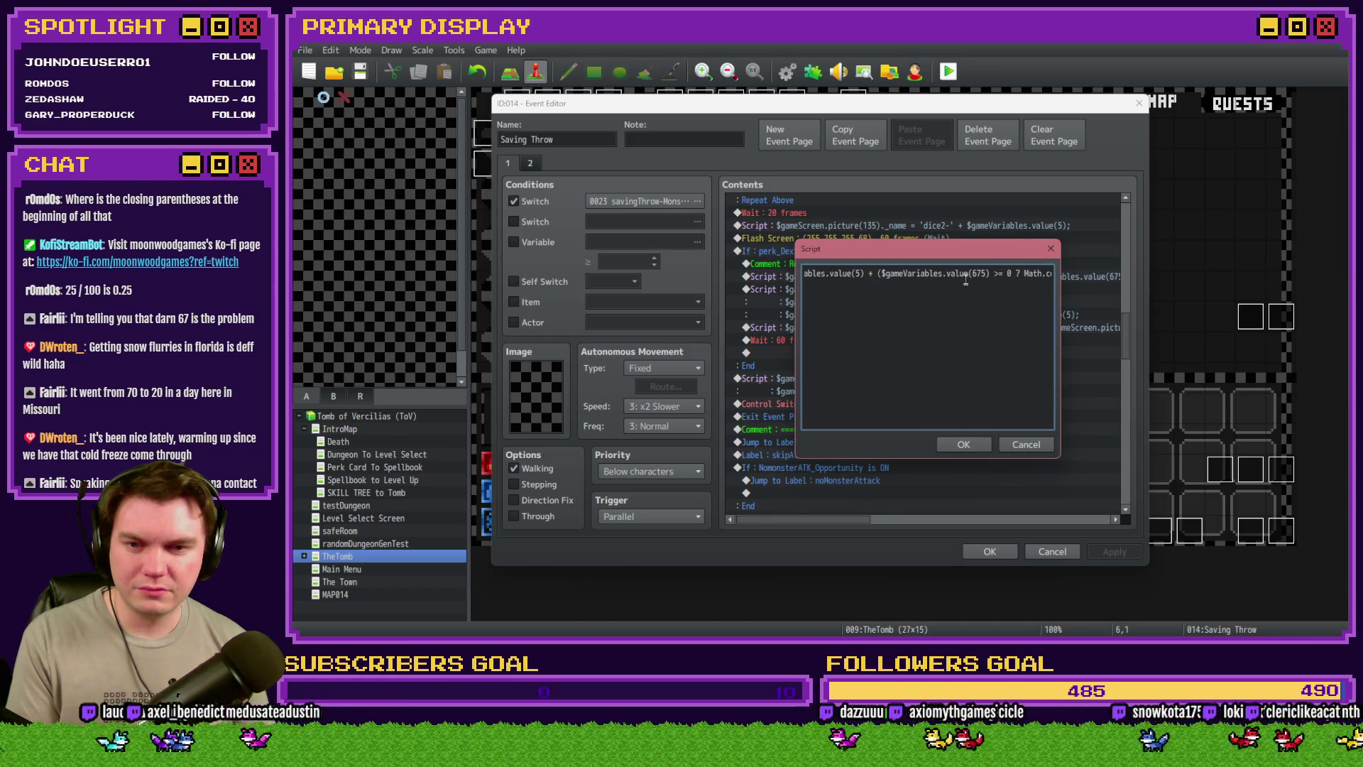
pyautogui.press('Right')
pyautogui.press('Right')
pyautogui.press('Right')
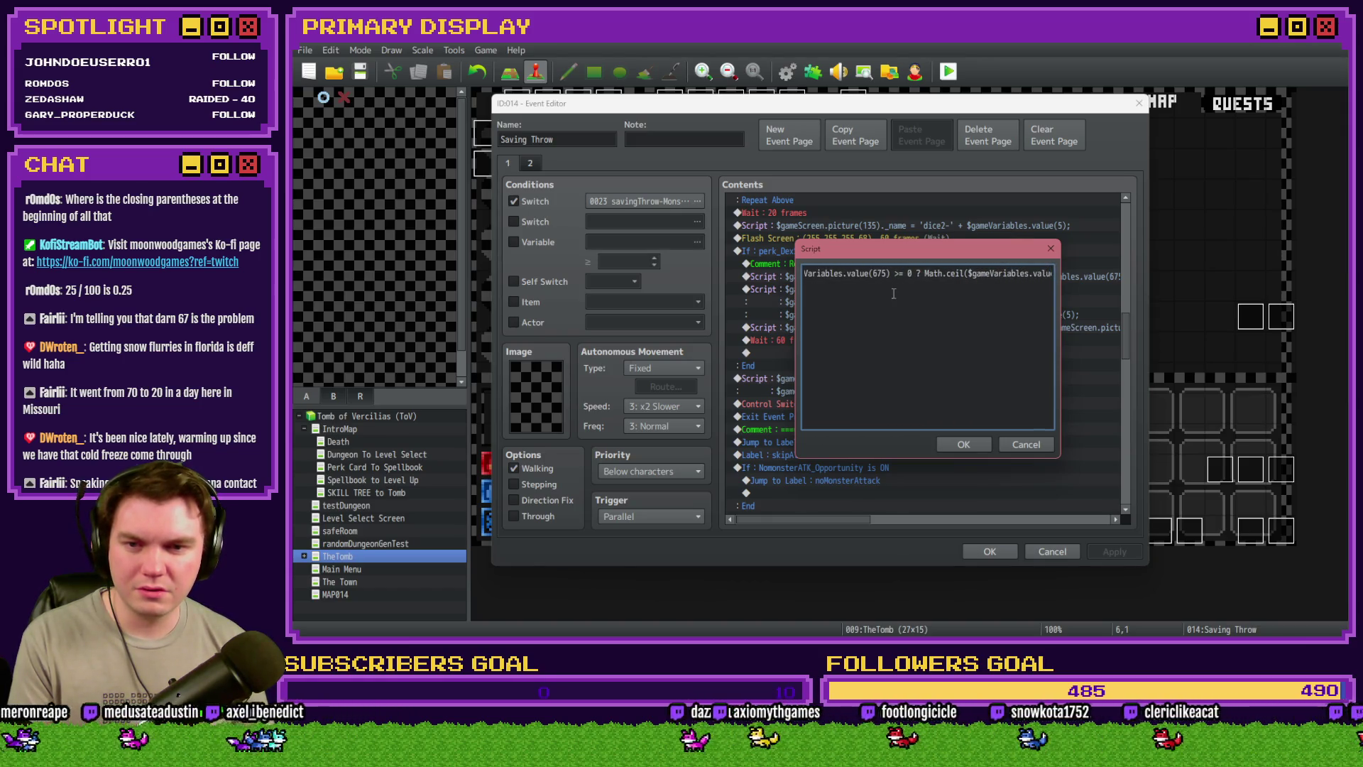
pyautogui.press('Right')
pyautogui.press('Right')
pyautogui.press('Right')
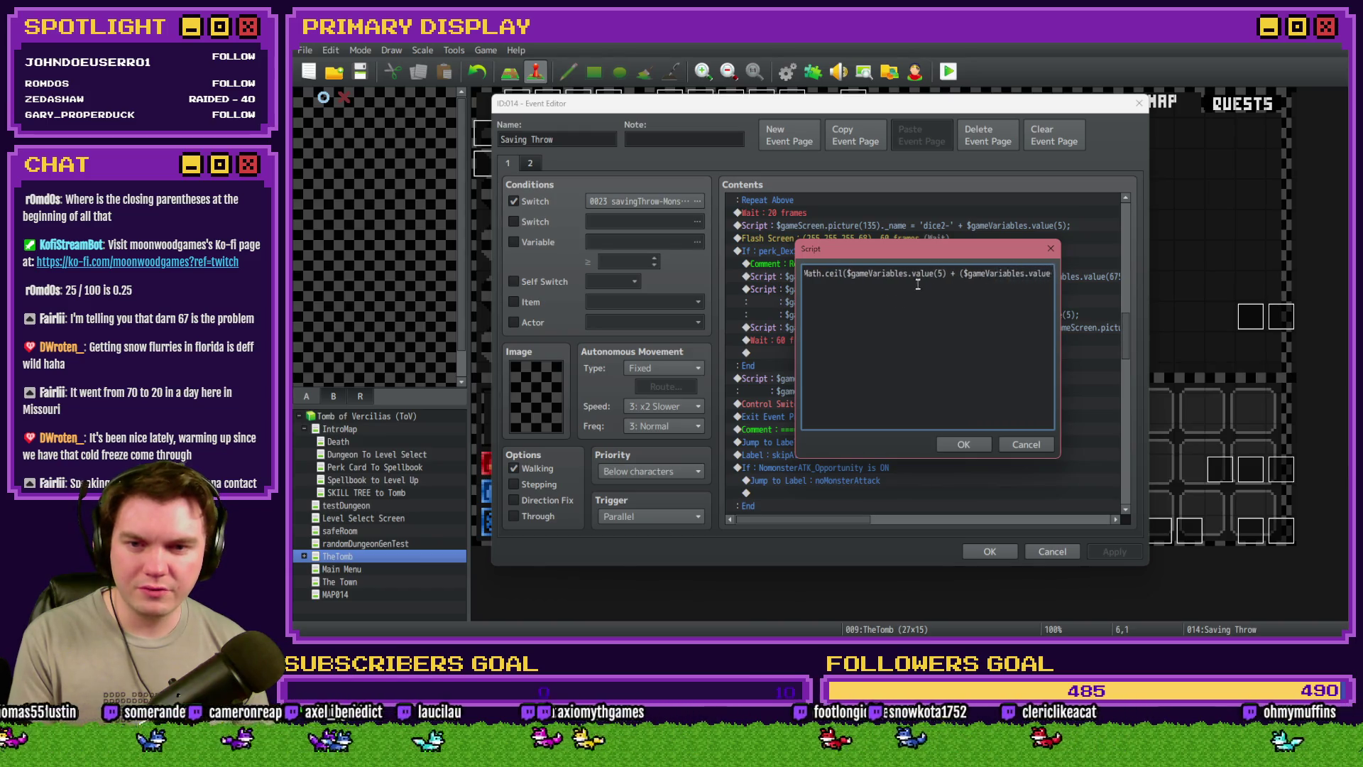
pyautogui.press('Right')
pyautogui.press('Right')
pyautogui.press('Right')
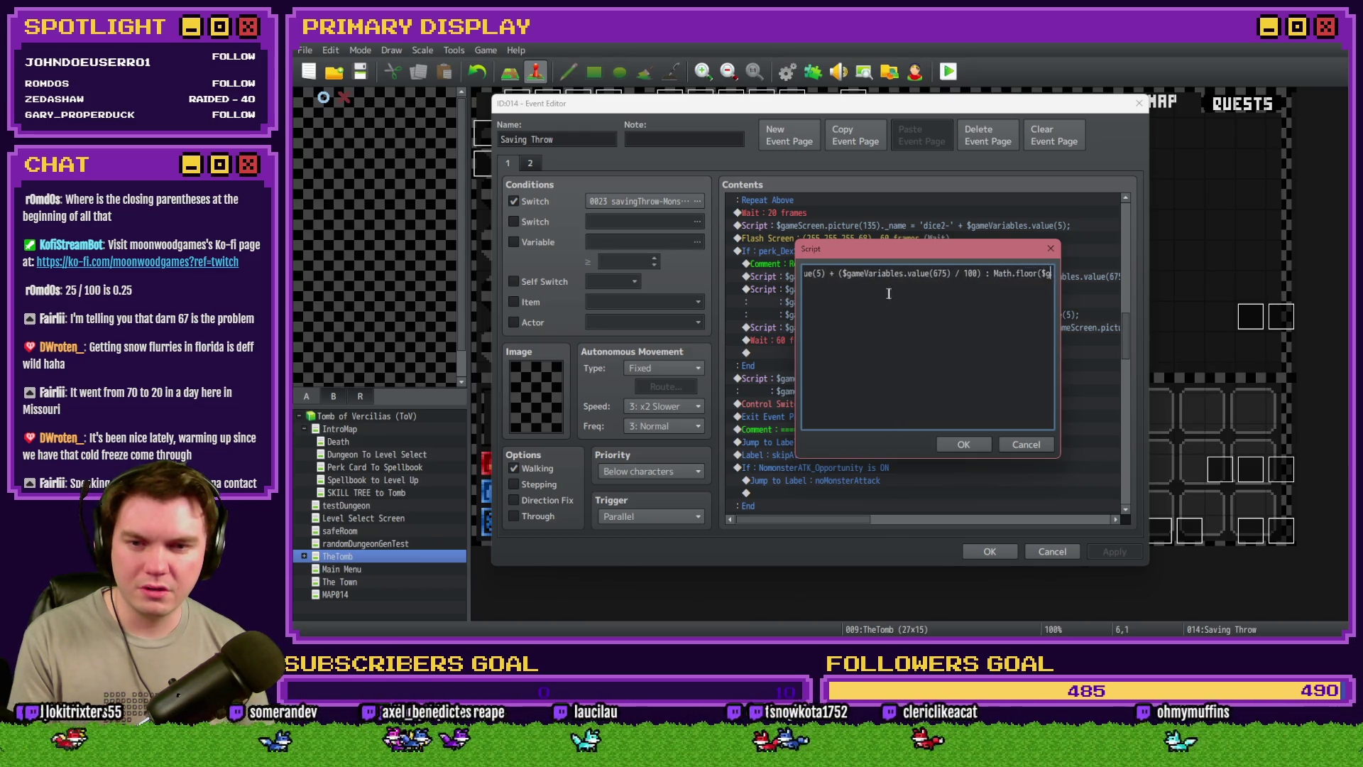
pyautogui.press('Right')
pyautogui.press('Right')
pyautogui.press('Right')
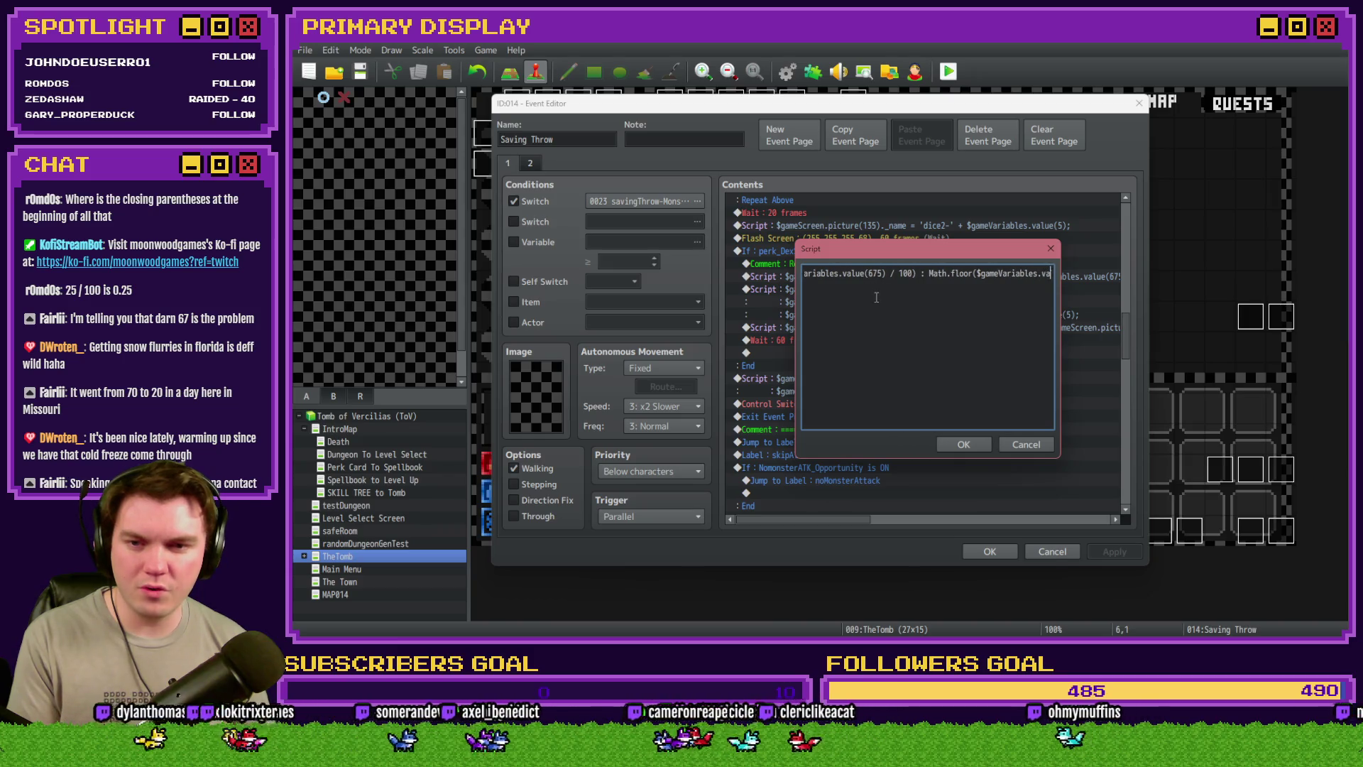
pyautogui.press('Right')
pyautogui.press('Right')
pyautogui.press('Right')
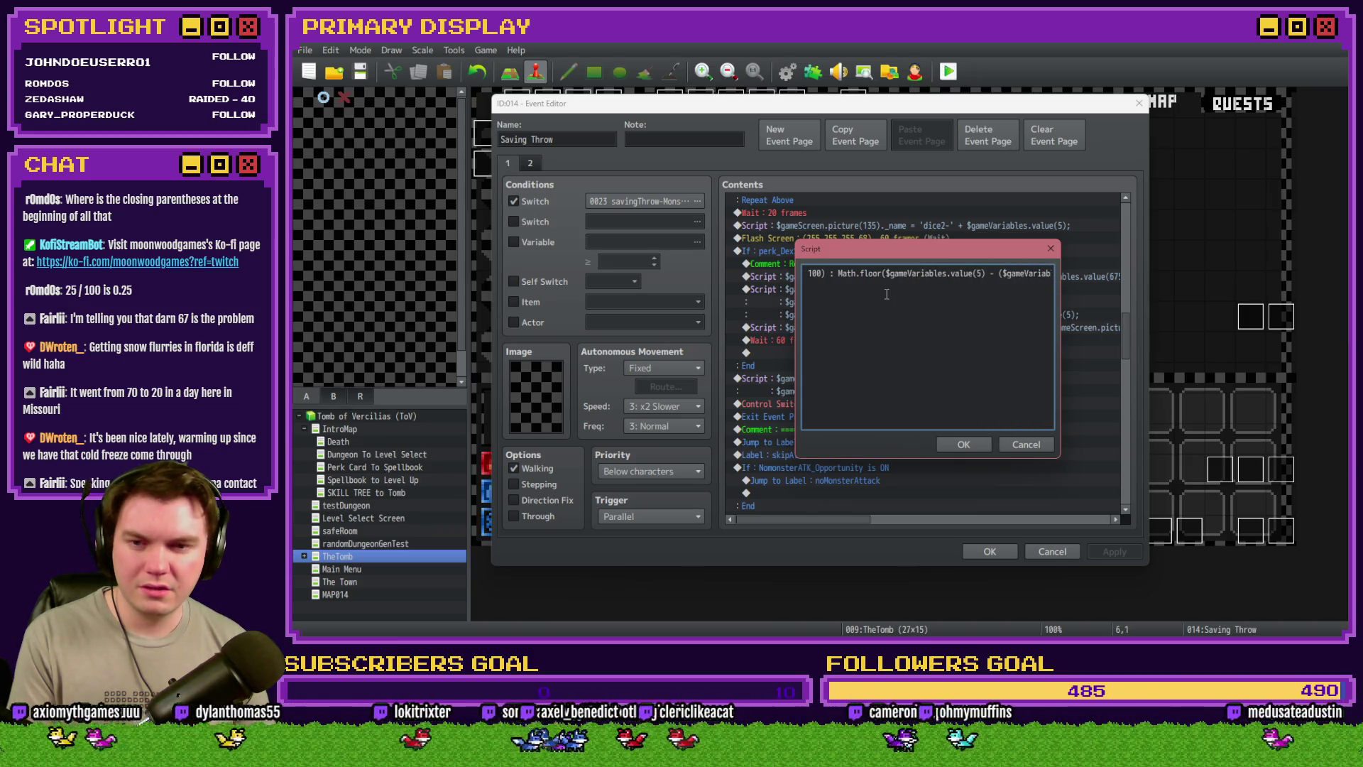
pyautogui.press('Right')
pyautogui.press('Right')
pyautogui.press('Right')
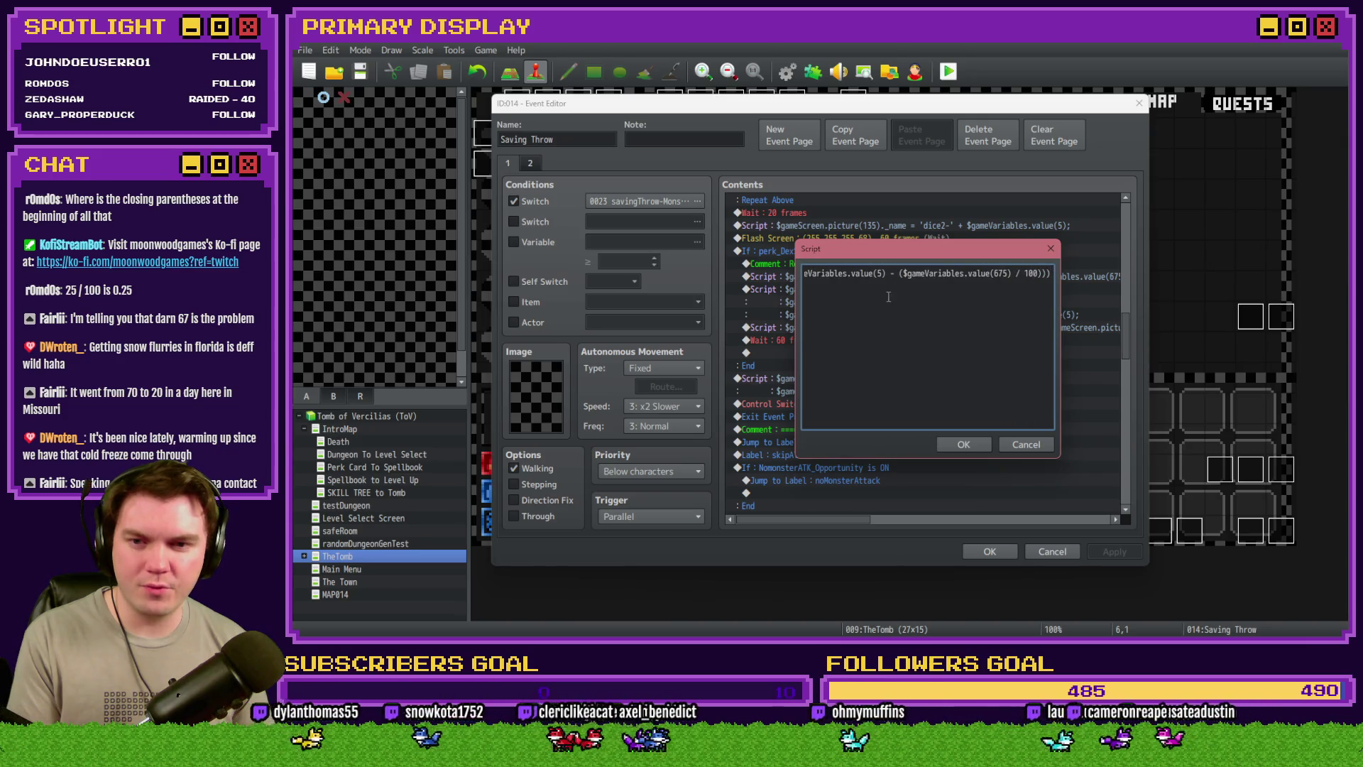
pyautogui.click(979, 274)
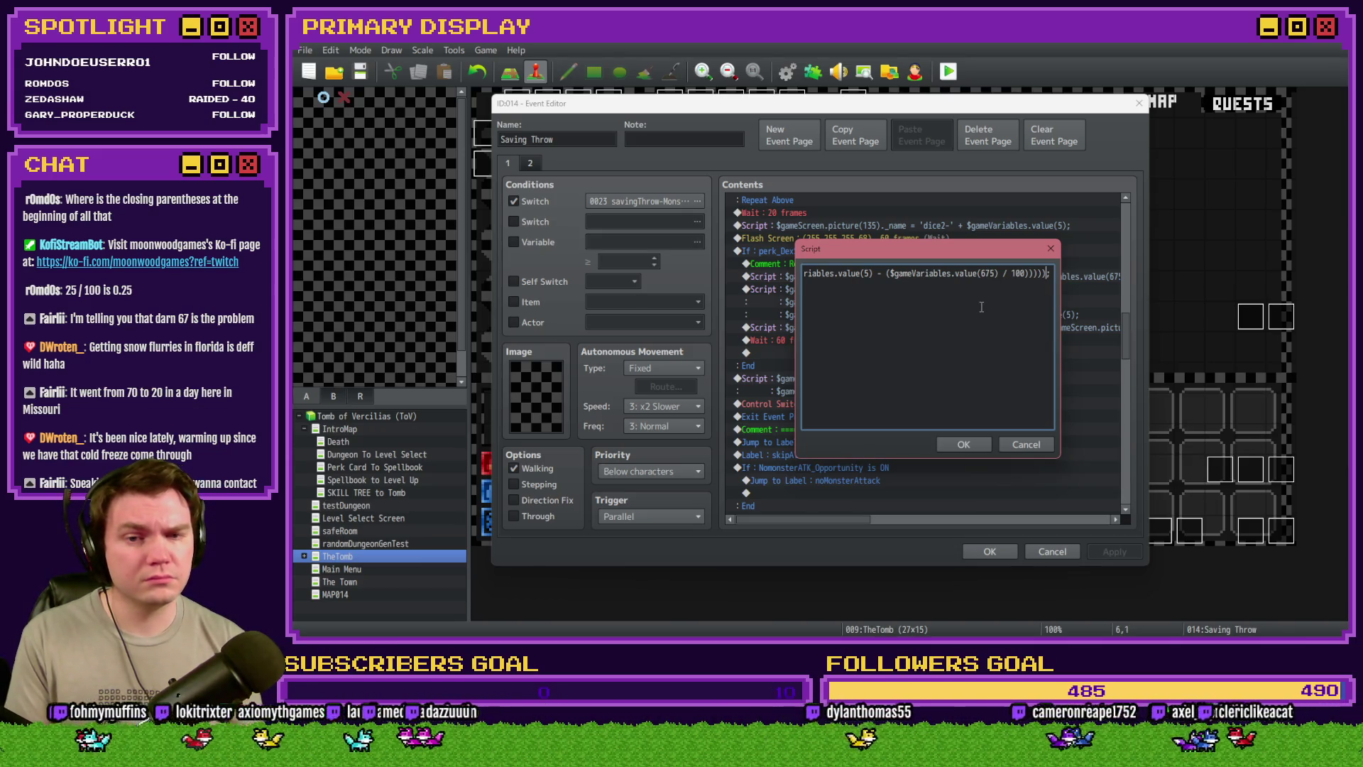
pyautogui.click(967, 443)
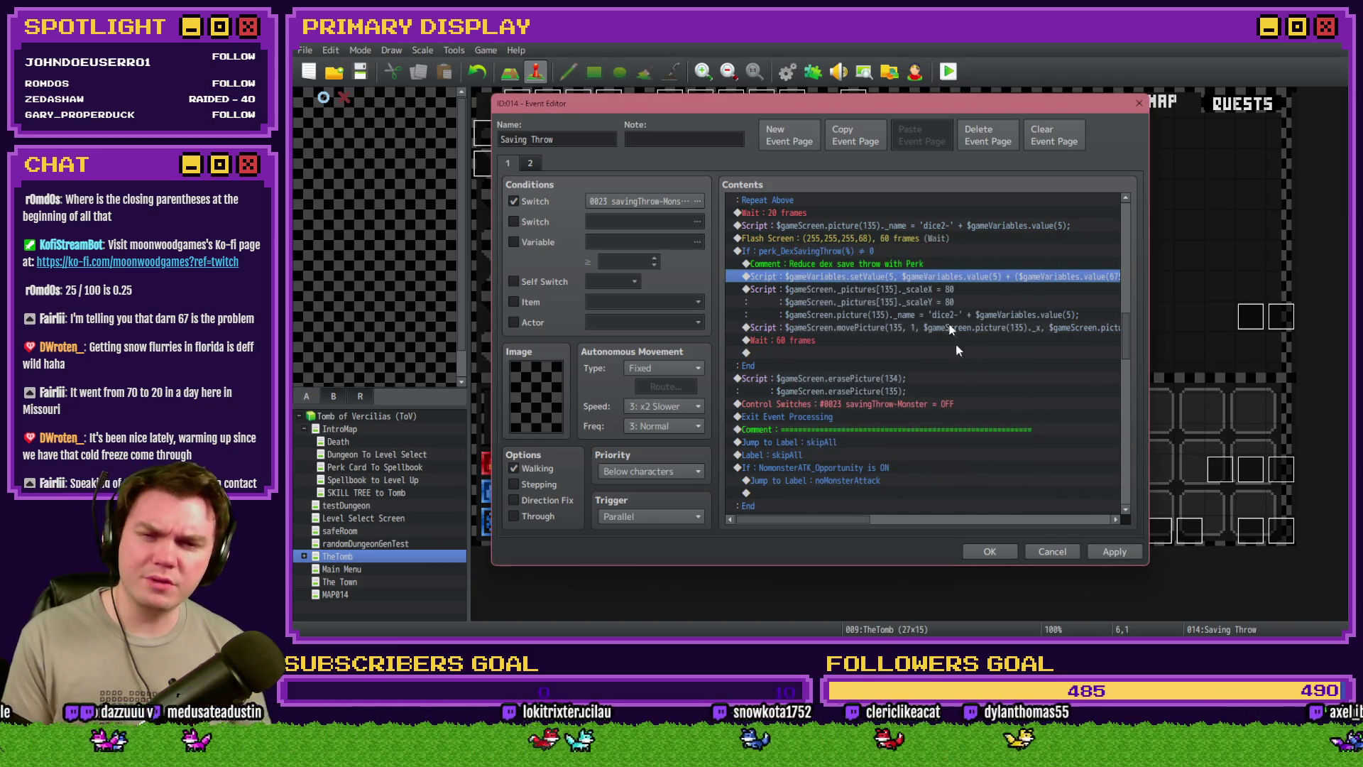
# Copy the Flash Screen command below the dex-save setValue script and close the Event Editor
pyautogui.click(926, 290)
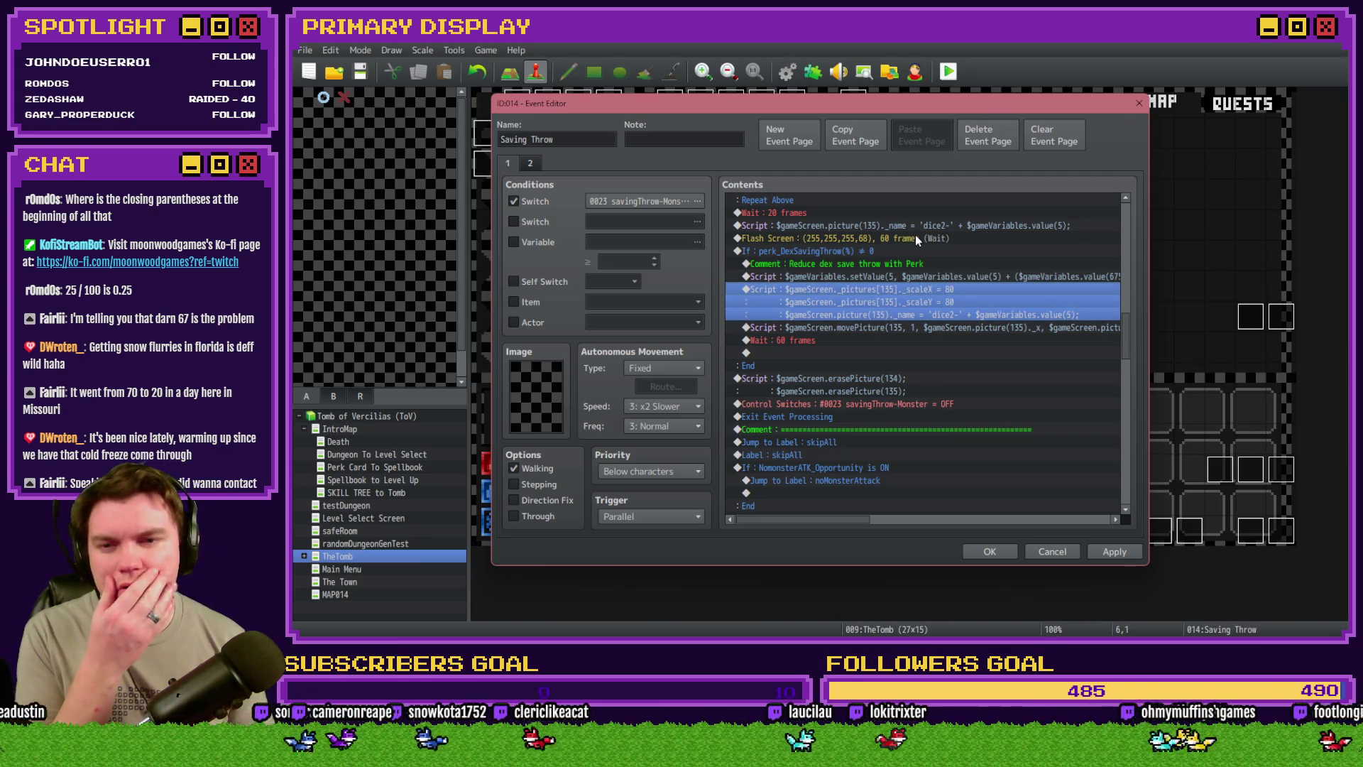
pyautogui.click(914, 237)
pyautogui.hotkey('ctrl', 'c')
pyautogui.click(916, 289)
pyautogui.hotkey('ctrl', 'v')
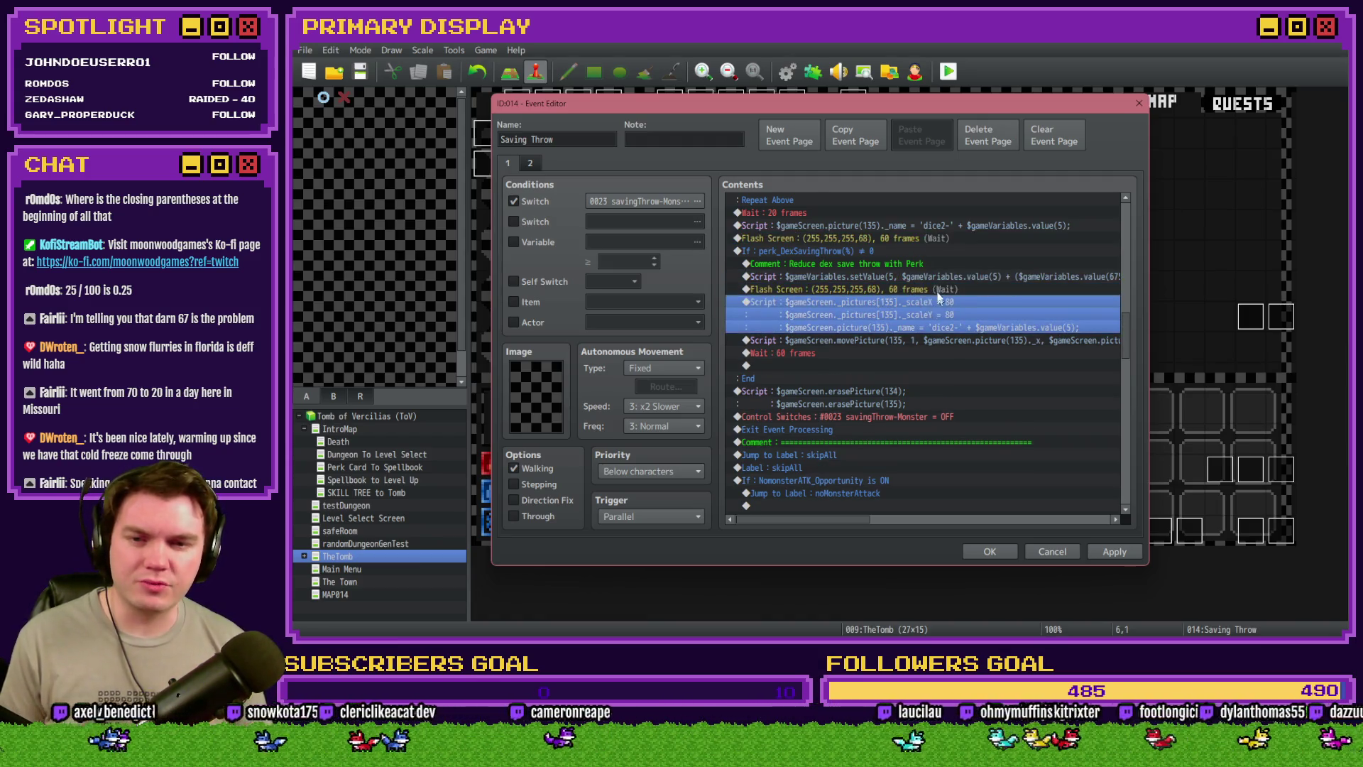
pyautogui.click(994, 554)
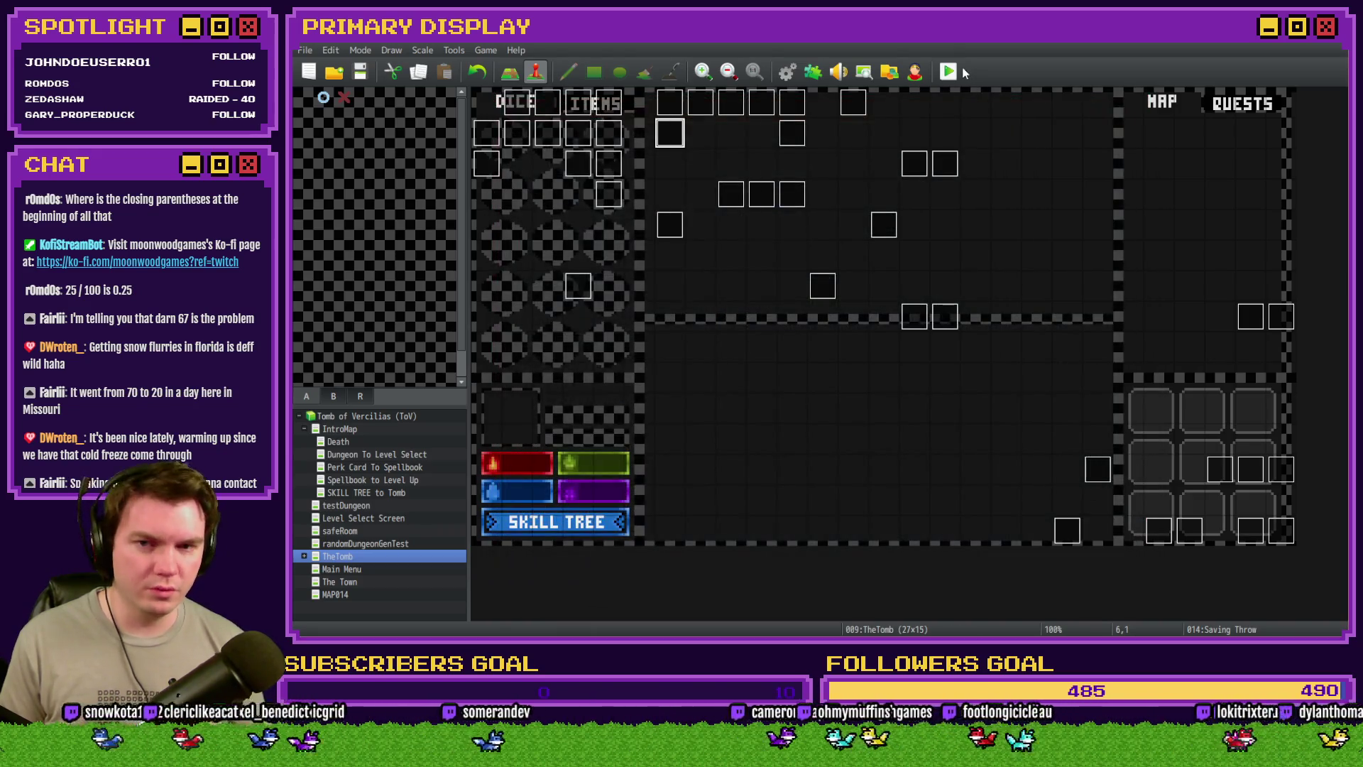
# Playtest with the Spiked Pauldron perk and advance through the dungeon to the skull combat
pyautogui.click(951, 71)
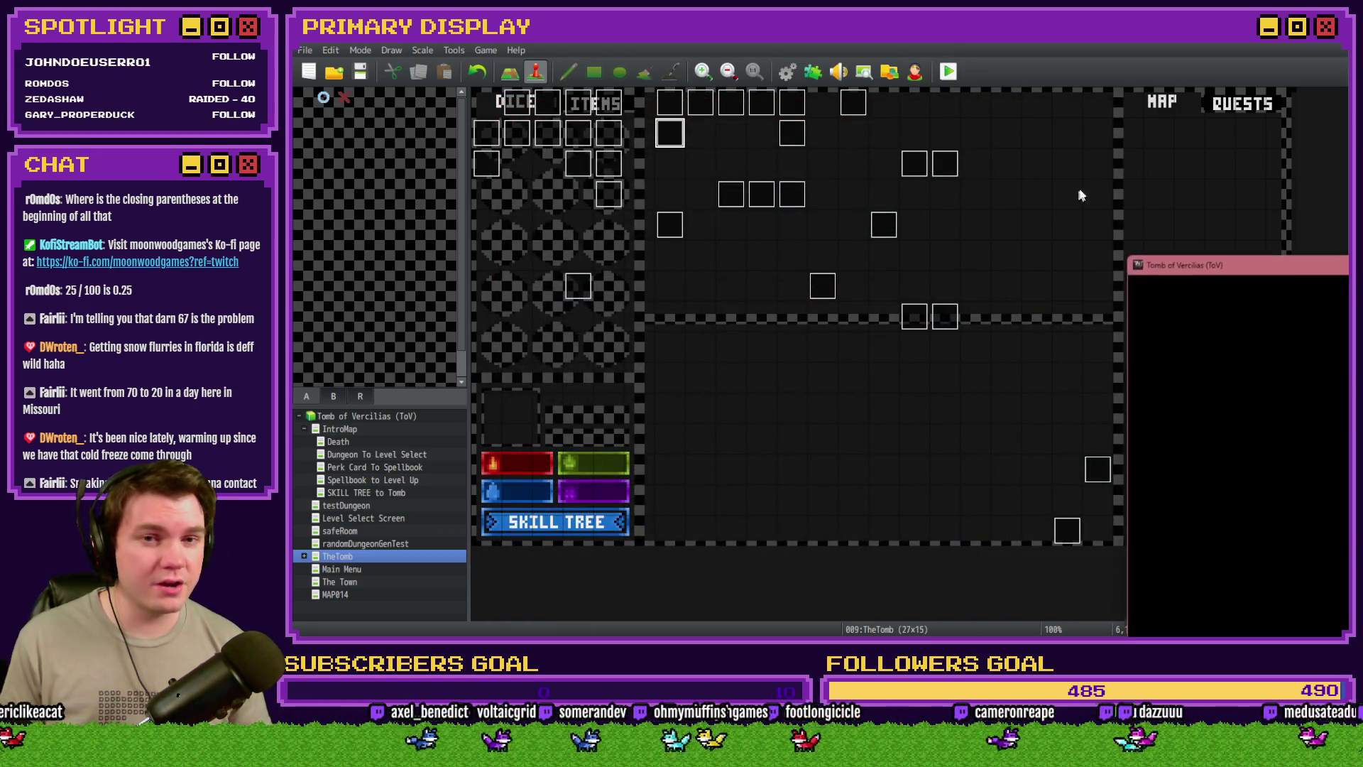
pyautogui.moveTo(1190, 234); pyautogui.dragTo(770, 117)
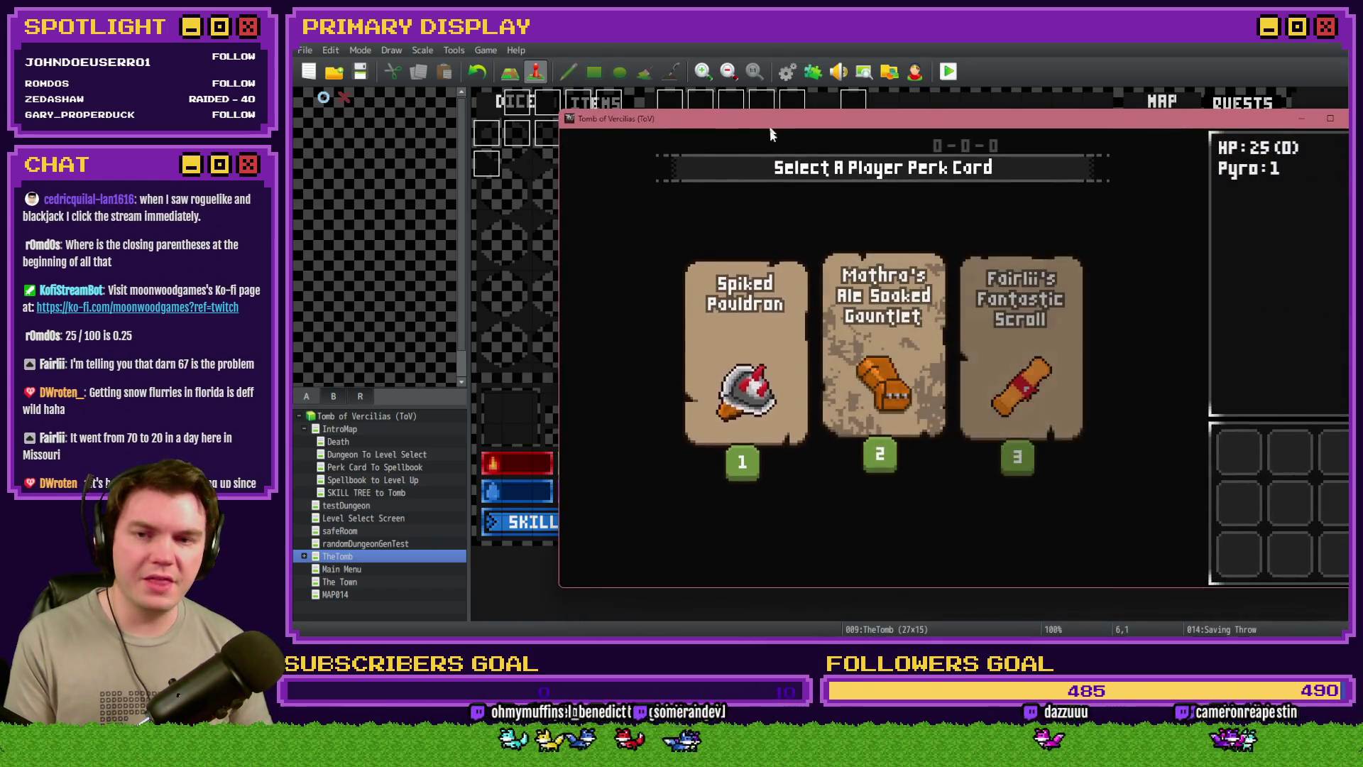
pyautogui.click(753, 297)
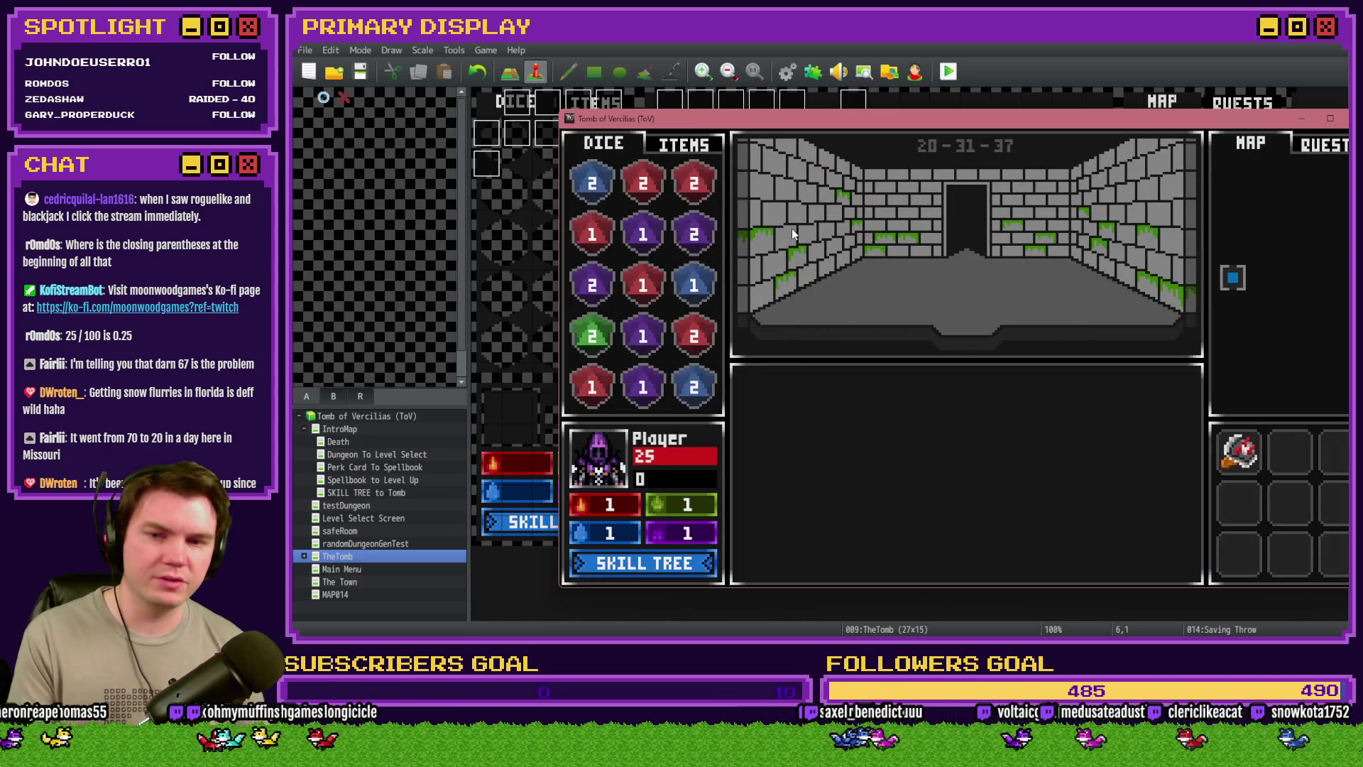
pyautogui.click(791, 229)
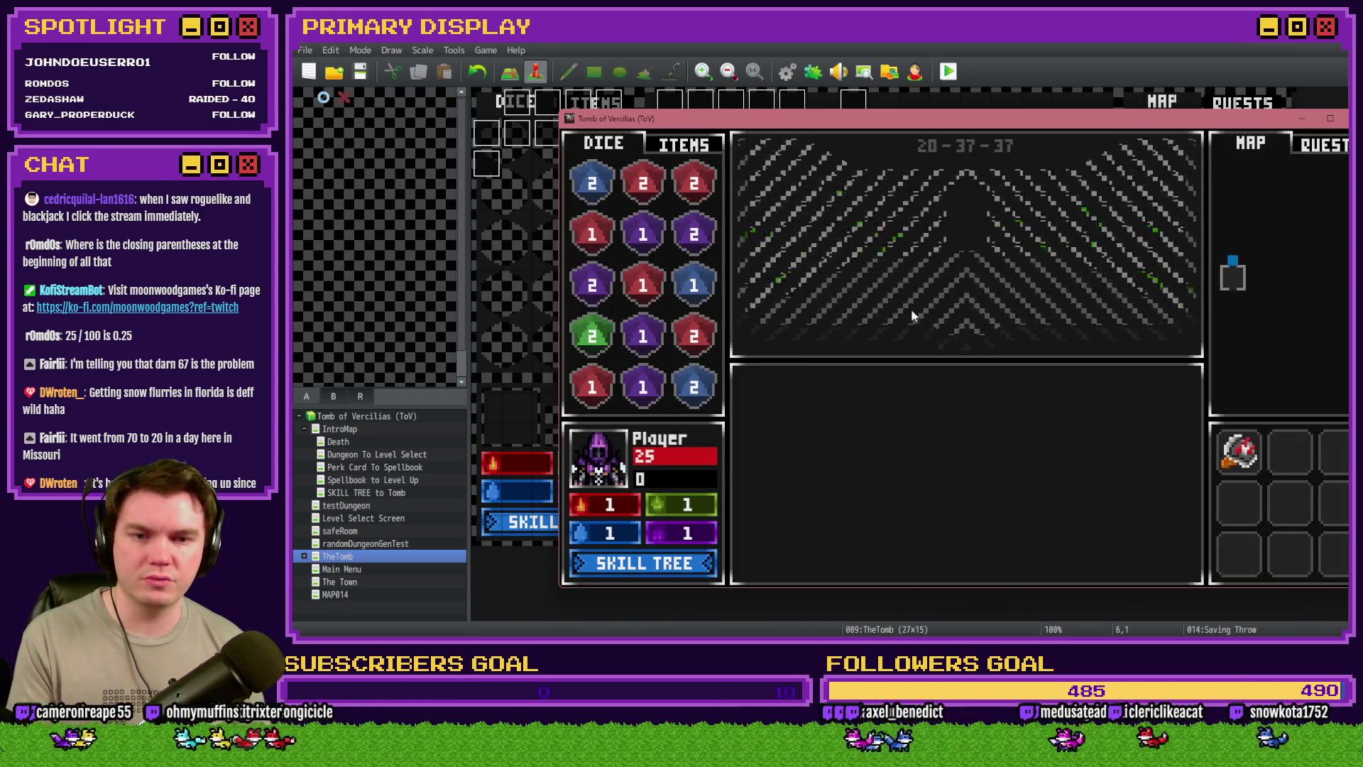
pyautogui.click(952, 342)
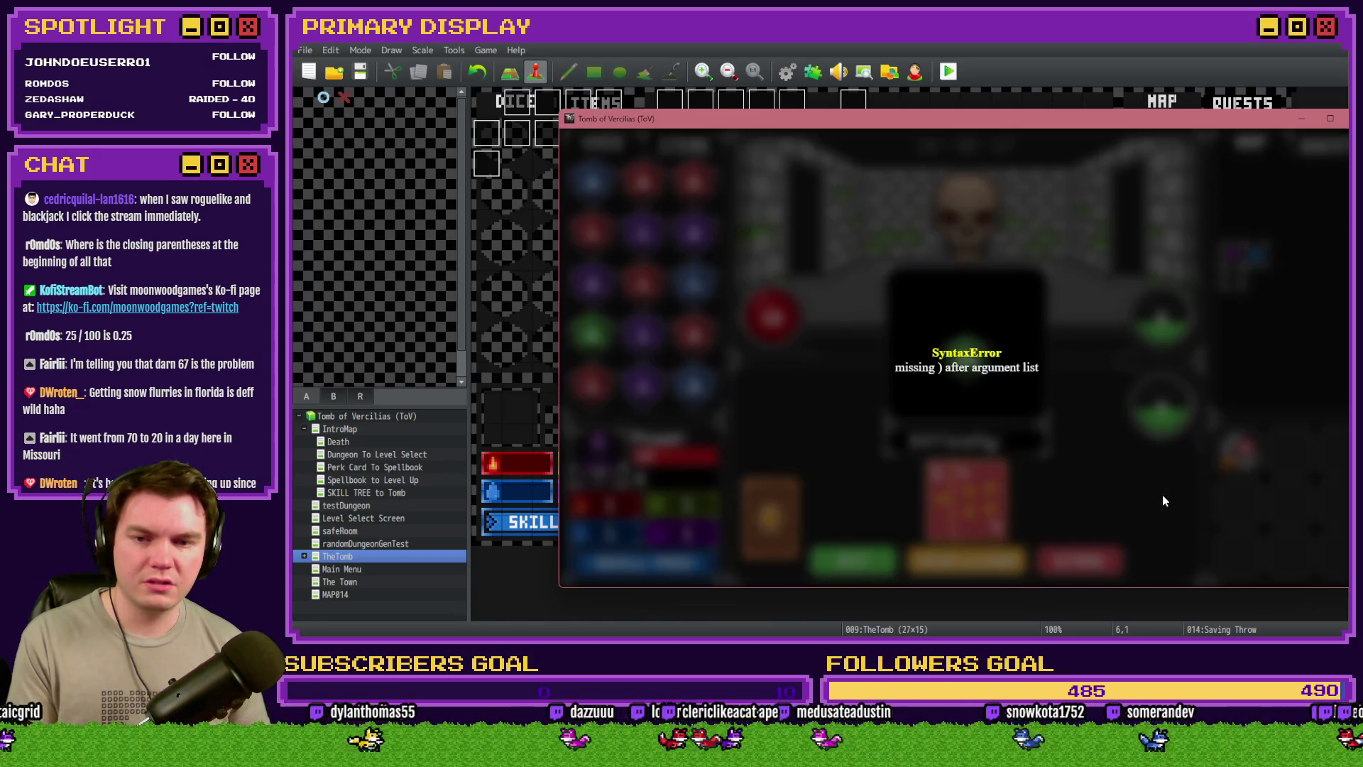
# Close the crashed game and open the dex-save setValue script in the Saving Throw event
pyautogui.hotkey('alt', 'F4')
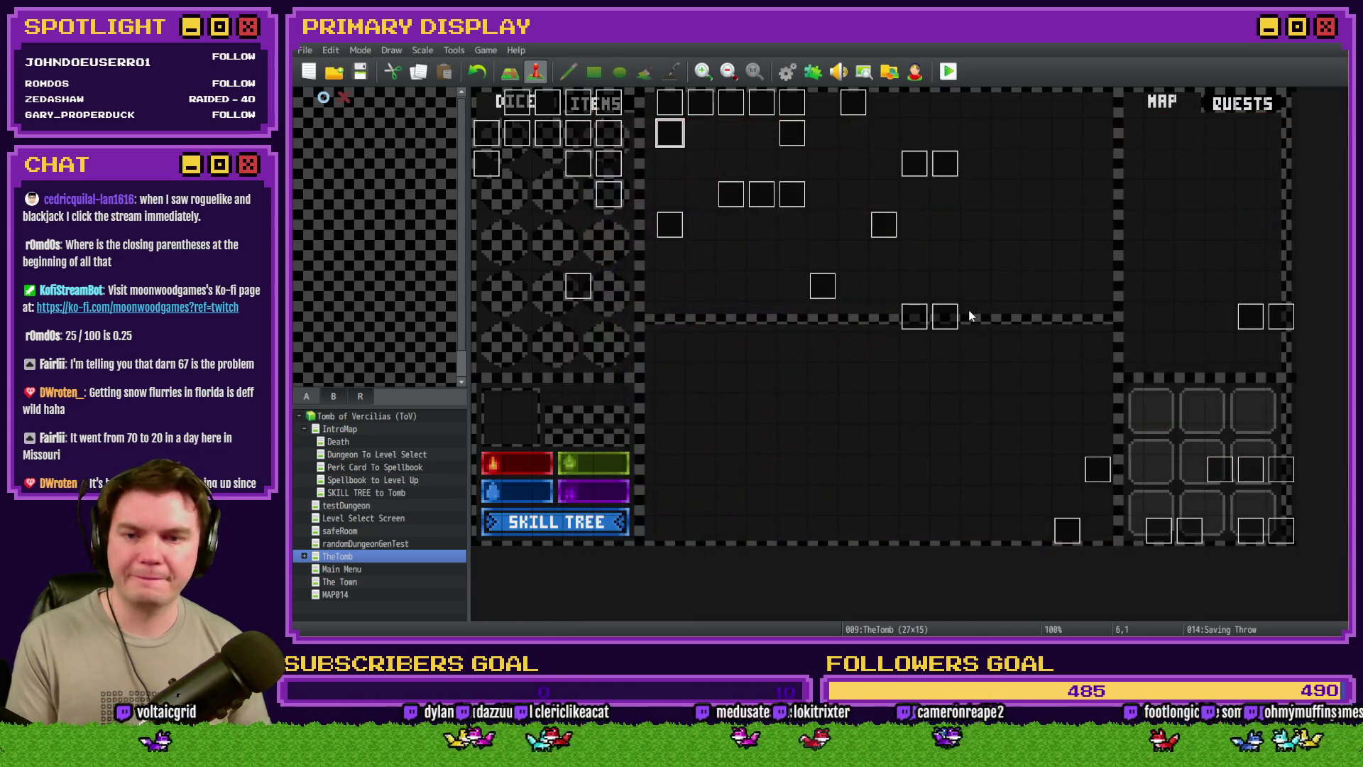
pyautogui.doubleClick(670, 133)
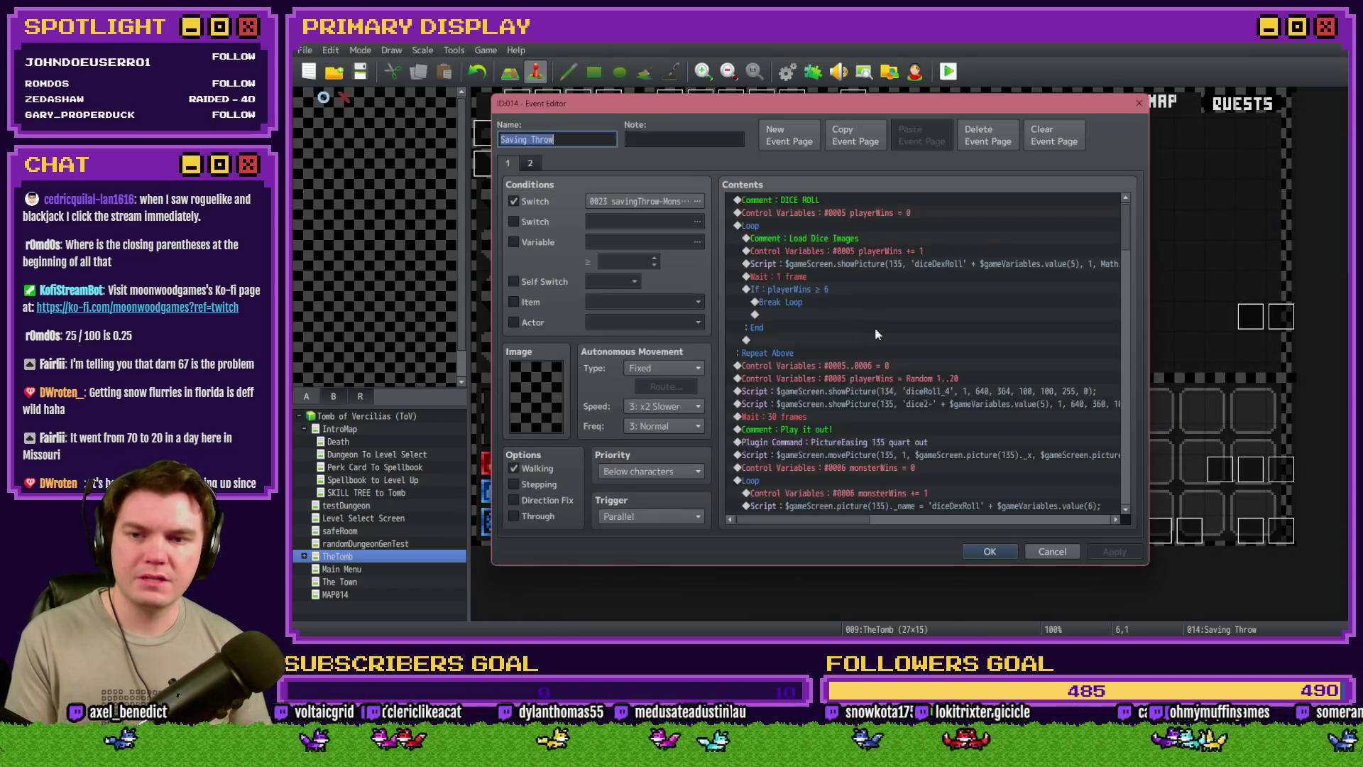
pyautogui.scroll(-10, 916, 406)
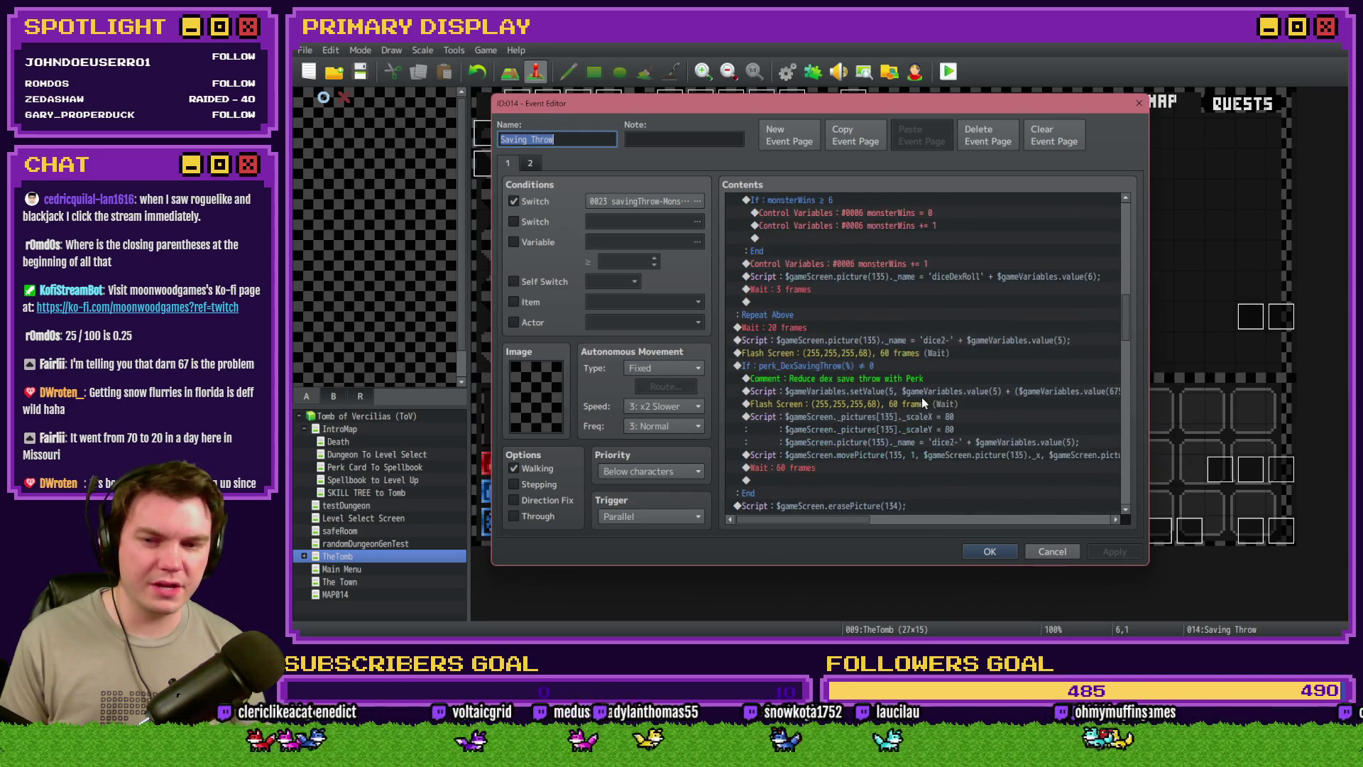
pyautogui.doubleClick(941, 317)
pyautogui.press('Return')
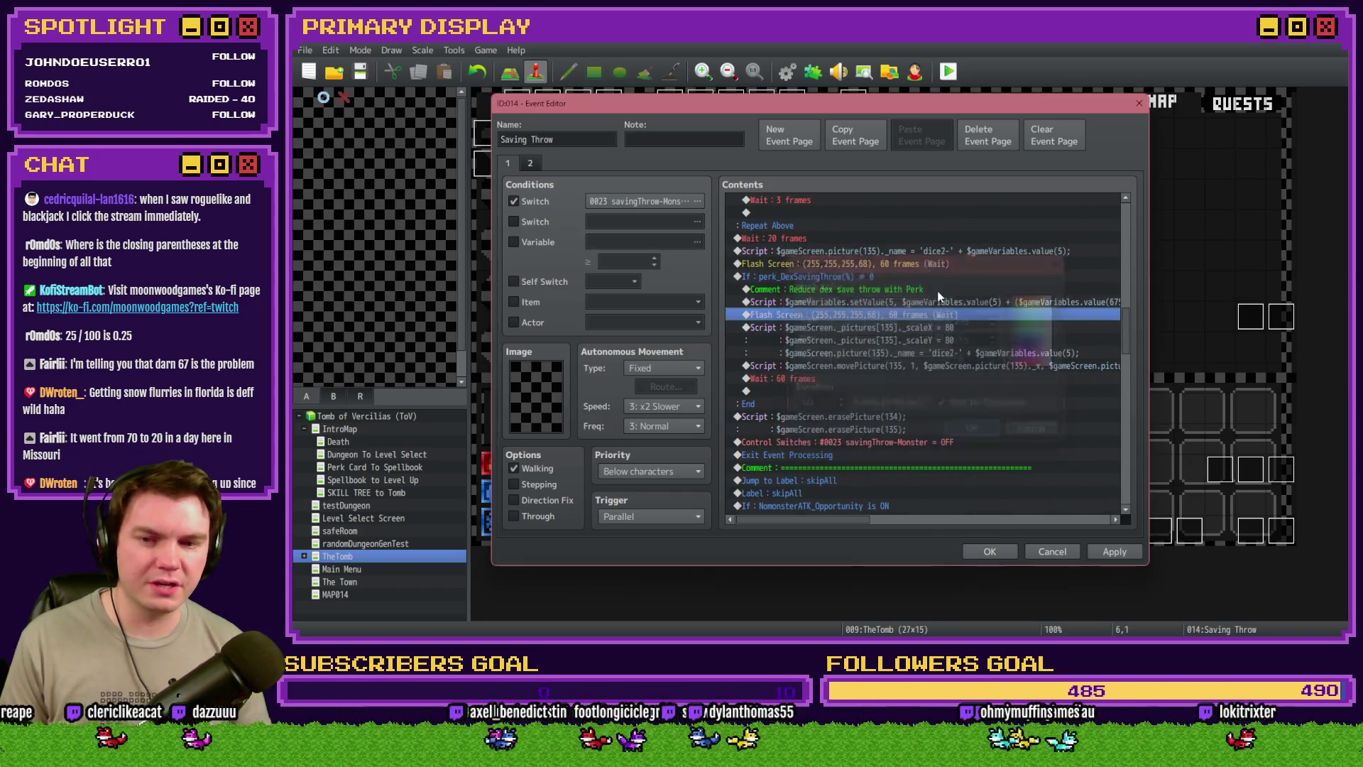
pyautogui.doubleClick(938, 302)
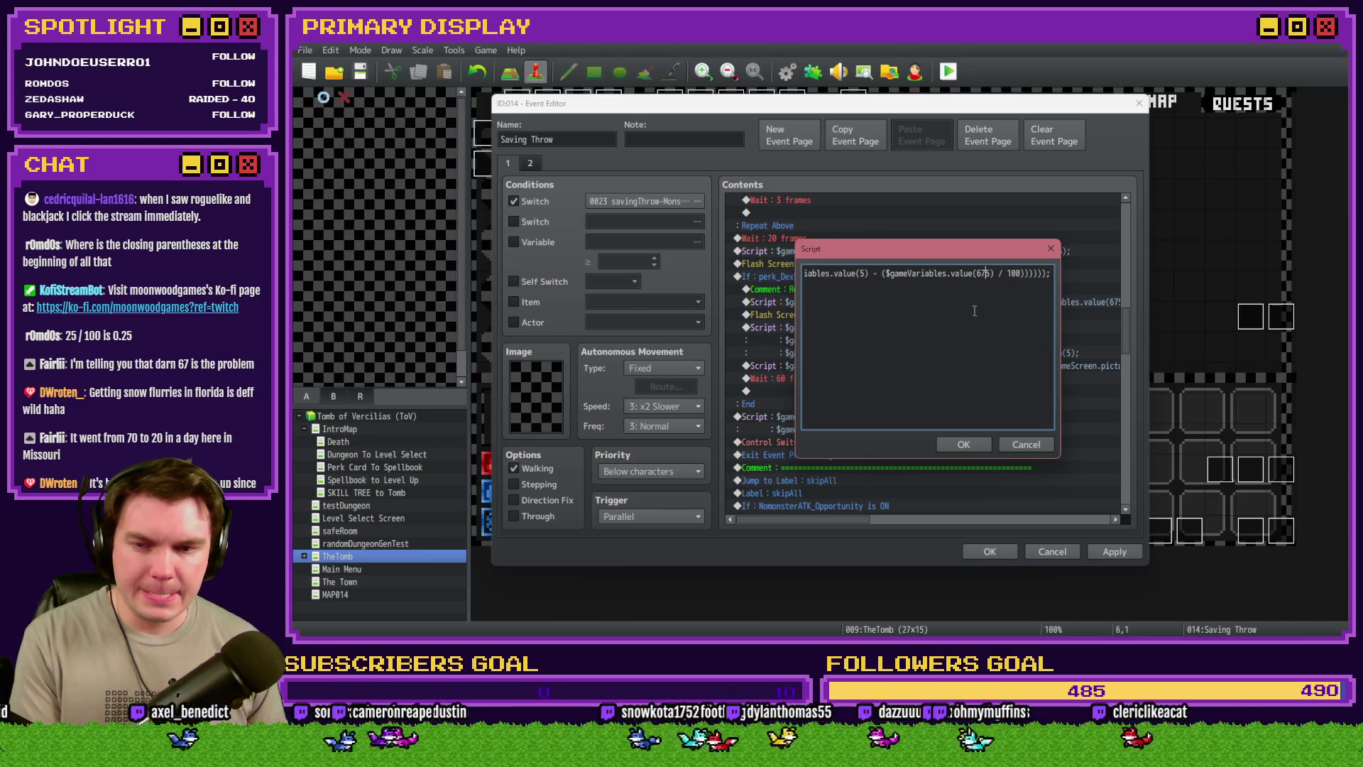
# Delete the extra ')' after 100 in the dex-save script and review the formula
pyautogui.click(1037, 272)
pyautogui.press('BackSpace')
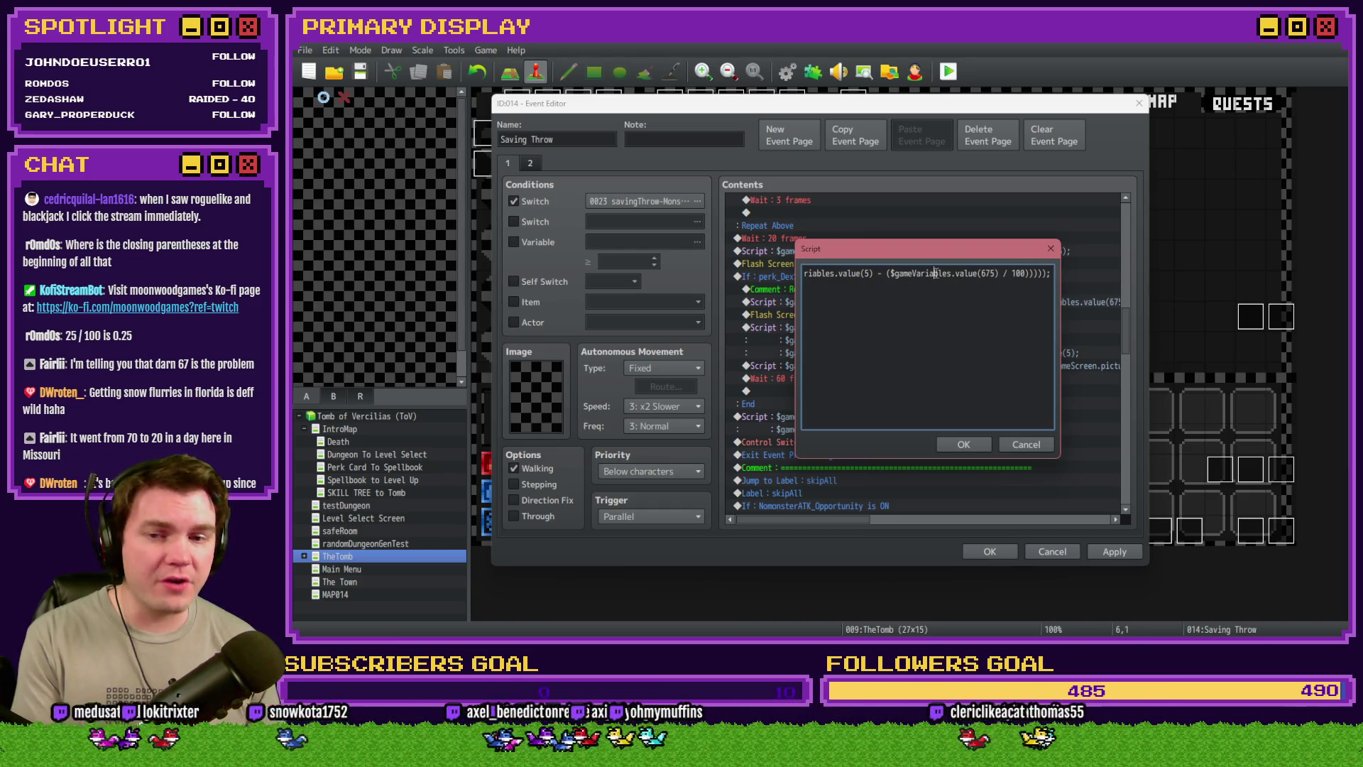
pyautogui.press('Home')
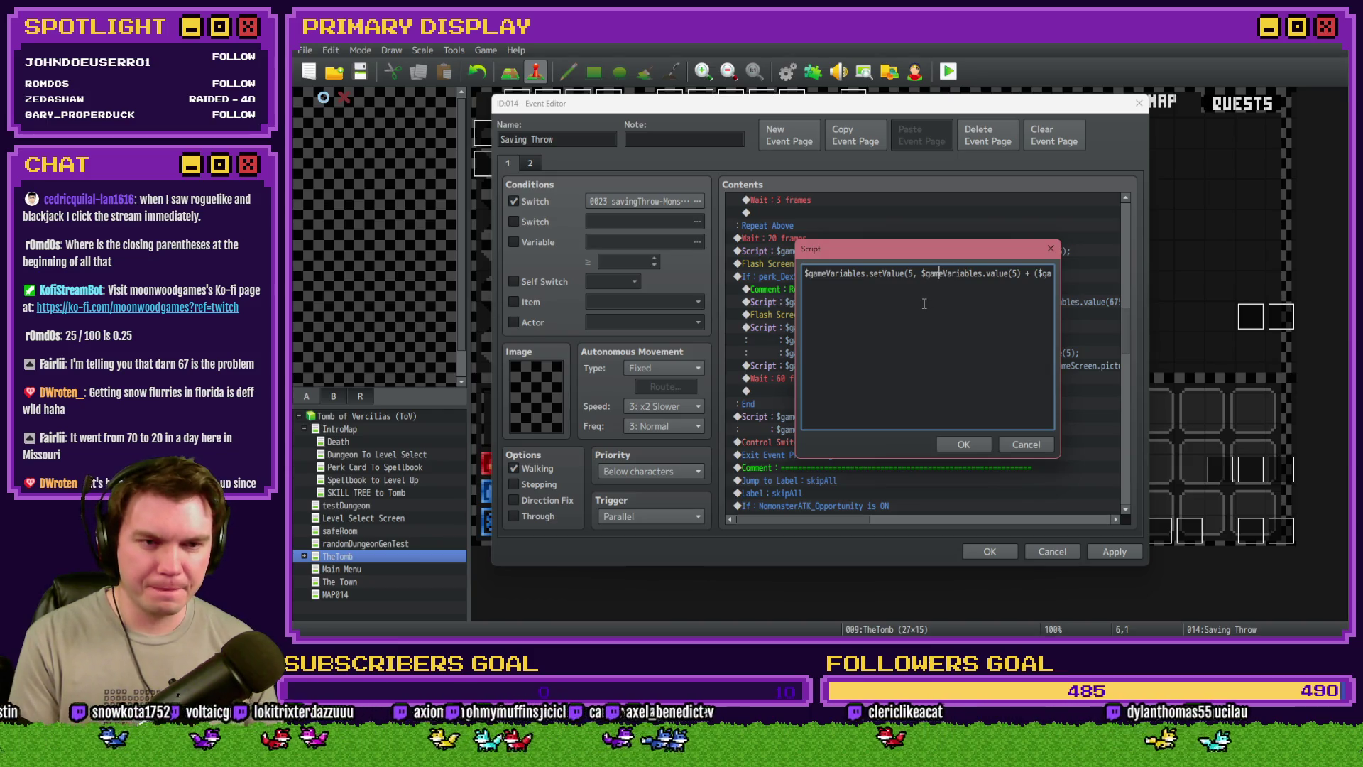
pyautogui.press('Right')
pyautogui.press('Right')
pyautogui.press('Right')
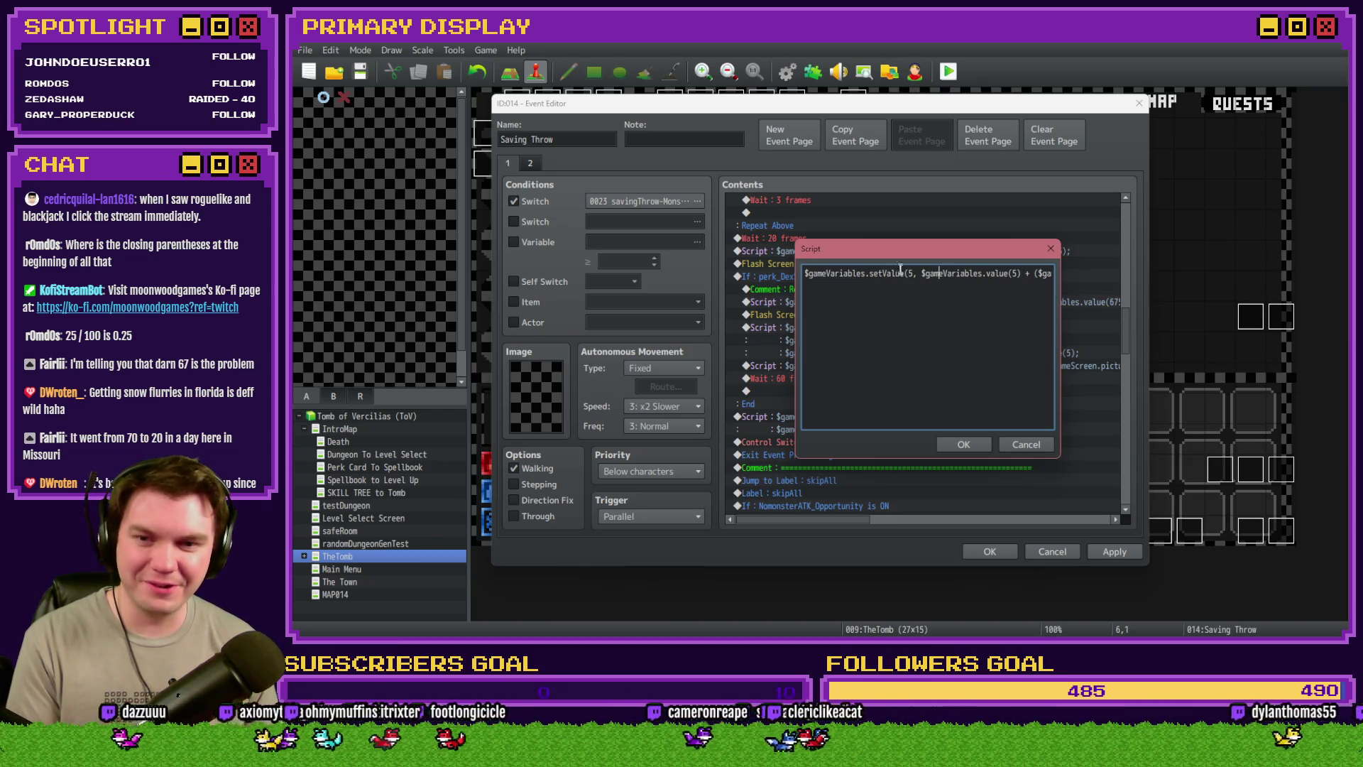
pyautogui.press('Right')
pyautogui.press('Right')
pyautogui.press('Right')
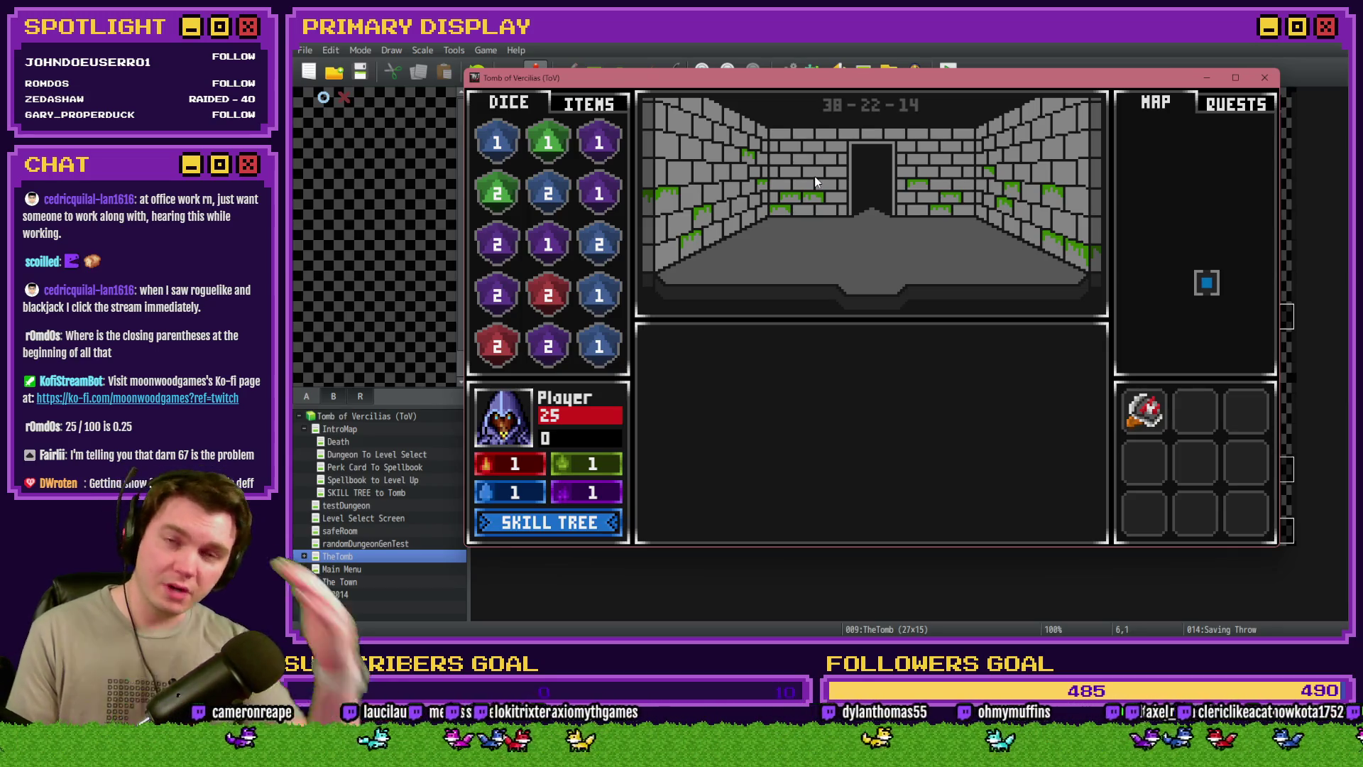
# Walk into combat, hit the dice2-40.png loading error, and close the playtest
pyautogui.press('Up')
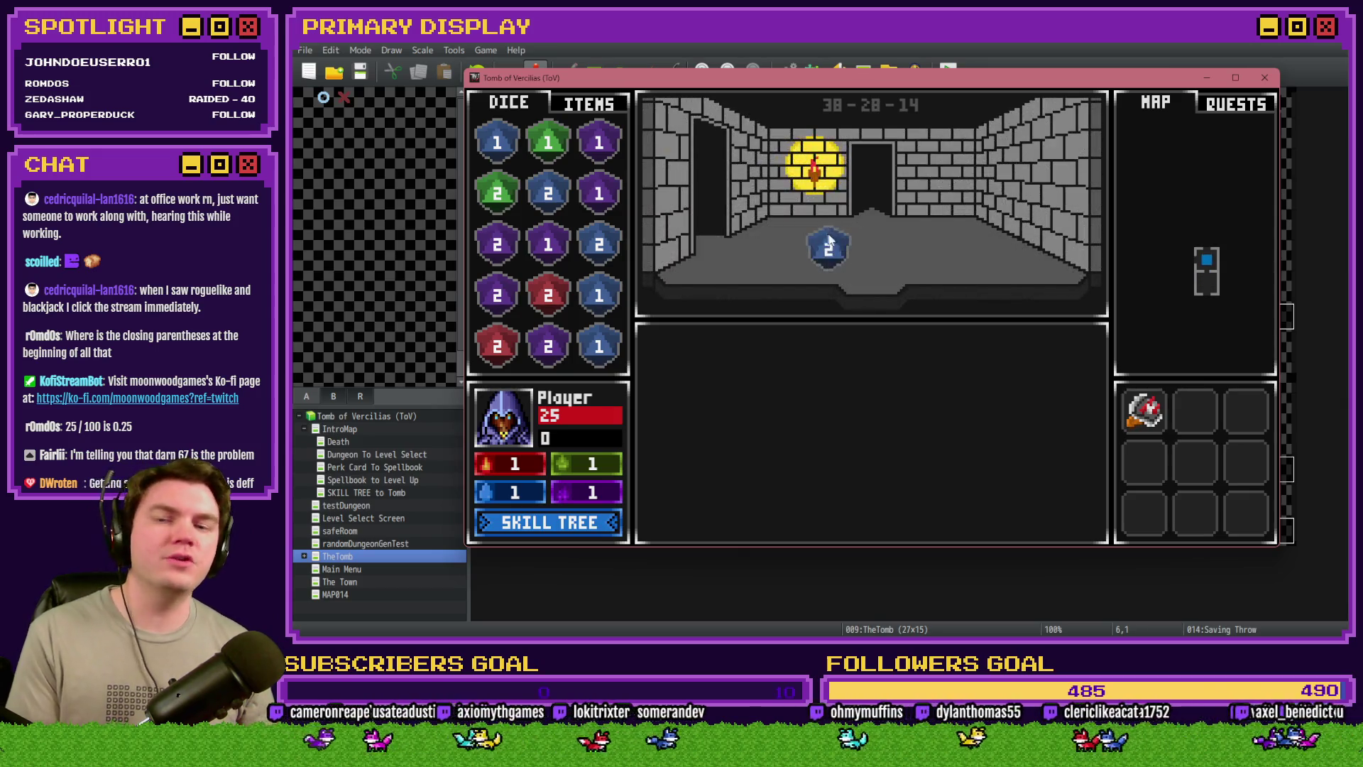
pyautogui.press('Up')
pyautogui.press('Up')
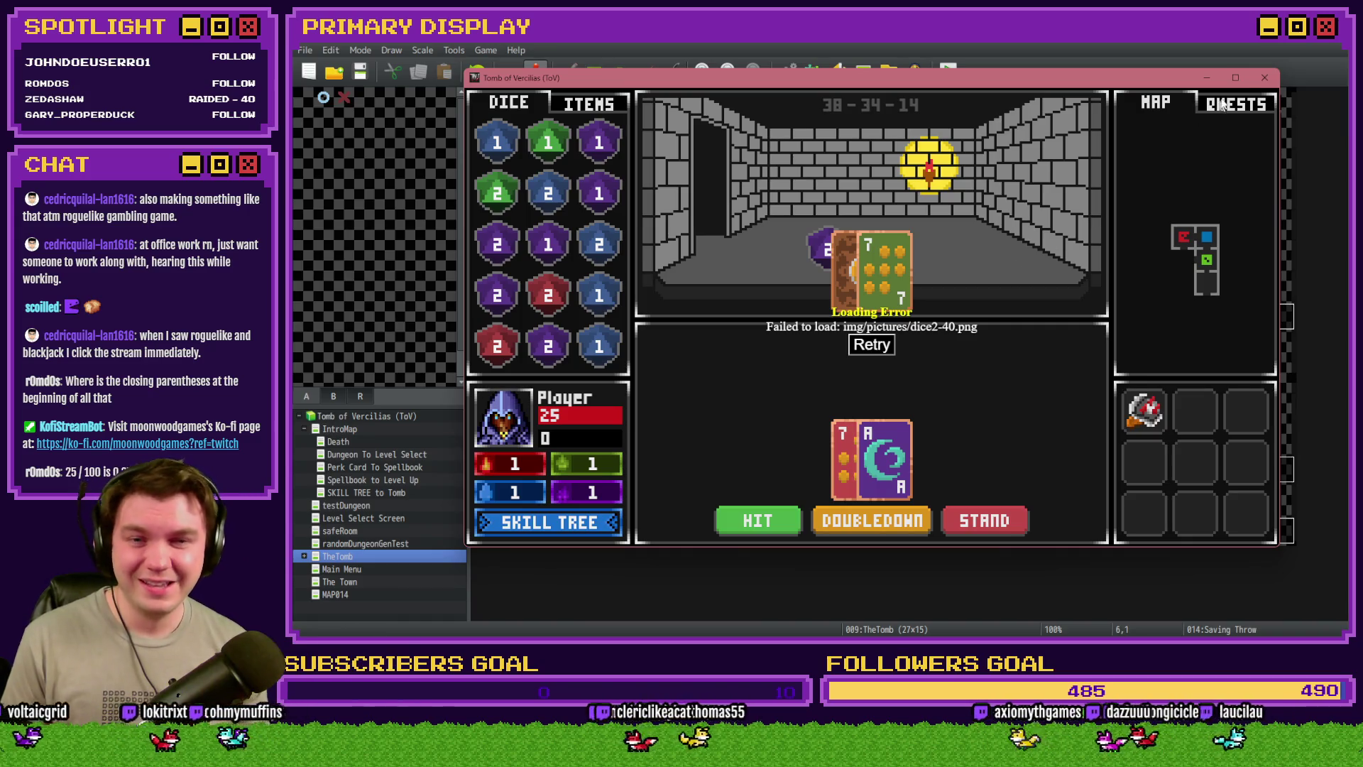
pyautogui.click(1264, 77)
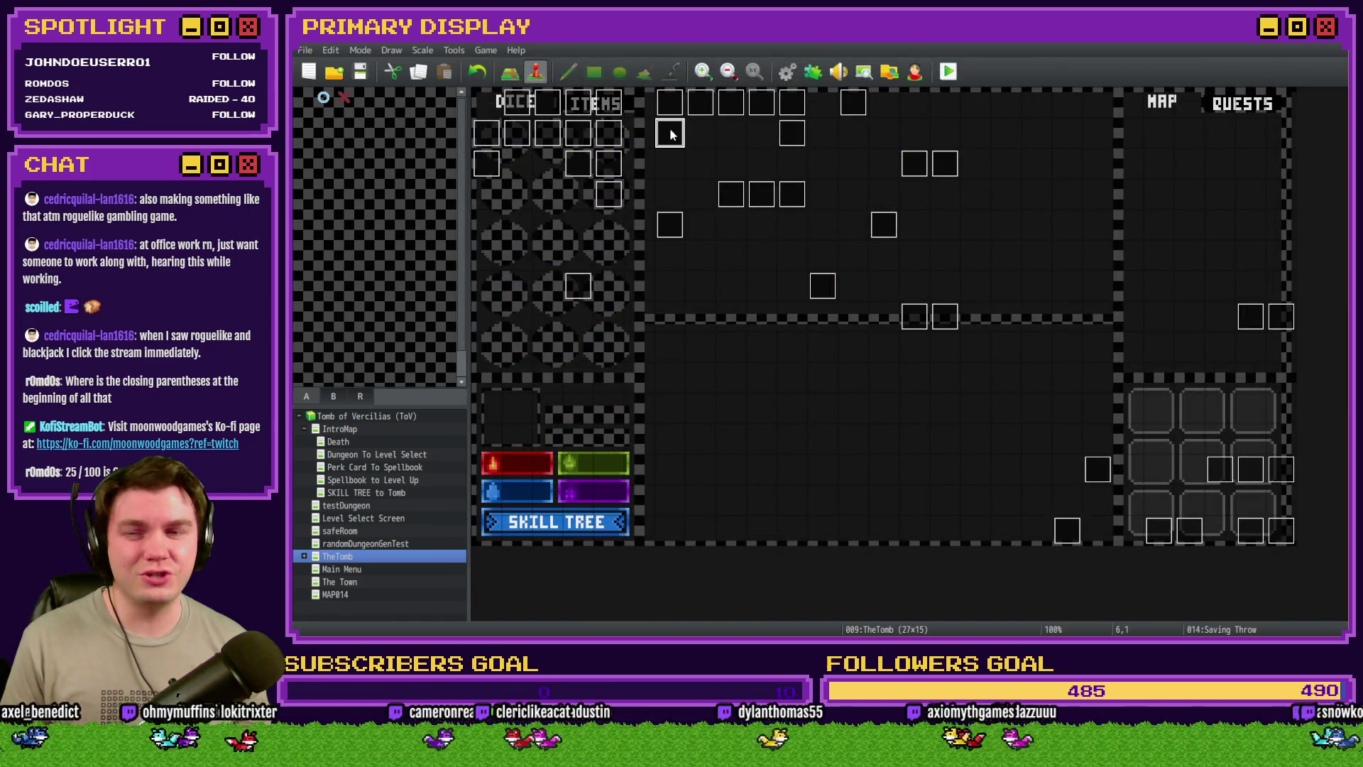
# Scroll the Saving Throw event's contents and select the dex-save setValue script
pyautogui.press('Return')
pyautogui.moveTo(1125, 220)
pyautogui.mouseDown()
pyautogui.moveTo(1124, 377)
pyautogui.moveTo(1122, 325)
pyautogui.mouseUp()
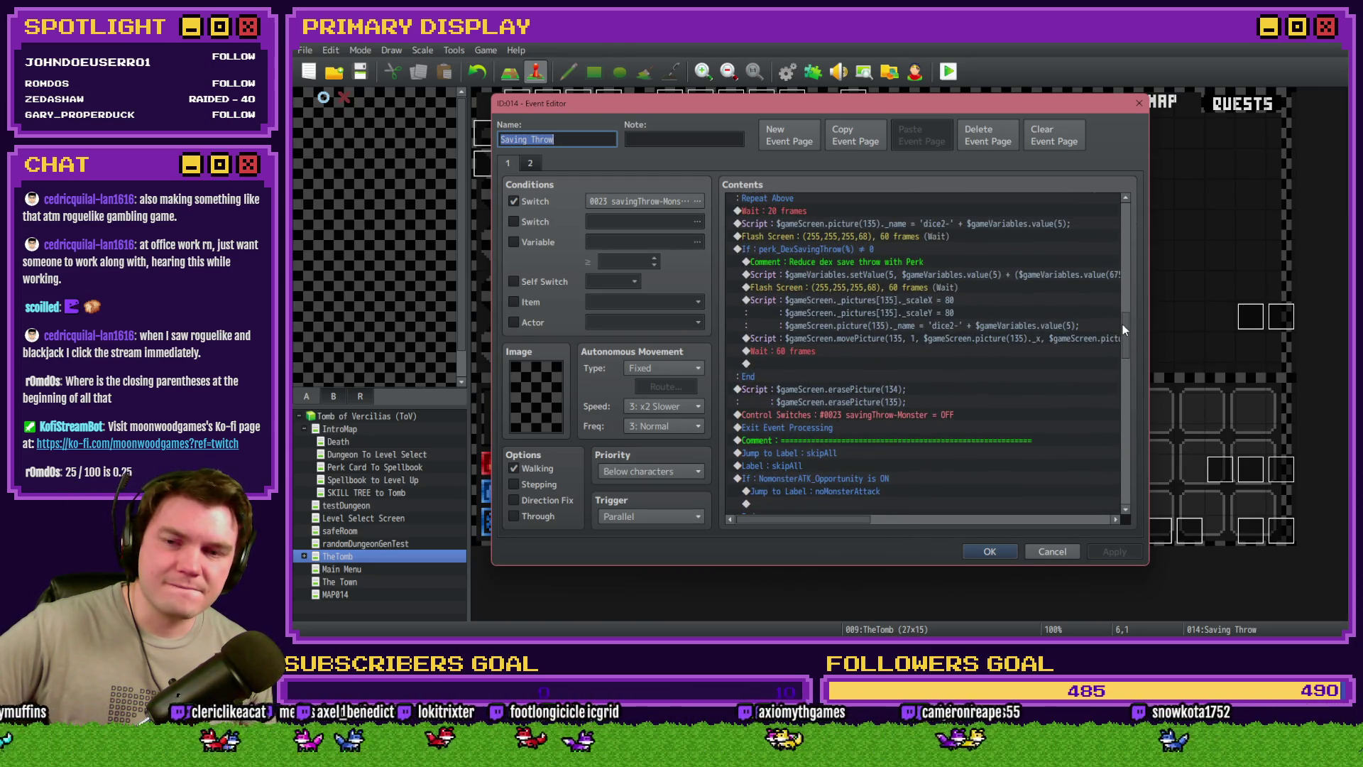
pyautogui.click(976, 274)
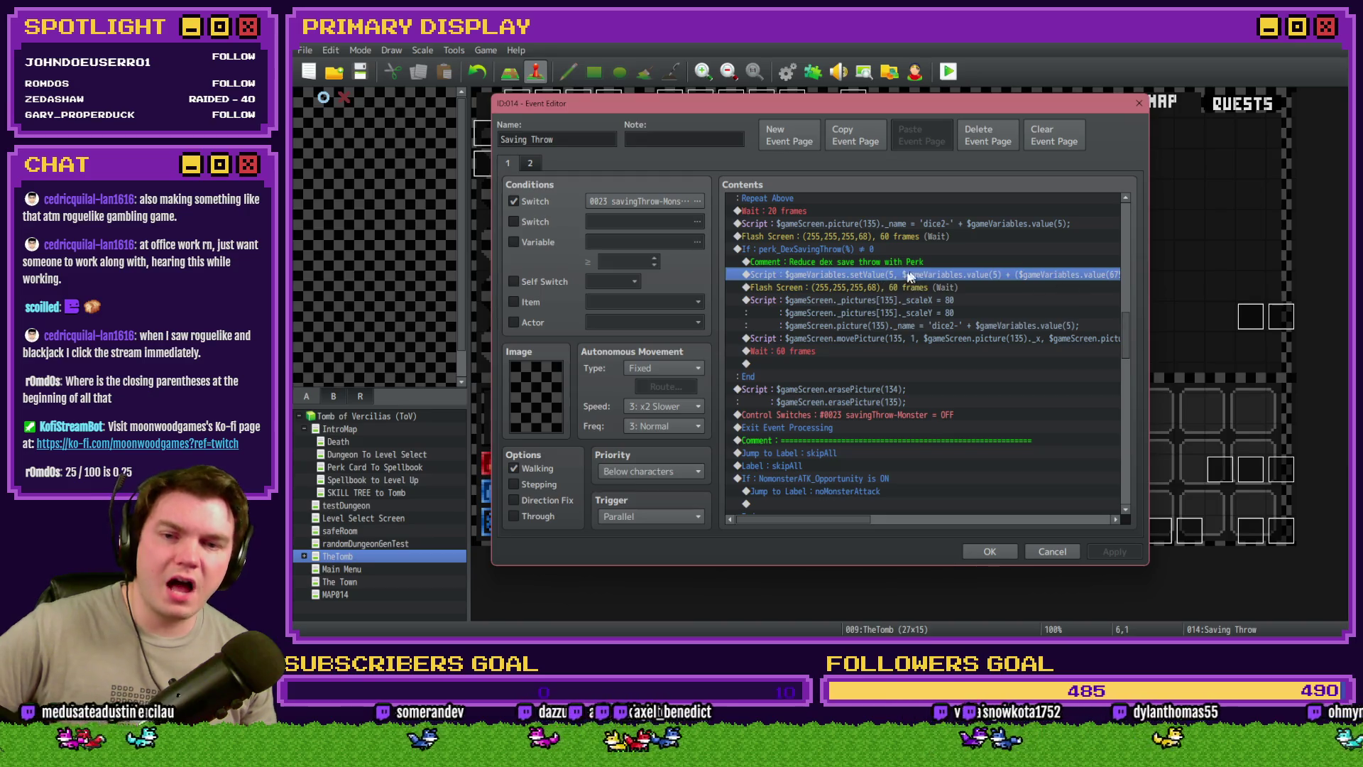
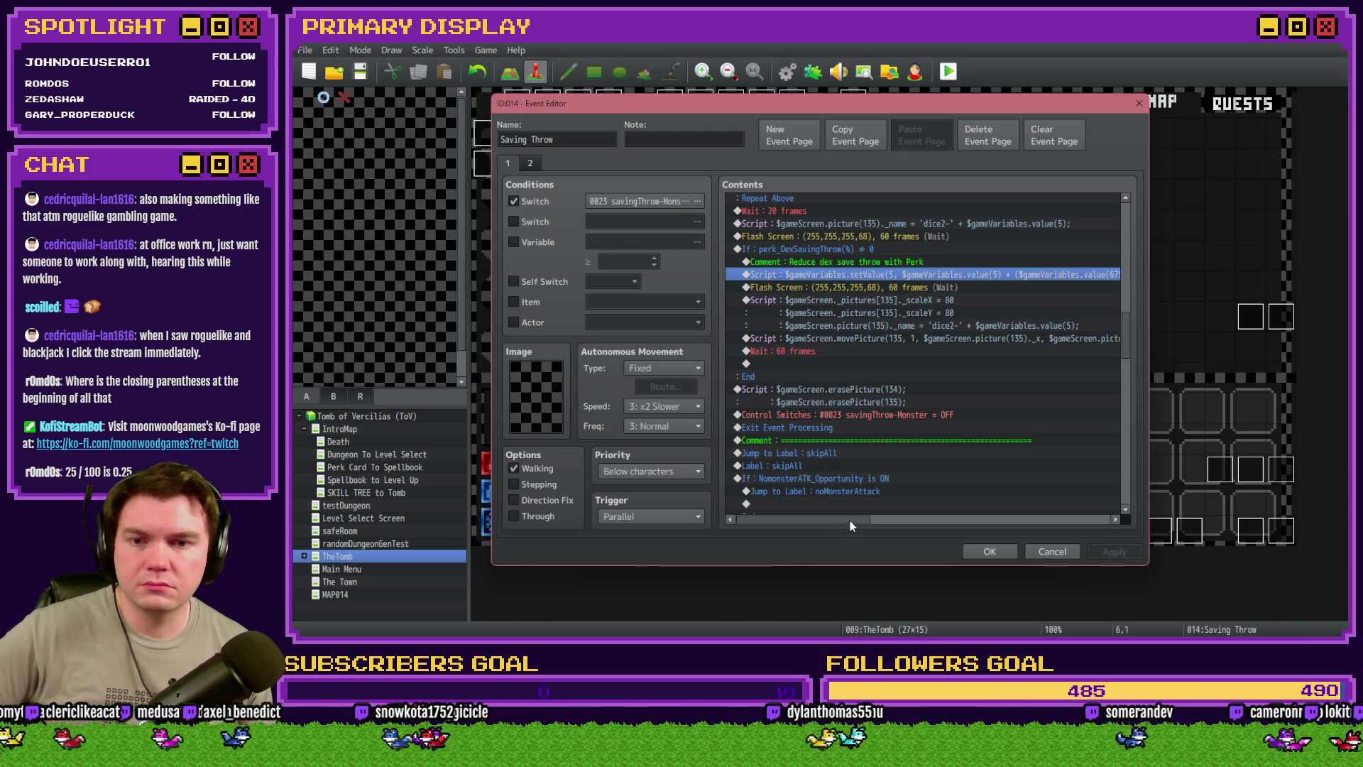
# Delete the dex-save setValue Script and both Flash Screen commands from Saving Throw, then confirm
pyautogui.moveTo(850, 521)
pyautogui.mouseDown()
pyautogui.moveTo(889, 518)
pyautogui.moveTo(829, 522)
pyautogui.moveTo(1096, 514)
pyautogui.moveTo(820, 517)
pyautogui.mouseUp()
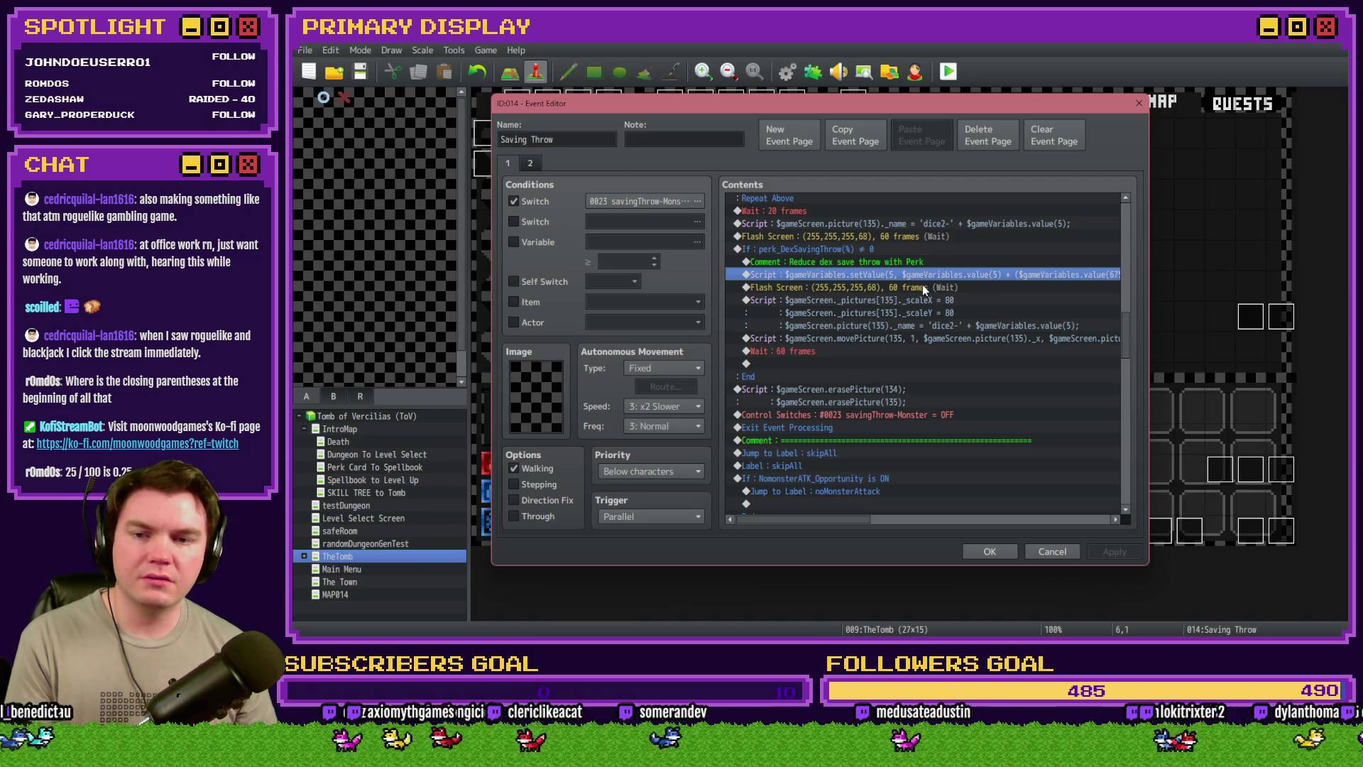
pyautogui.press('Delete')
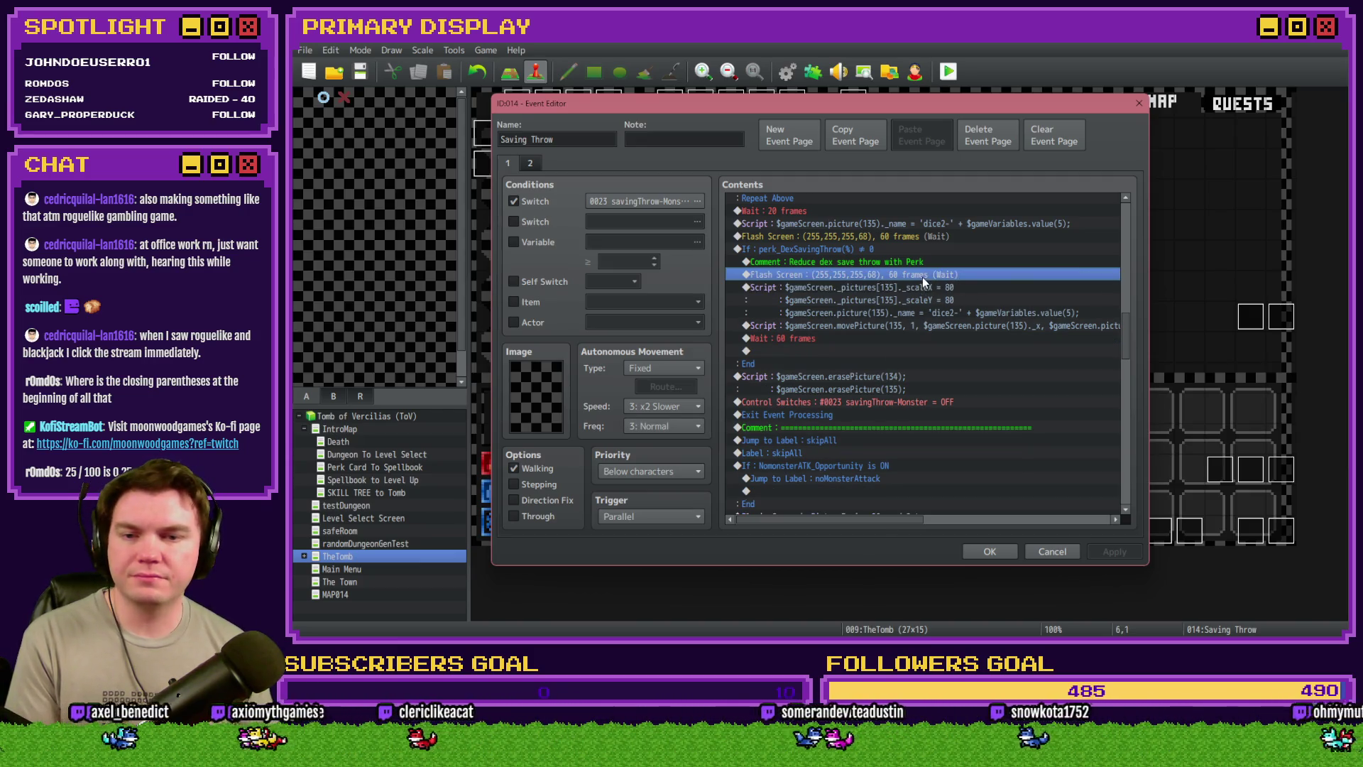
pyautogui.press('Delete')
pyautogui.click(918, 237)
pyautogui.press('Delete')
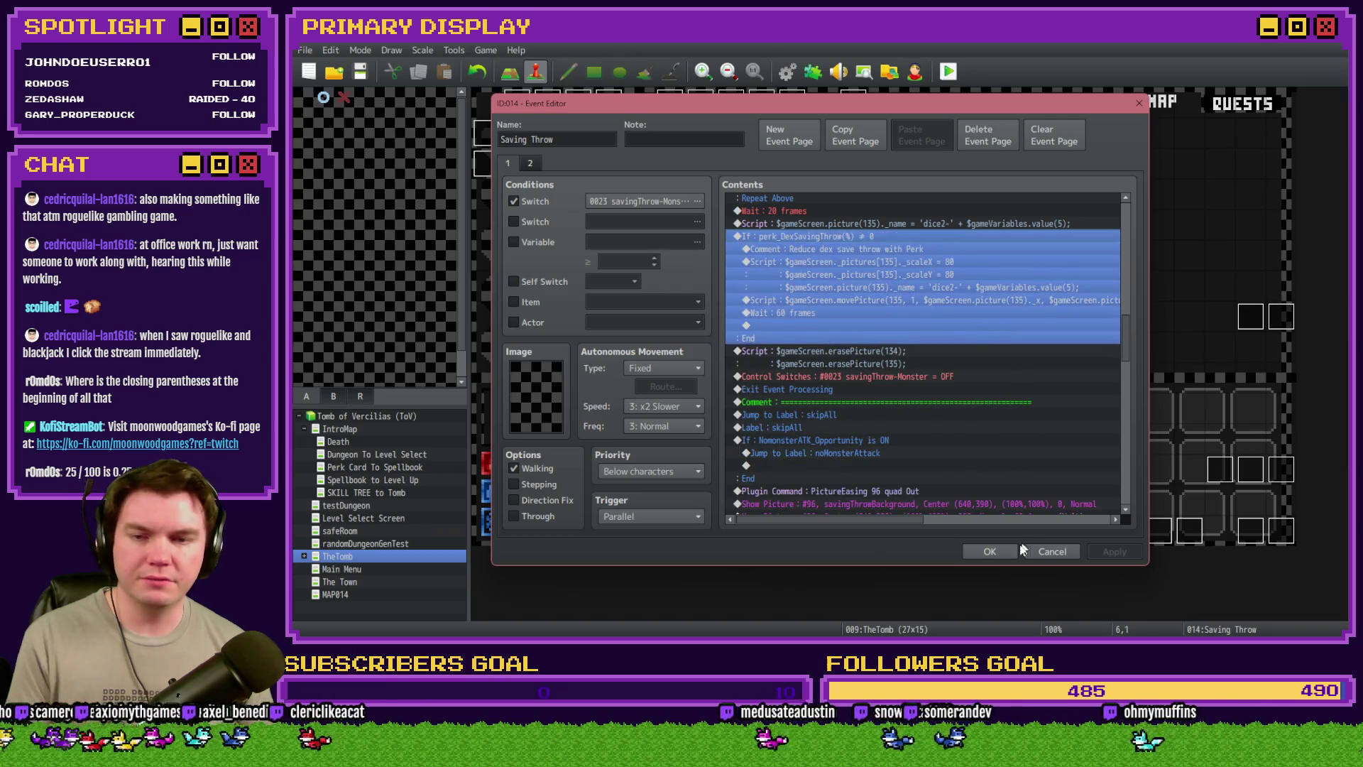
pyautogui.click(1007, 560)
# Copy the setValue(67…) Script line from Draw And Attack's page 5, closing it unchanged
pyautogui.doubleClick(1243, 536)
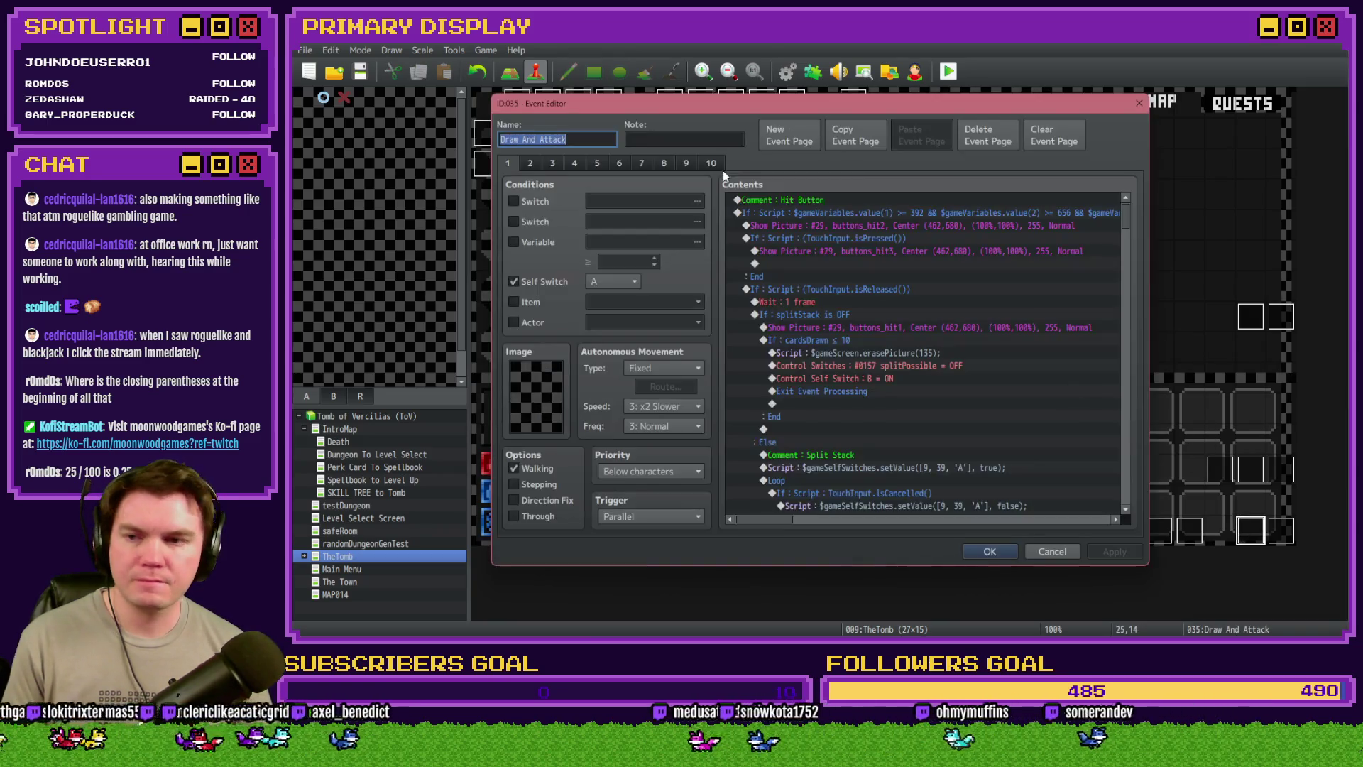
pyautogui.click(606, 162)
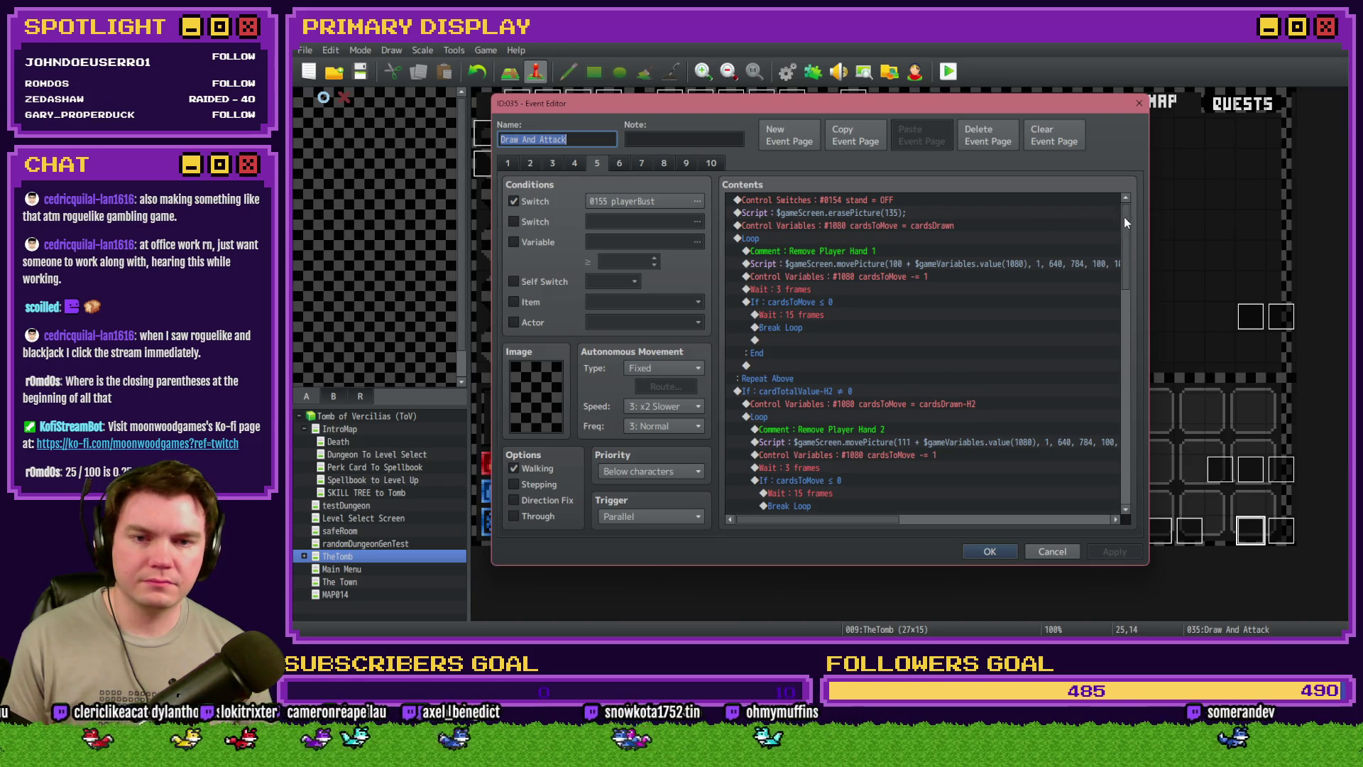
pyautogui.moveTo(1125, 222)
pyautogui.mouseDown()
pyautogui.moveTo(1140, 288)
pyautogui.moveTo(1114, 372)
pyautogui.moveTo(1119, 326)
pyautogui.moveTo(1108, 336)
pyautogui.mouseUp()
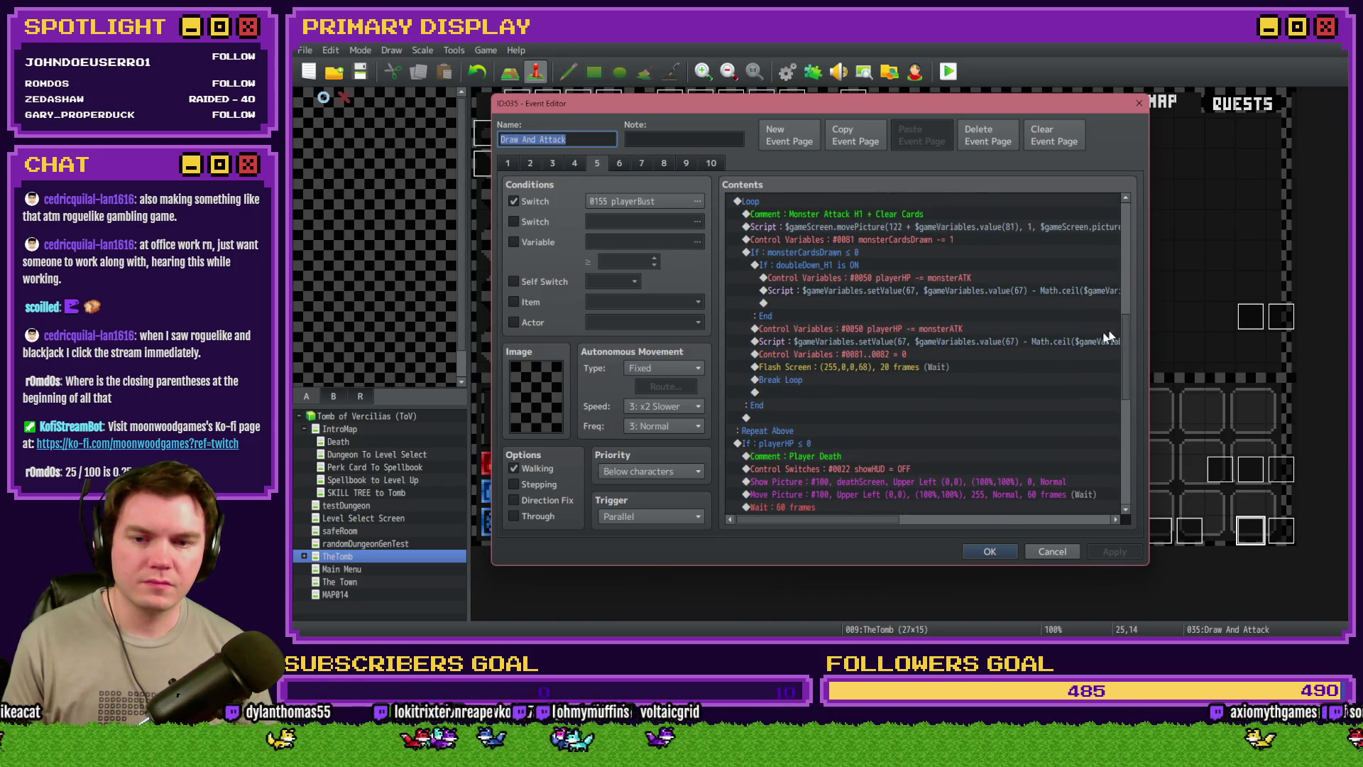
pyautogui.click(990, 342)
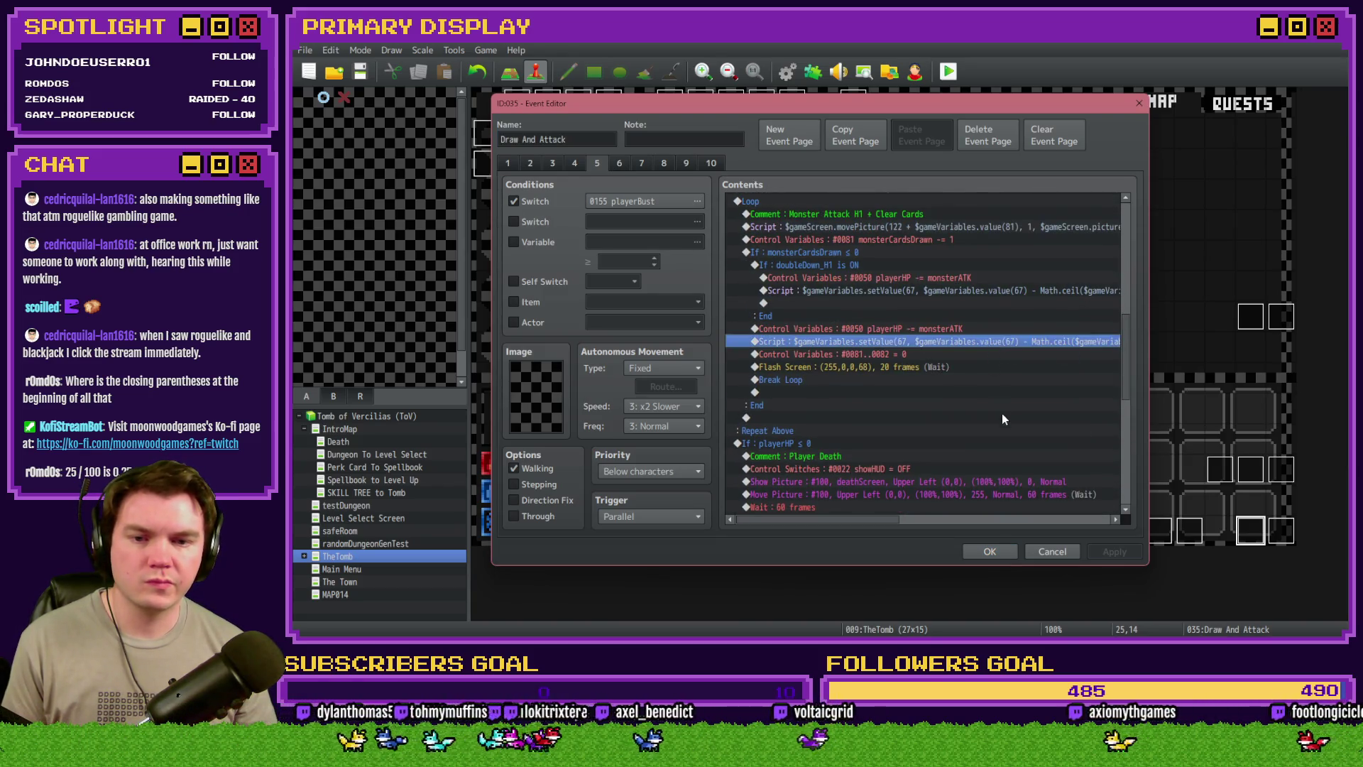
pyautogui.click(1042, 556)
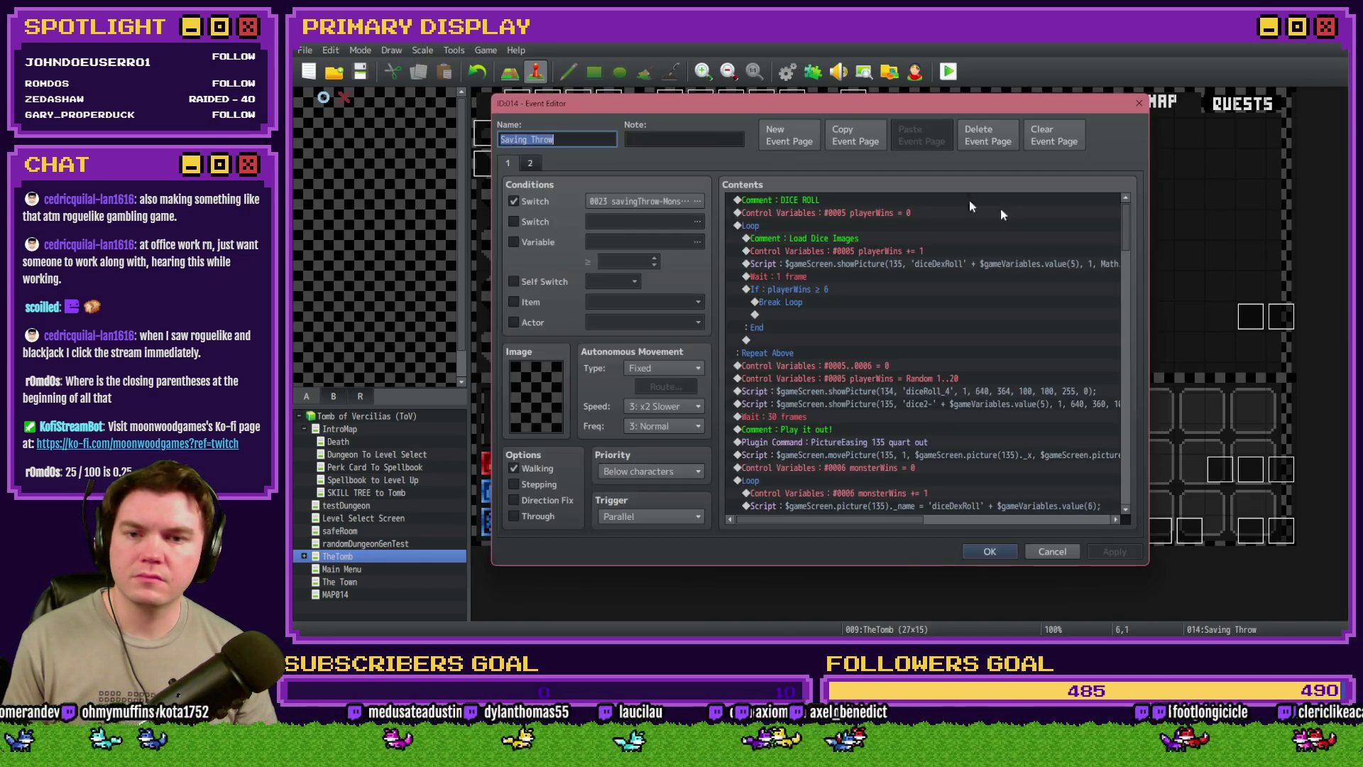
# Paste the copied Script line into Saving Throw's perk branch above the scaleX command
pyautogui.doubleClick(681, 134)
pyautogui.moveTo(1131, 225); pyautogui.dragTo(1131, 317)
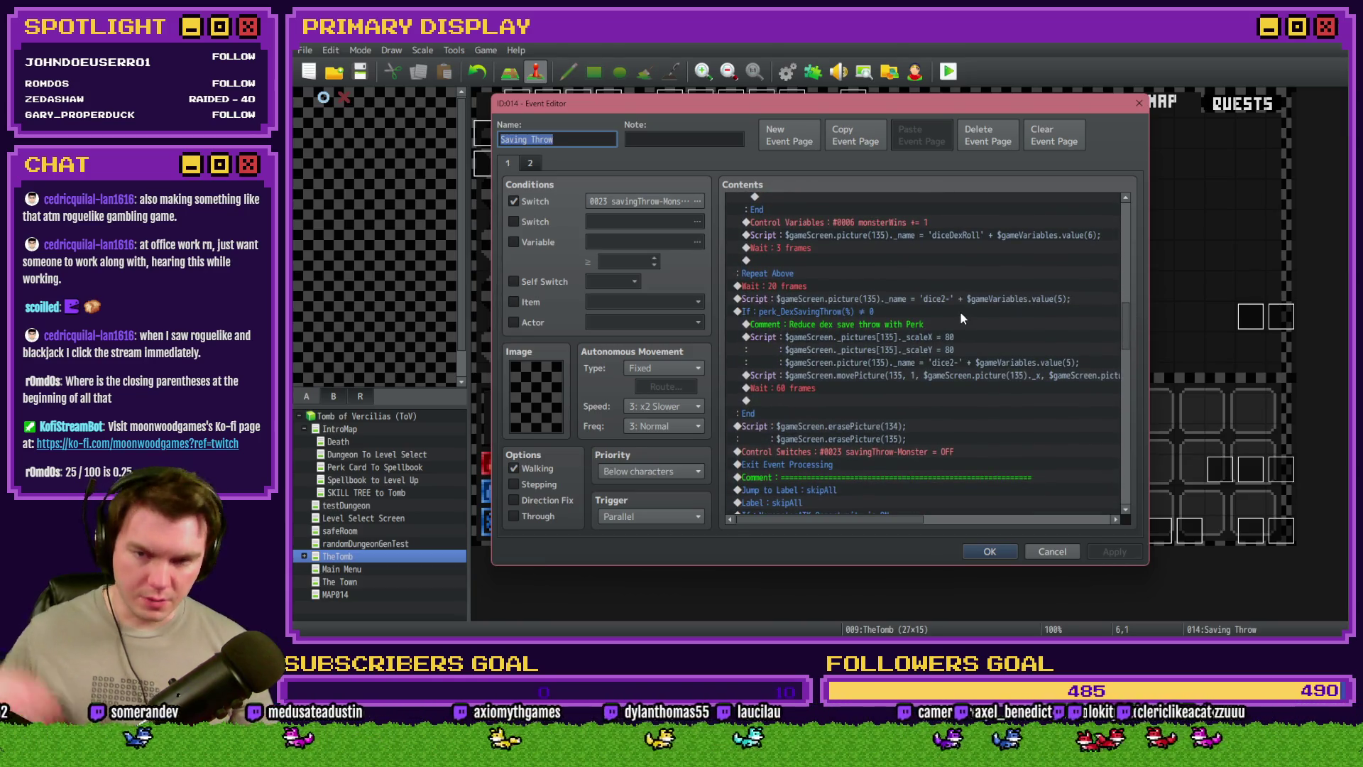
pyautogui.click(912, 313)
pyautogui.click(910, 335)
pyautogui.hotkey('ctrl', 'v')
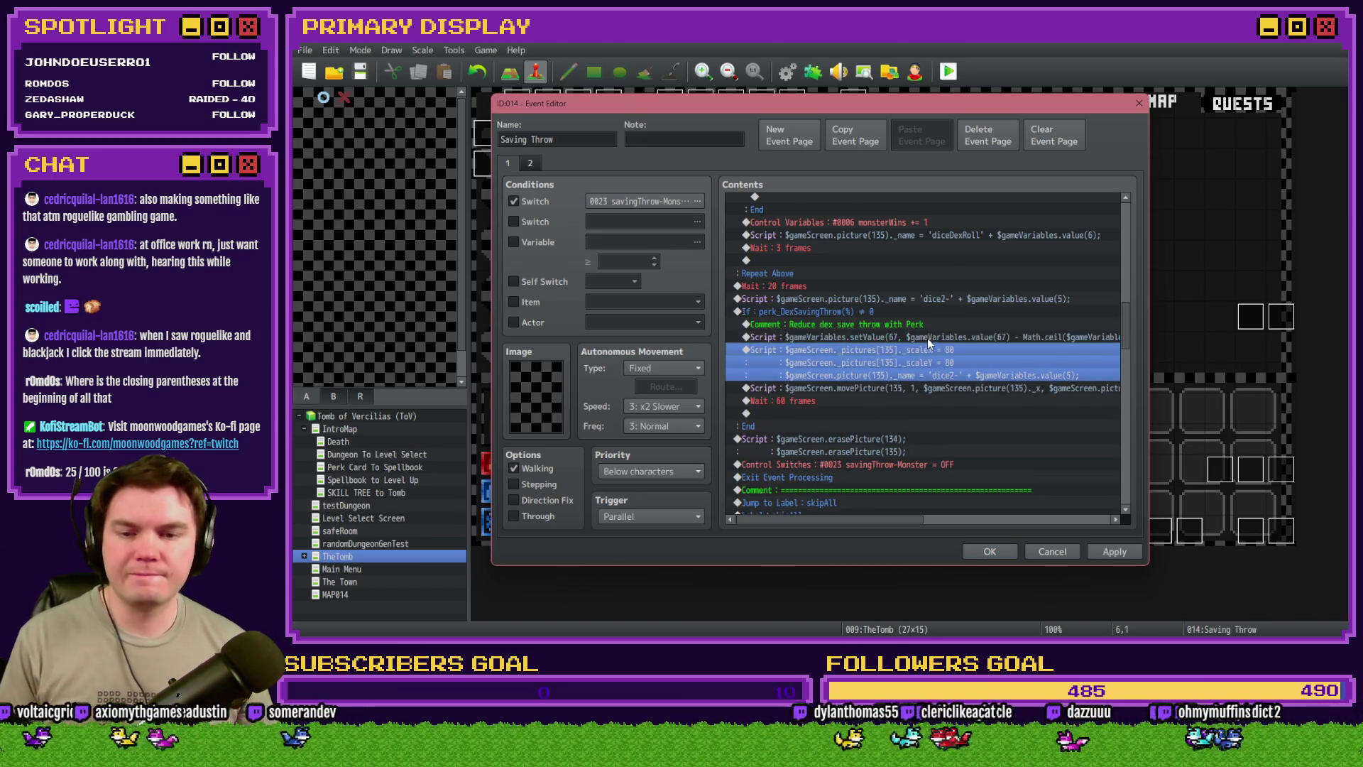
pyautogui.click(927, 338)
# Retarget the pasted script from variable 67 to variable 5 and begin the Math.ceil formula
pyautogui.press('Return')
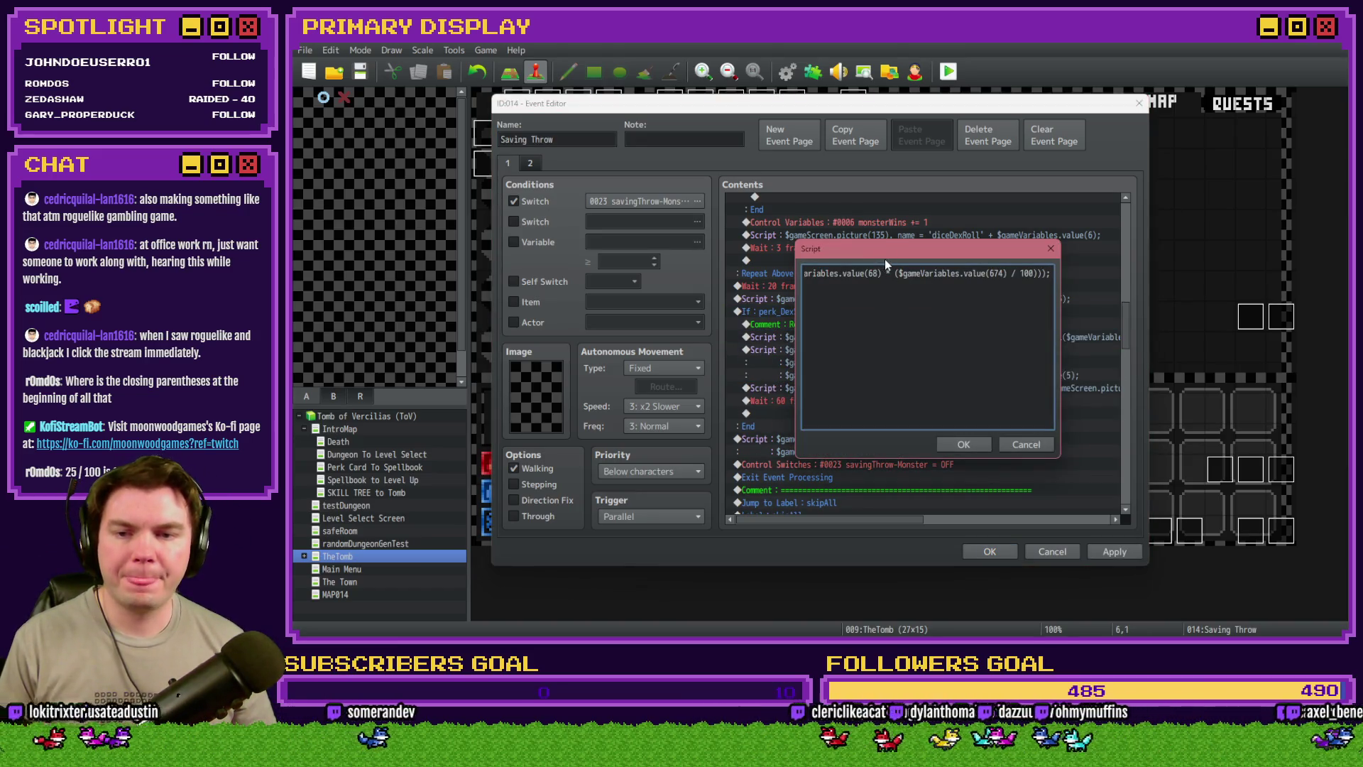
pyautogui.hotkey('ctrl', 'a')
pyautogui.click(926, 273)
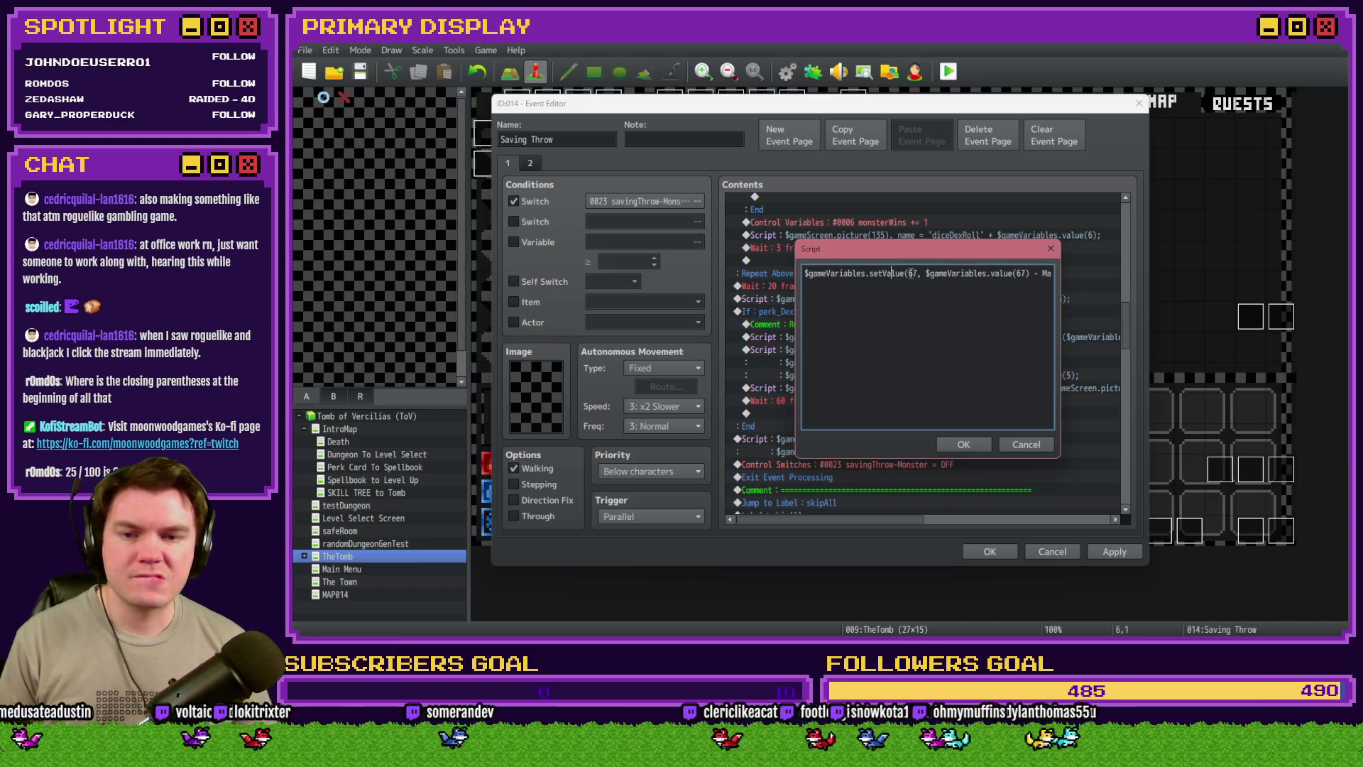
pyautogui.press('Delete')
pyautogui.press('Delete')
pyautogui.write('5')
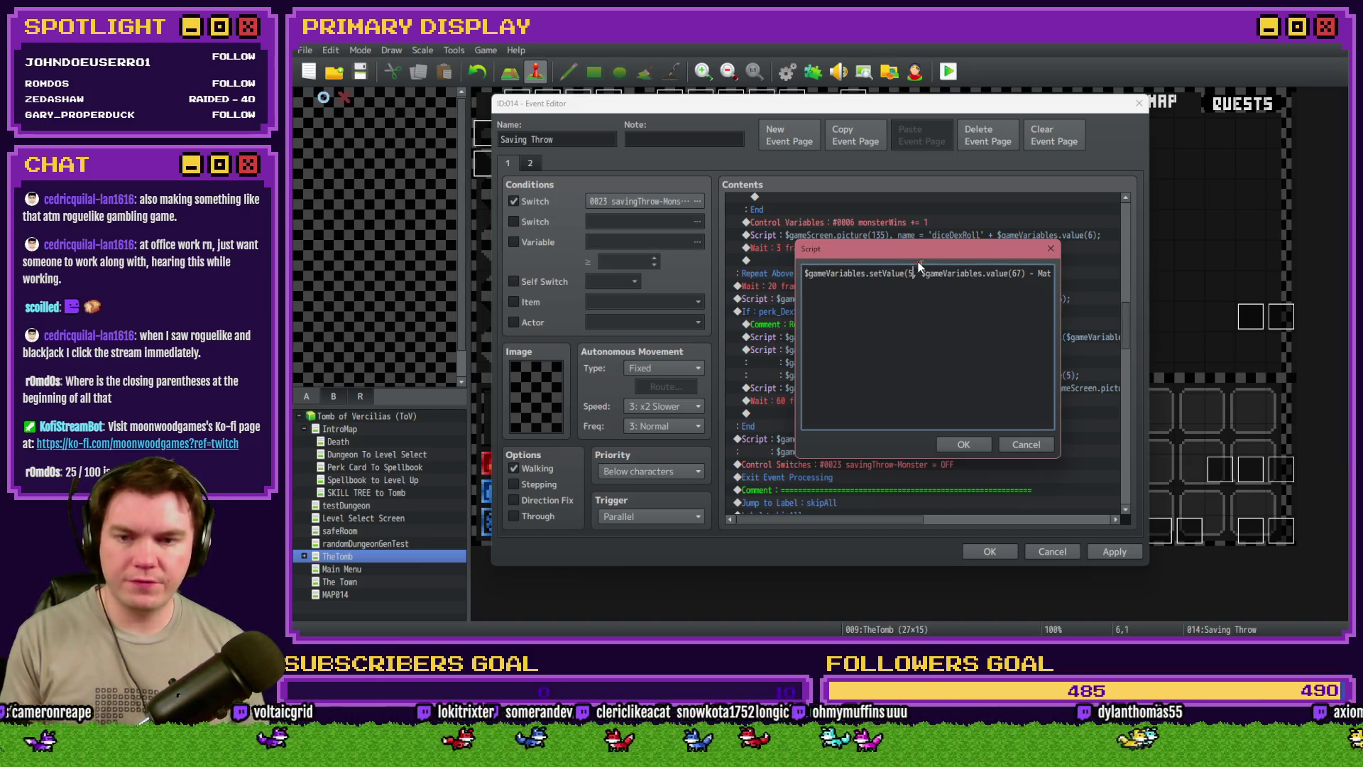
pyautogui.click(1025, 272)
pyautogui.press('BackSpace')
pyautogui.press('BackSpace')
pyautogui.write('5')
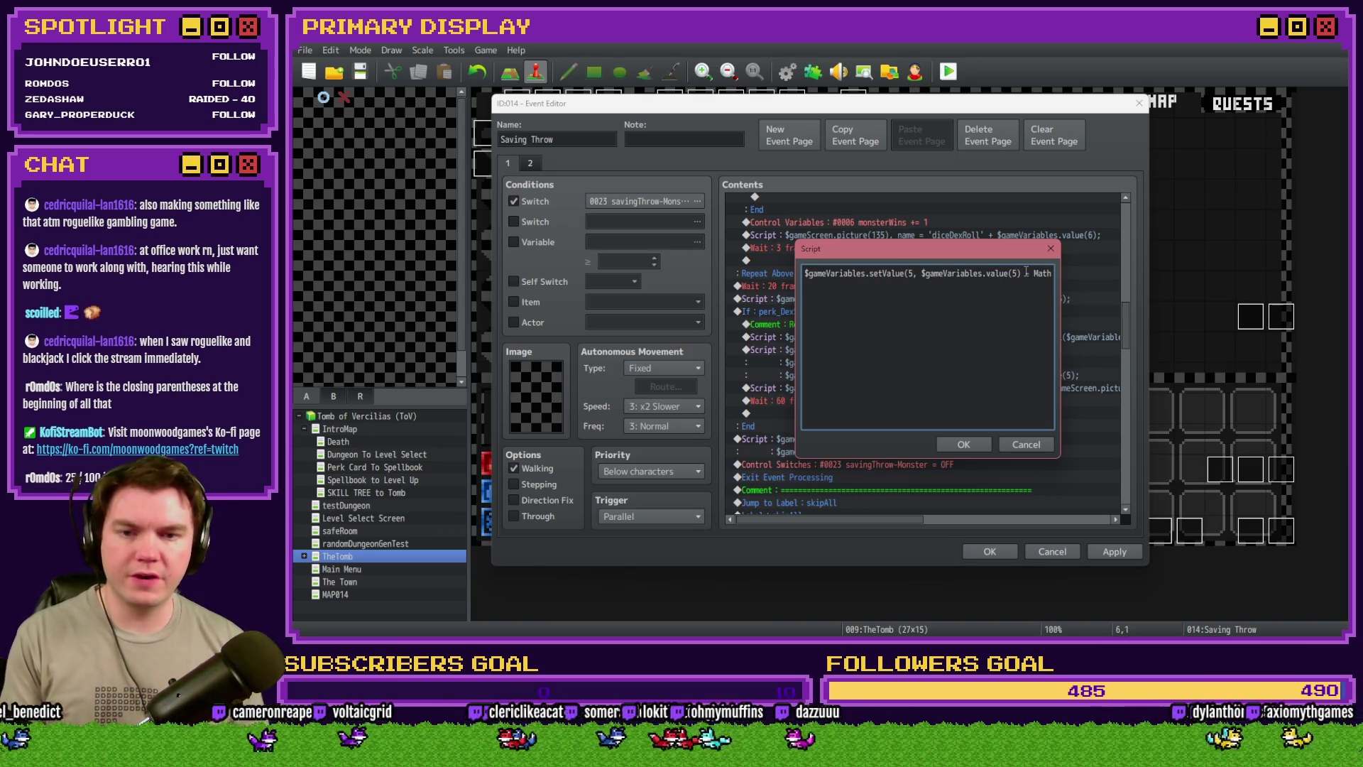
pyautogui.write('.ceil($gameVariables.va')
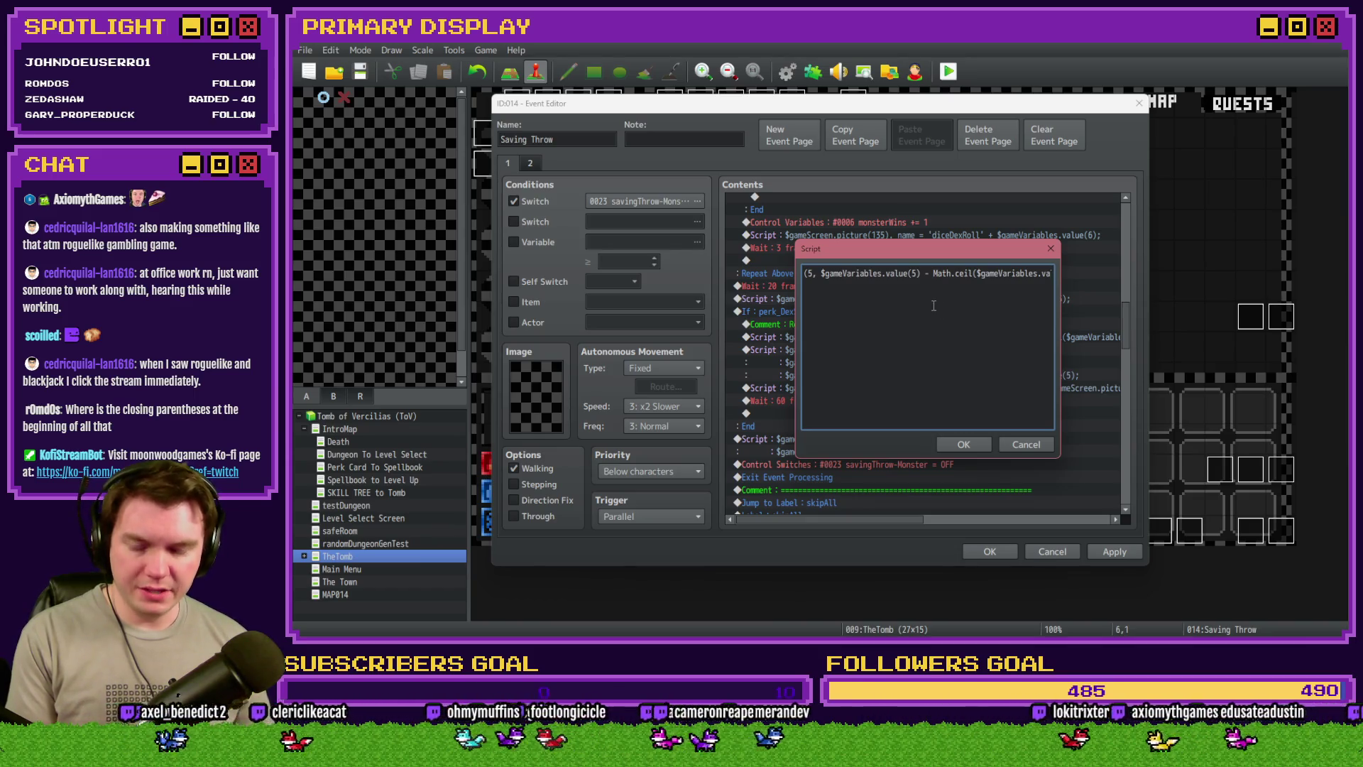
pyautogui.write('lue(68) * ($gameVariable')
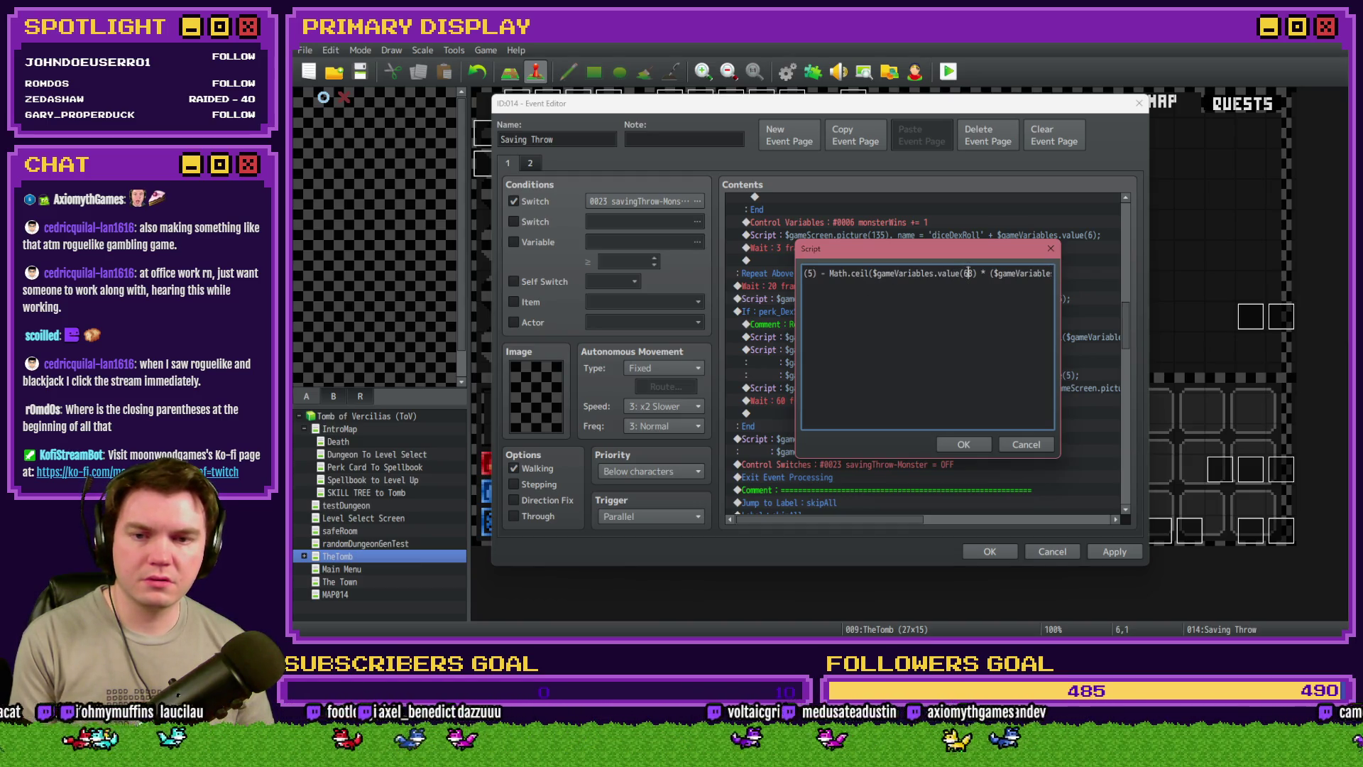
# Finish the formula as Math.ceil(20 * variable 675 / 100), then apply and close Saving Throw
pyautogui.moveTo(968, 258)
pyautogui.mouseDown()
pyautogui.moveTo(973, 430)
pyautogui.moveTo(975, 353)
pyautogui.mouseUp()
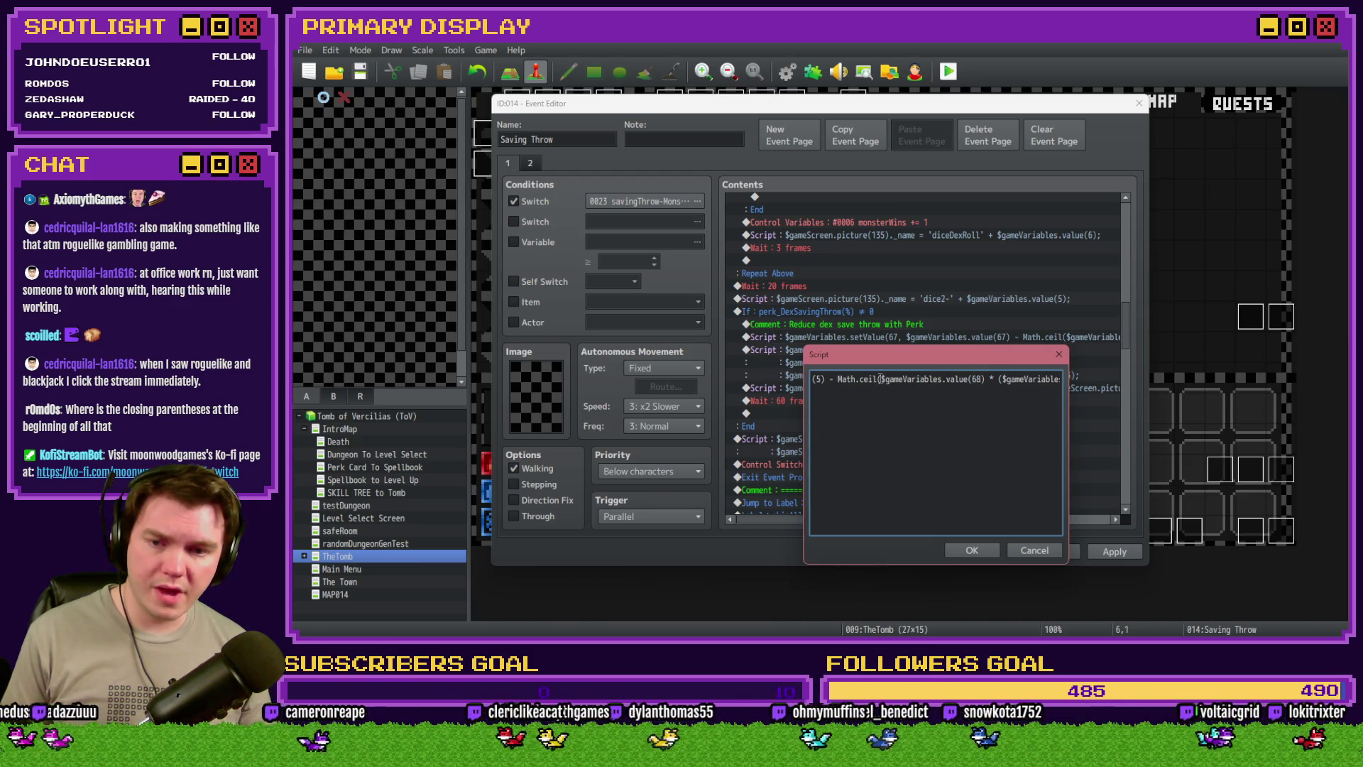
pyautogui.moveTo(887, 380); pyautogui.dragTo(977, 380)
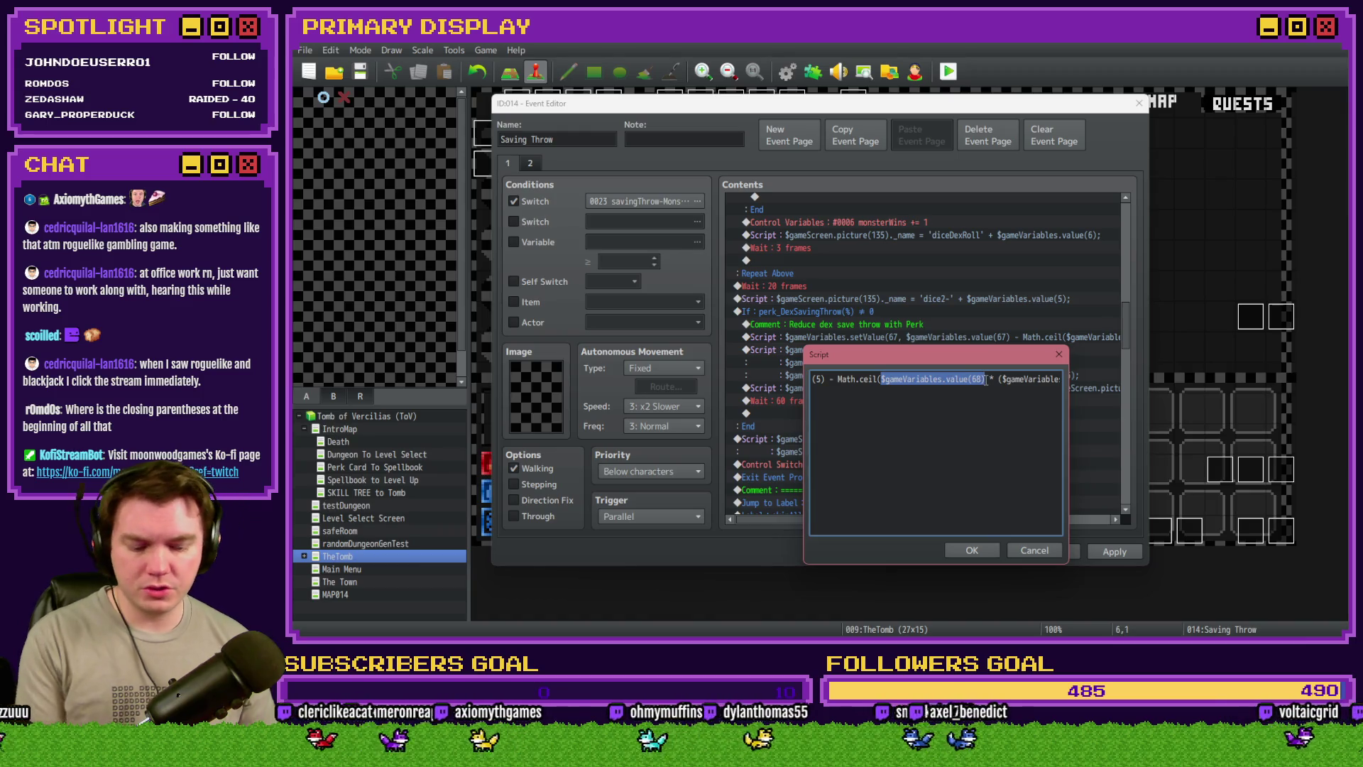
pyautogui.write('20 * ')
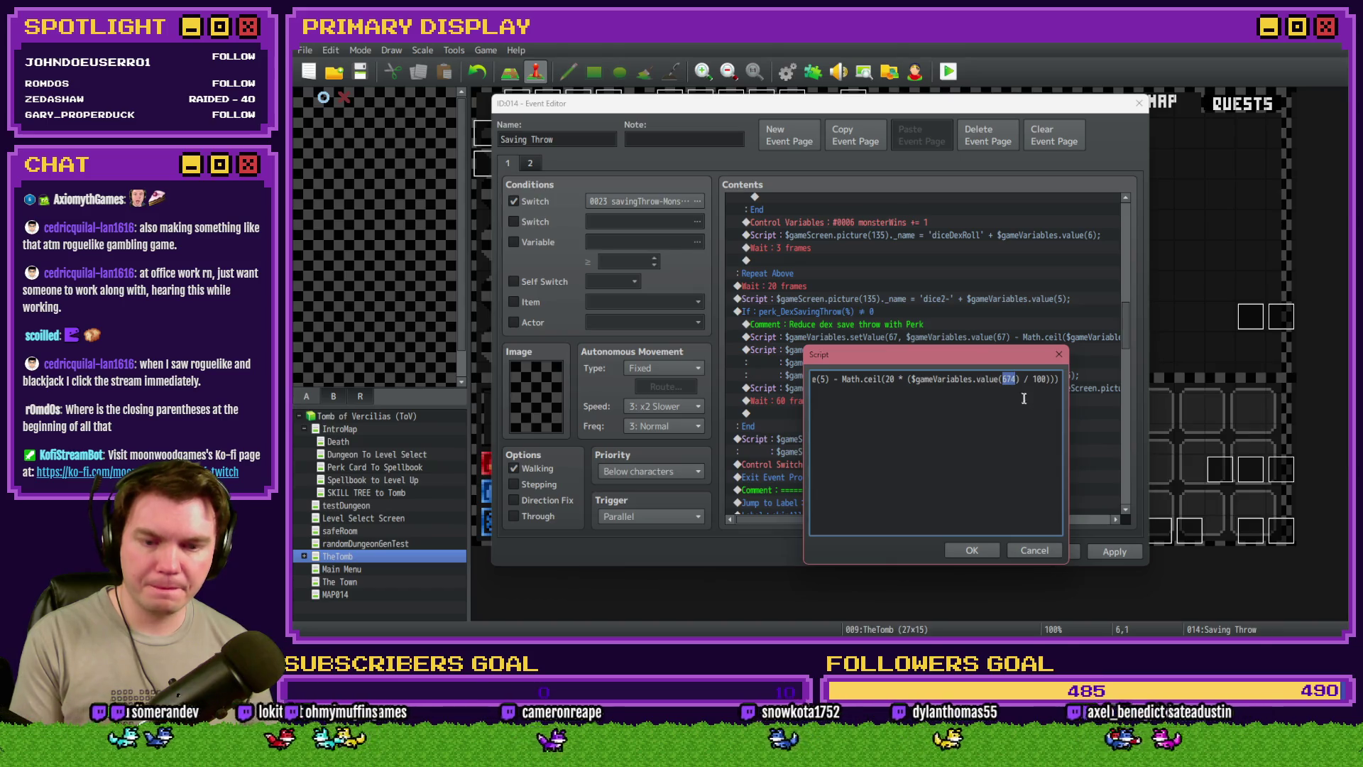
pyautogui.write('67')
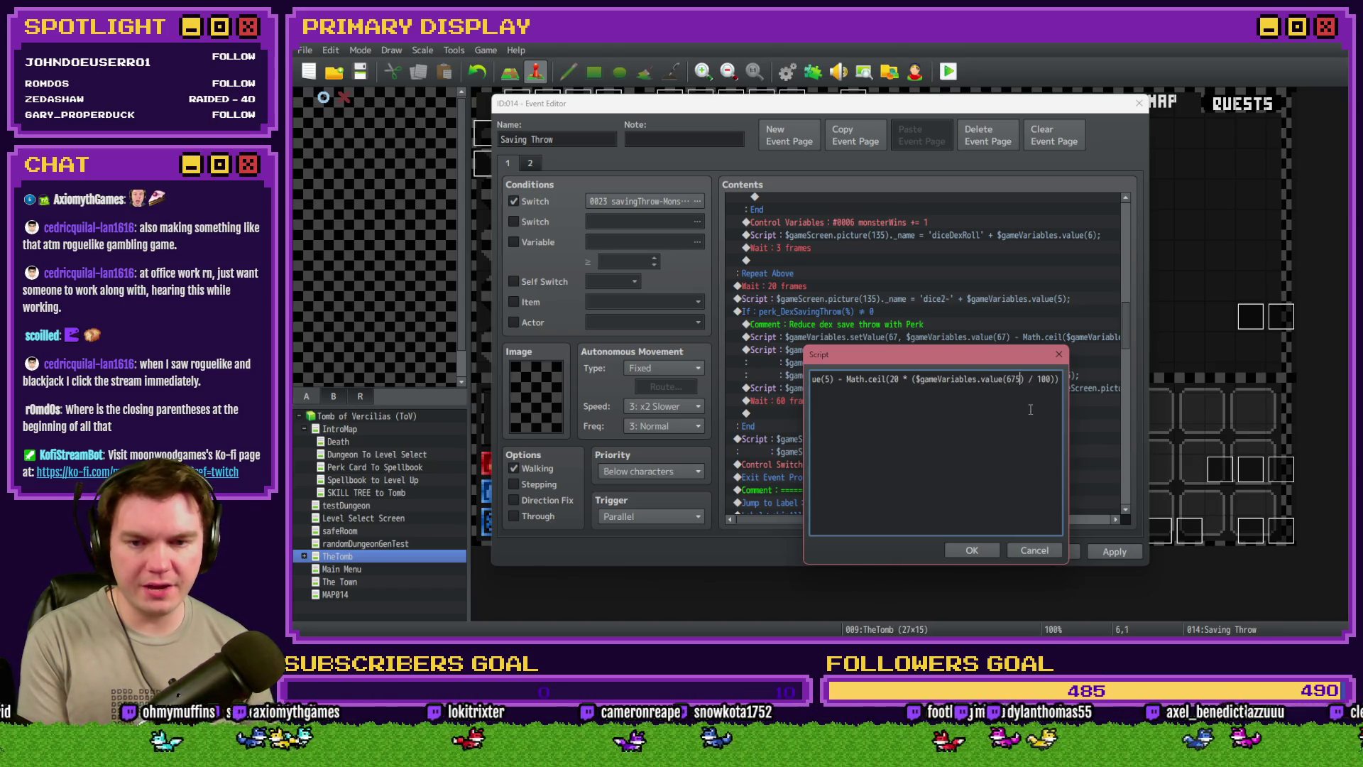
pyautogui.moveTo(1035, 379); pyautogui.dragTo(1057, 378)
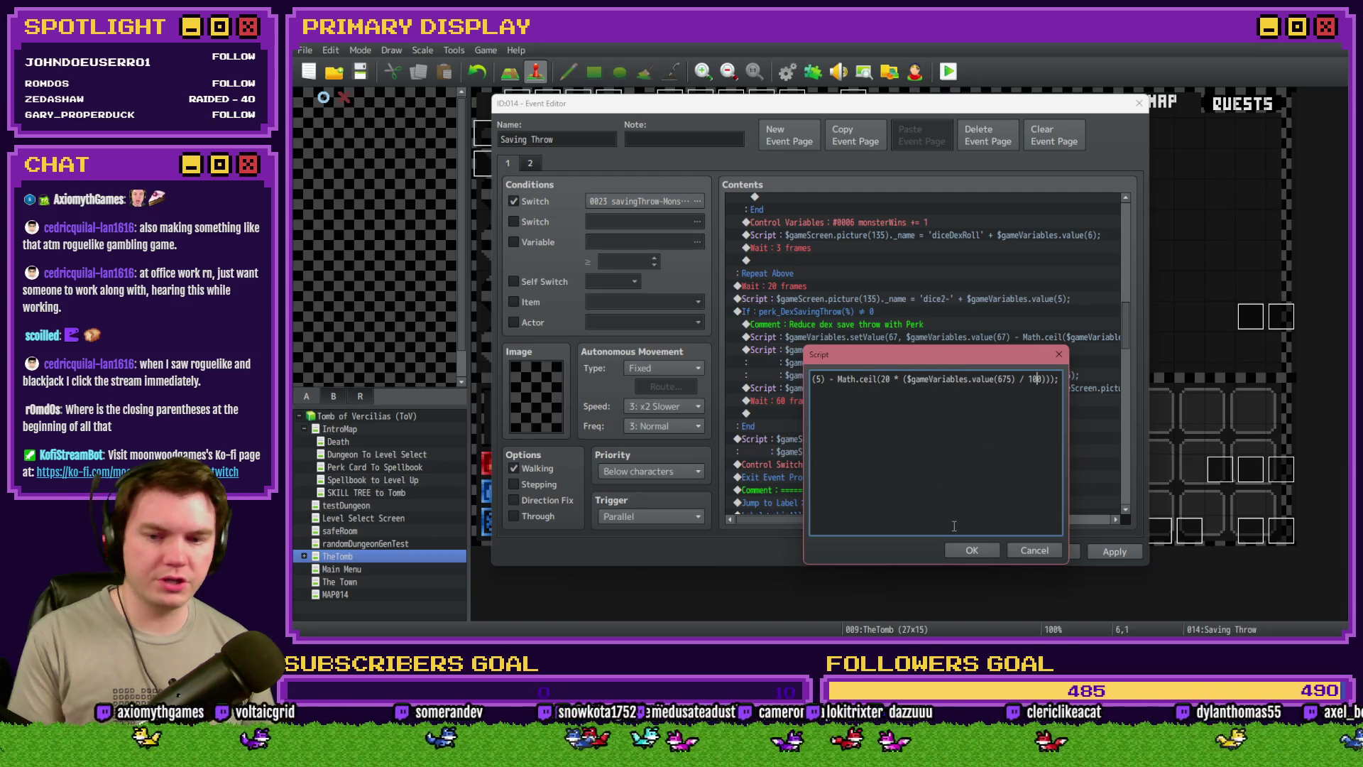
pyautogui.click(972, 550)
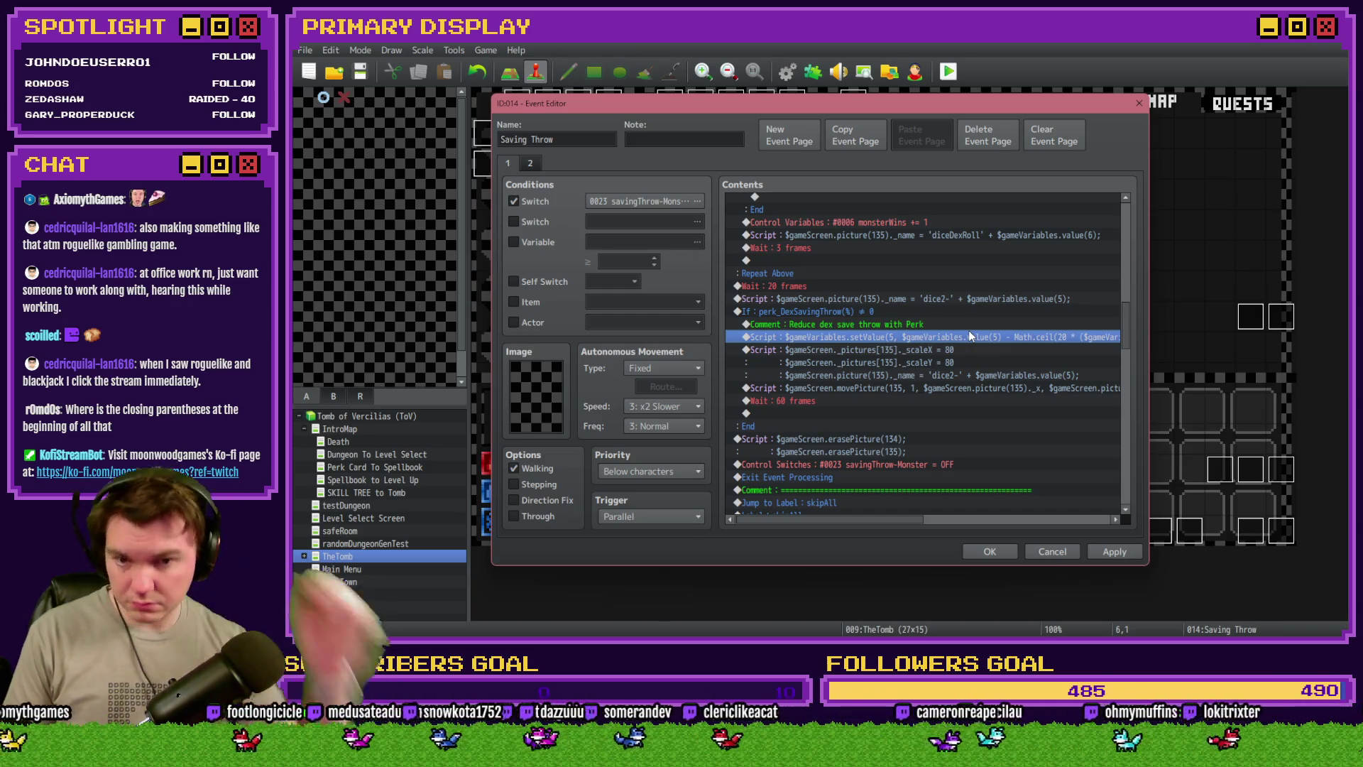
pyautogui.moveTo(901, 519)
pyautogui.mouseDown()
pyautogui.moveTo(1007, 526)
pyautogui.moveTo(910, 525)
pyautogui.mouseUp()
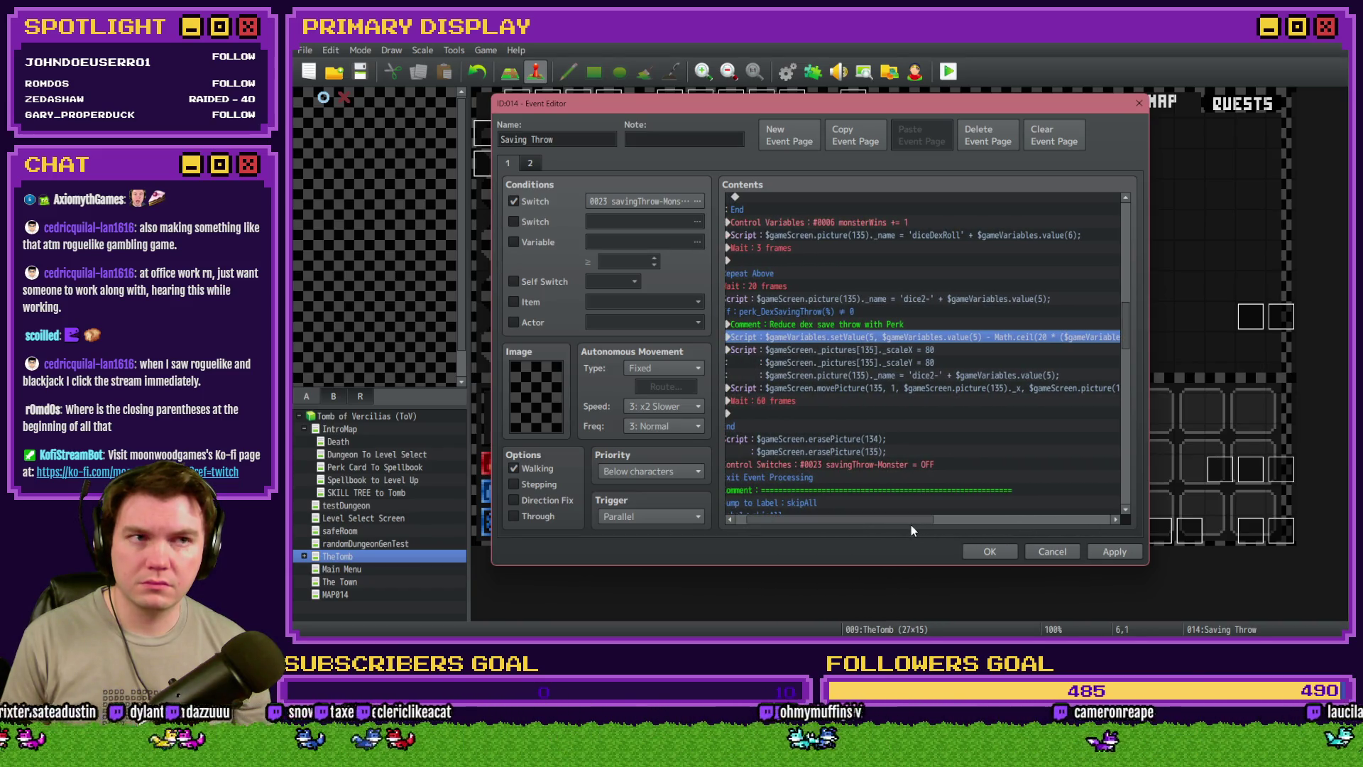
pyautogui.click(1113, 551)
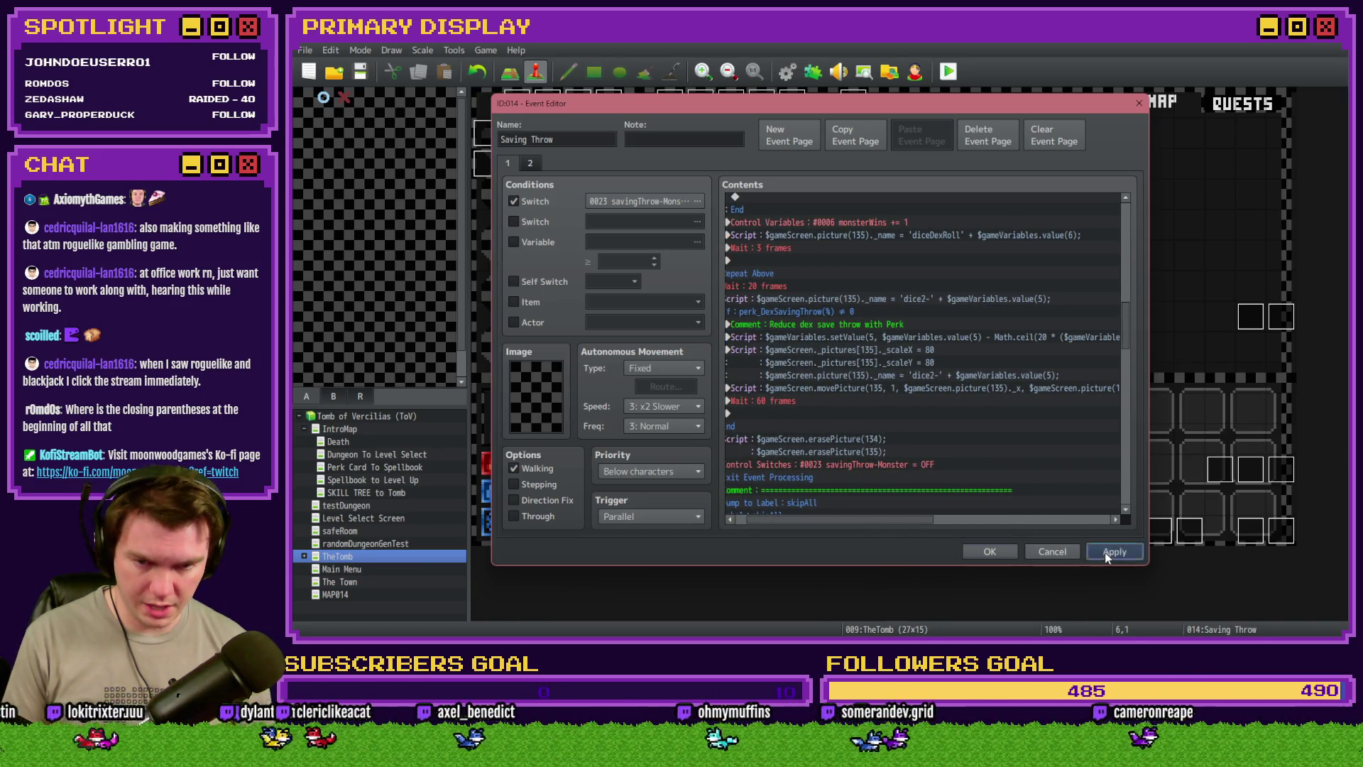
pyautogui.click(989, 552)
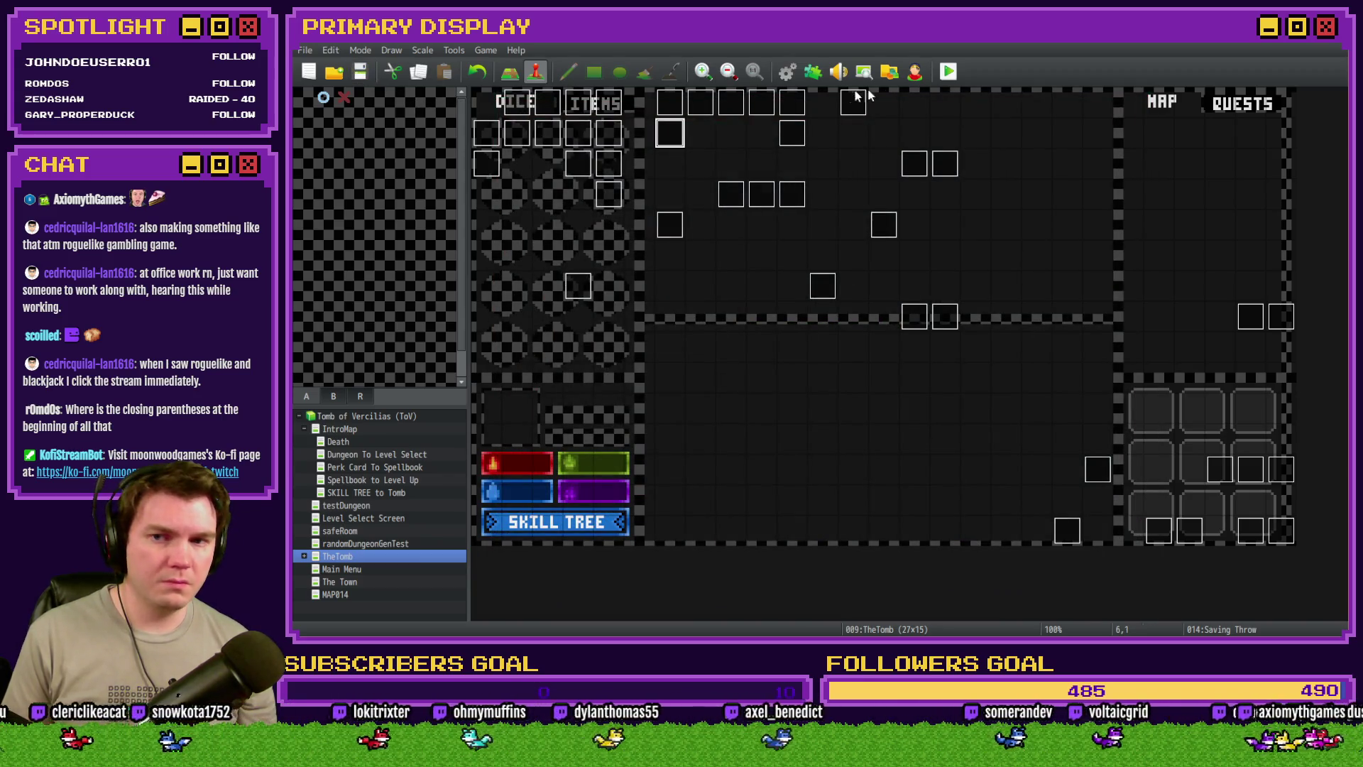
# Playtest with the Spiked Pauldron perk, walk forward into a blackjack encounter, then close the game
pyautogui.click(950, 72)
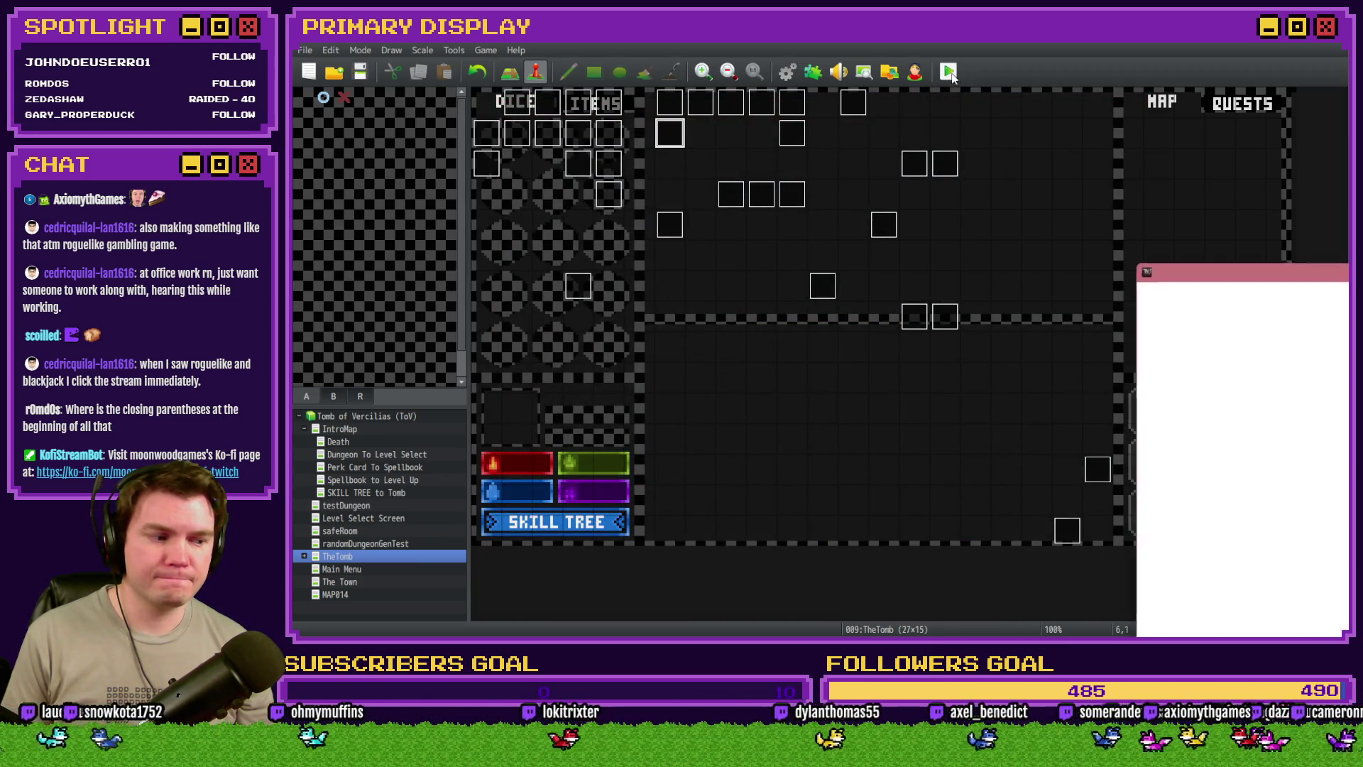
pyautogui.moveTo(1260, 239); pyautogui.dragTo(639, 106)
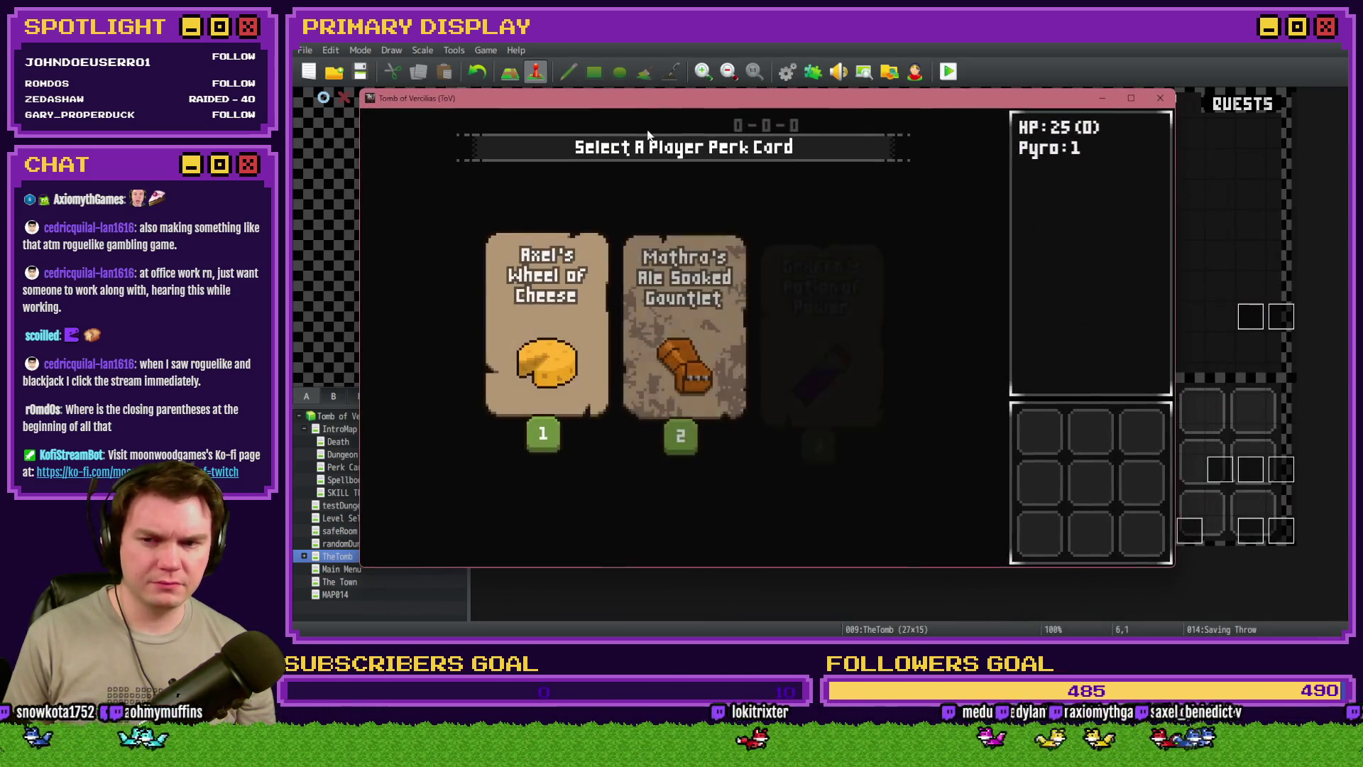
pyautogui.press('F9')
pyautogui.press('Escape')
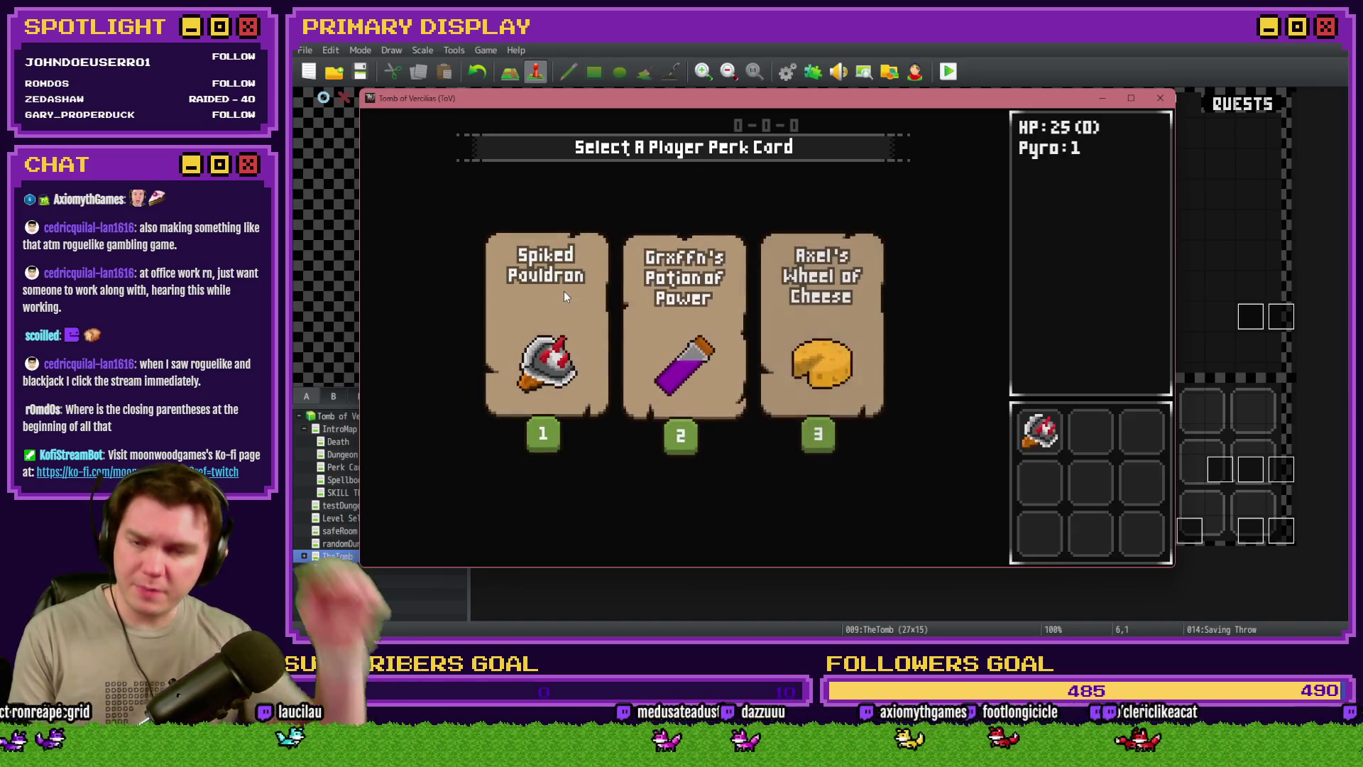
pyautogui.click(563, 291)
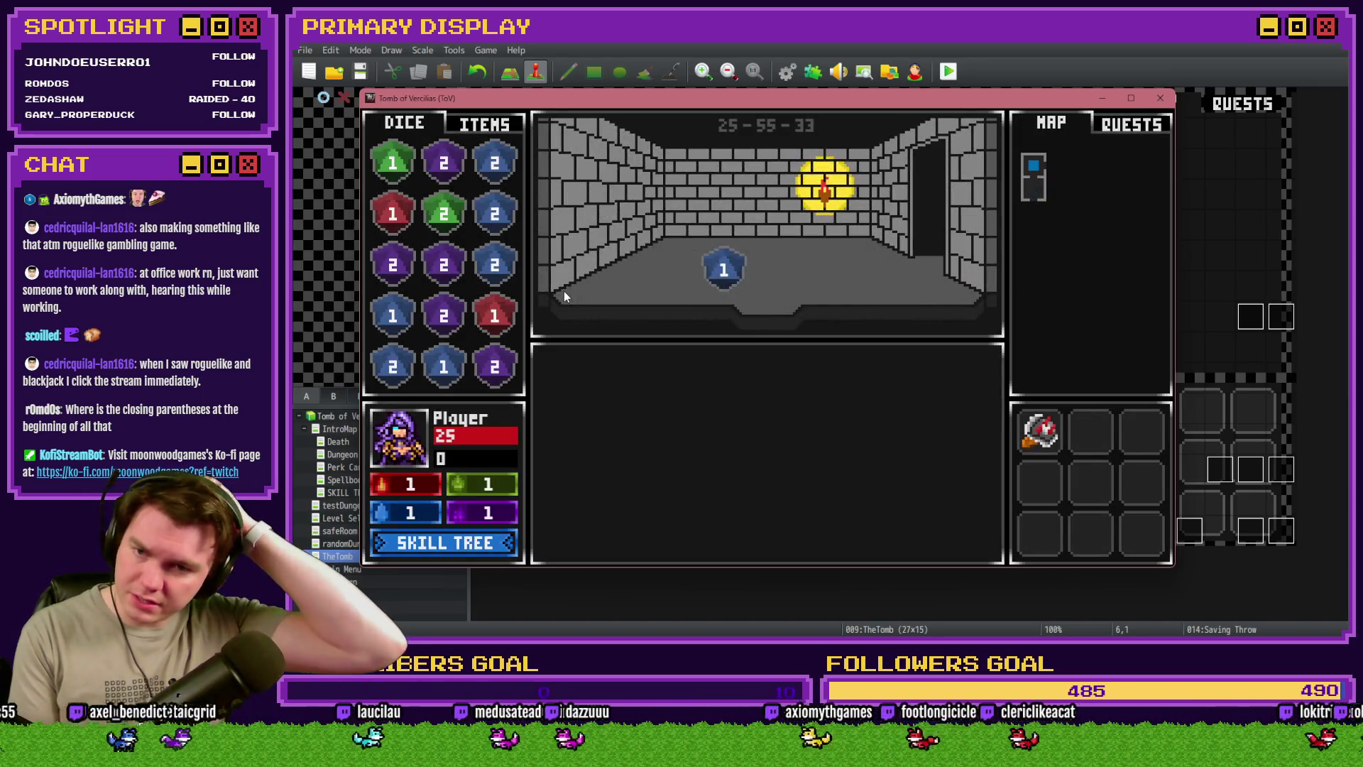
pyautogui.press('Up')
pyautogui.press('Up')
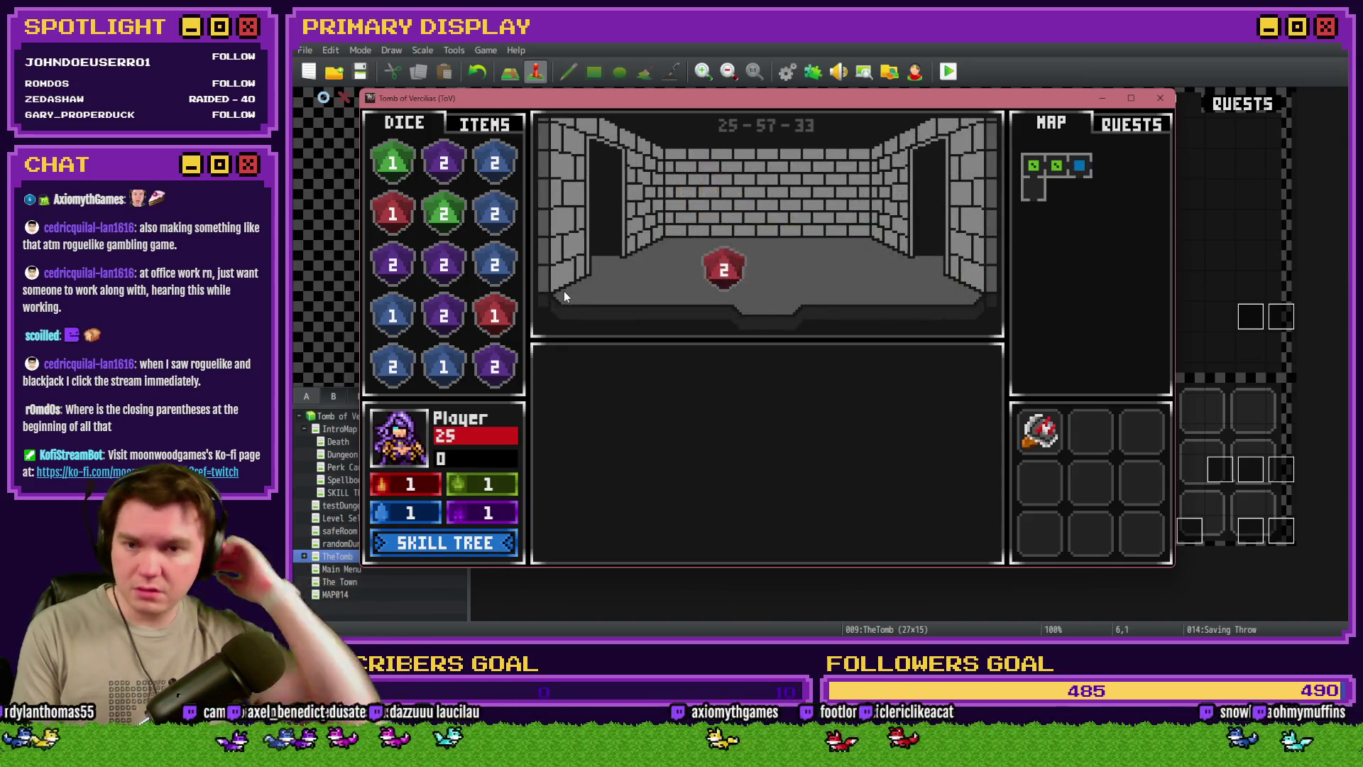
pyautogui.press('Up')
pyautogui.press('Up')
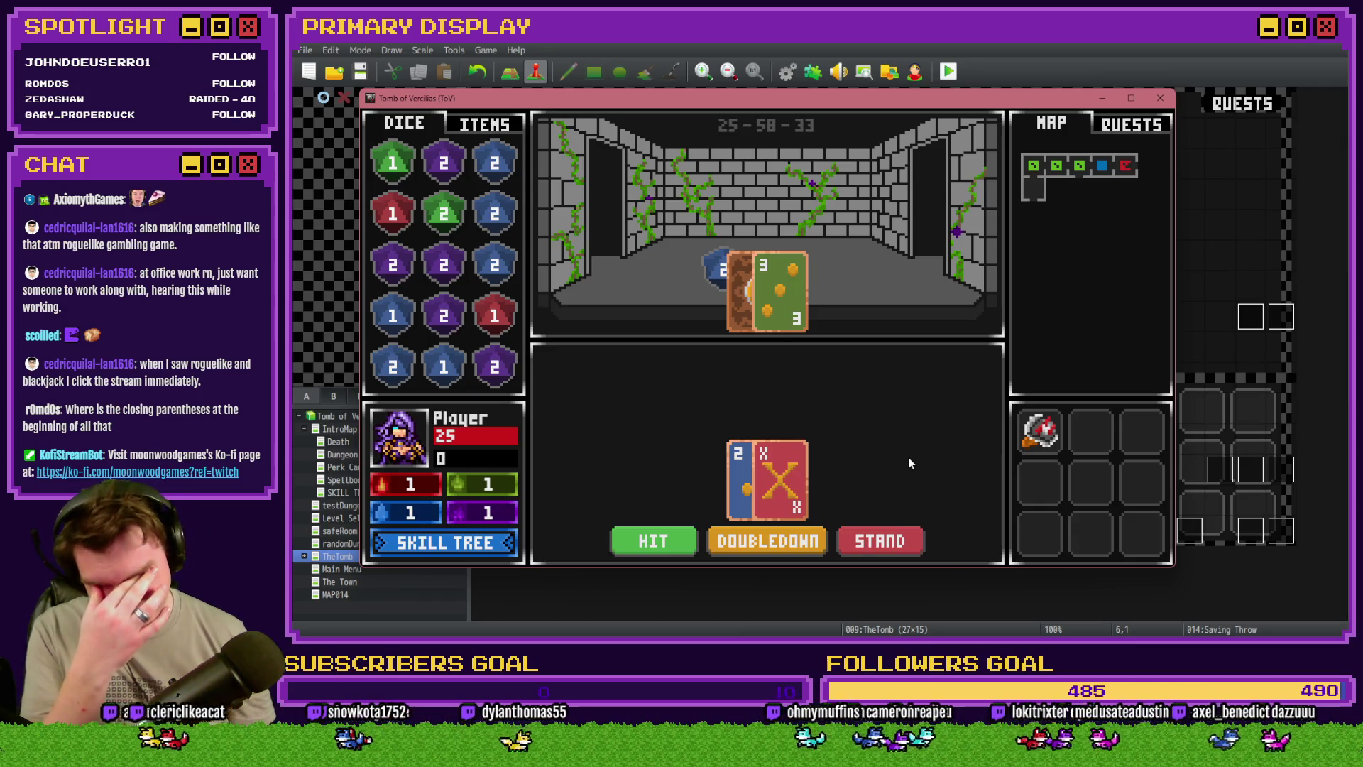
pyautogui.click(1160, 98)
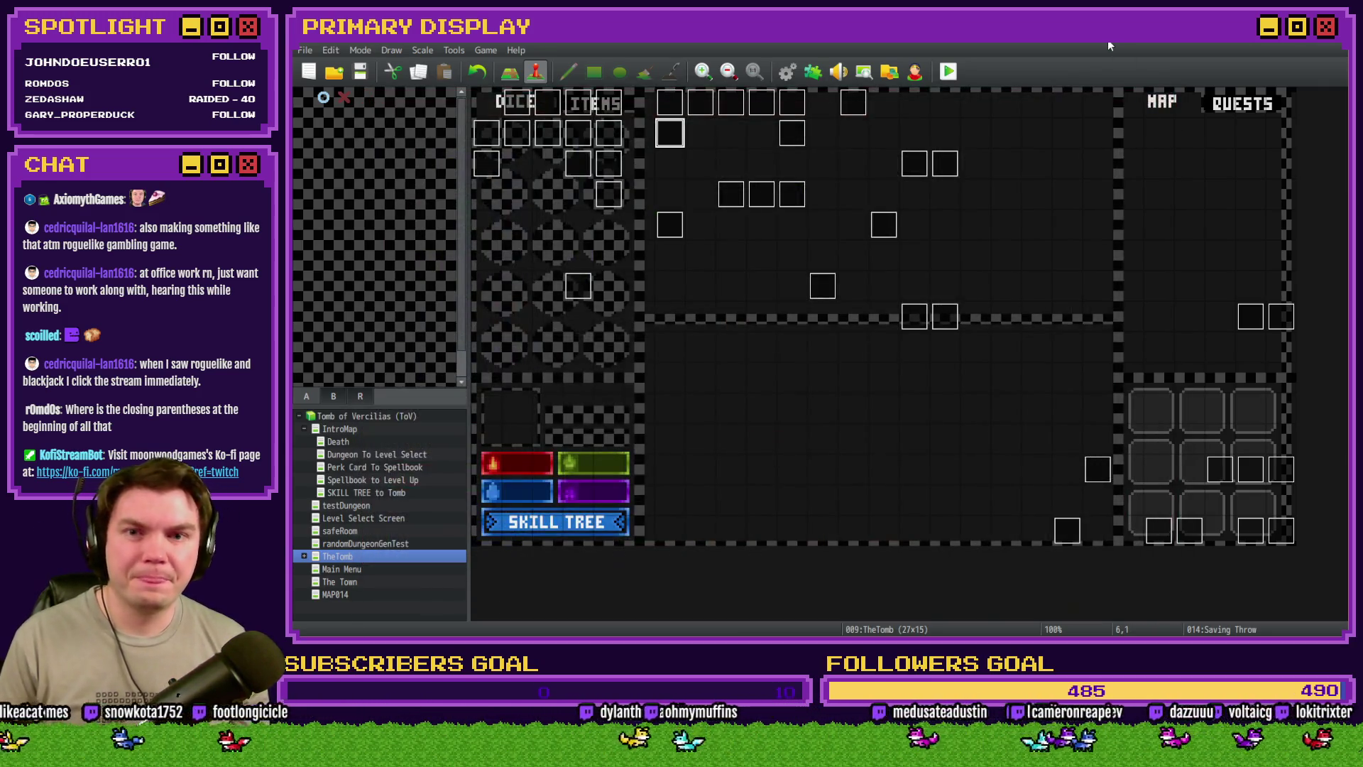
# Change the '-' before Math.ceil to '+' in Saving Throw's variable 5 script, then playtest
pyautogui.doubleClick(669, 124)
pyautogui.moveTo(1128, 232)
pyautogui.mouseDown()
pyautogui.moveTo(1143, 349)
pyautogui.moveTo(1146, 335)
pyautogui.mouseUp()
pyautogui.scroll(1, 1047, 336)
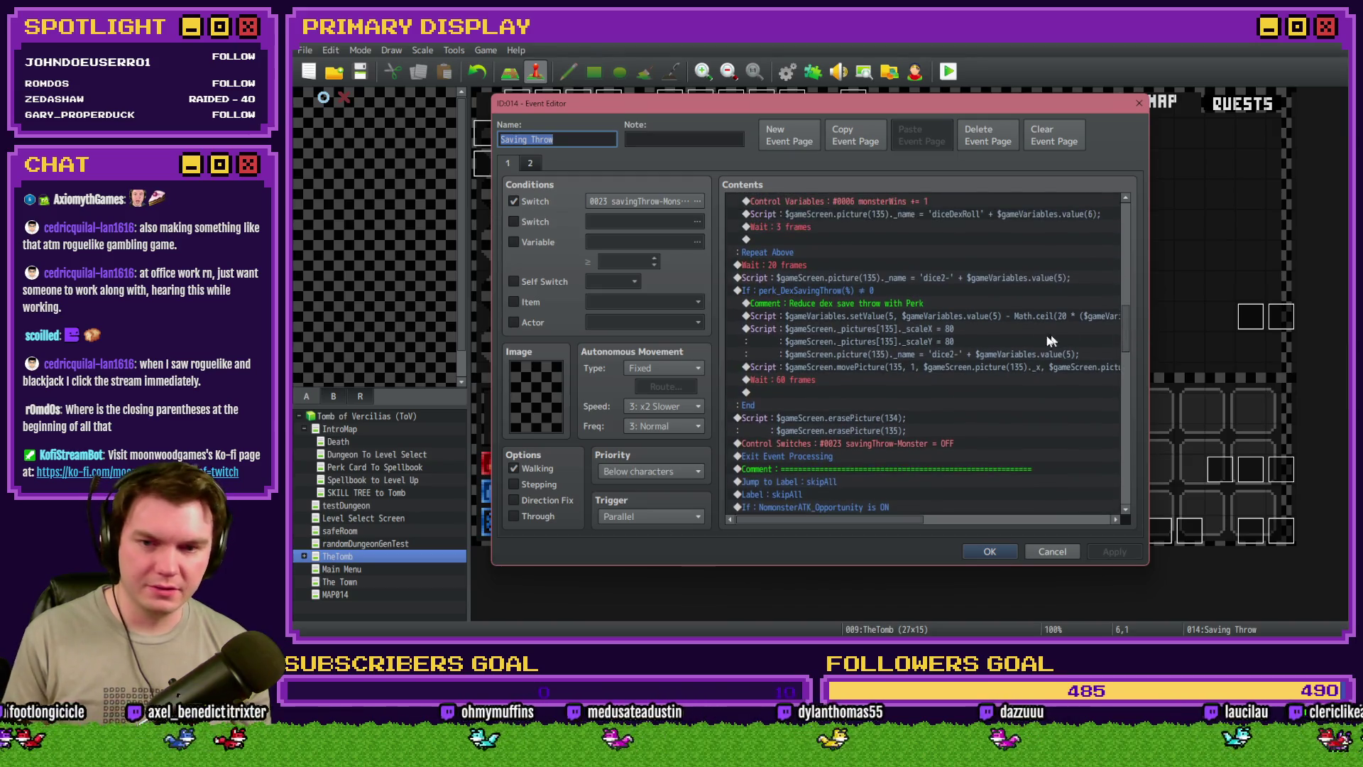
pyautogui.click(1017, 317)
pyautogui.doubleClick(1022, 318)
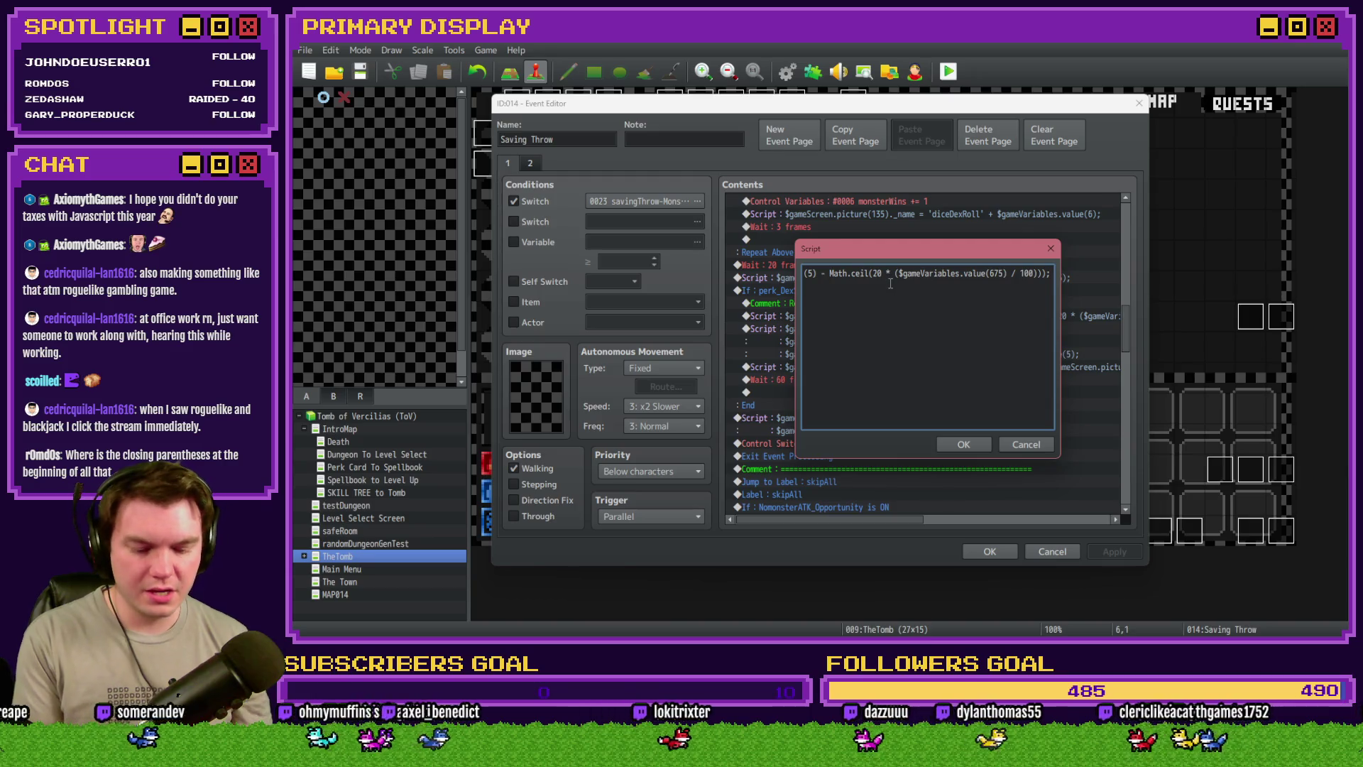
pyautogui.press('BackSpace')
pyautogui.write('+')
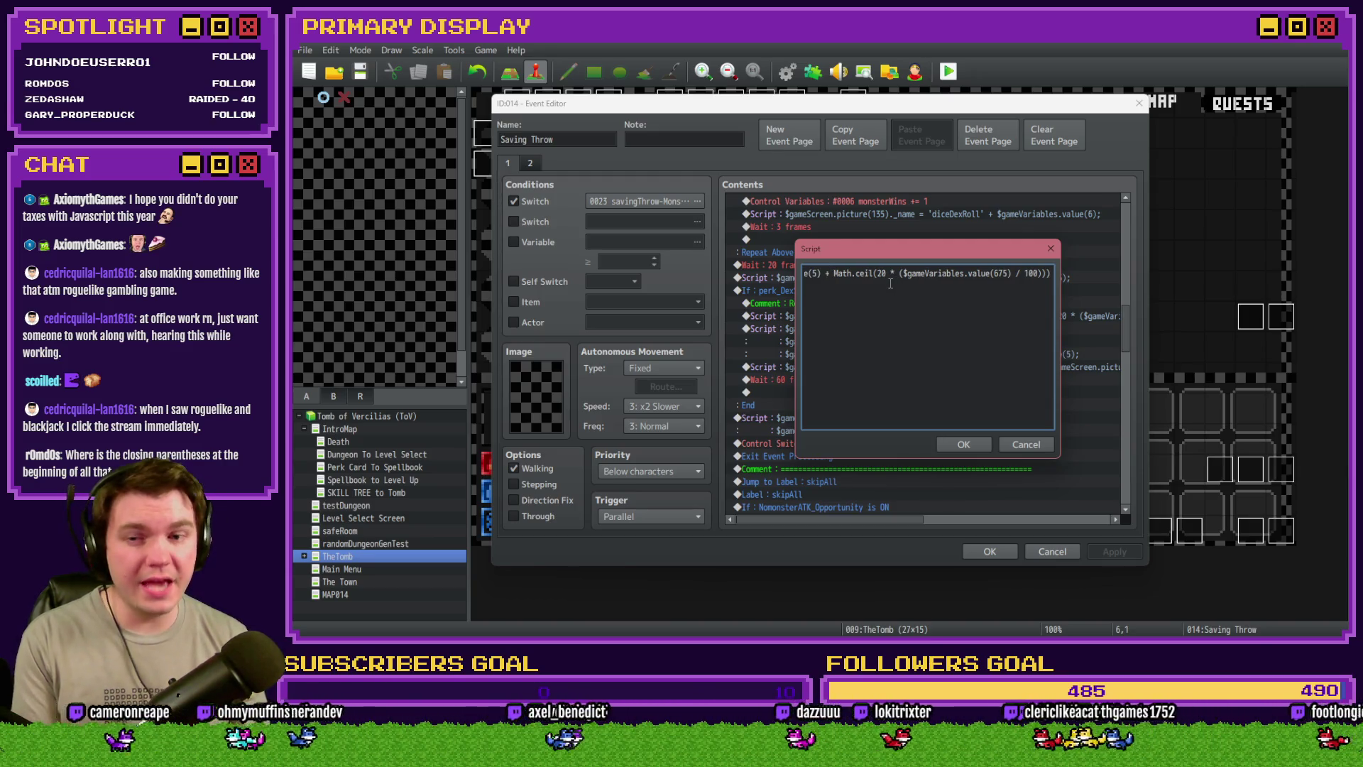
pyautogui.click(958, 442)
pyautogui.click(990, 551)
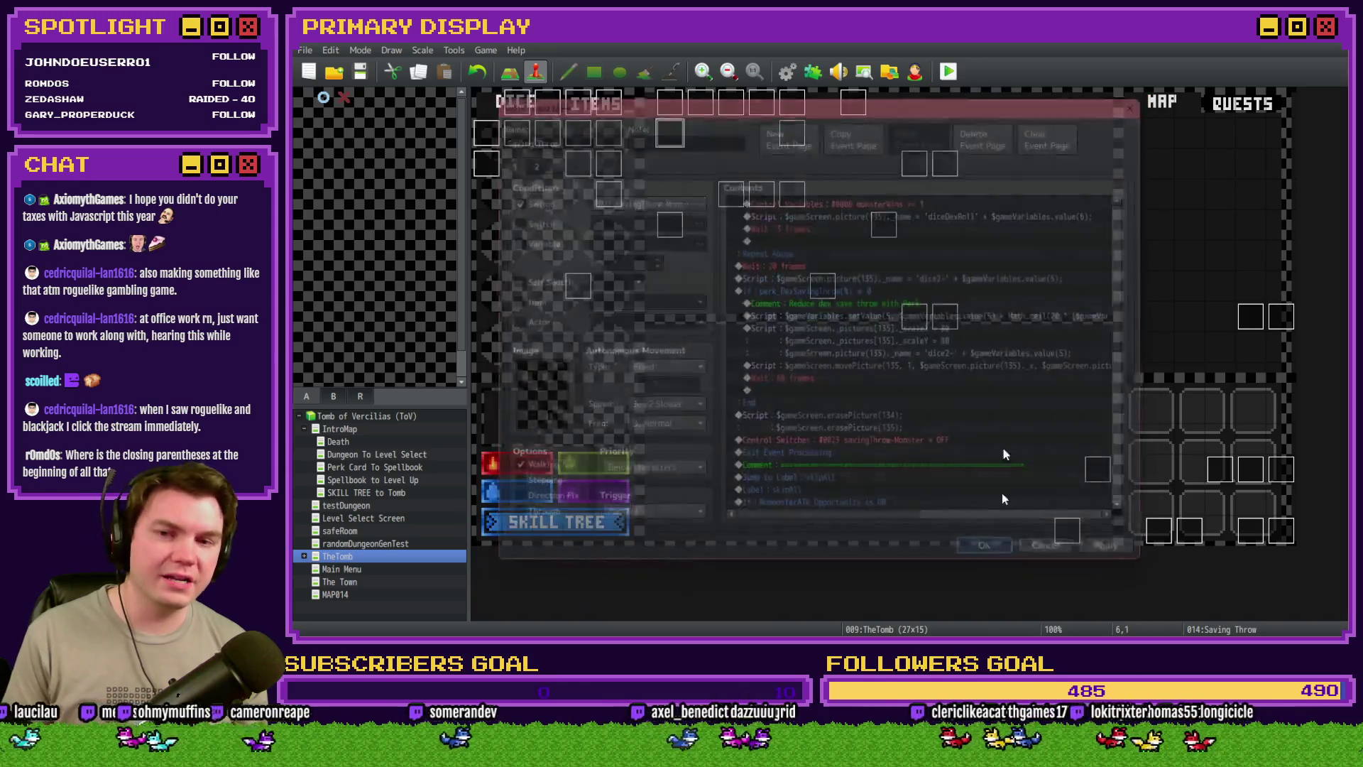
pyautogui.click(948, 71)
# Save changes, pick the Spiked Pauldron perk, and walk forward to the next dungeon room
pyautogui.click(773, 357)
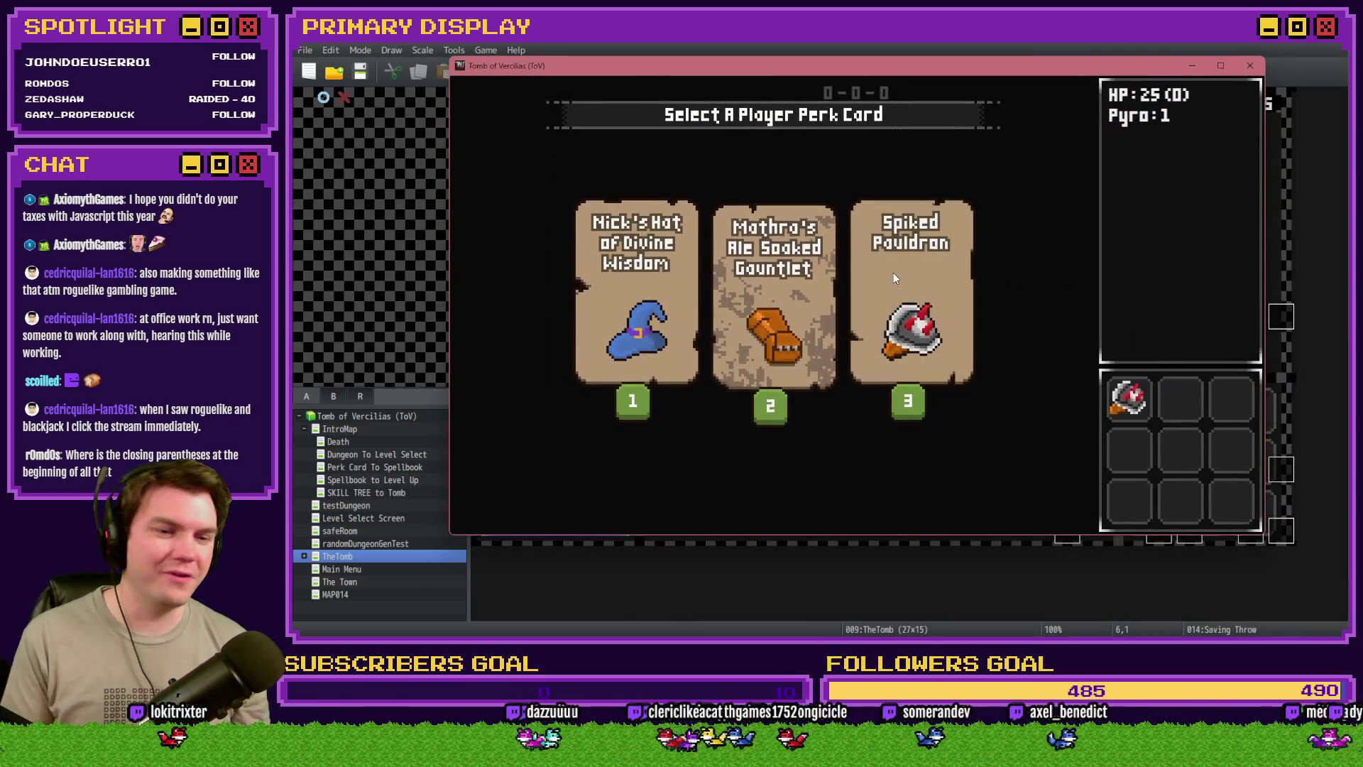
pyautogui.press('Up')
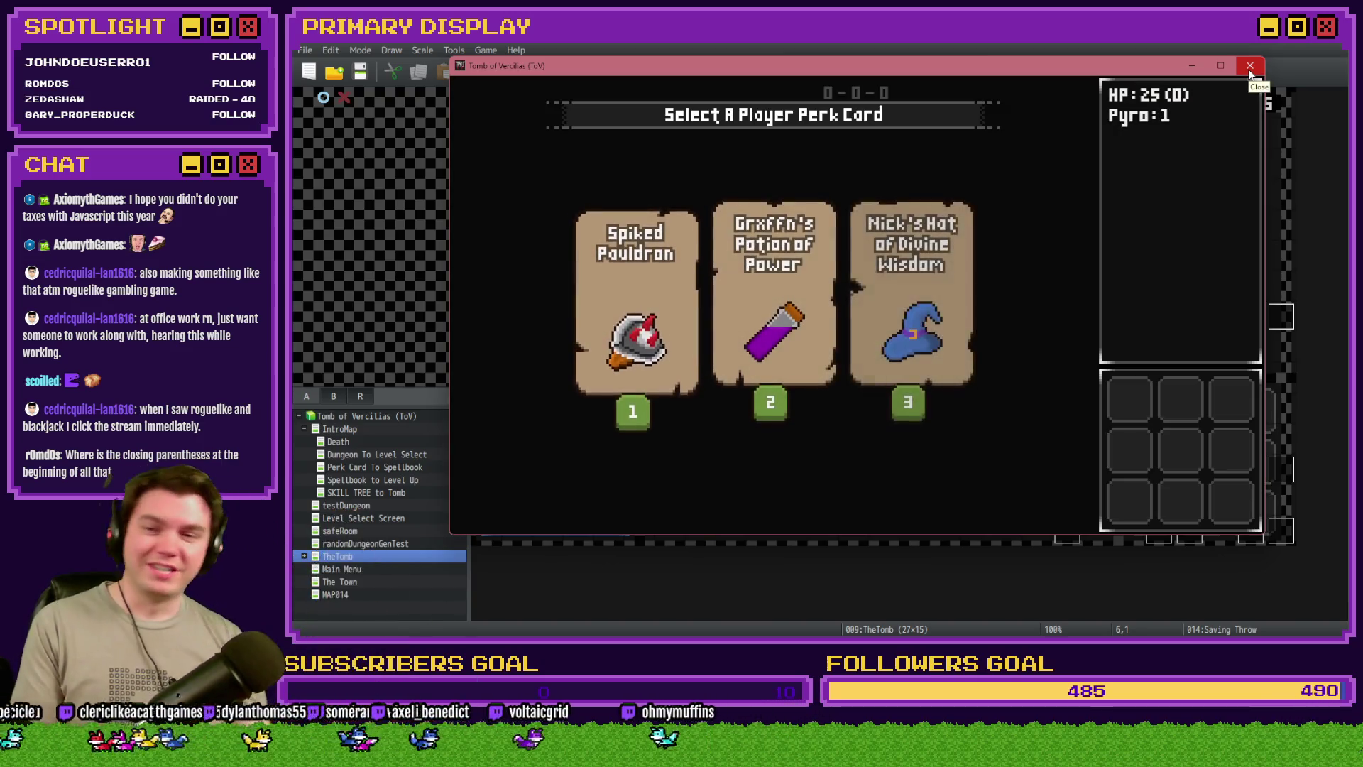
pyautogui.click(684, 280)
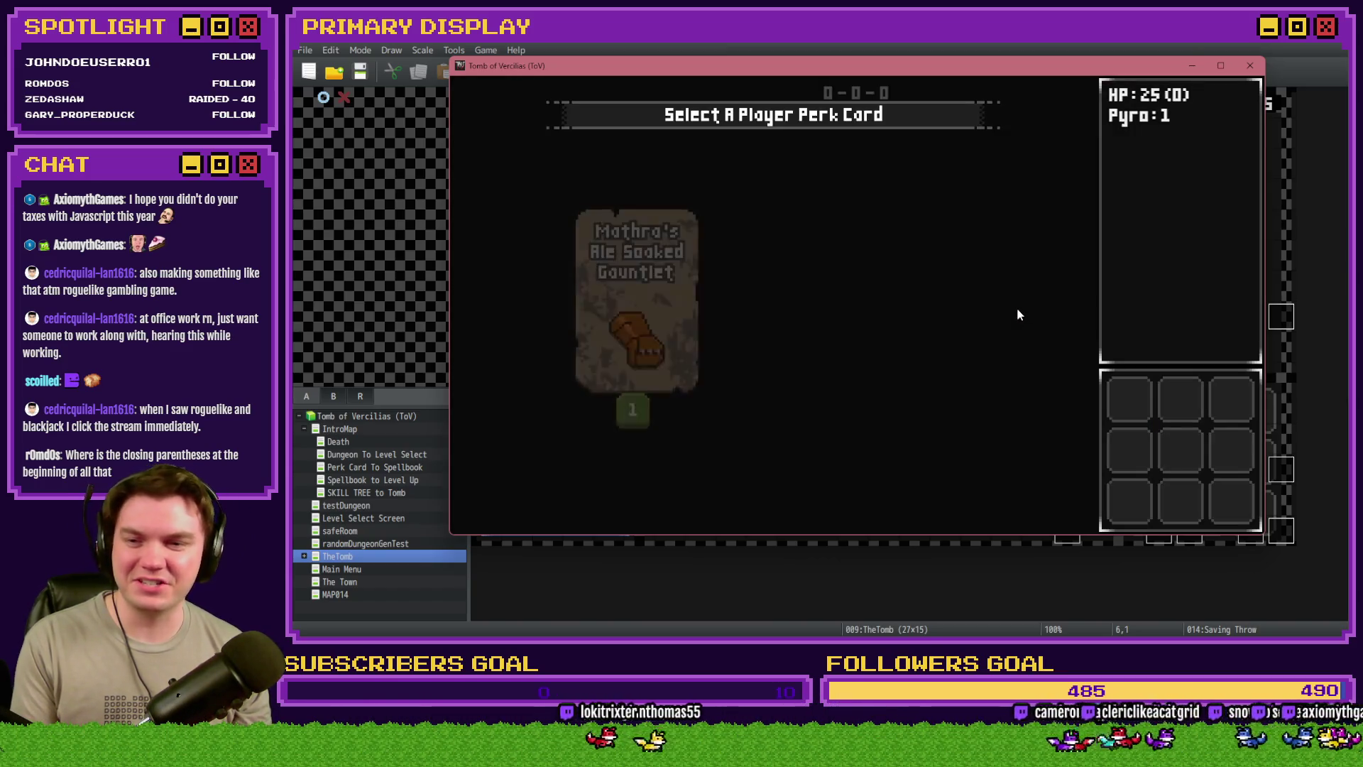
pyautogui.click(766, 295)
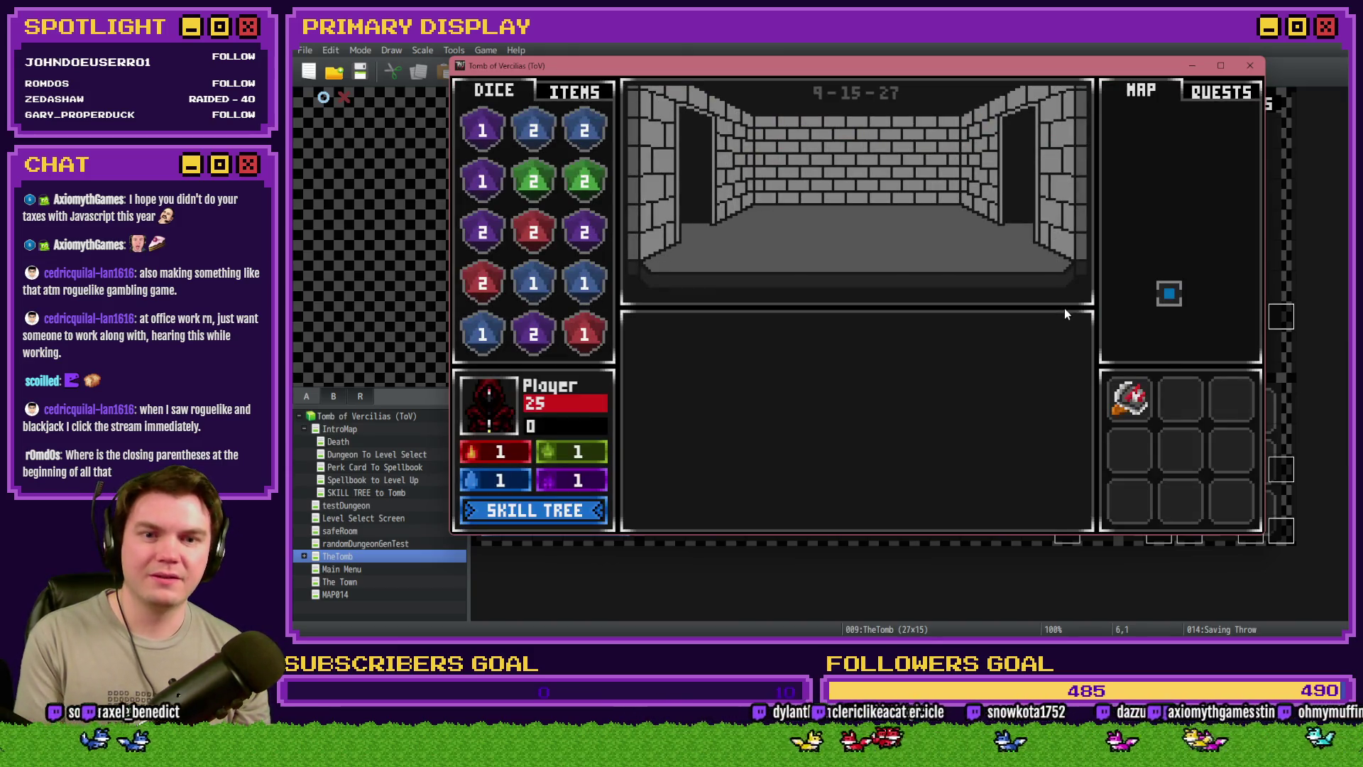
pyautogui.press('Up')
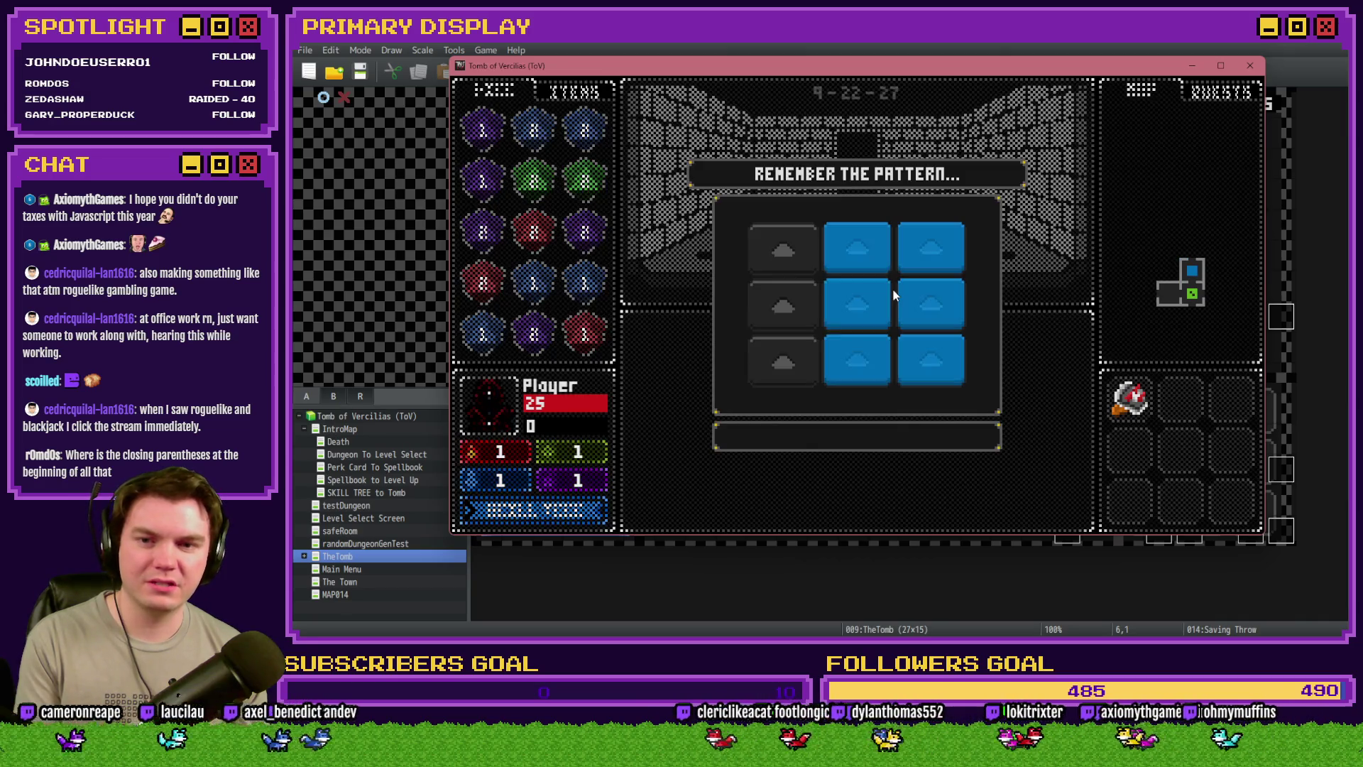
# Solve the tile-pattern and gem-ring trap minigames, then close the playtest
pyautogui.click(858, 306)
pyautogui.click(930, 362)
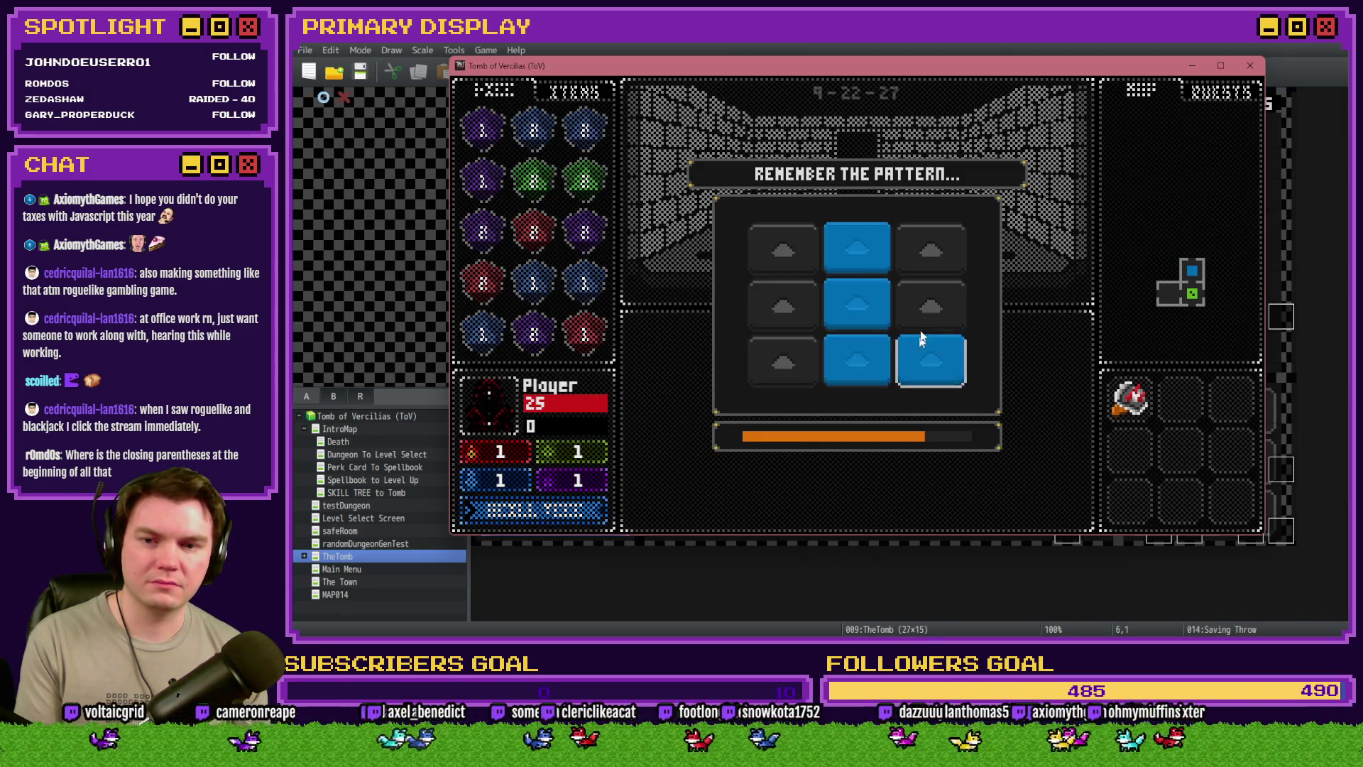
pyautogui.click(930, 306)
pyautogui.click(930, 249)
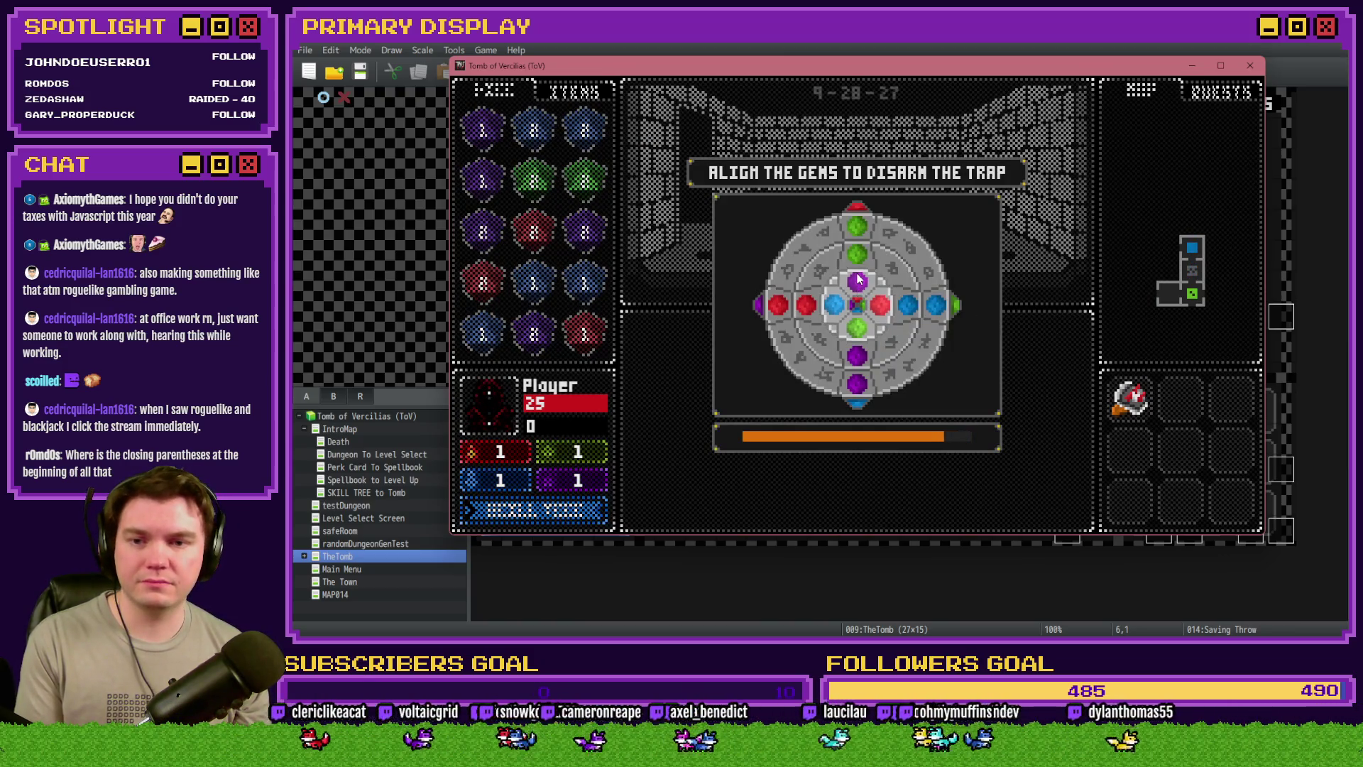
pyautogui.click(858, 279)
pyautogui.click(881, 249)
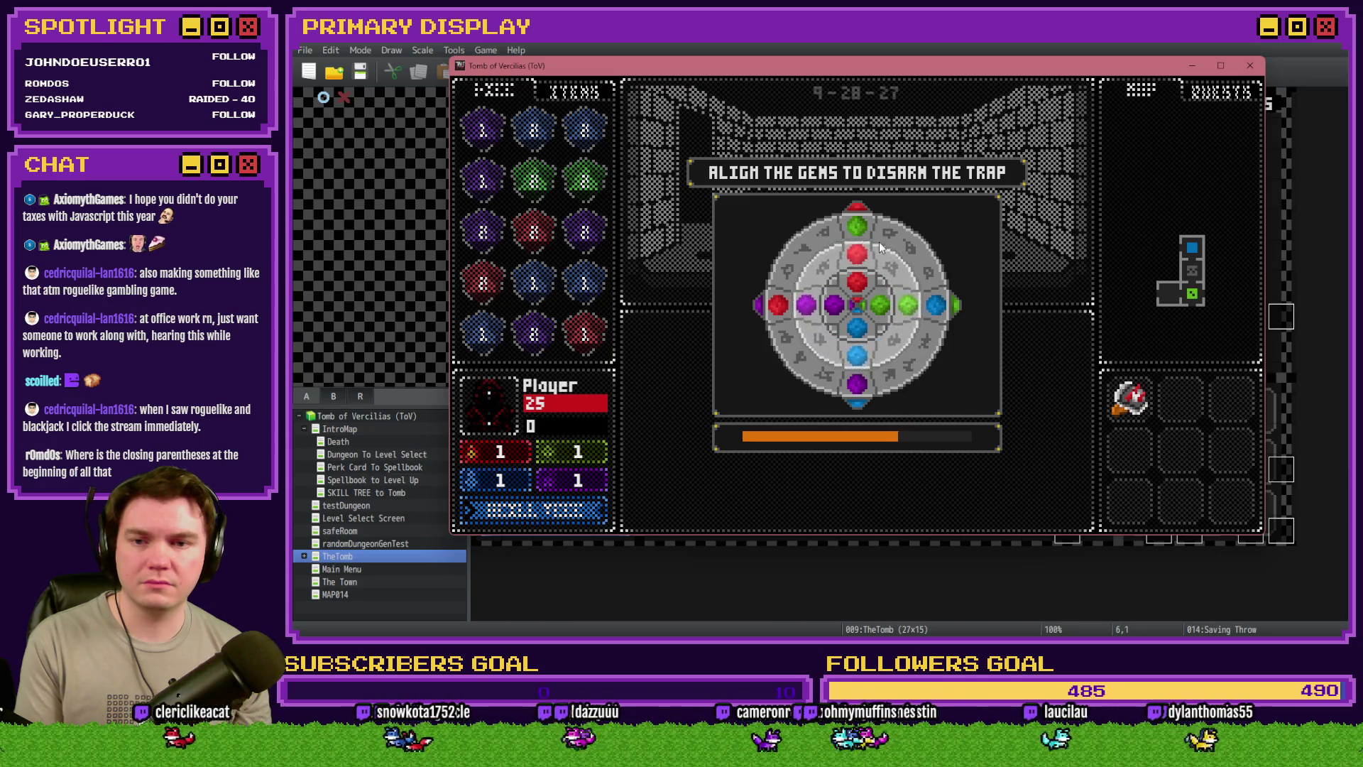
pyautogui.click(936, 327)
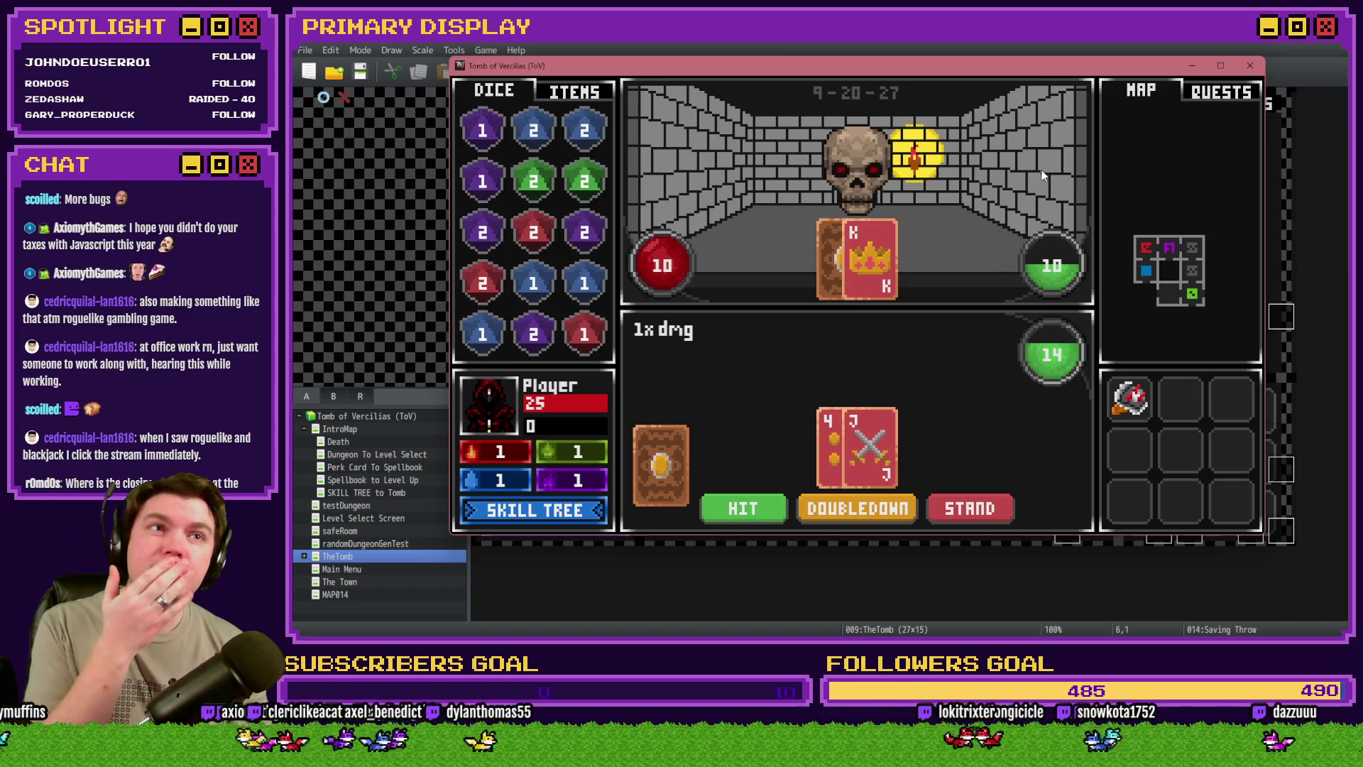
pyautogui.click(1248, 64)
# Review Spiked Pauldron's Control Variables #0675 line in common event 0020 applyPerkCardStats, then close the Database
pyautogui.click(786, 71)
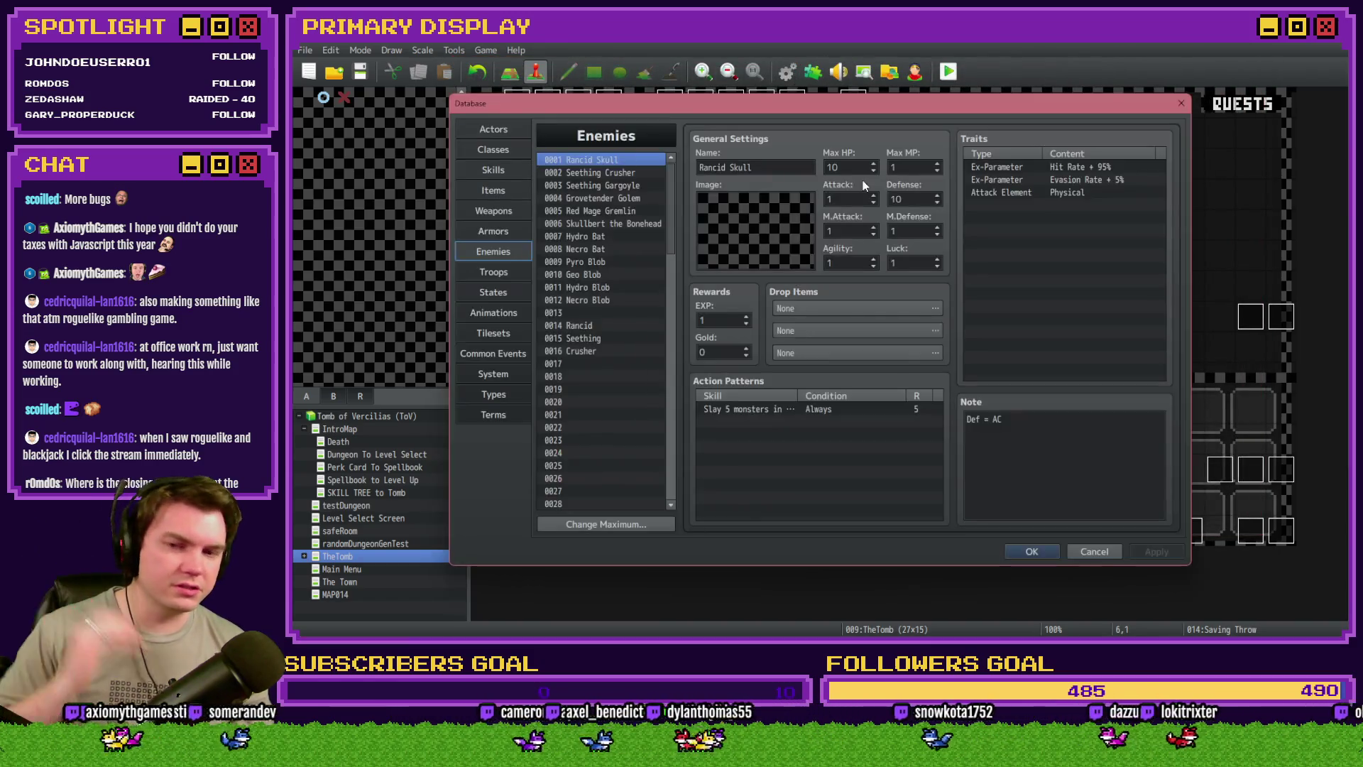
pyautogui.click(507, 393)
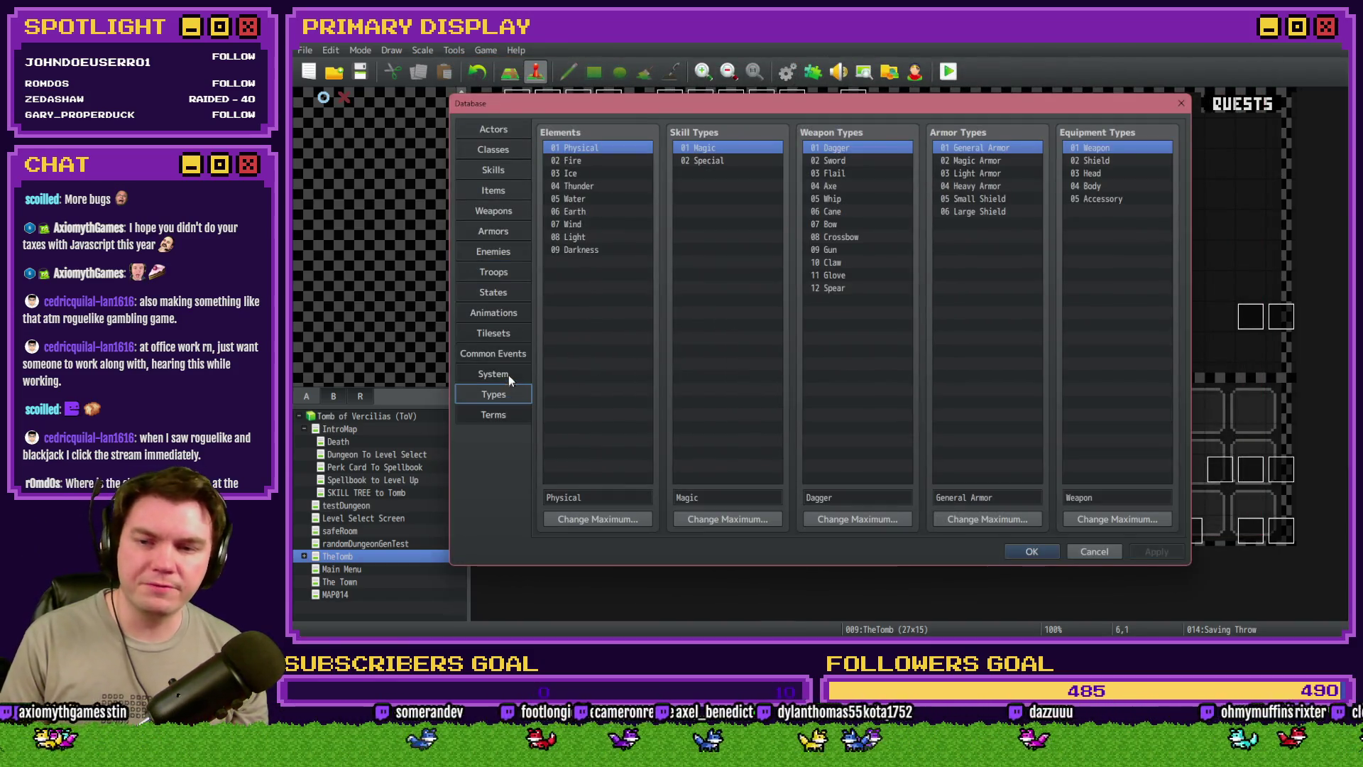
pyautogui.click(509, 375)
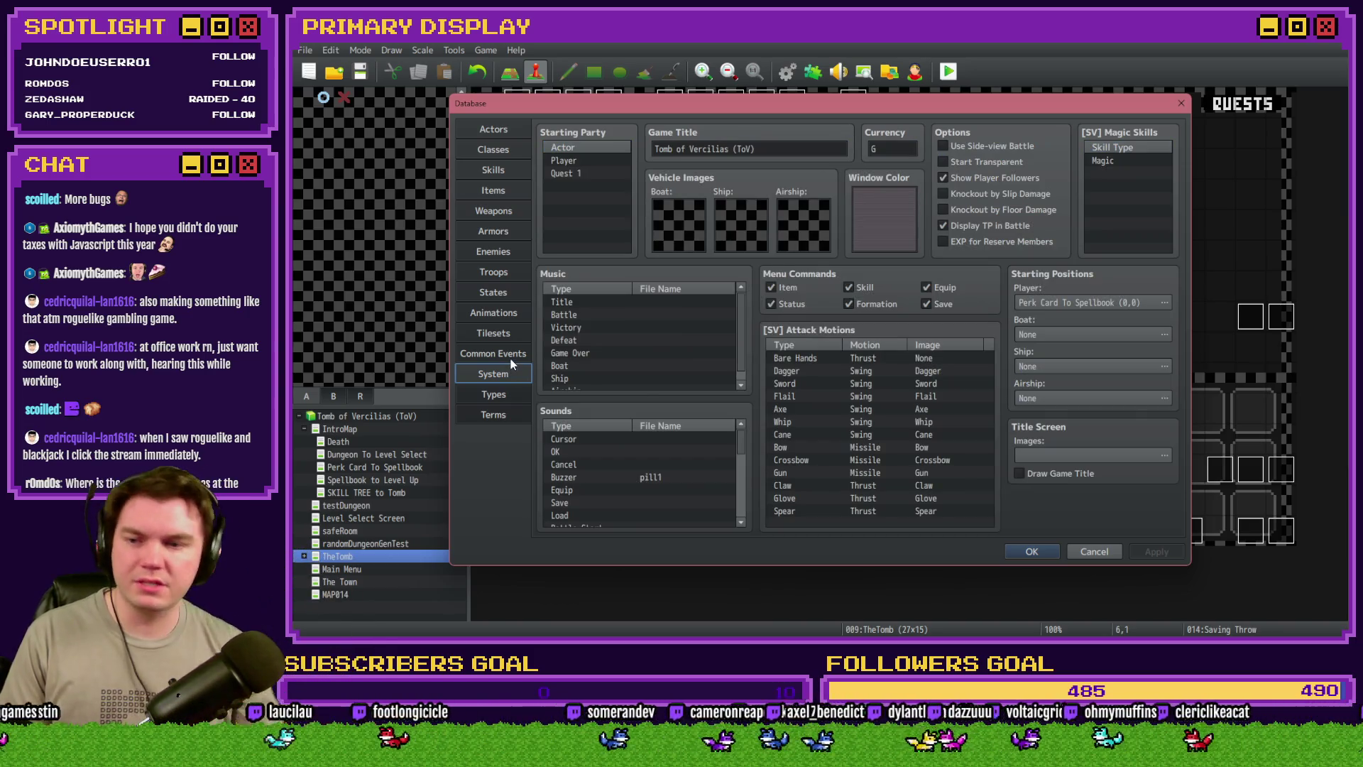
pyautogui.click(510, 357)
pyautogui.scroll(-2, 781, 426)
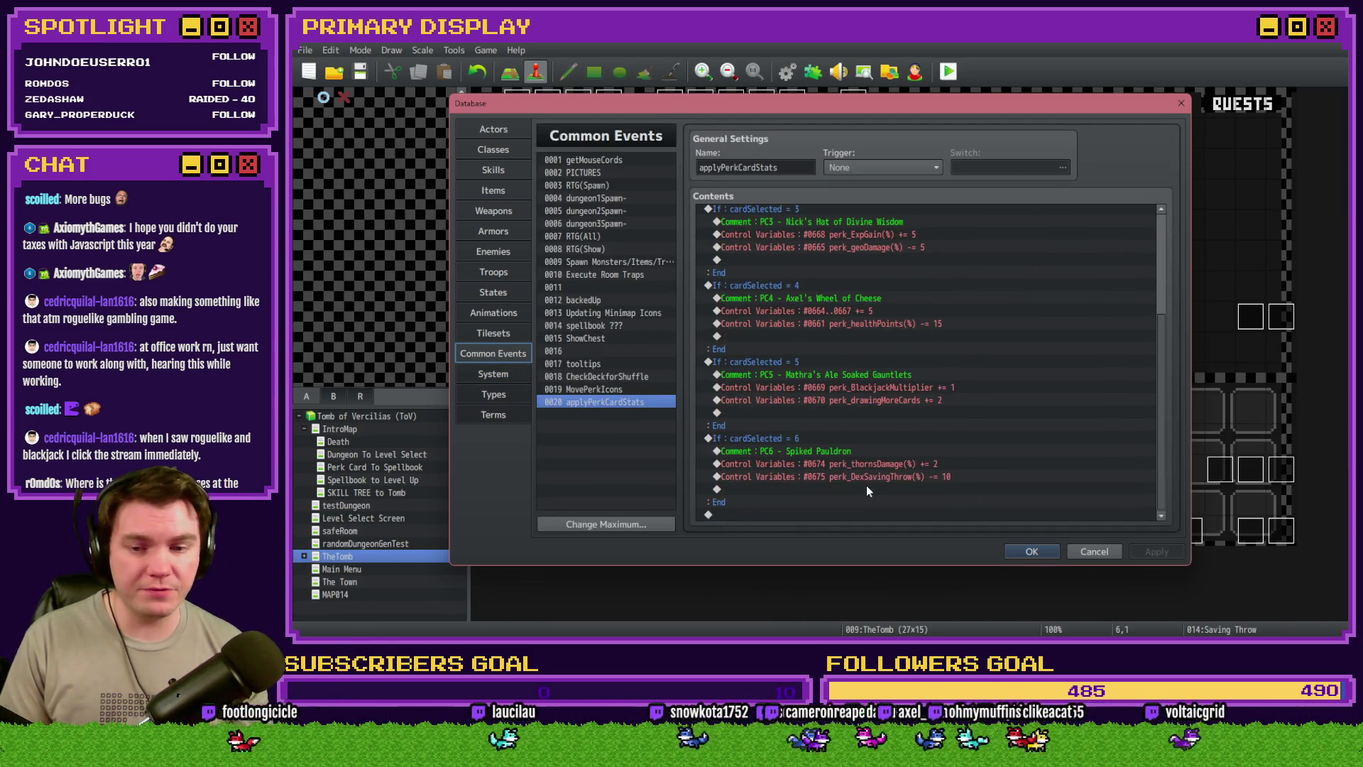
pyautogui.doubleClick(884, 472)
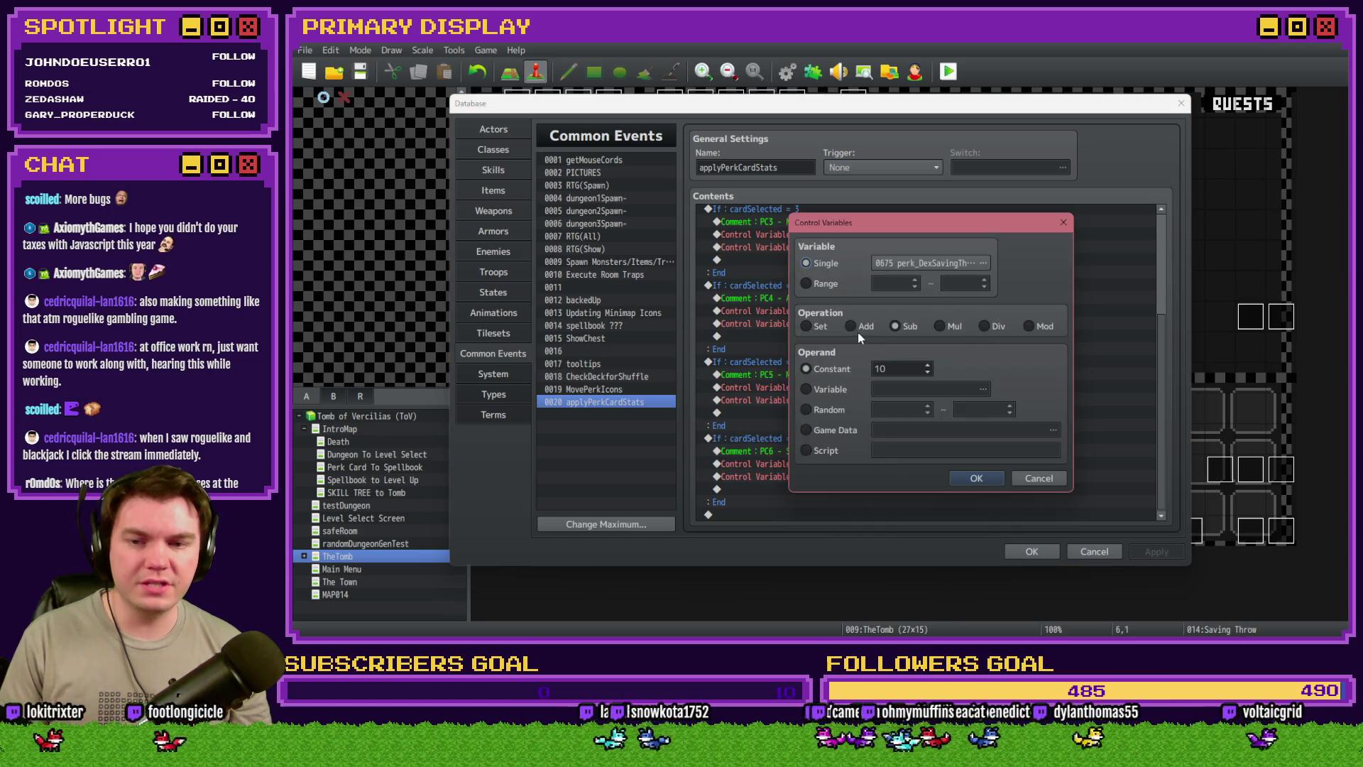
pyautogui.click(983, 478)
pyautogui.click(1033, 549)
# Save and playtest, choose Spiked Pauldron, step into an orc blackjack fight, then close the game
pyautogui.click(949, 75)
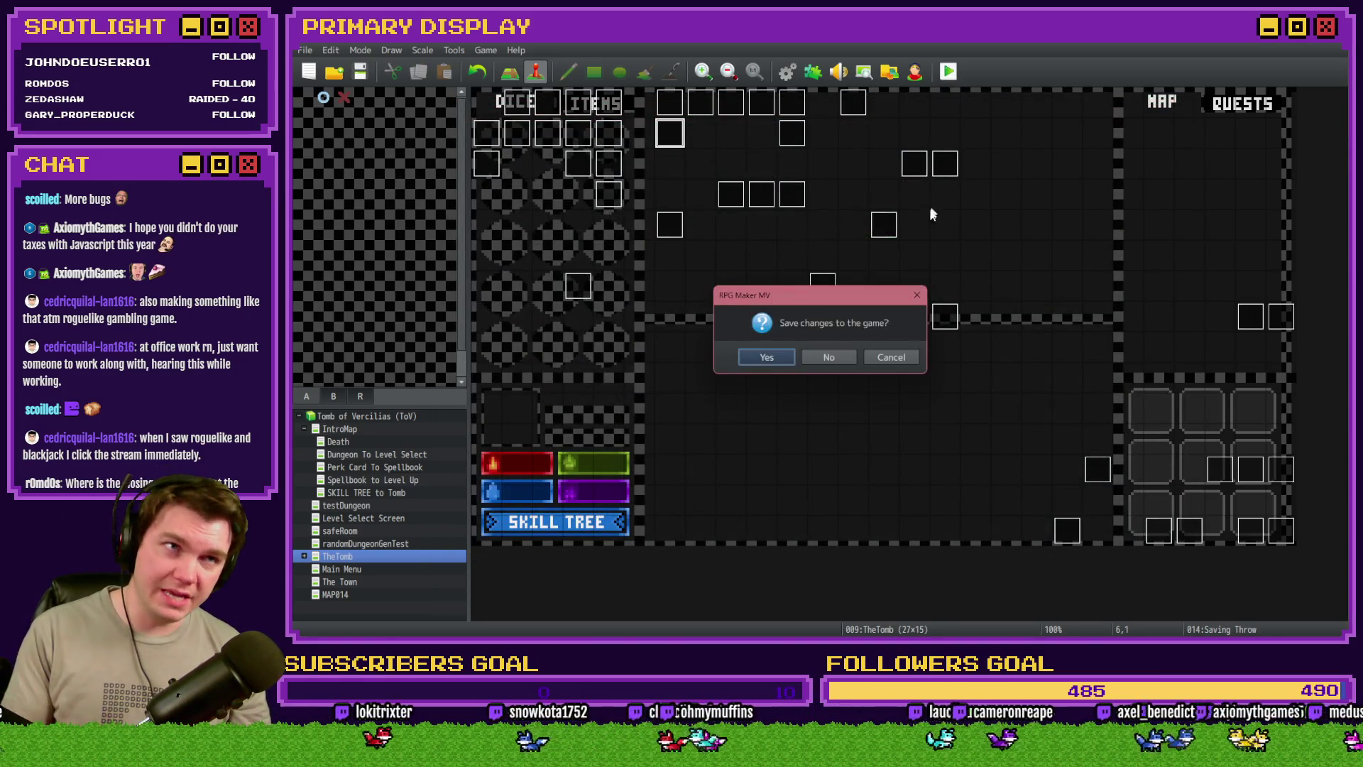
pyautogui.click(767, 357)
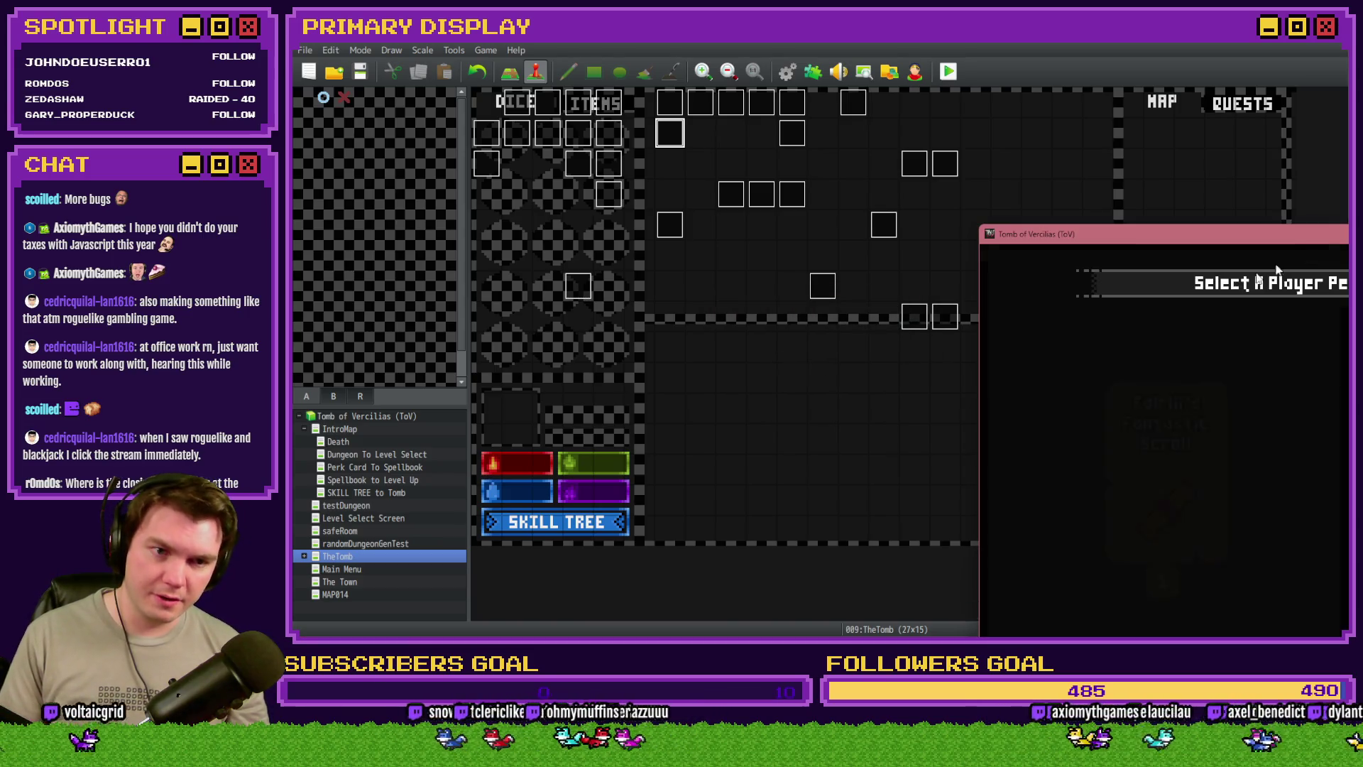
pyautogui.moveTo(1293, 240)
pyautogui.mouseDown()
pyautogui.moveTo(881, 156)
pyautogui.moveTo(738, 84)
pyautogui.mouseUp()
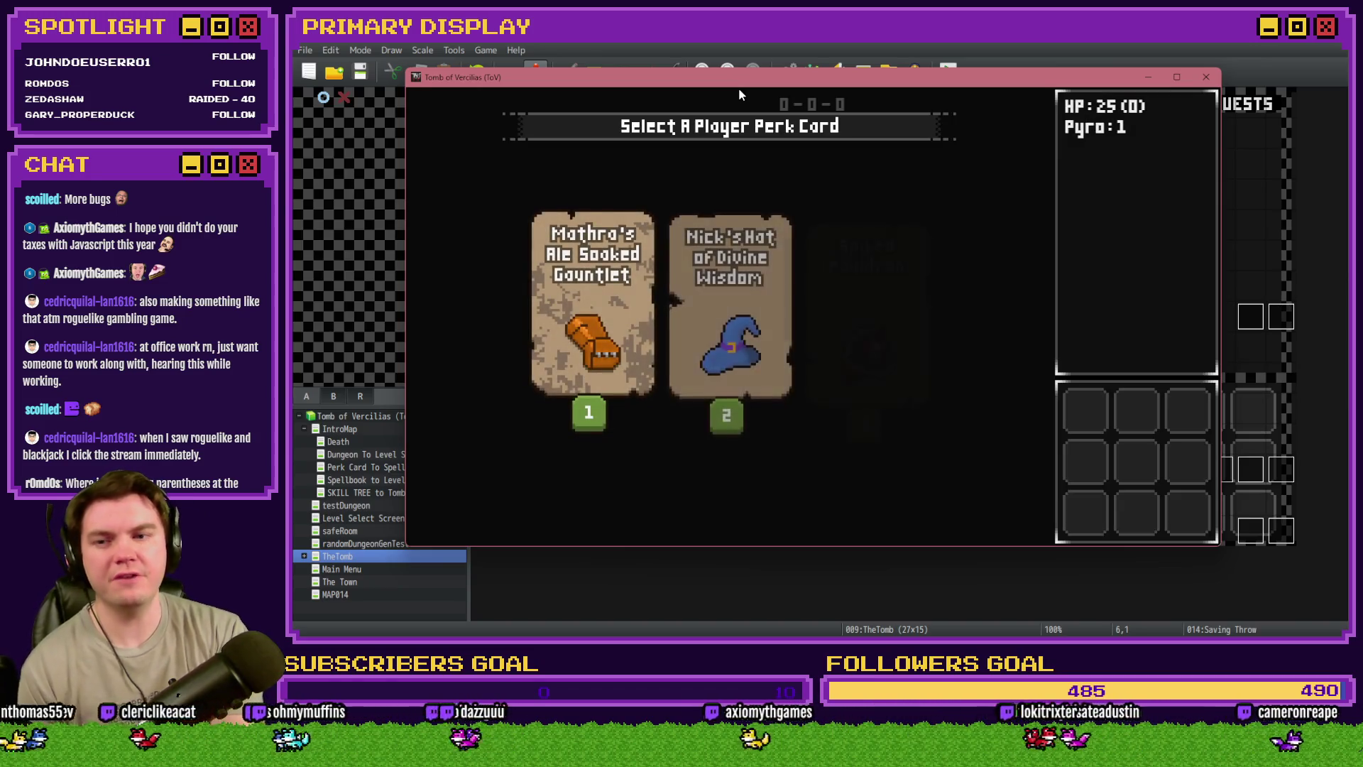
pyautogui.moveTo(854, 301)
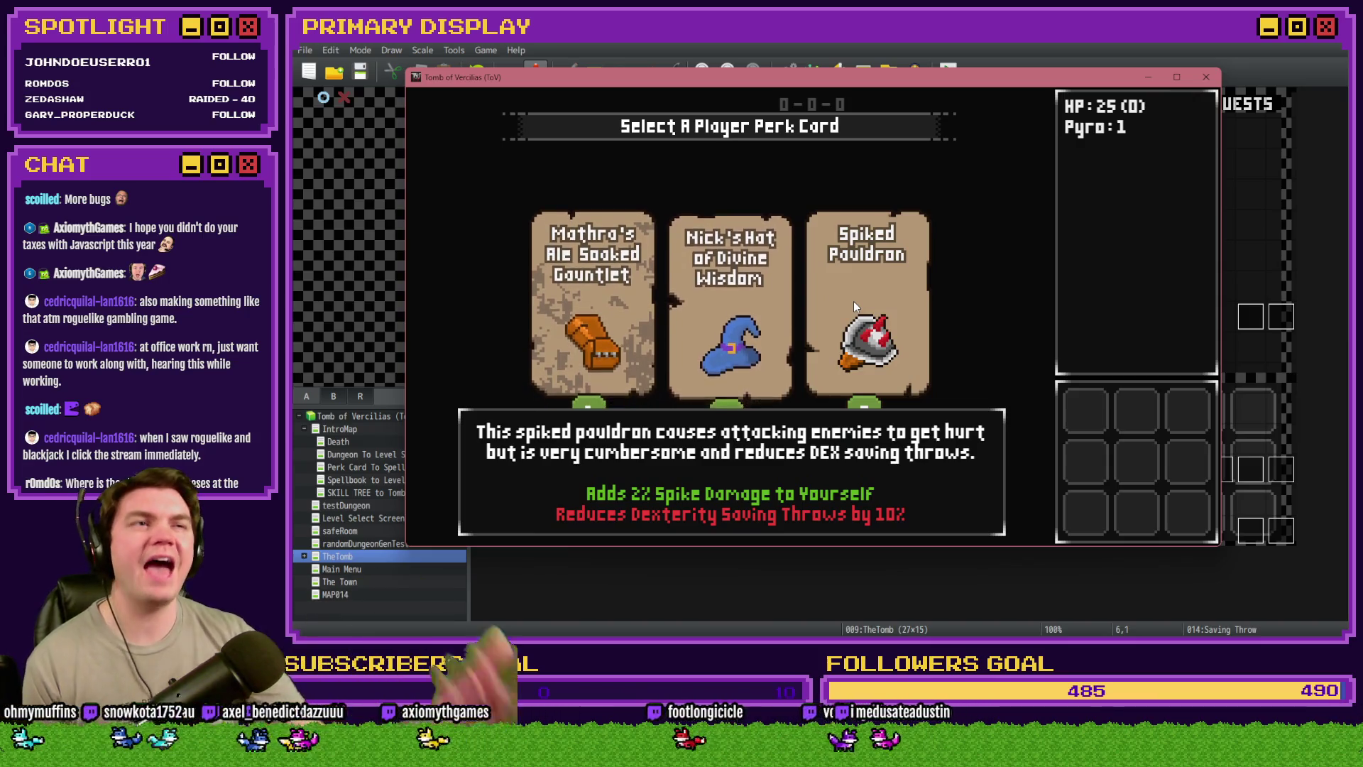
pyautogui.click(851, 299)
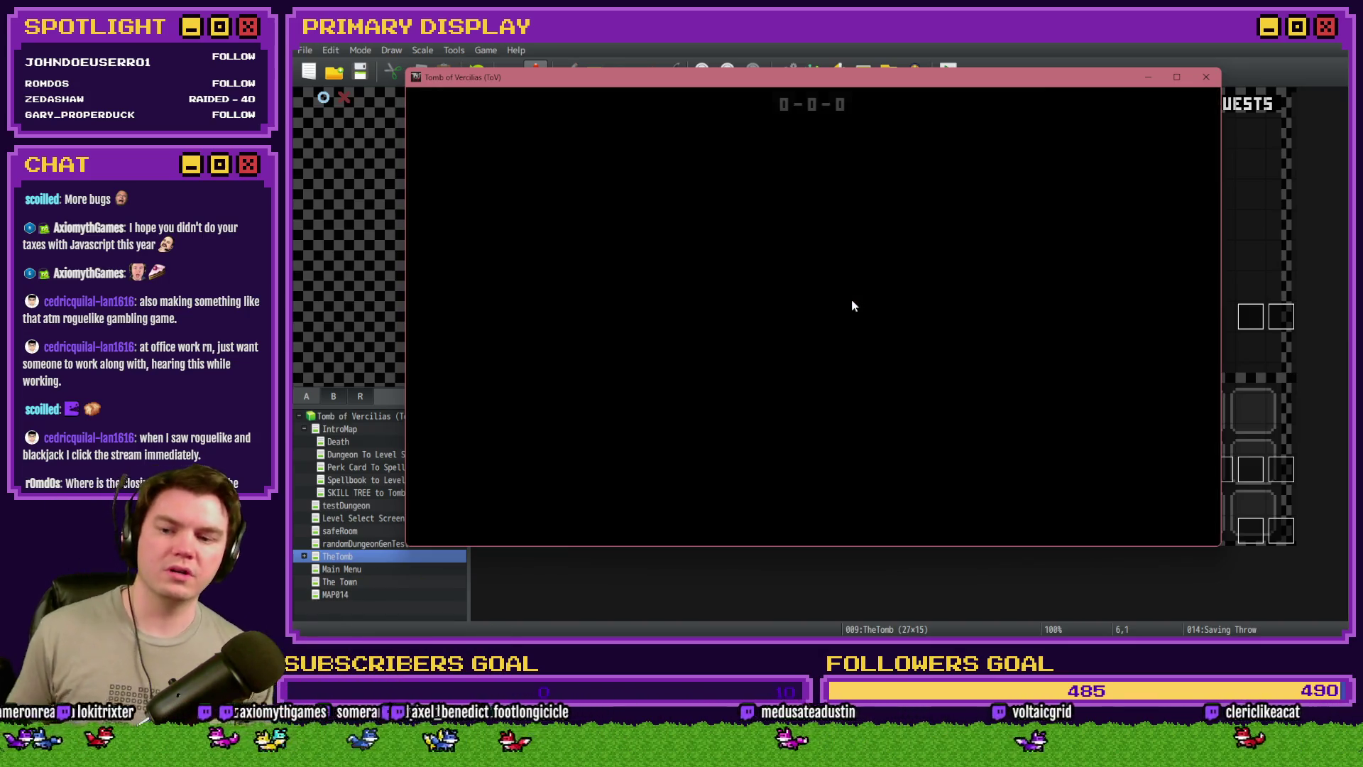
pyautogui.press('w')
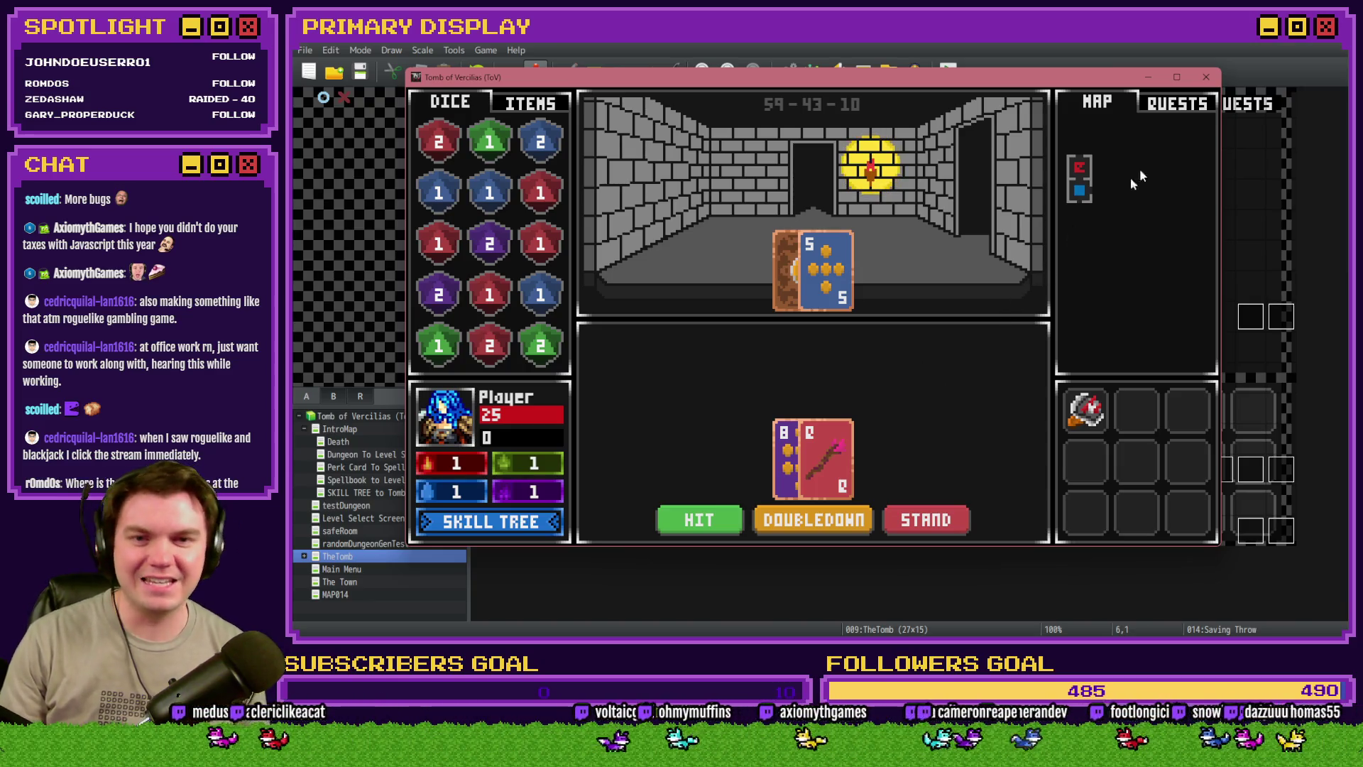
pyautogui.click(1207, 78)
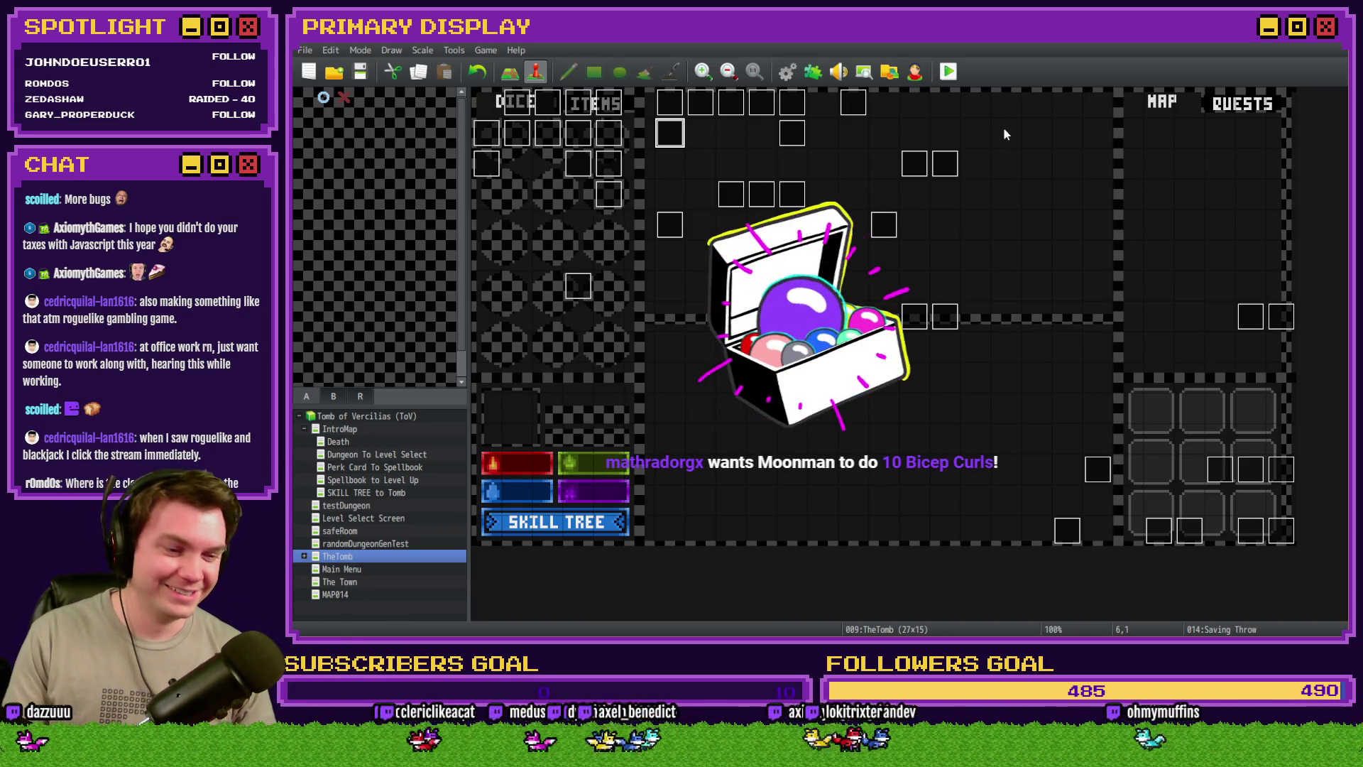
# Check a perk variable command in applyPerkCardStats in the Database, then close it
pyautogui.doubleClick(671, 137)
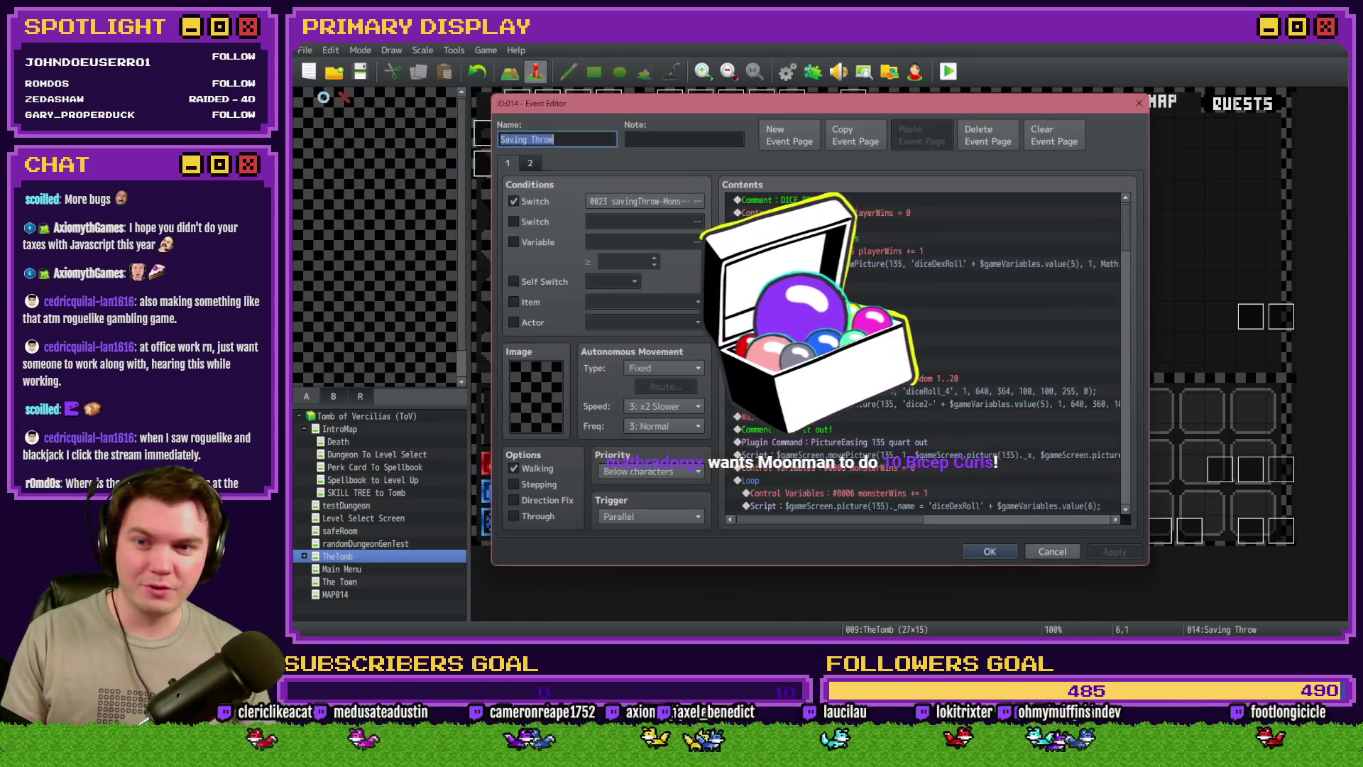
pyautogui.click(989, 551)
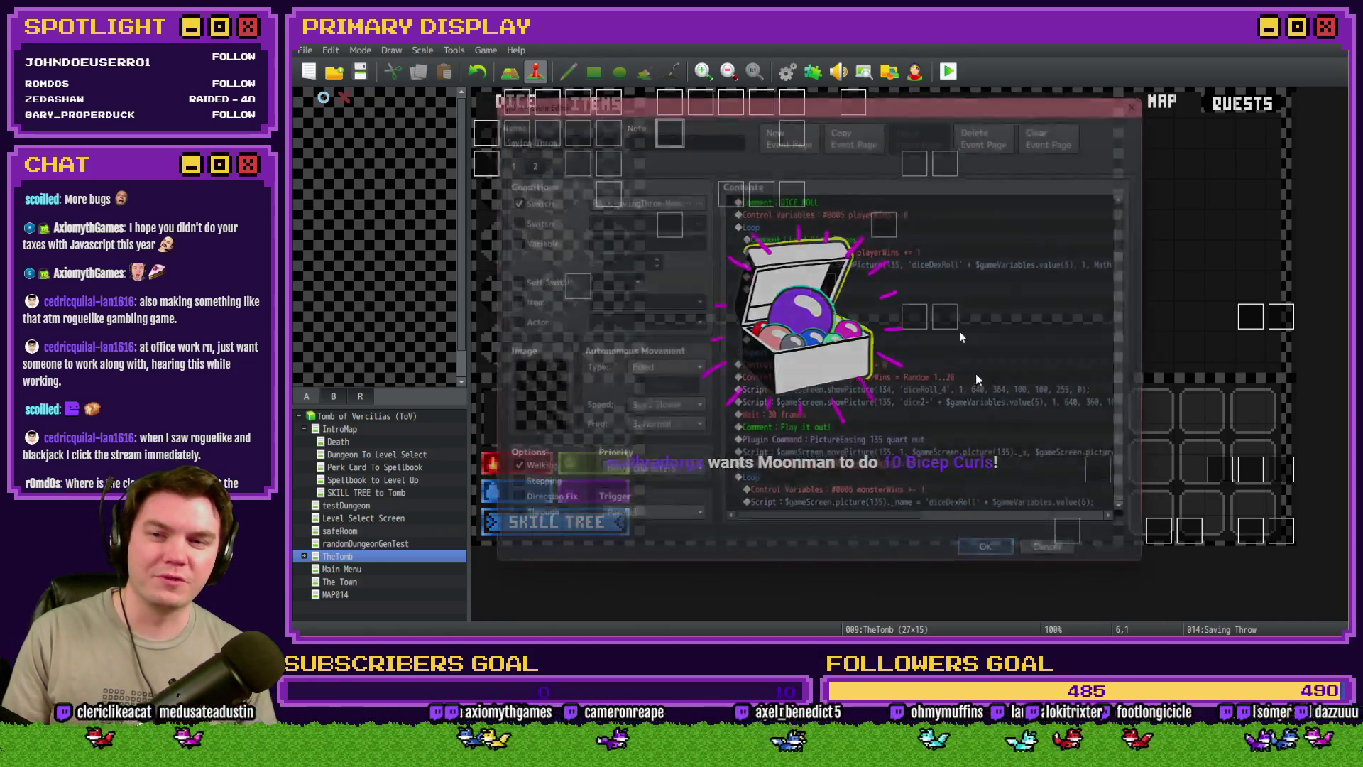
pyautogui.click(786, 71)
pyautogui.scroll(-4, 1163, 304)
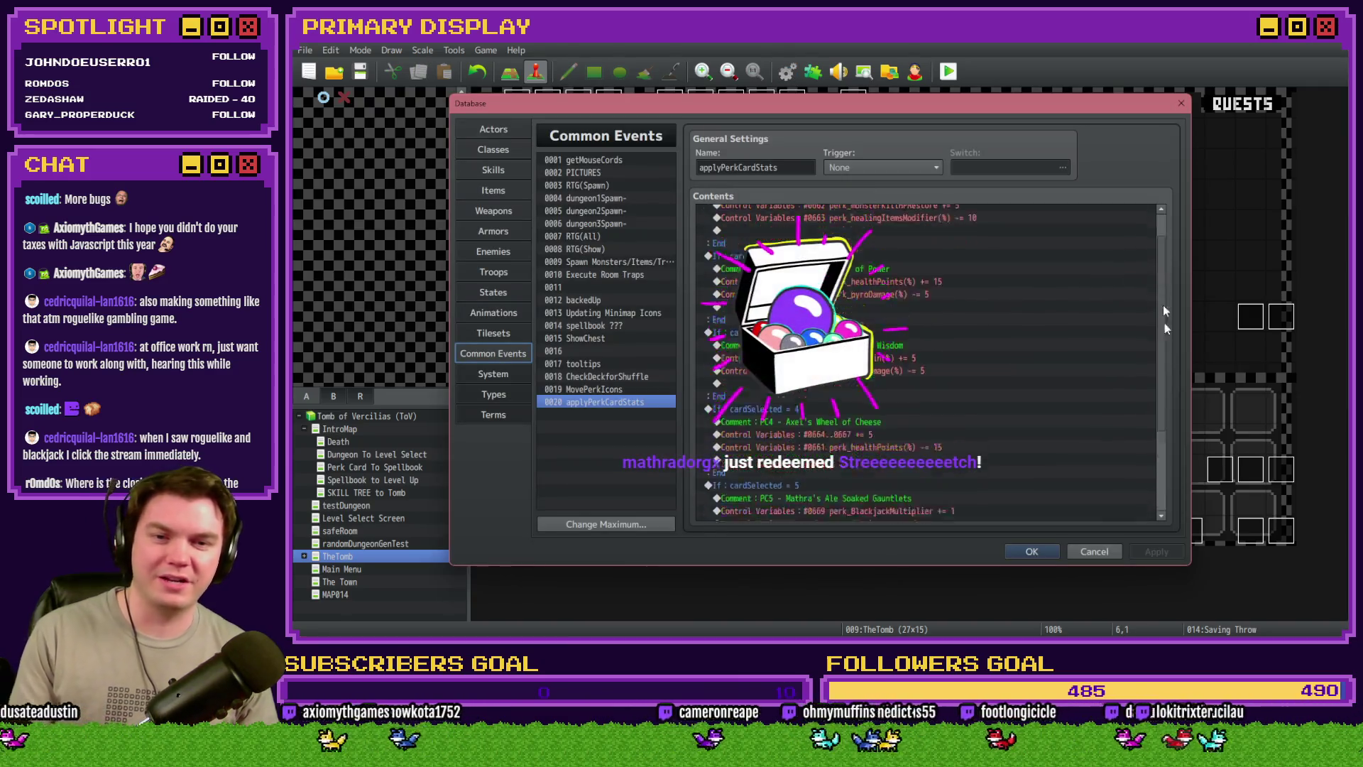
pyautogui.doubleClick(934, 474)
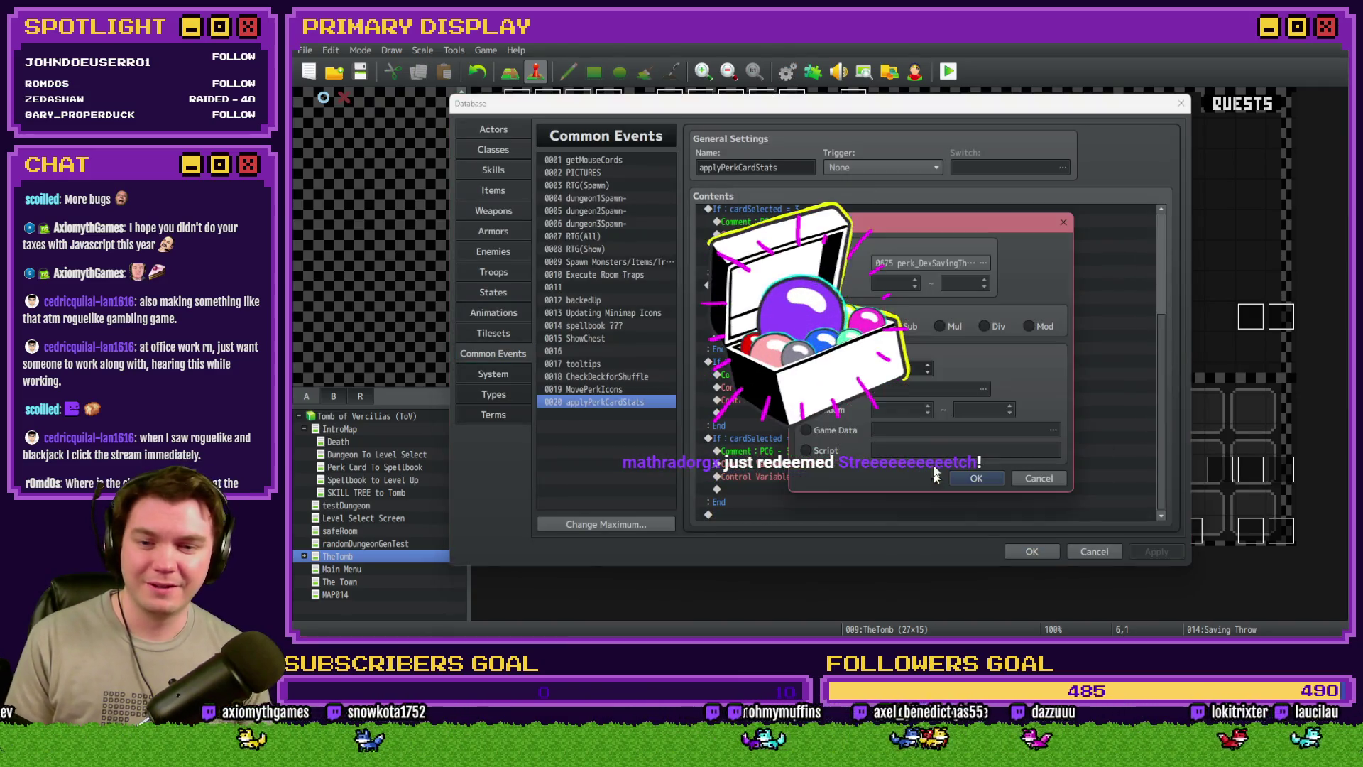
pyautogui.click(972, 477)
pyautogui.click(1031, 551)
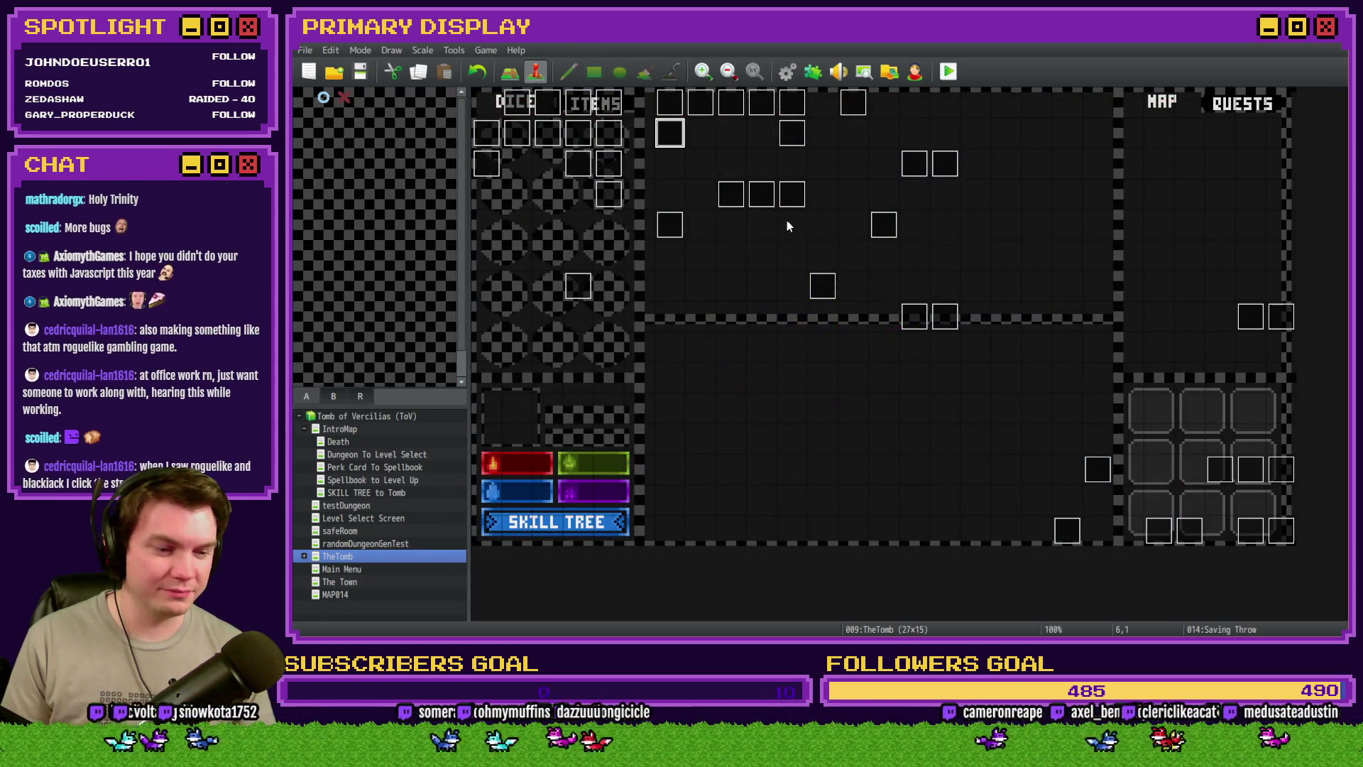
# Scroll through the Saving Throw event's commands to review them, then close the editor
pyautogui.doubleClick(667, 132)
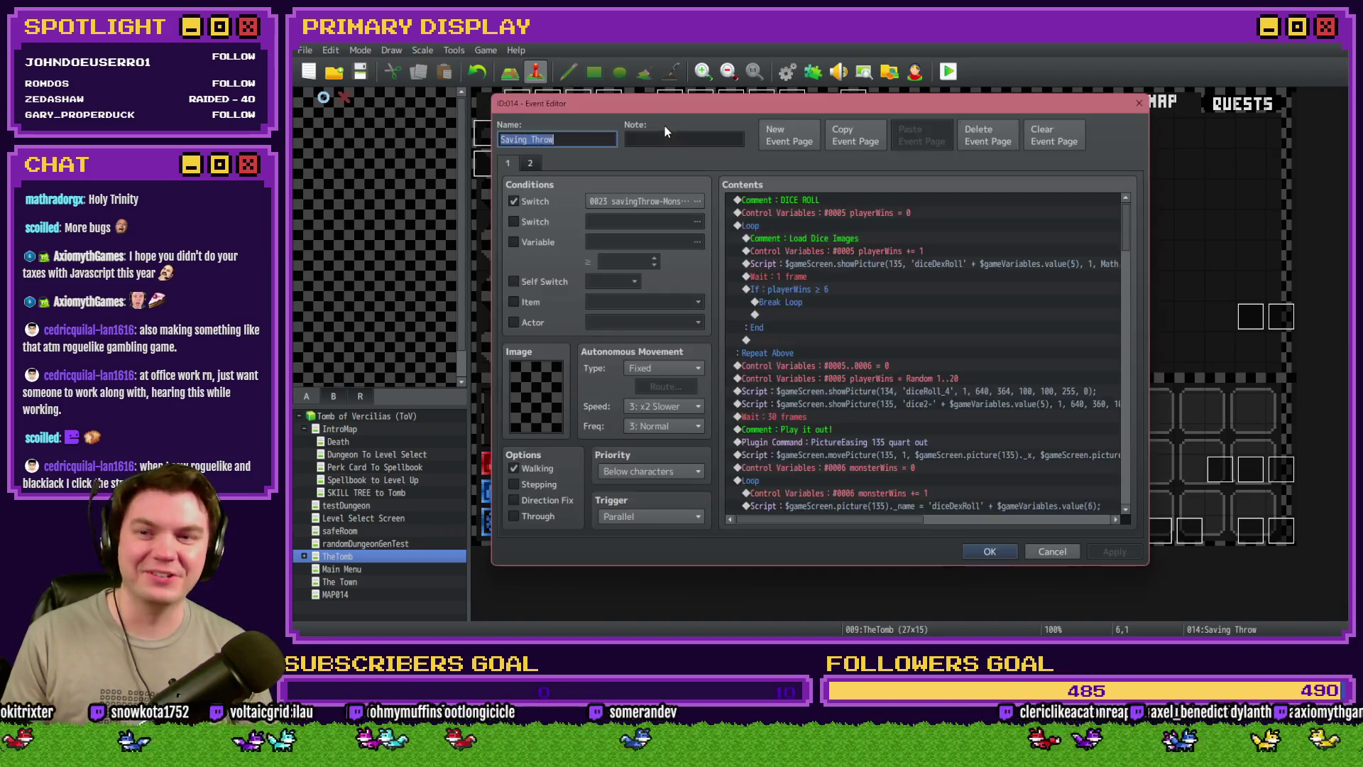
pyautogui.scroll(-6, 994, 317)
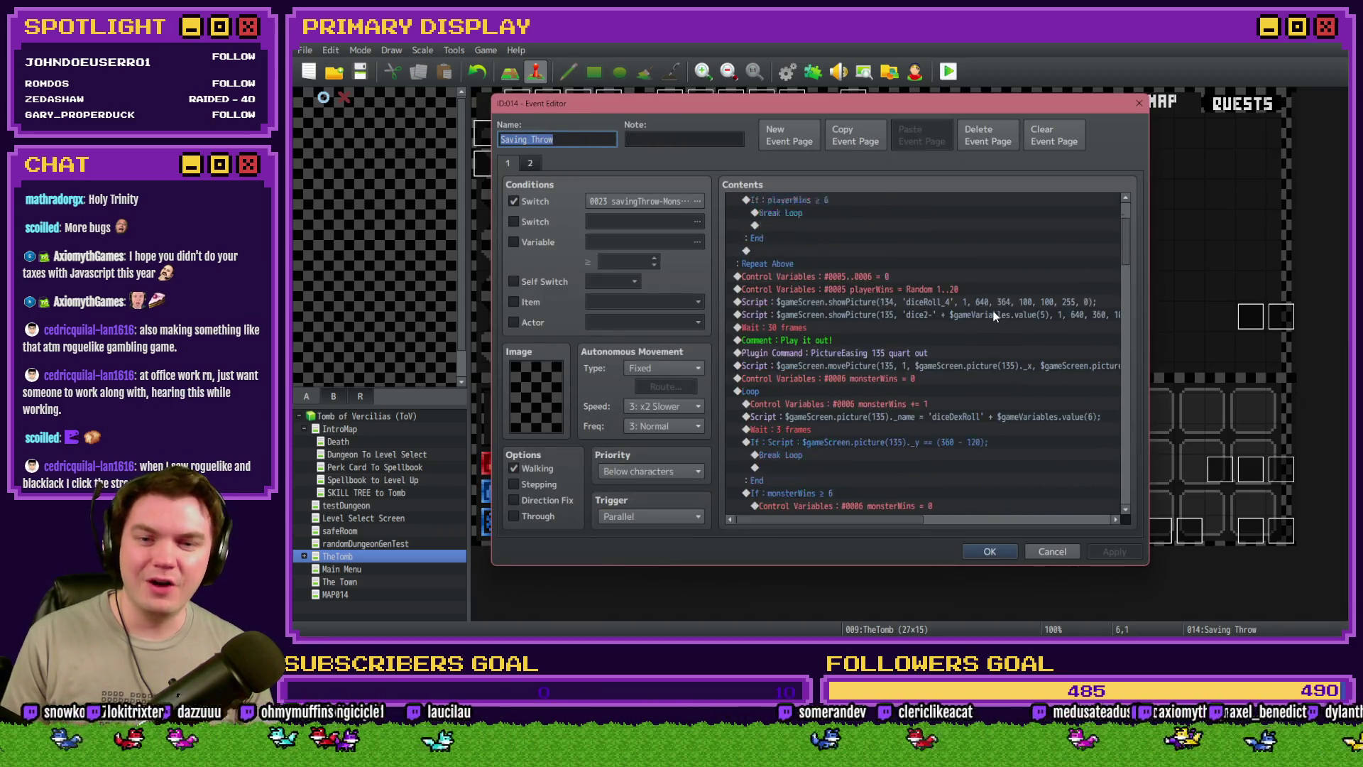
pyautogui.scroll(-5, 994, 311)
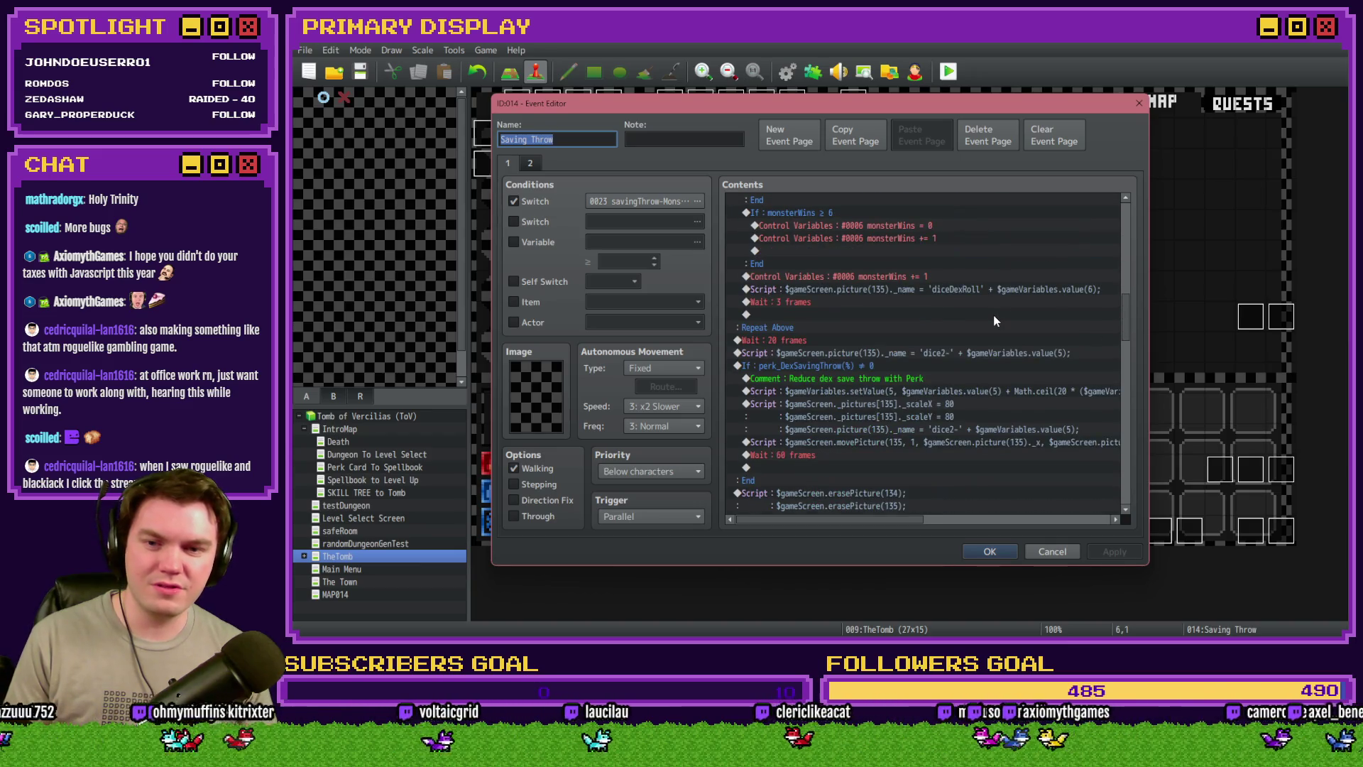
pyautogui.scroll(-3, 994, 315)
pyautogui.press('Escape')
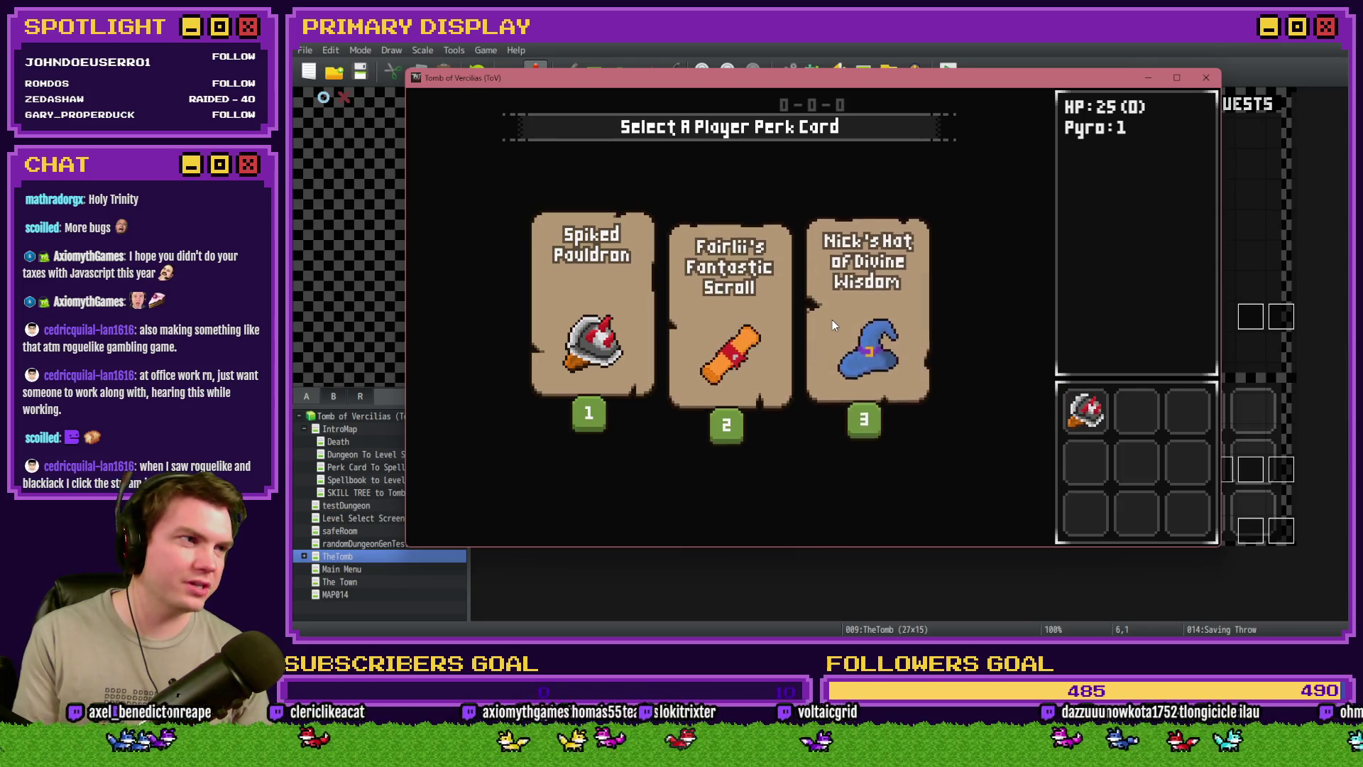
# Confirm the perk card, walk into the dungeon, and press the lit buttons to disarm the trap
pyautogui.click(832, 324)
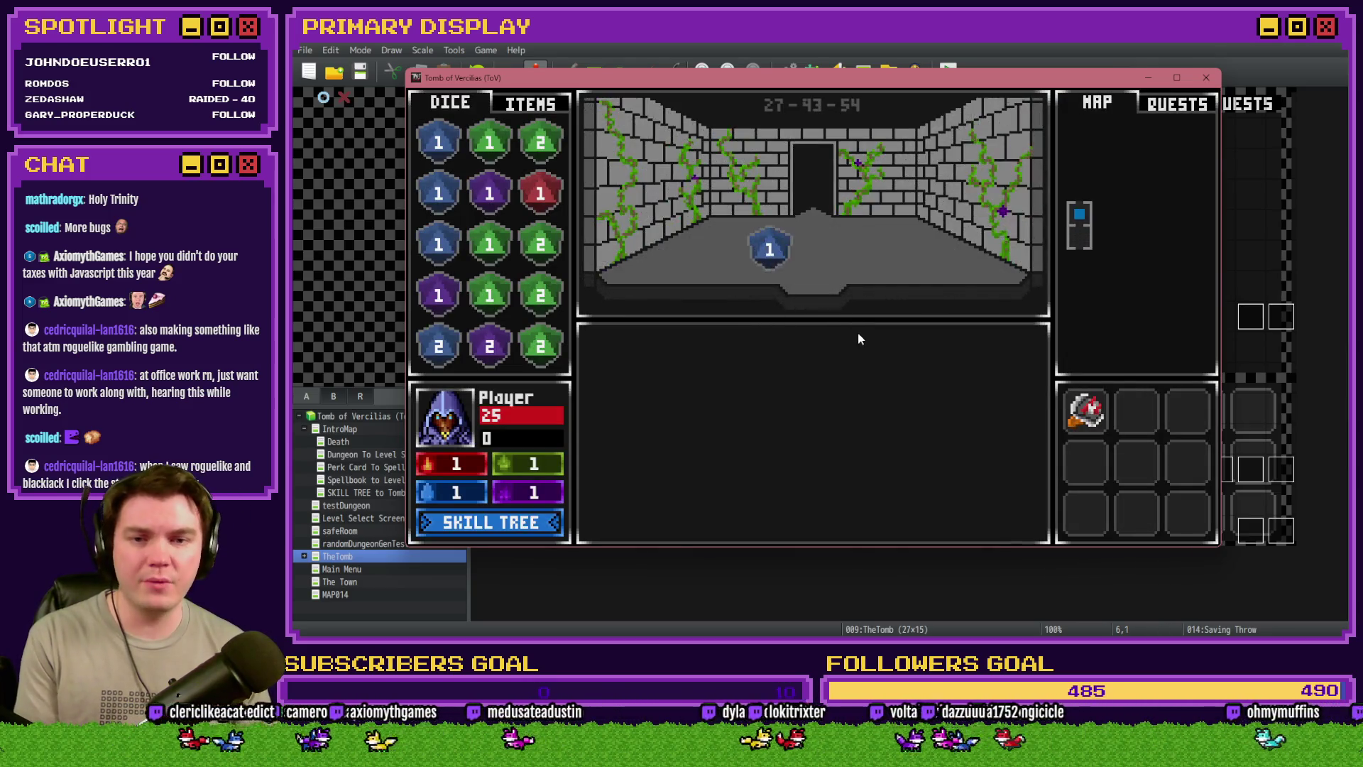
pyautogui.press('Up')
pyautogui.press('Up')
pyautogui.press('Up')
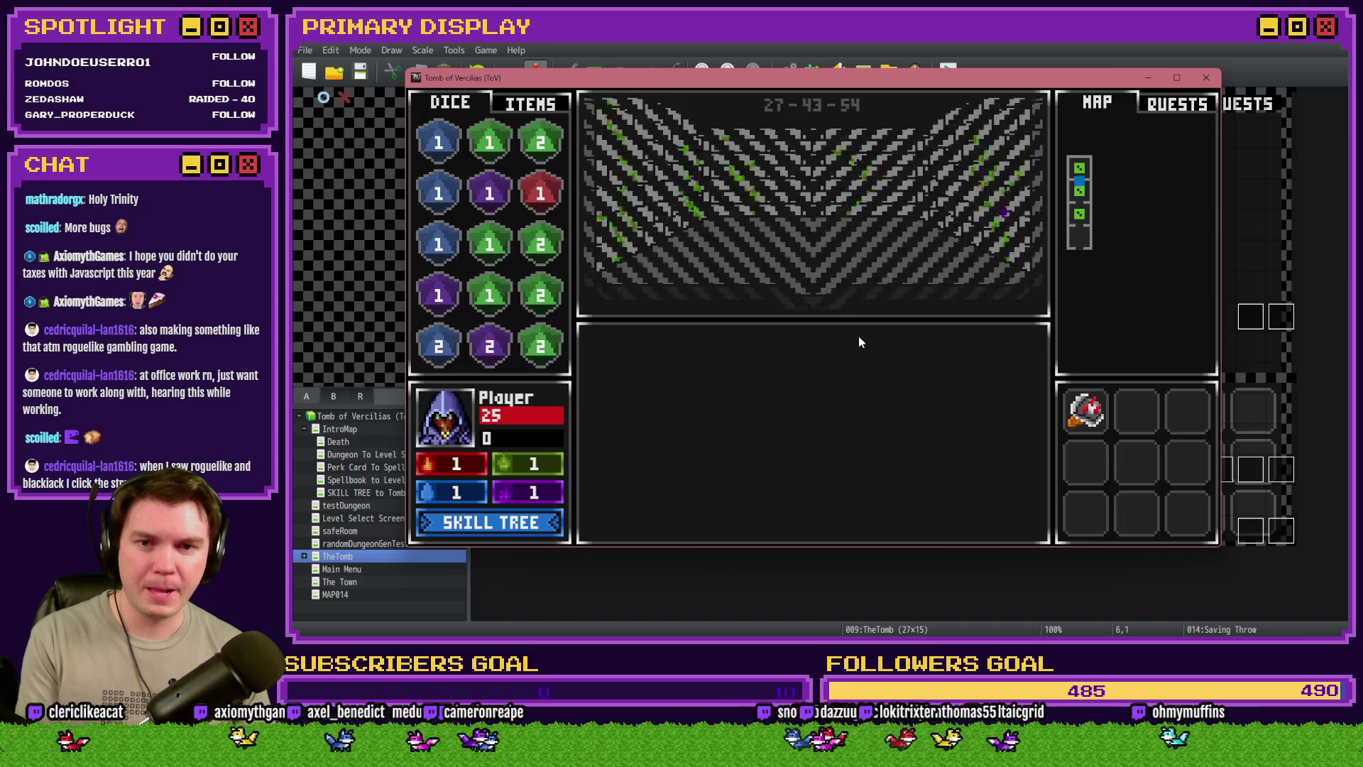
pyautogui.press('Up')
pyautogui.press('Up')
pyautogui.press('Up')
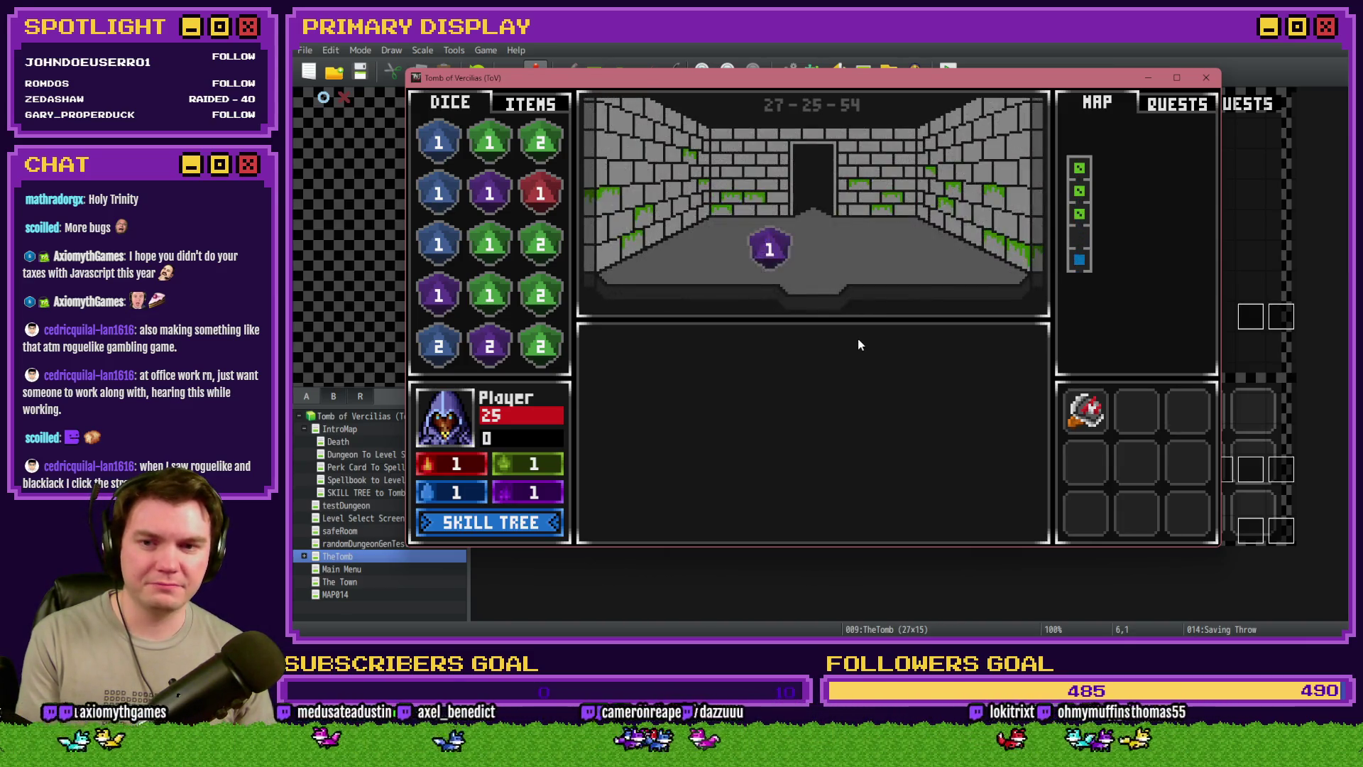
pyautogui.press('Up')
pyautogui.press('Up')
pyautogui.press('Up')
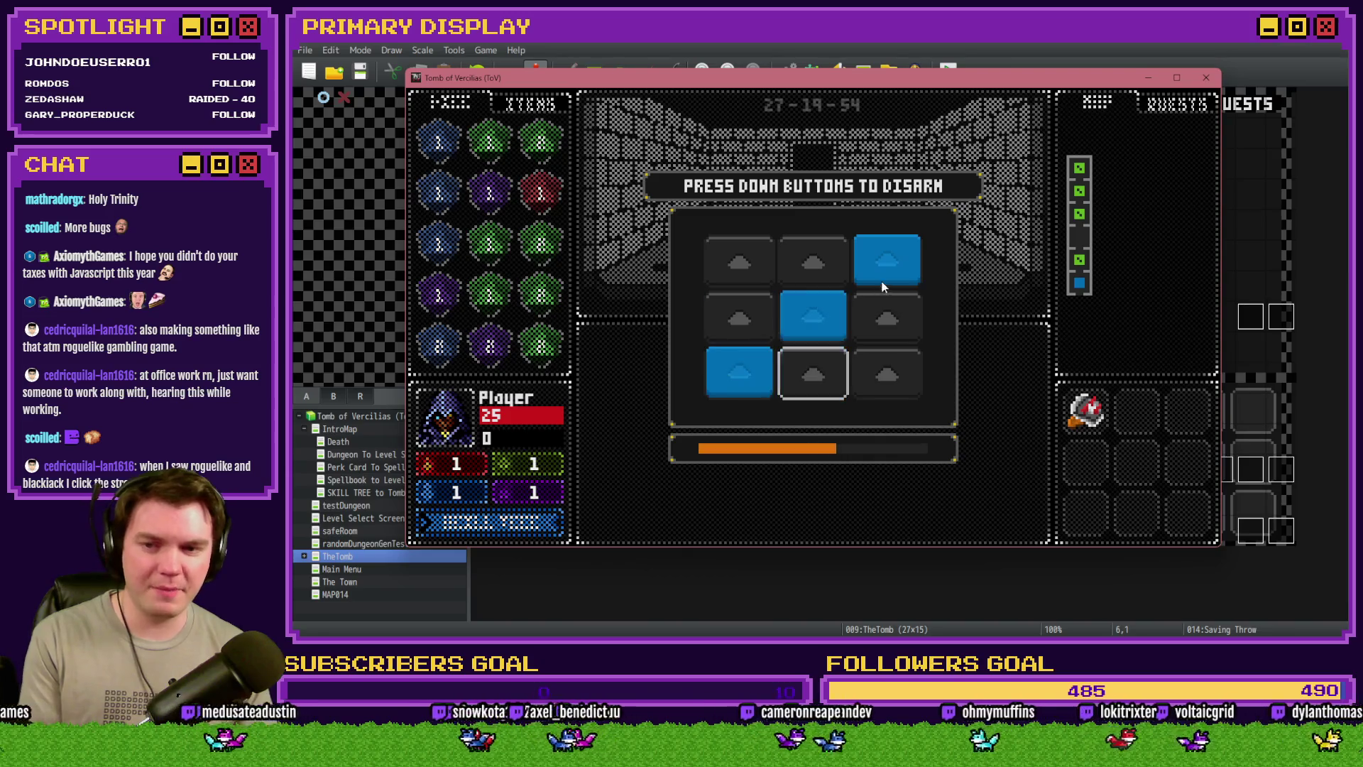
pyautogui.click(813, 316)
pyautogui.click(884, 284)
pyautogui.click(816, 259)
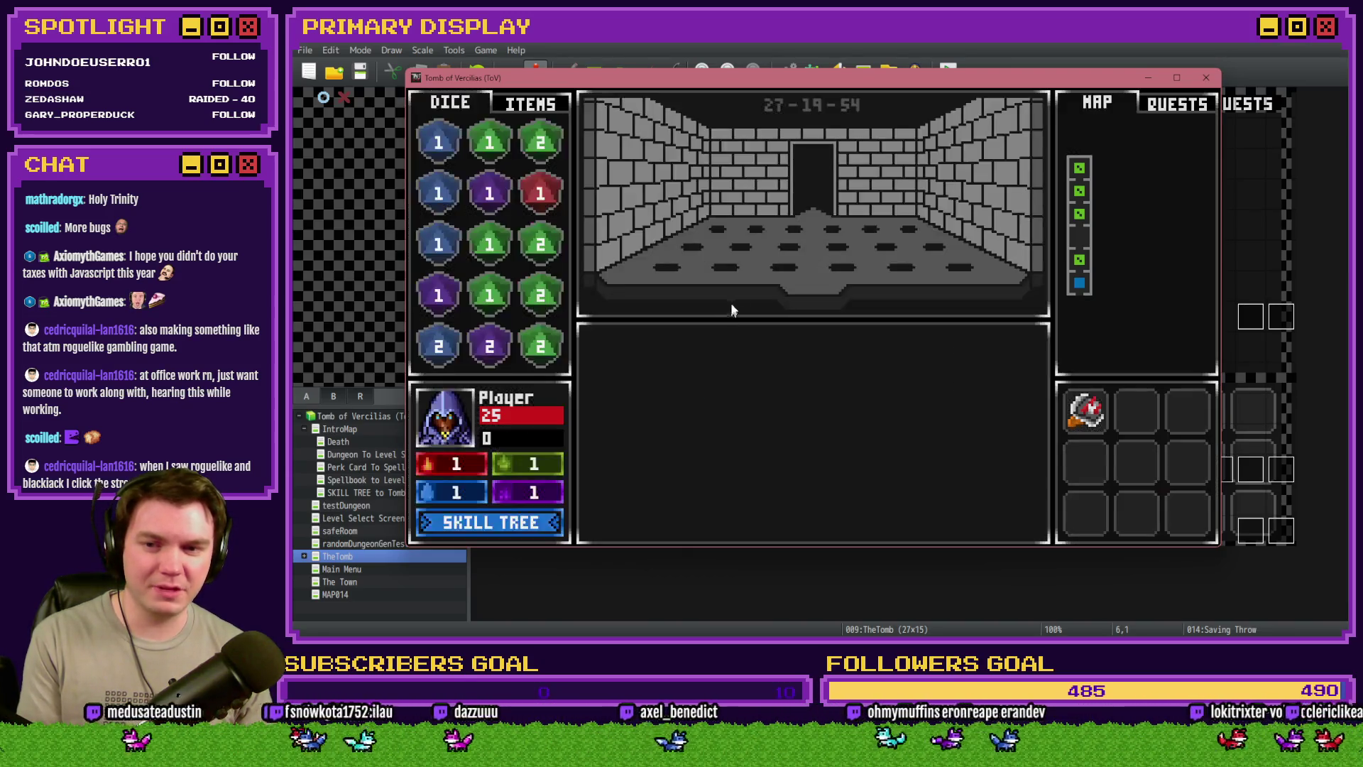
# Repeat the five-tile pattern, walk into a card battle, then close the playtest
pyautogui.press('Up')
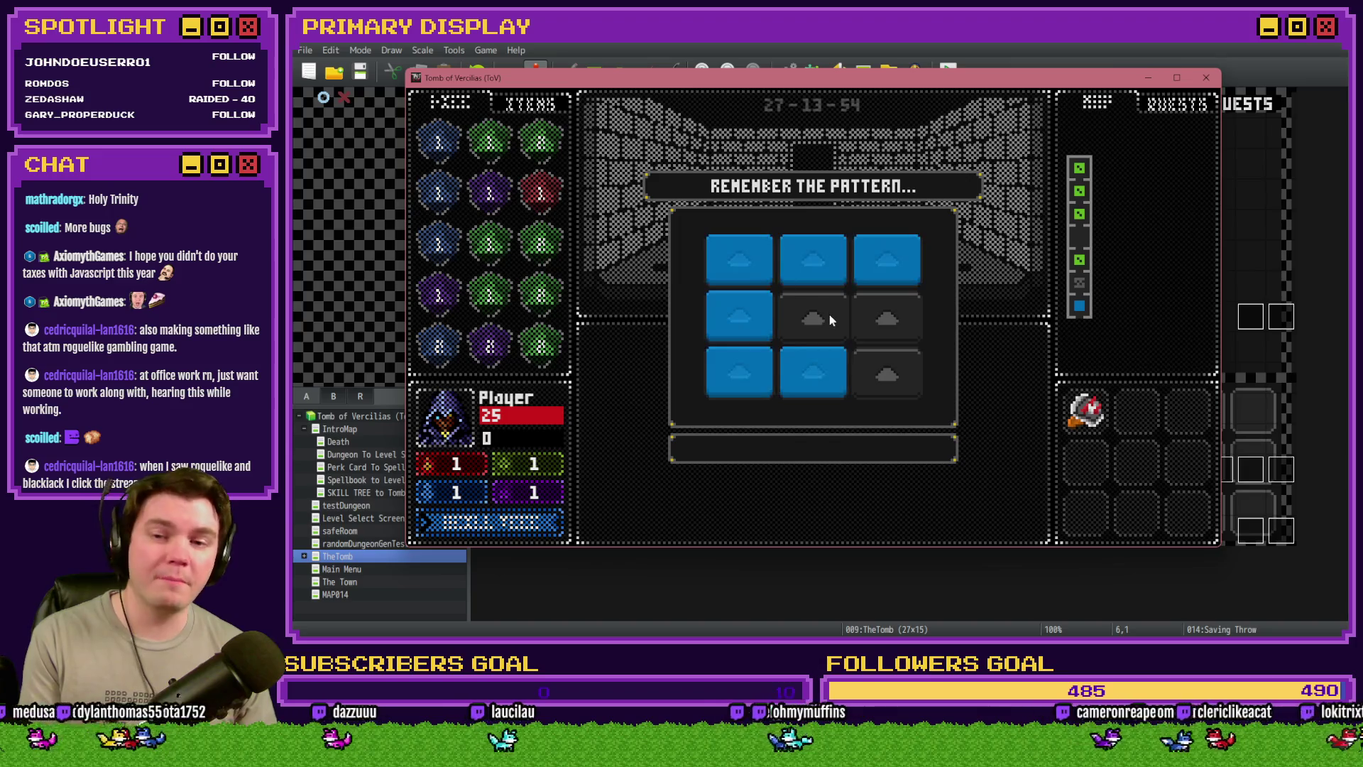
pyautogui.click(813, 373)
pyautogui.click(739, 373)
pyautogui.click(739, 316)
pyautogui.click(739, 259)
pyautogui.click(812, 259)
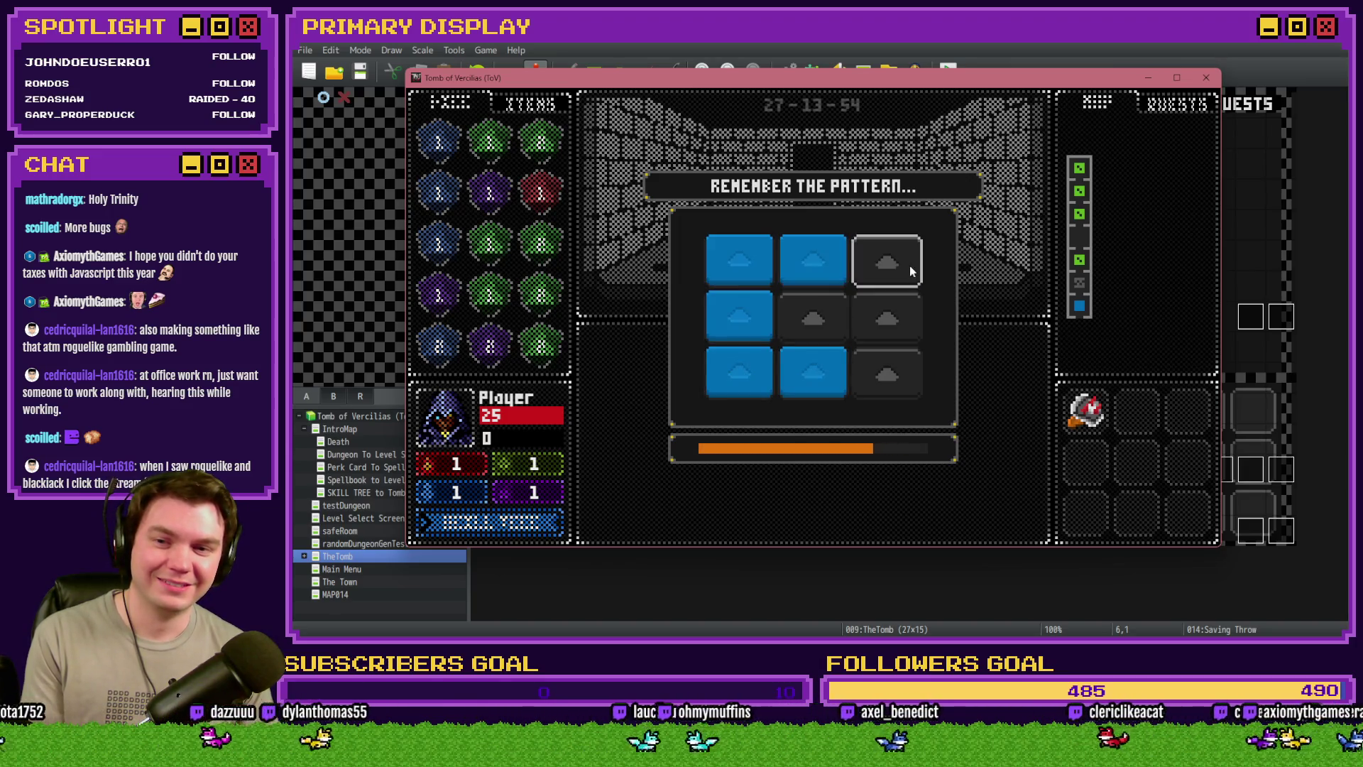
pyautogui.press('Up')
pyautogui.press('Up')
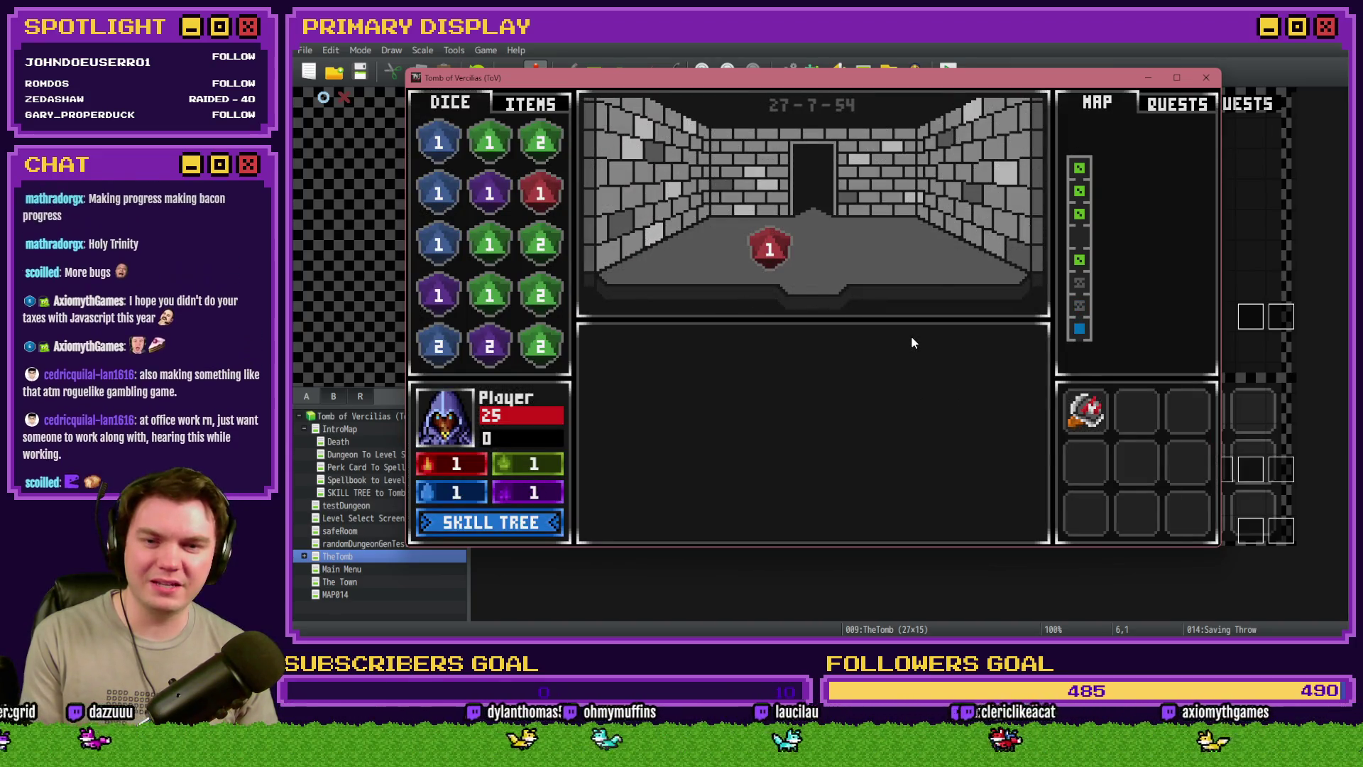
pyautogui.press('Right')
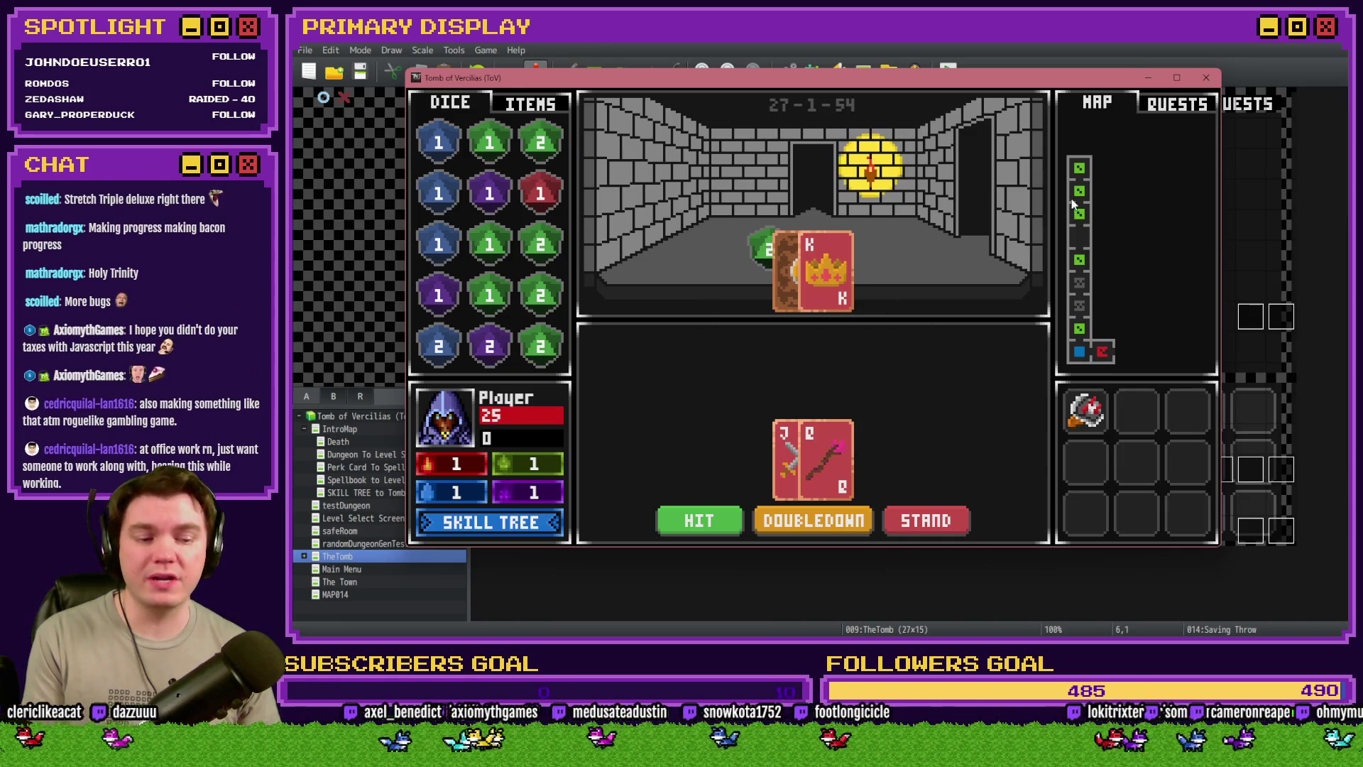
pyautogui.click(1205, 78)
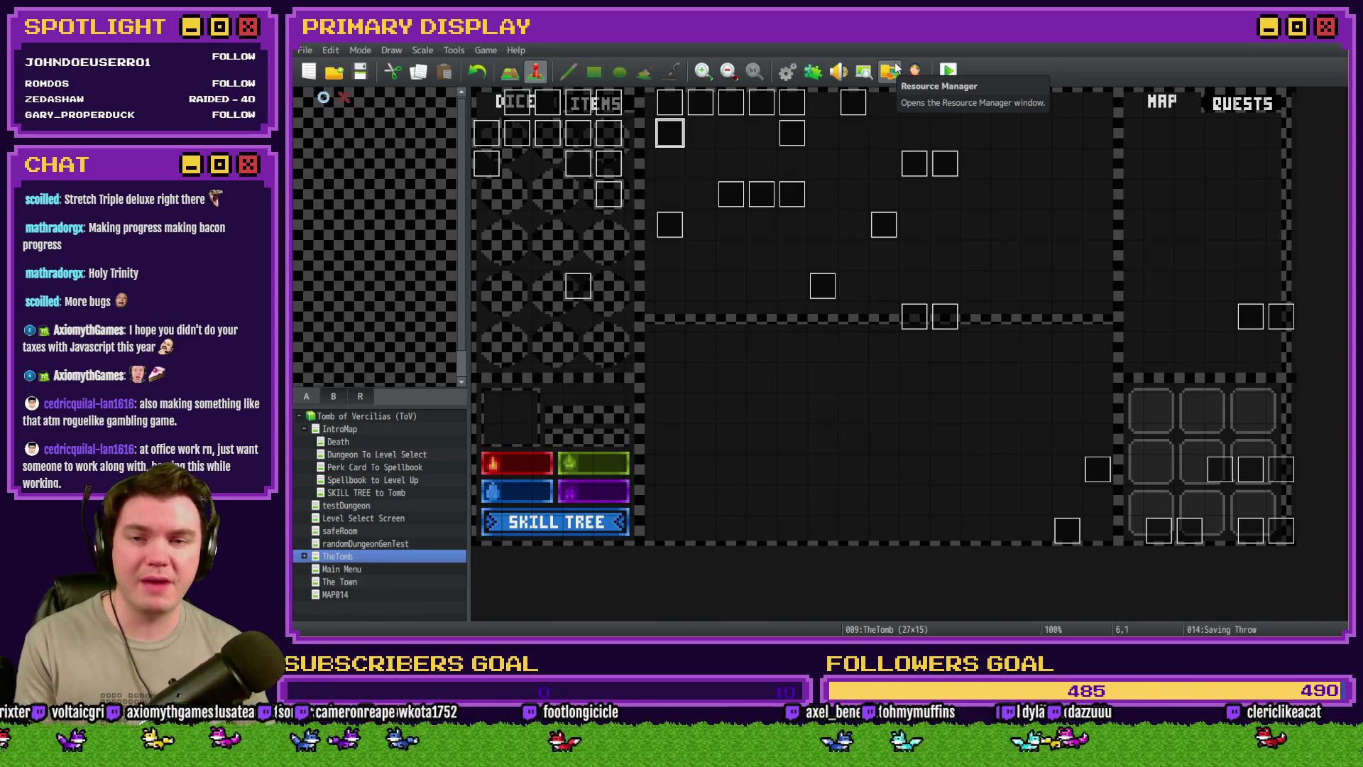
pyautogui.click(948, 71)
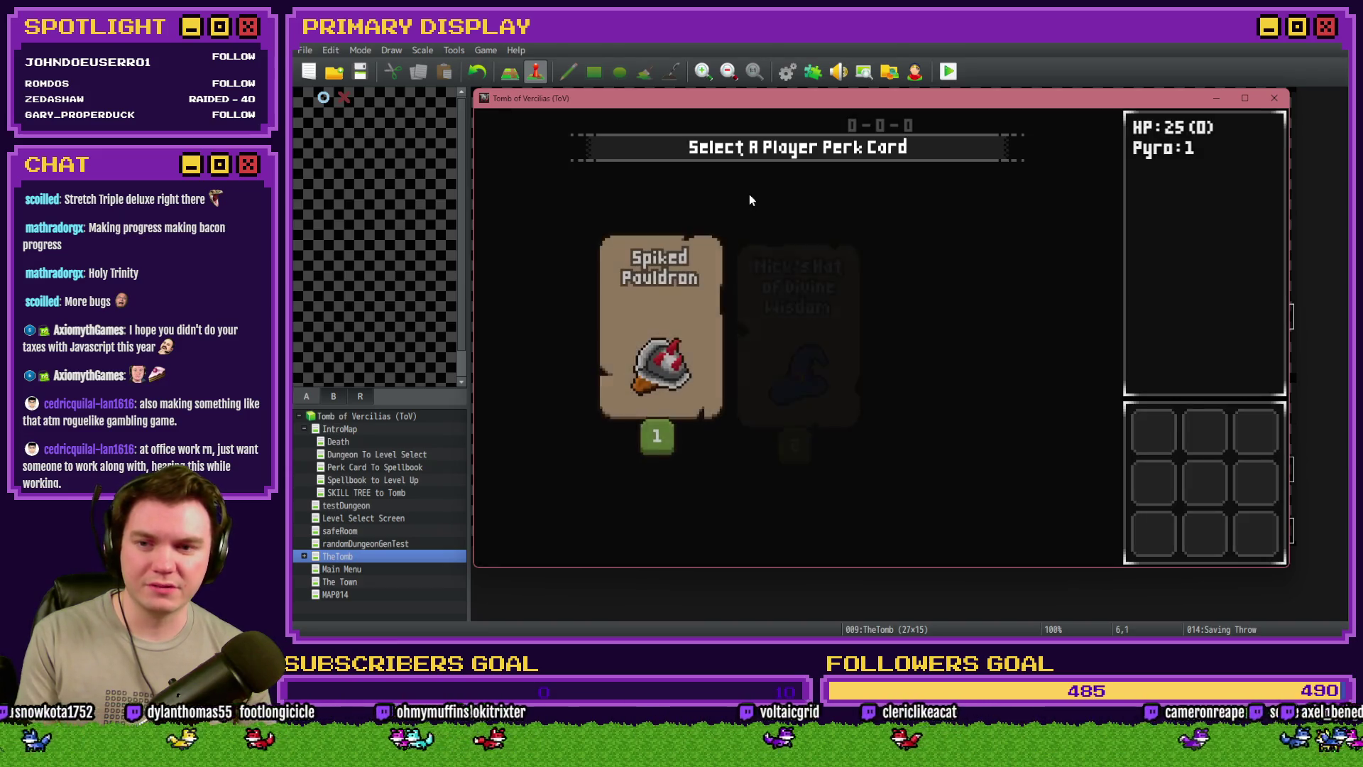
pyautogui.moveTo(669, 279)
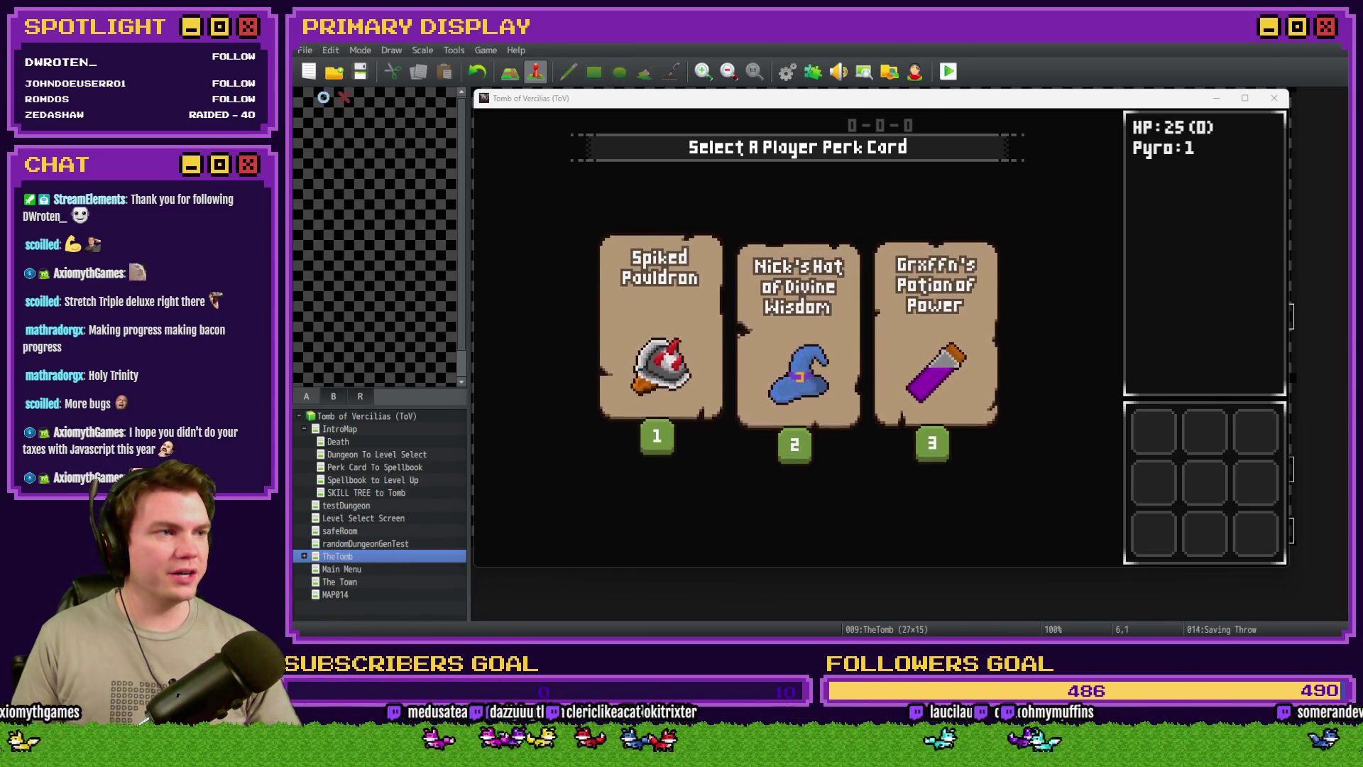
pyautogui.click(1059, 522)
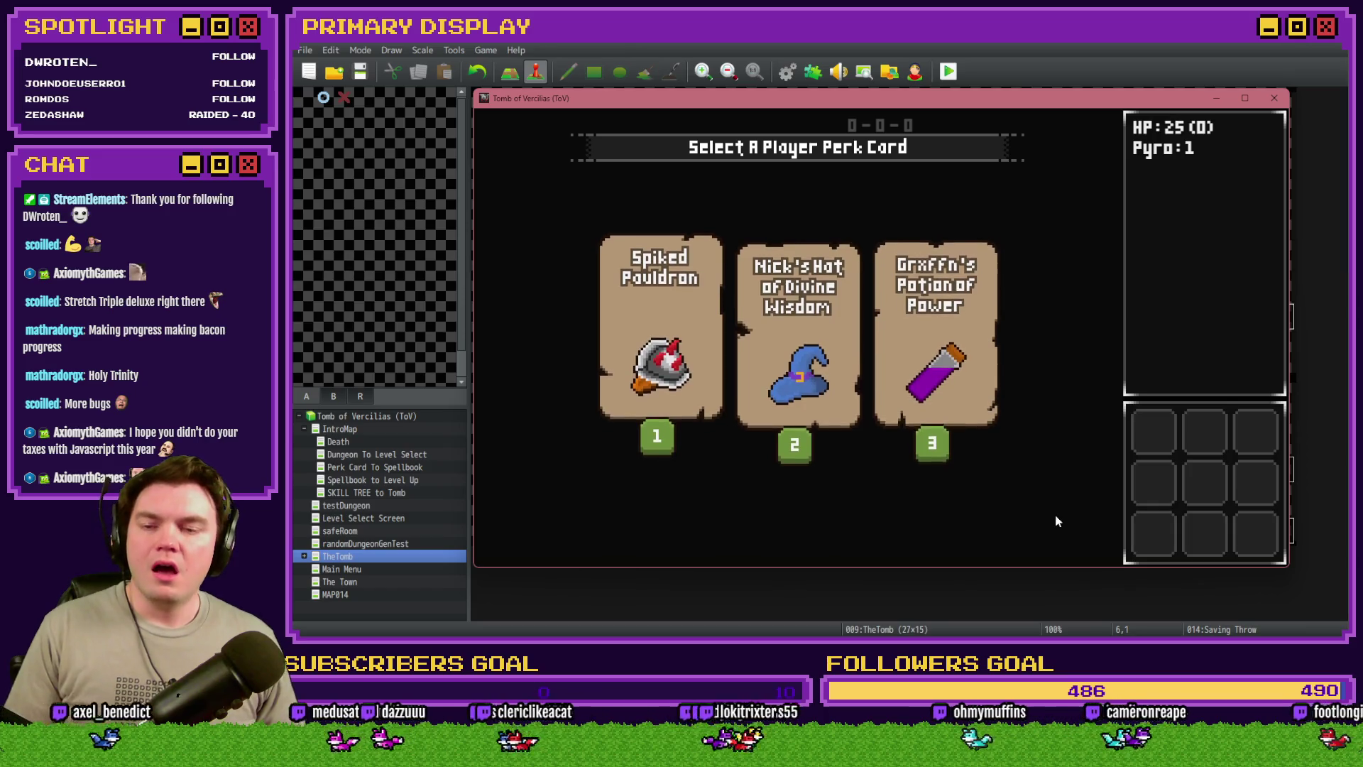
pyautogui.moveTo(704, 329)
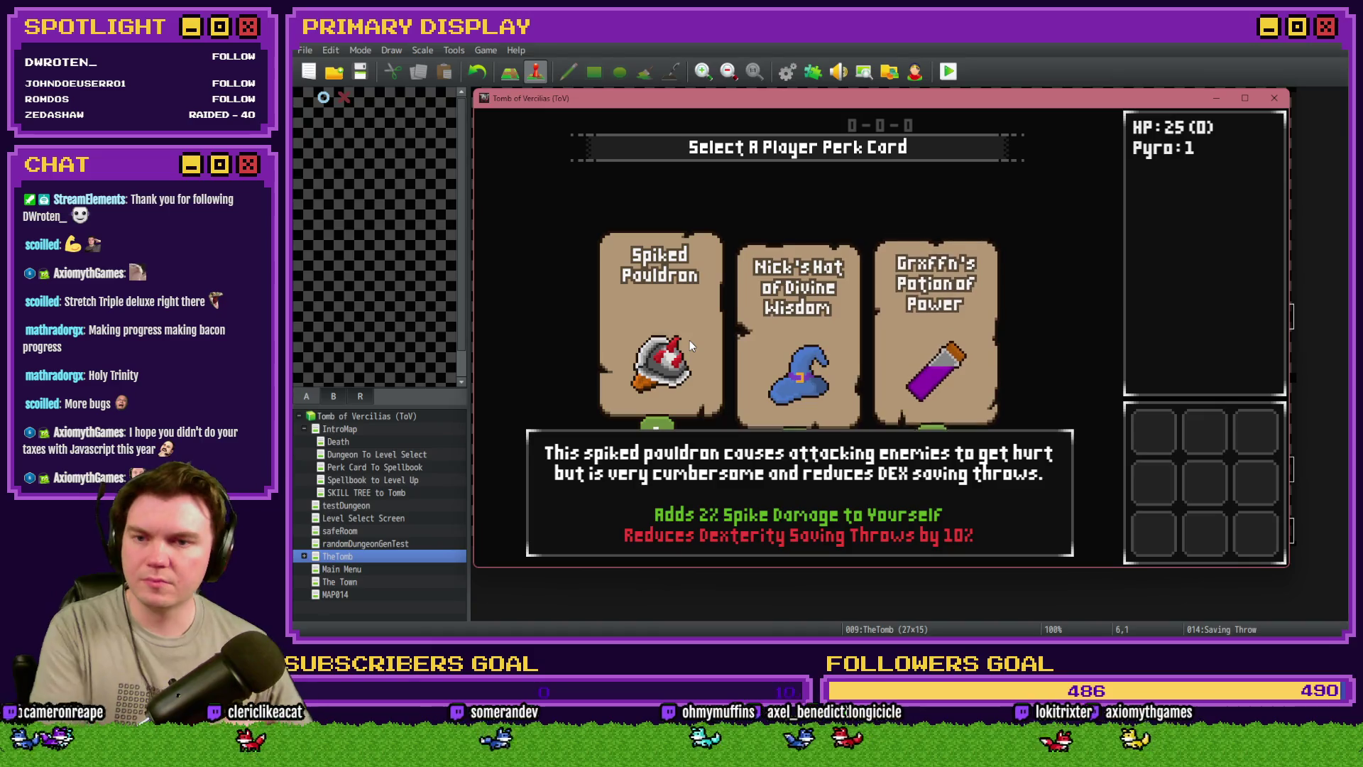
pyautogui.click(1274, 100)
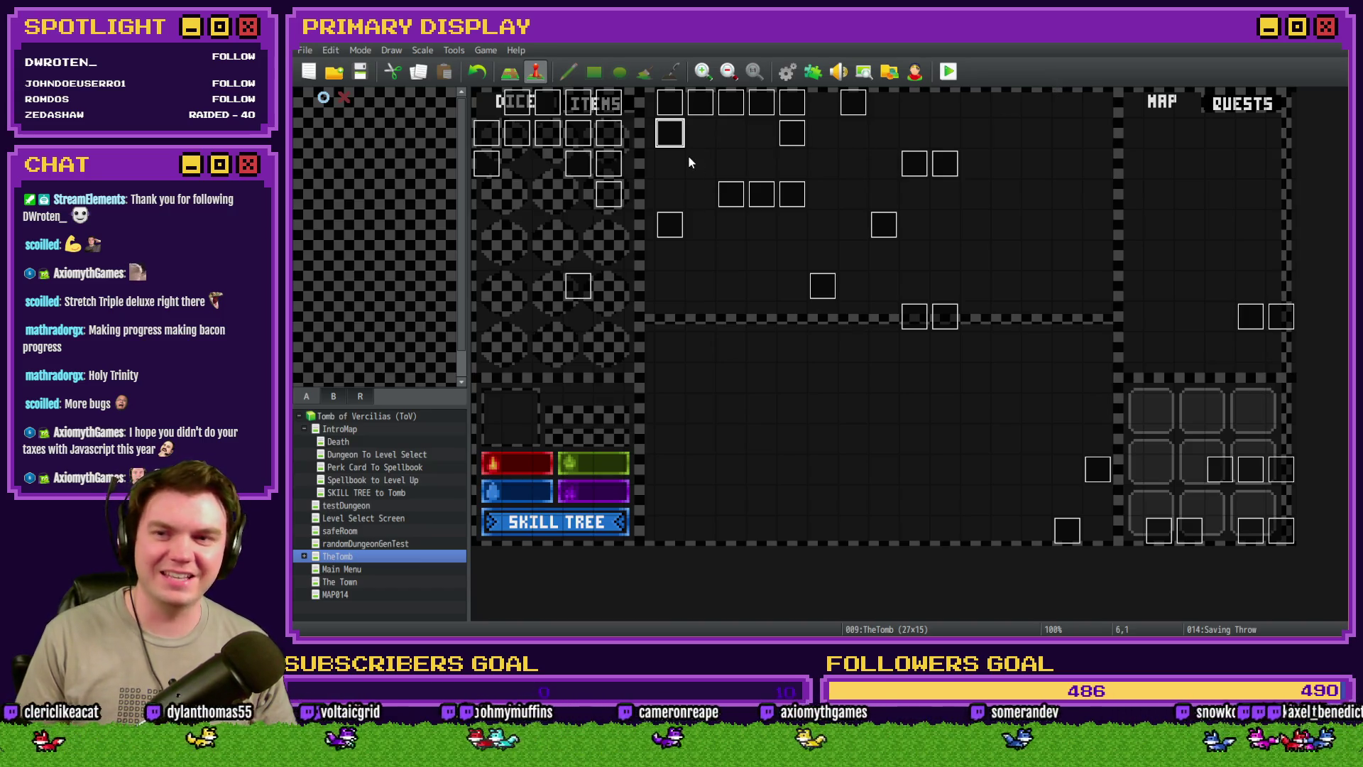
pyautogui.doubleClick(670, 134)
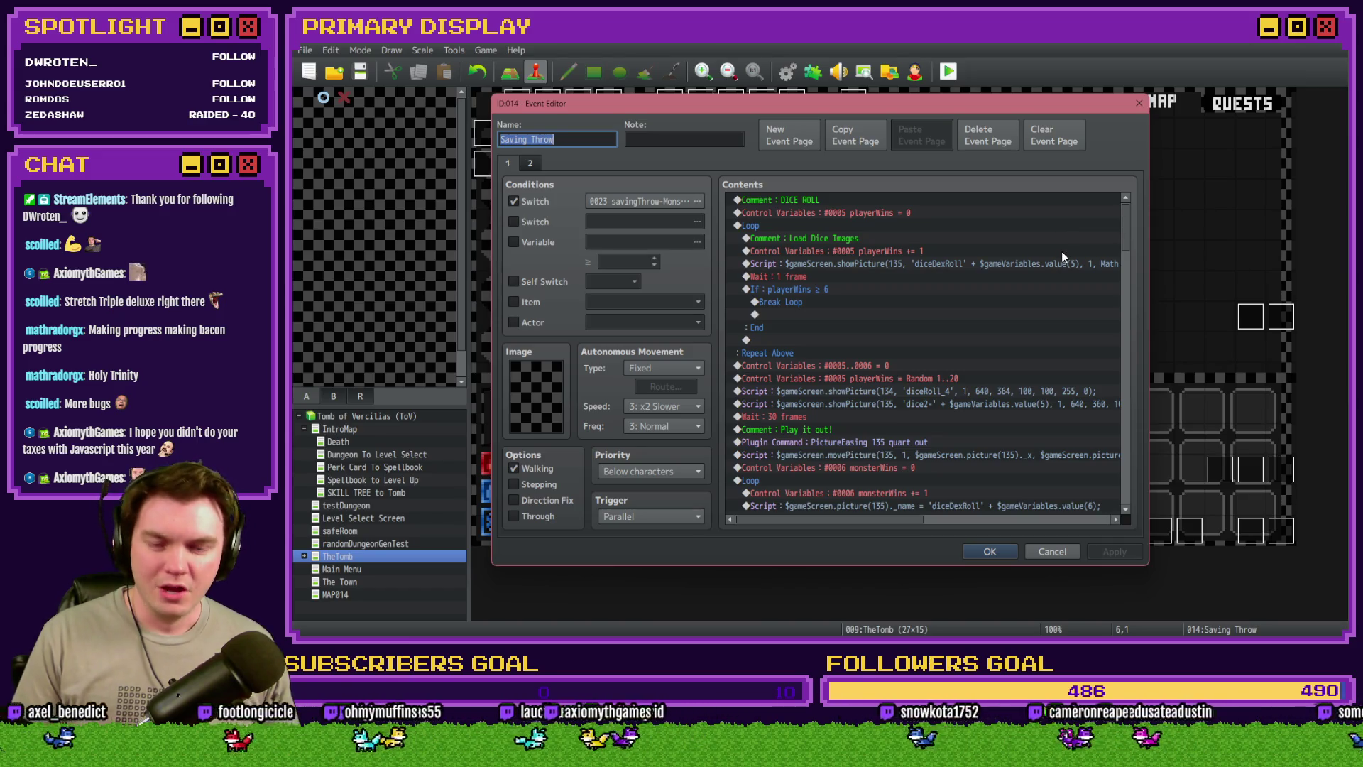
# Scroll down past the dice-roll section to the Failed Saving Throw conditional block
pyautogui.moveTo(1127, 244); pyautogui.dragTo(1129, 365)
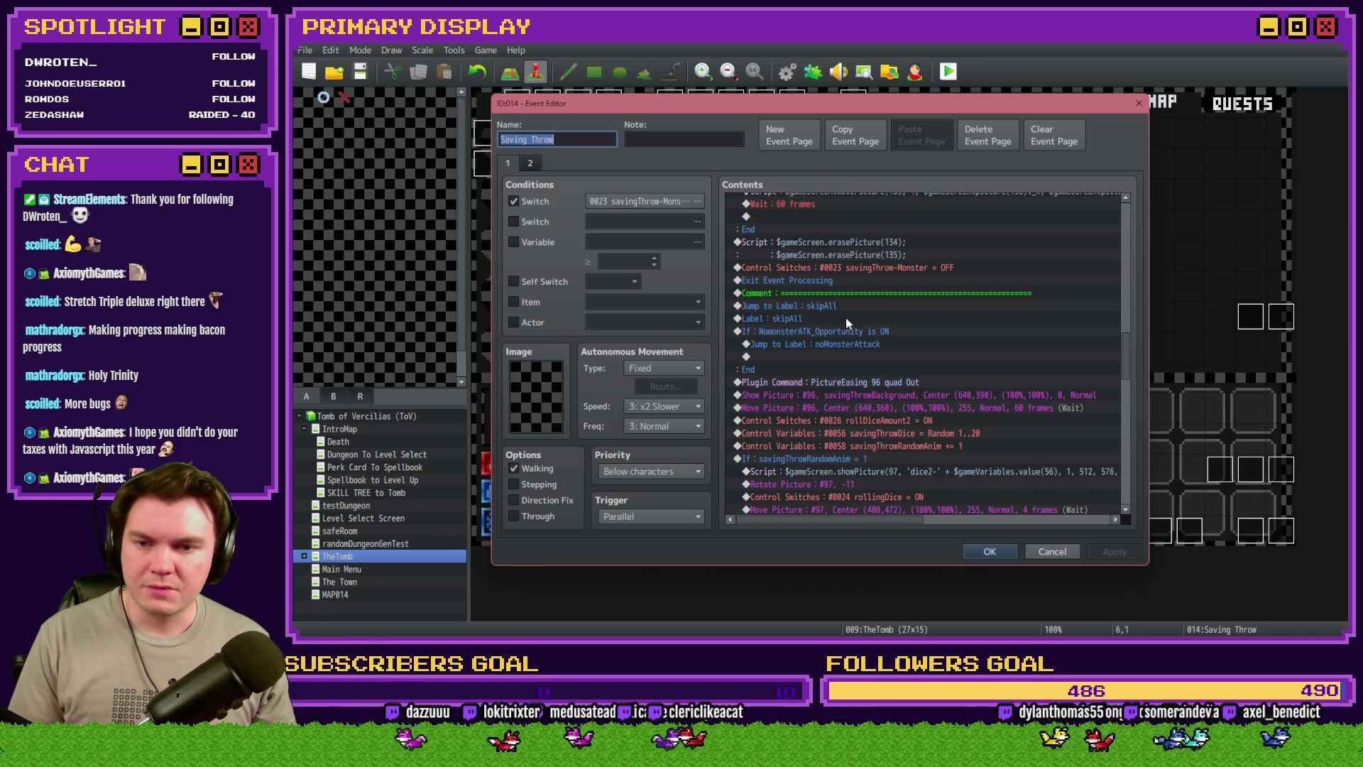
pyautogui.scroll(-10, 845, 321)
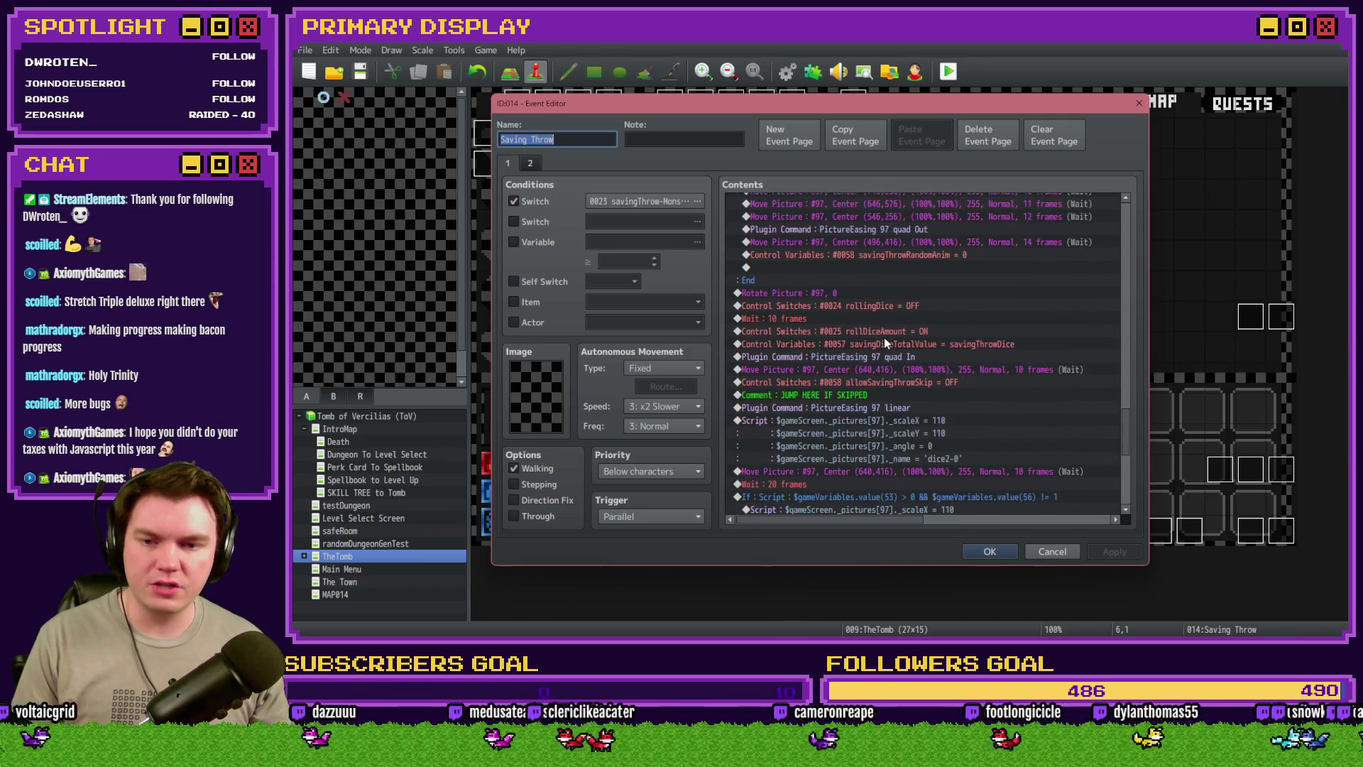
pyautogui.scroll(-3, 884, 338)
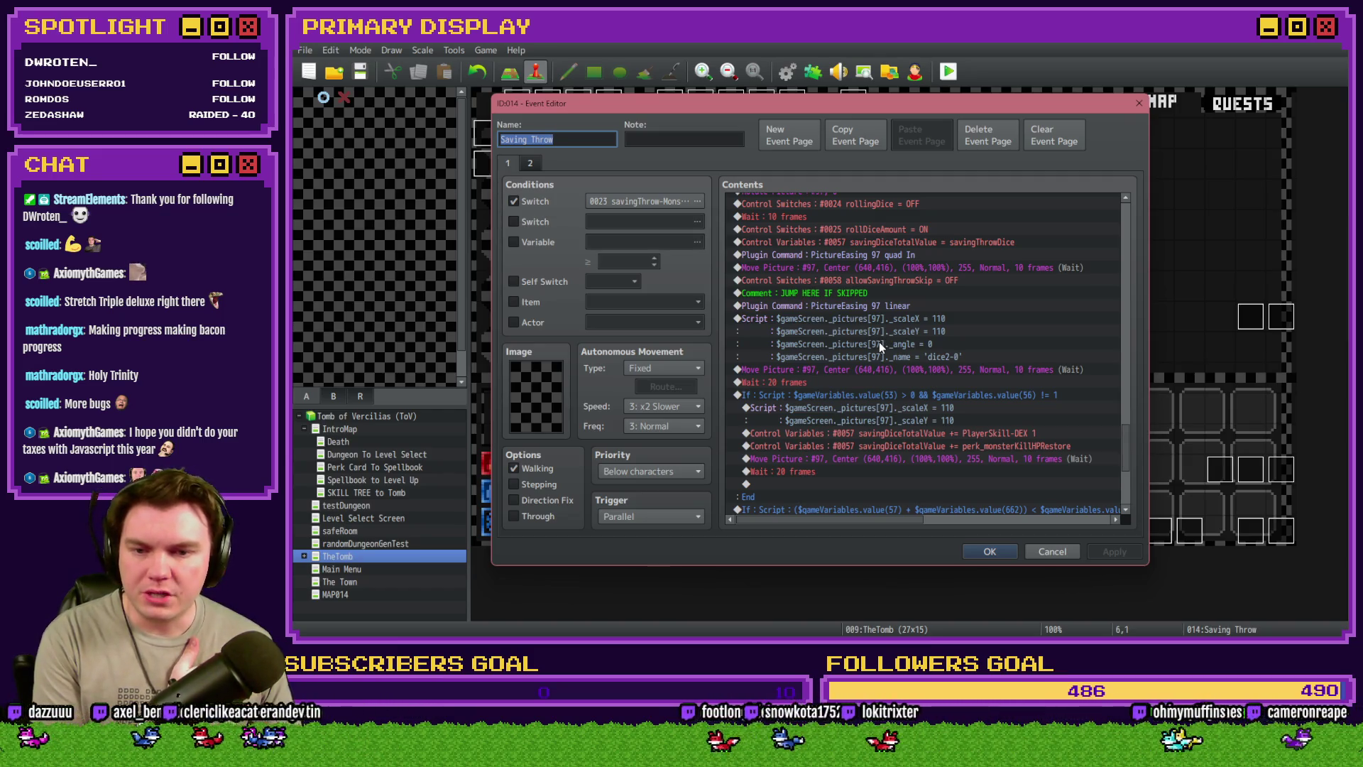
pyautogui.scroll(-1, 879, 345)
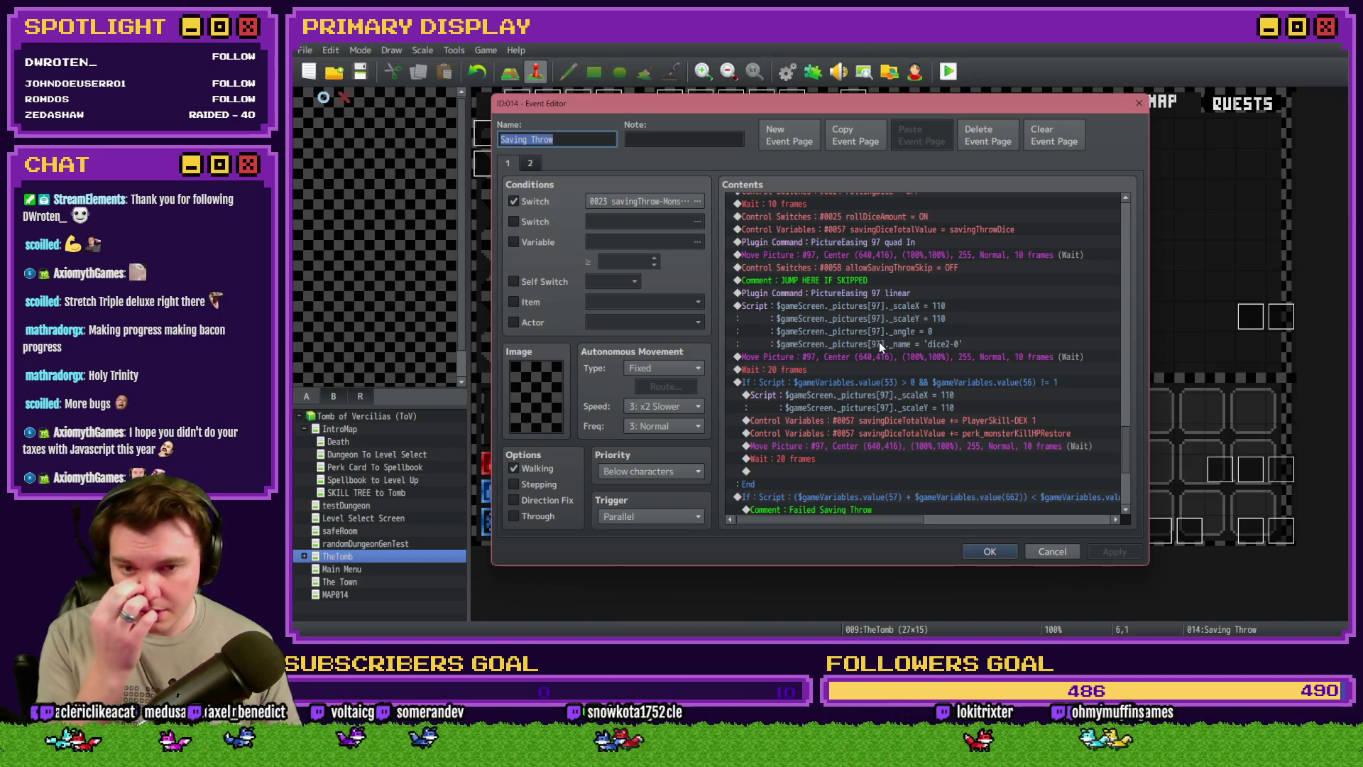
pyautogui.scroll(-4, 879, 342)
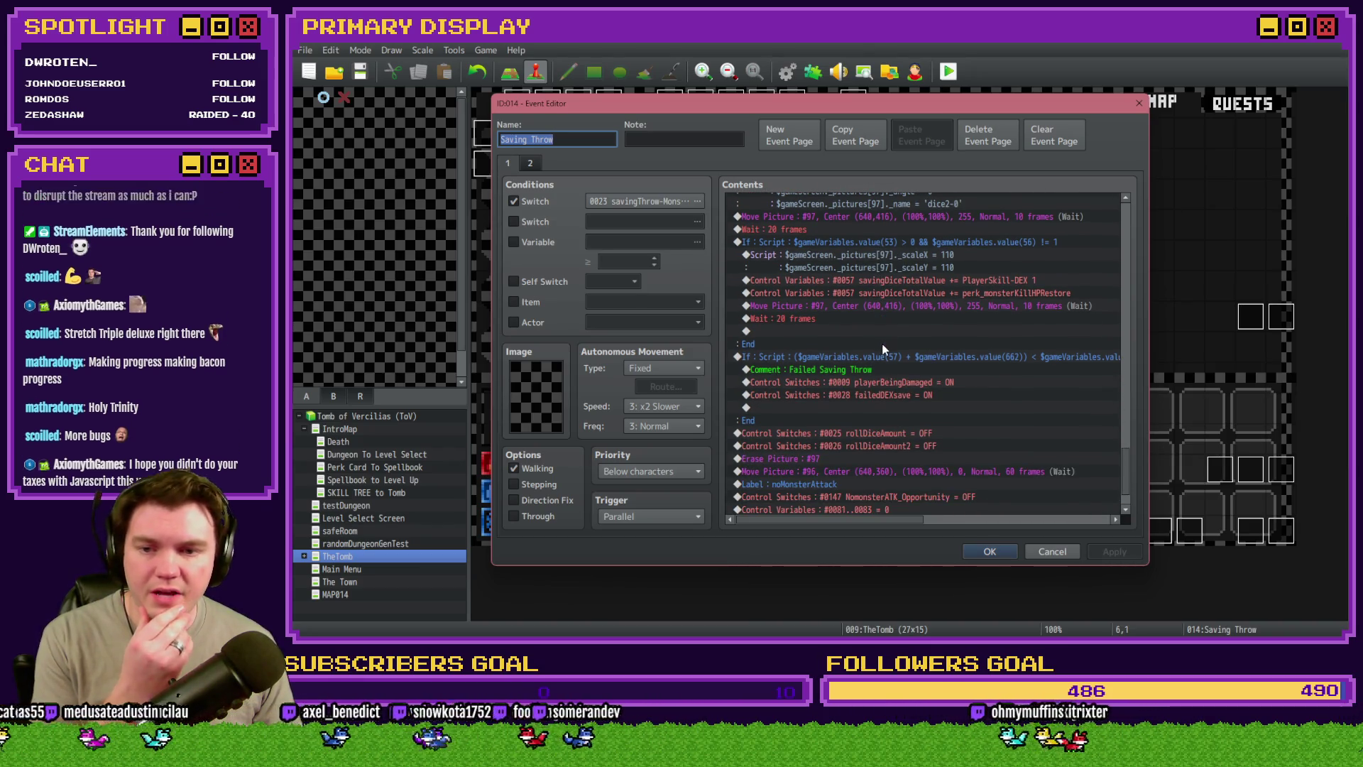
pyautogui.scroll(-1, 883, 347)
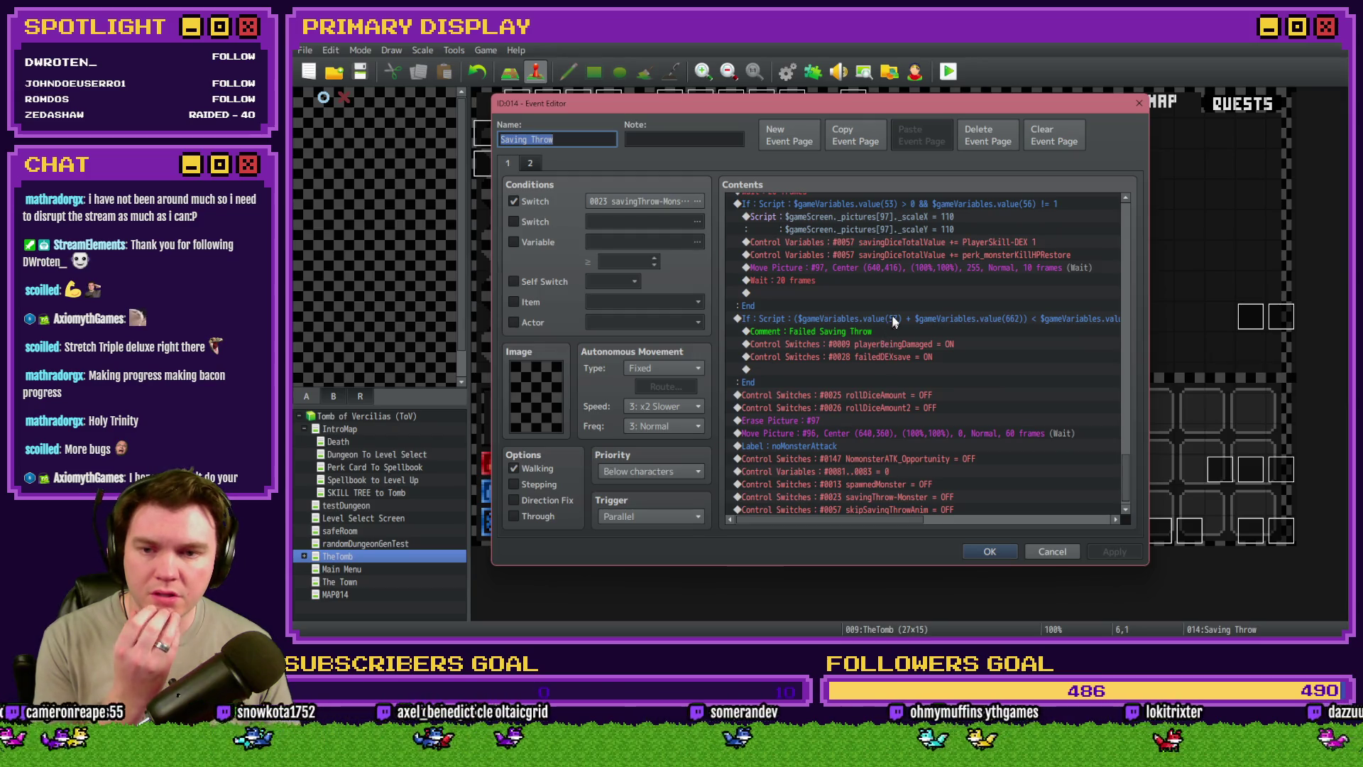
pyautogui.click(892, 319)
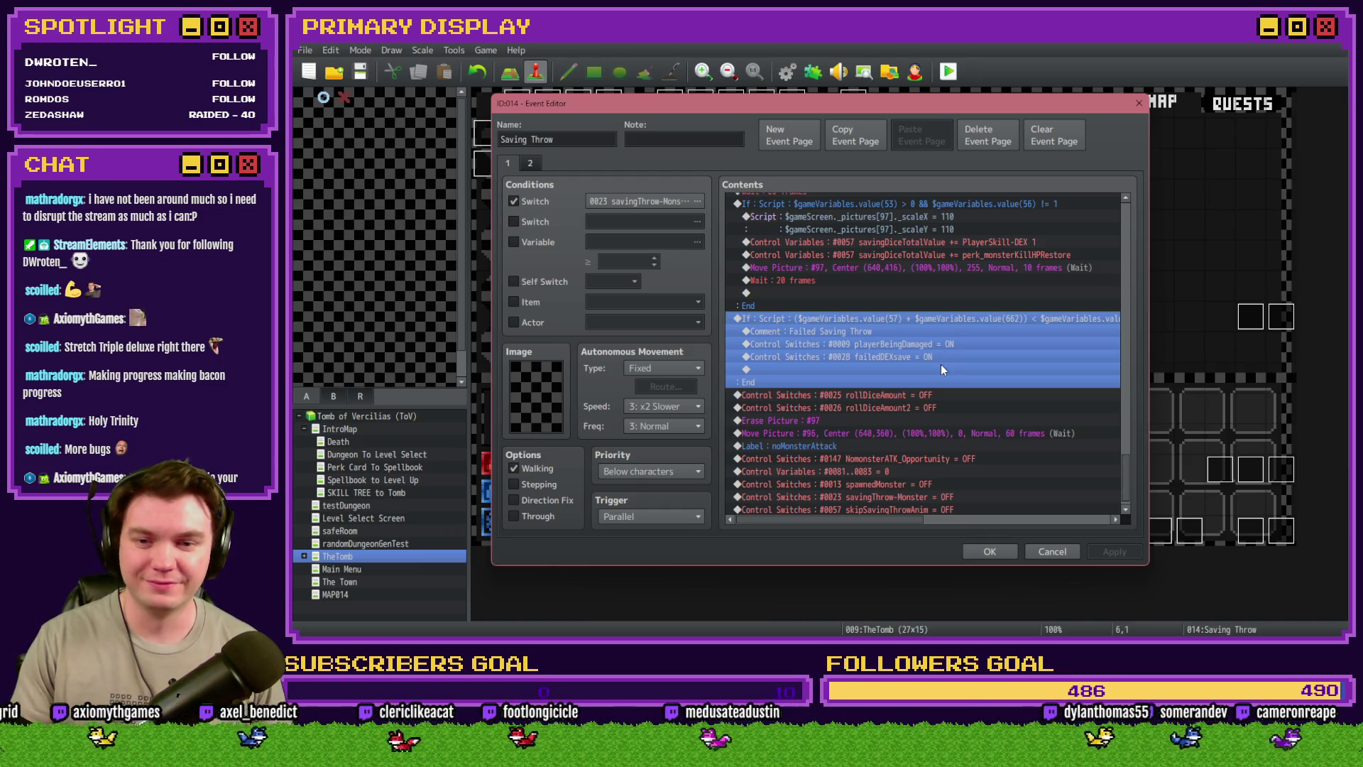
pyautogui.scroll(-1, 941, 368)
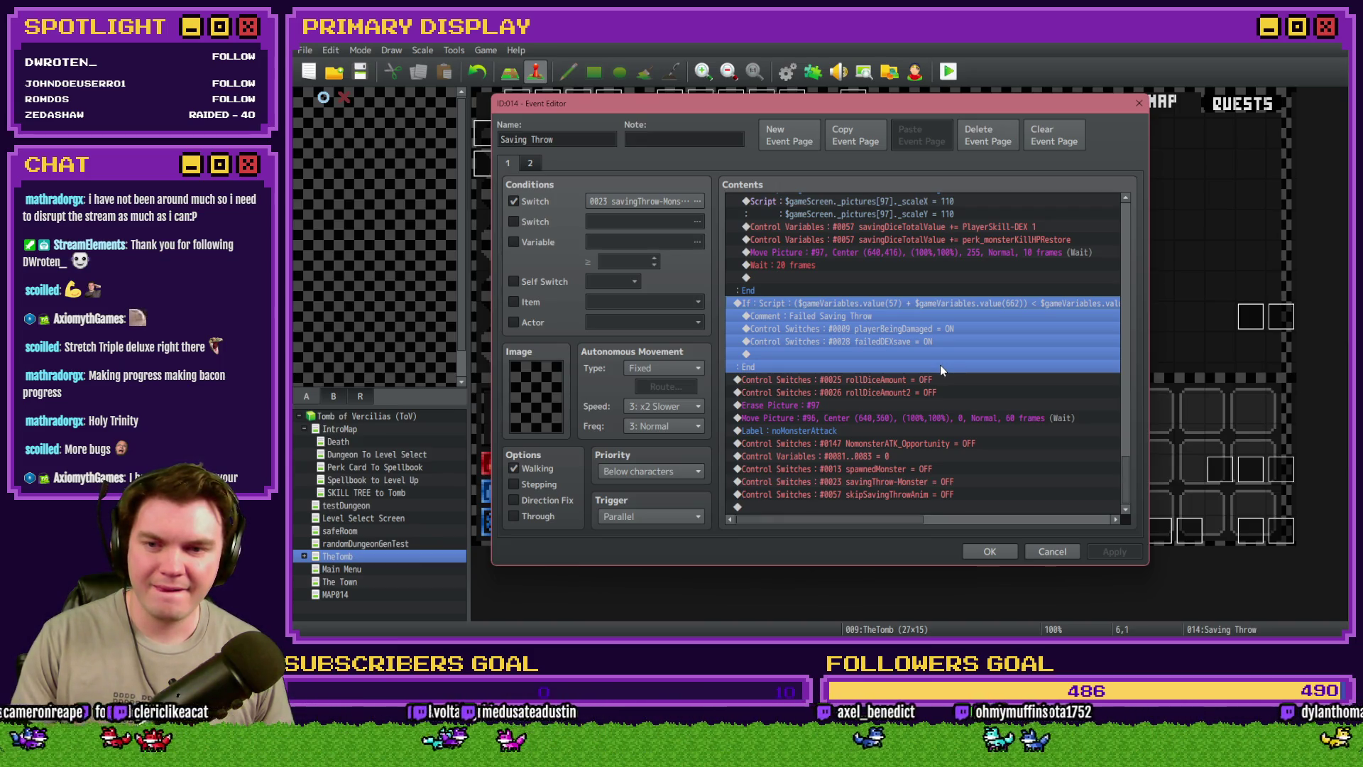
# Check its playerBeingDamaged and failedDEXsave switches, then cut the whole If block
pyautogui.click(940, 330)
pyautogui.click(940, 339)
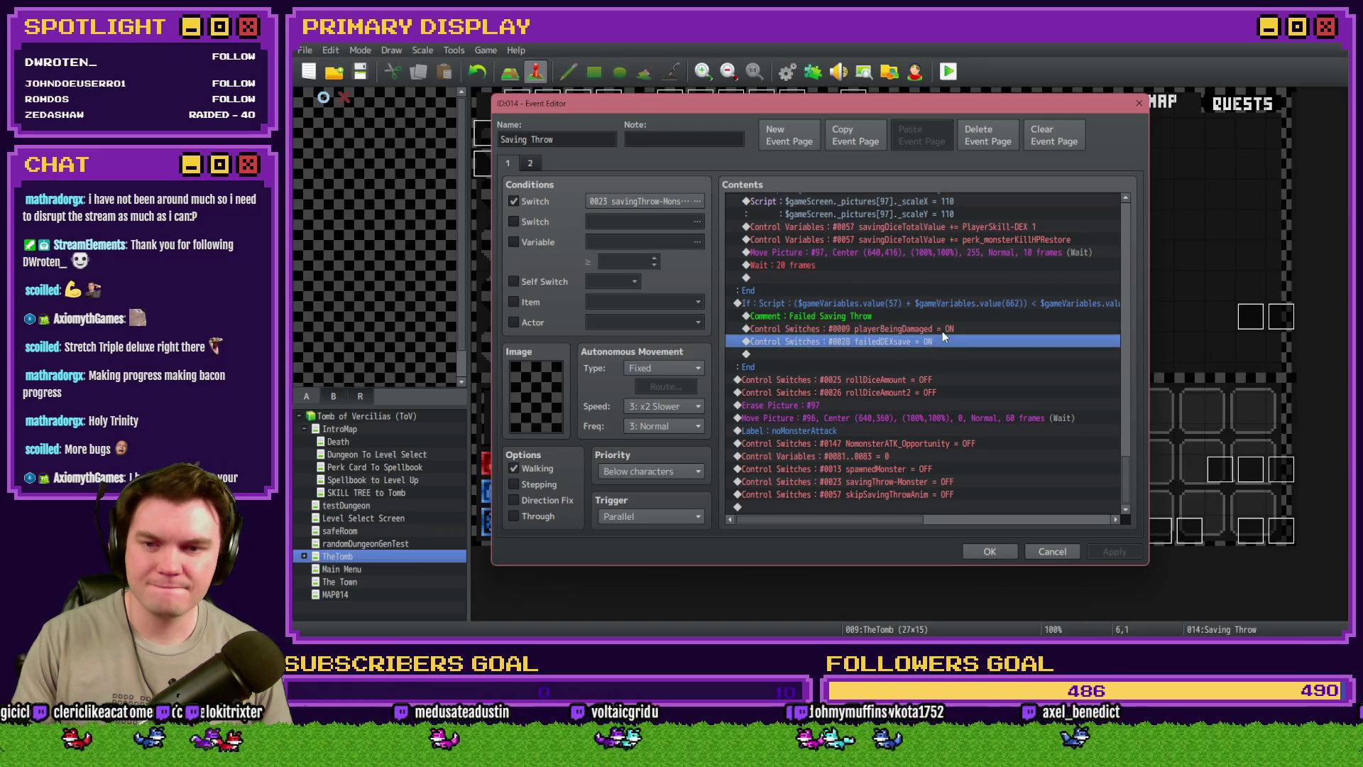
pyautogui.click(943, 330)
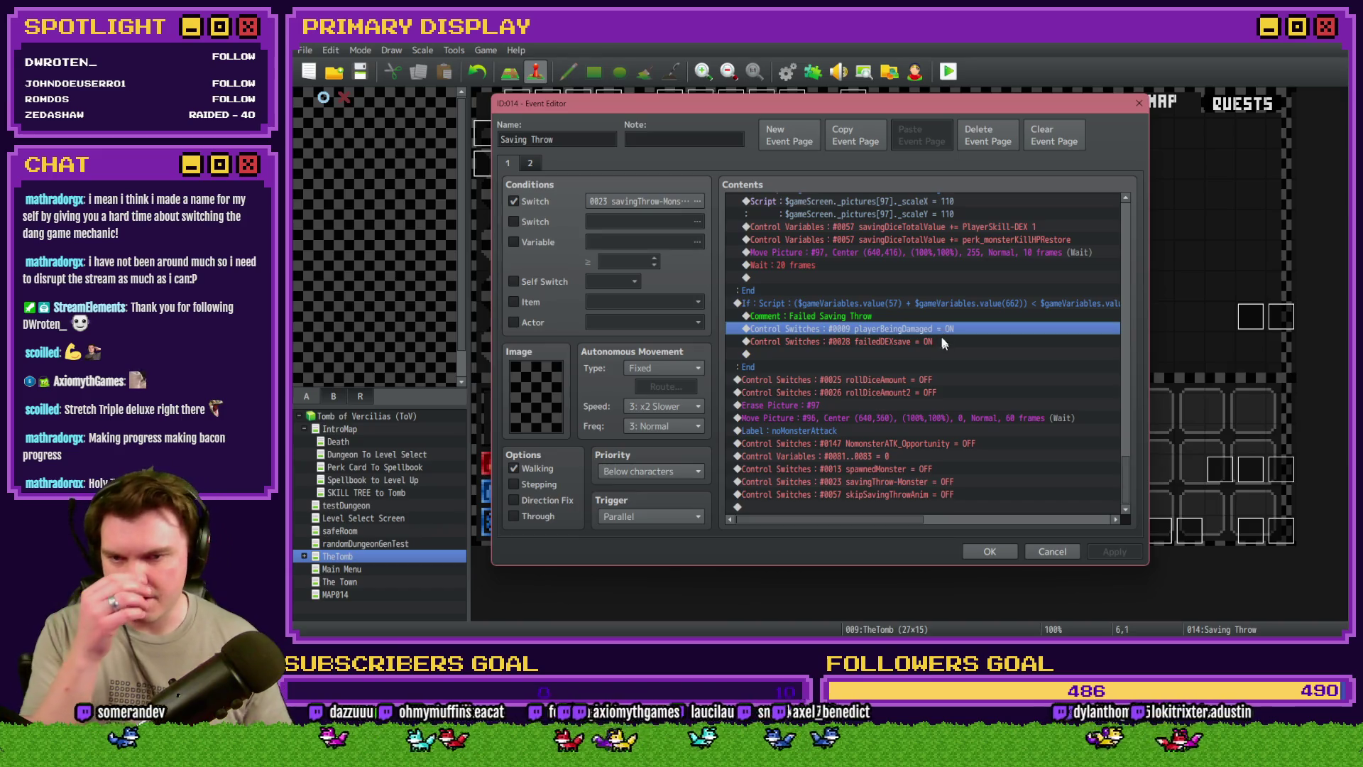
pyautogui.click(926, 303)
pyautogui.click(917, 329)
pyautogui.click(916, 341)
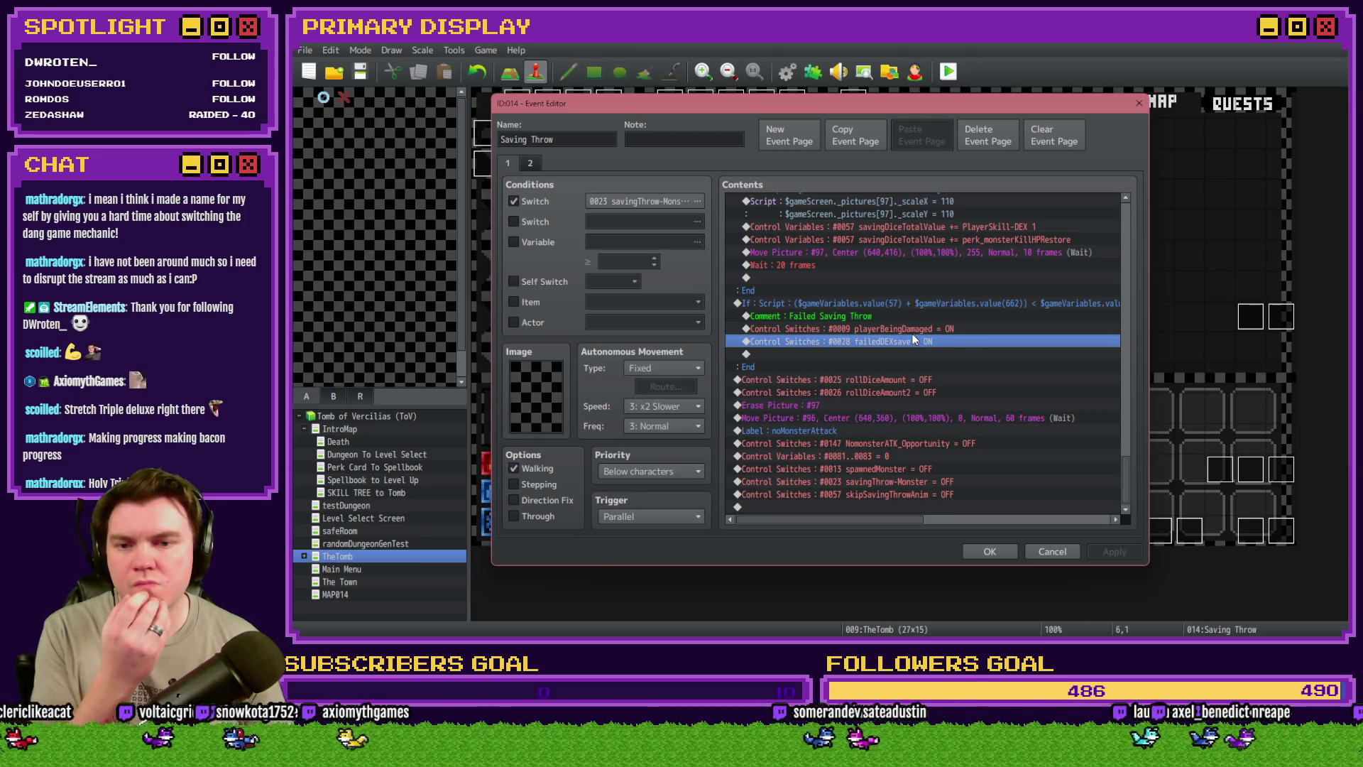
pyautogui.click(910, 304)
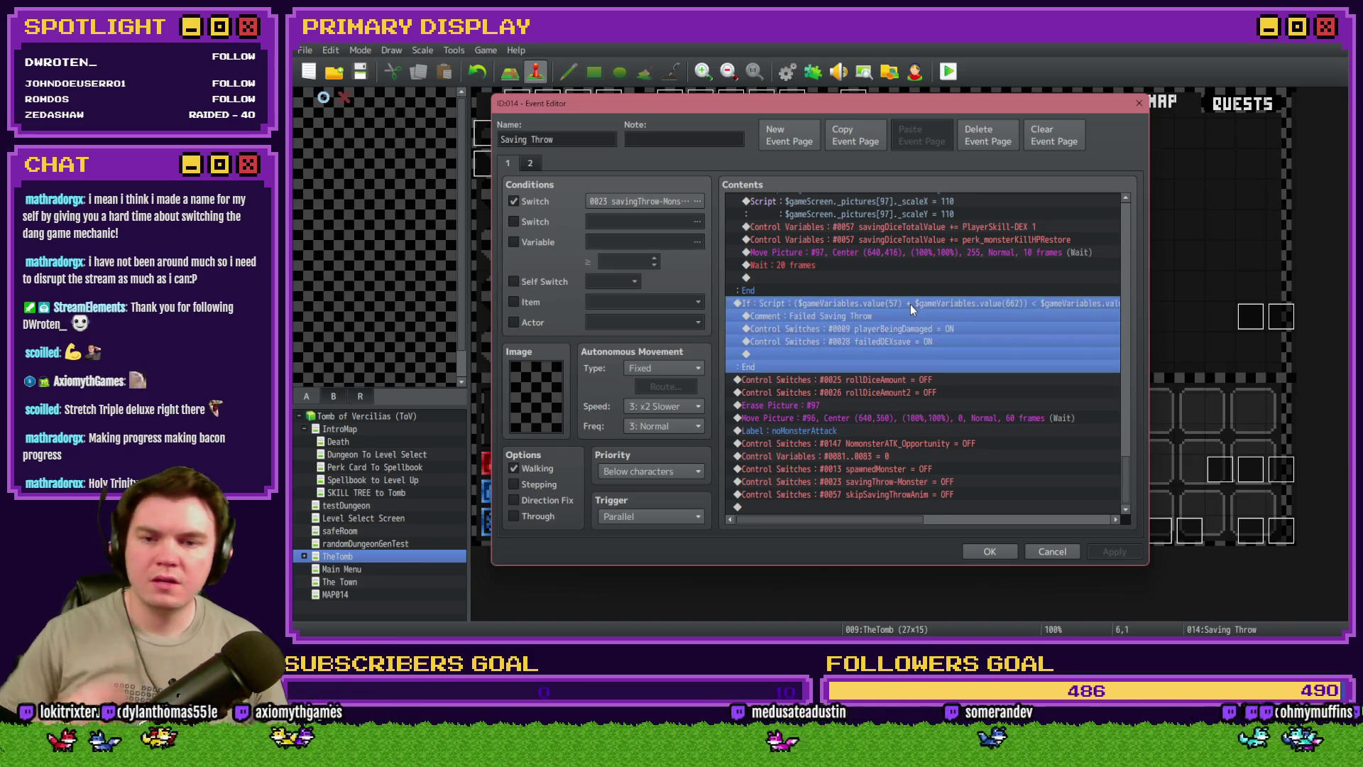
pyautogui.press('Delete')
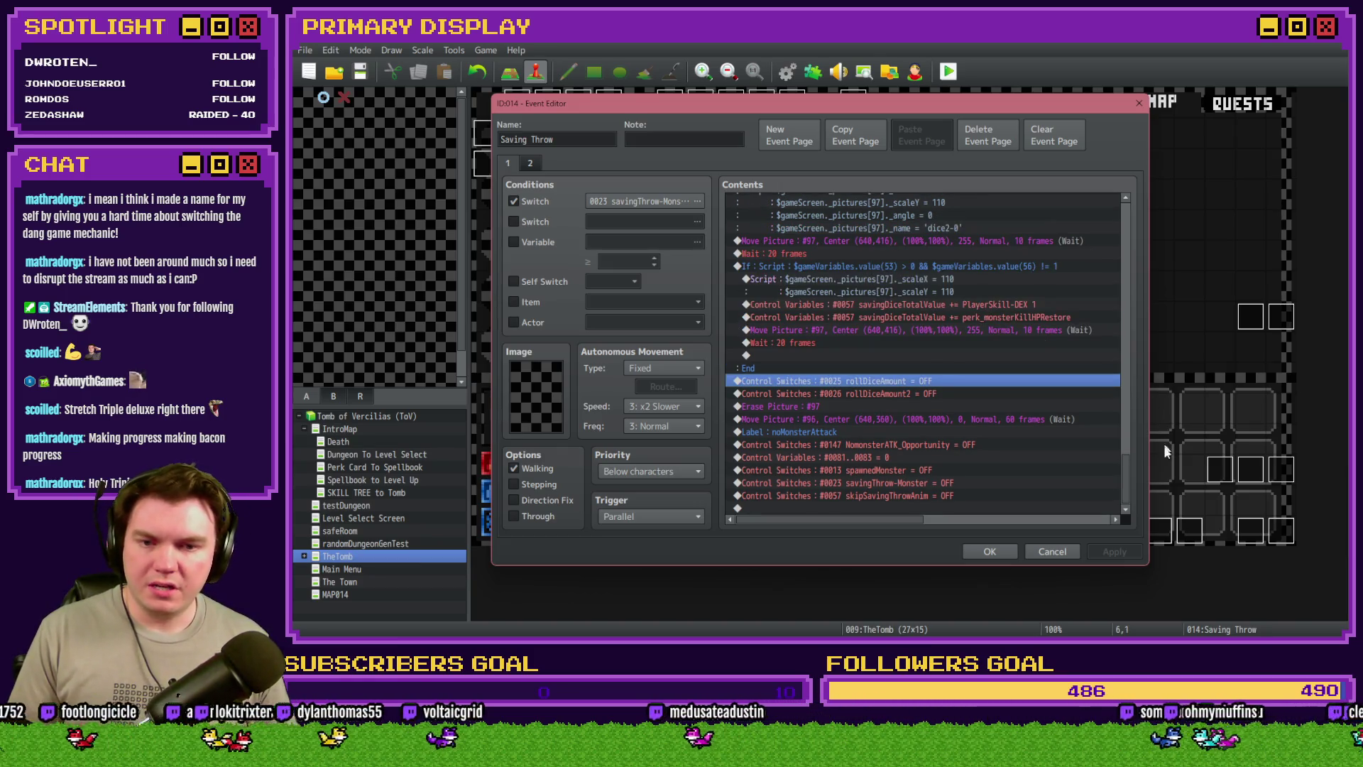
# Paste the Failed Saving Throw block at the switch 0023 OFF row, then open the Variable condition picker
pyautogui.moveTo(1126, 479)
pyautogui.mouseDown()
pyautogui.moveTo(1129, 347)
pyautogui.moveTo(1019, 350)
pyautogui.mouseUp()
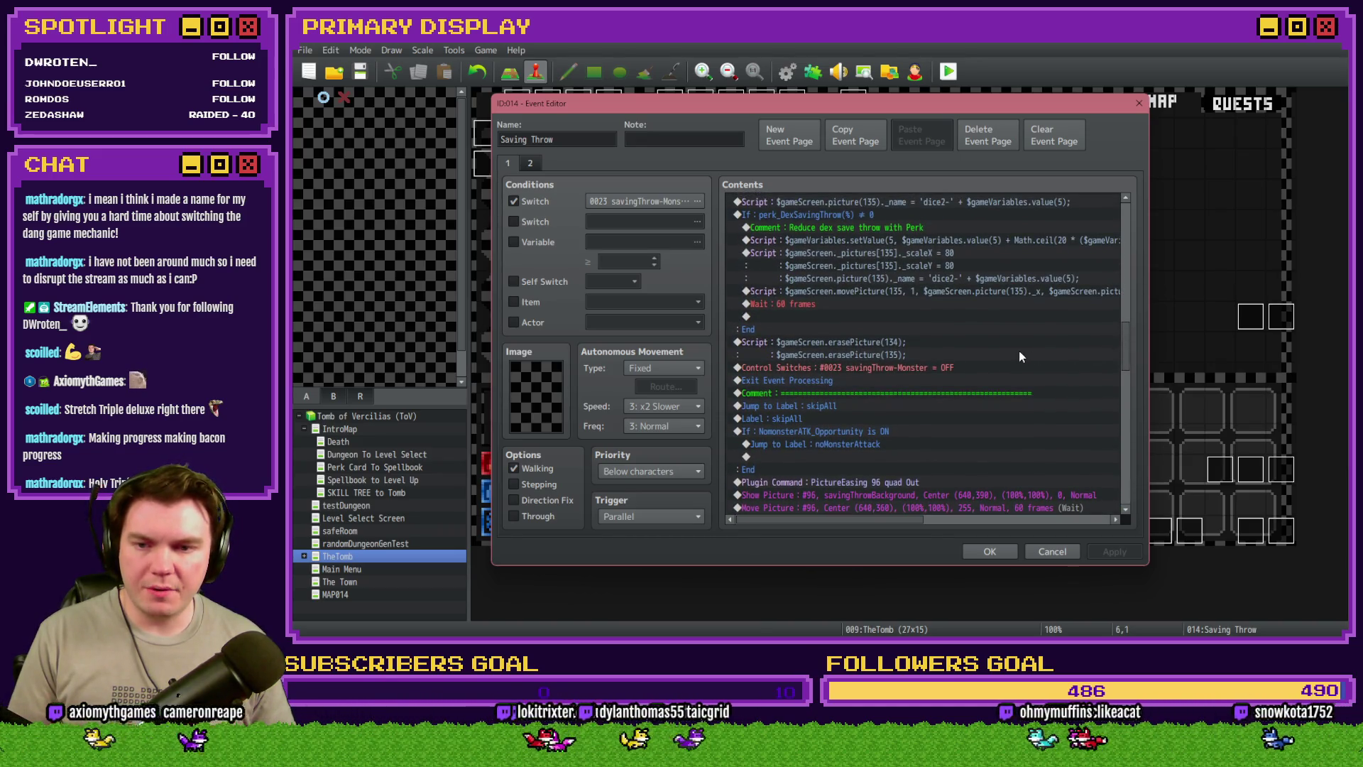
pyautogui.click(918, 381)
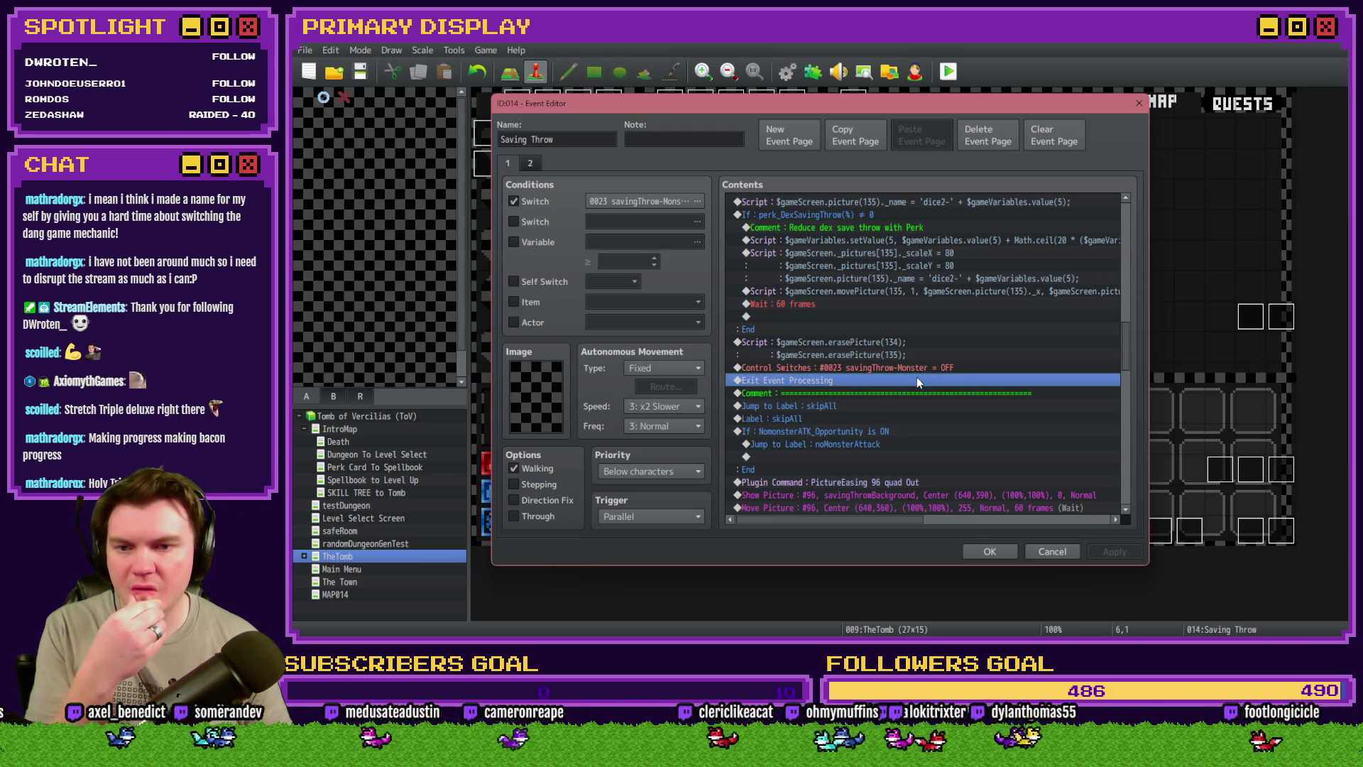
pyautogui.click(922, 345)
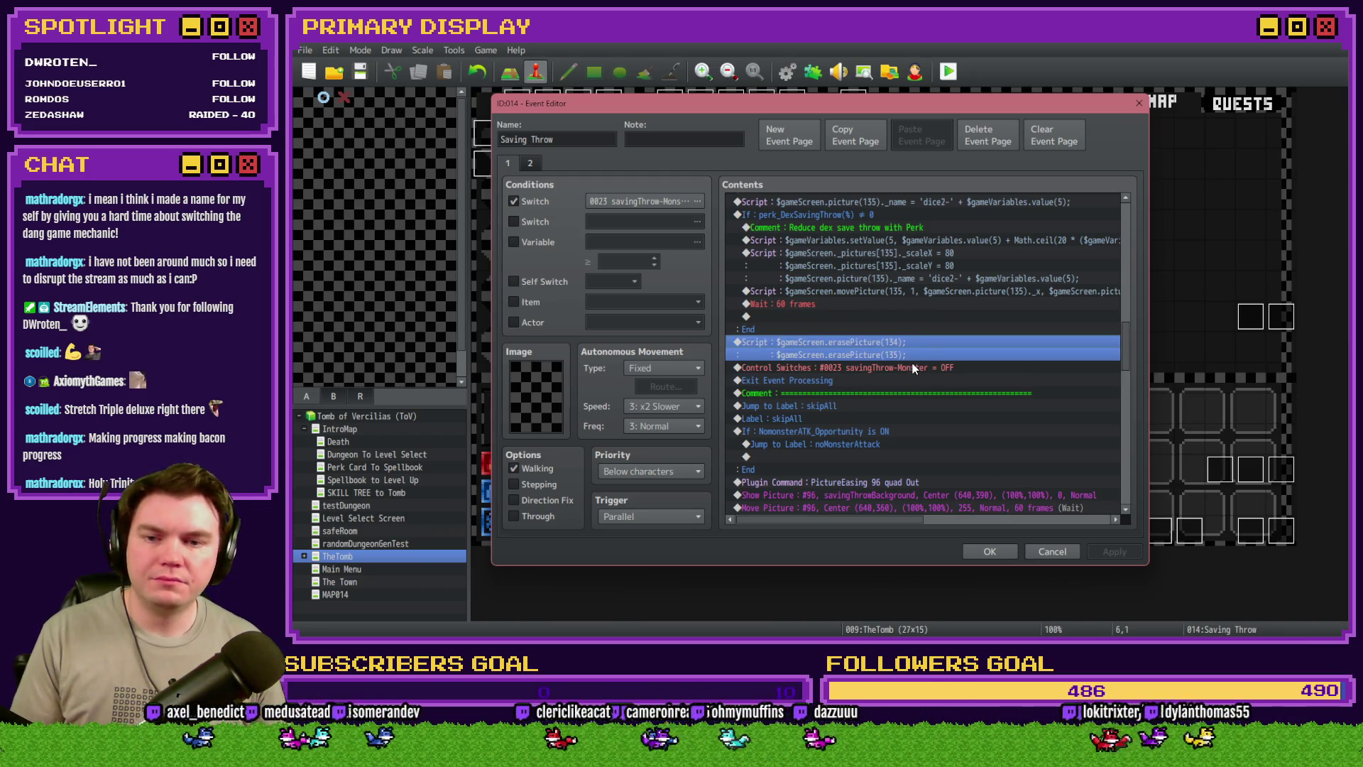
pyautogui.click(916, 376)
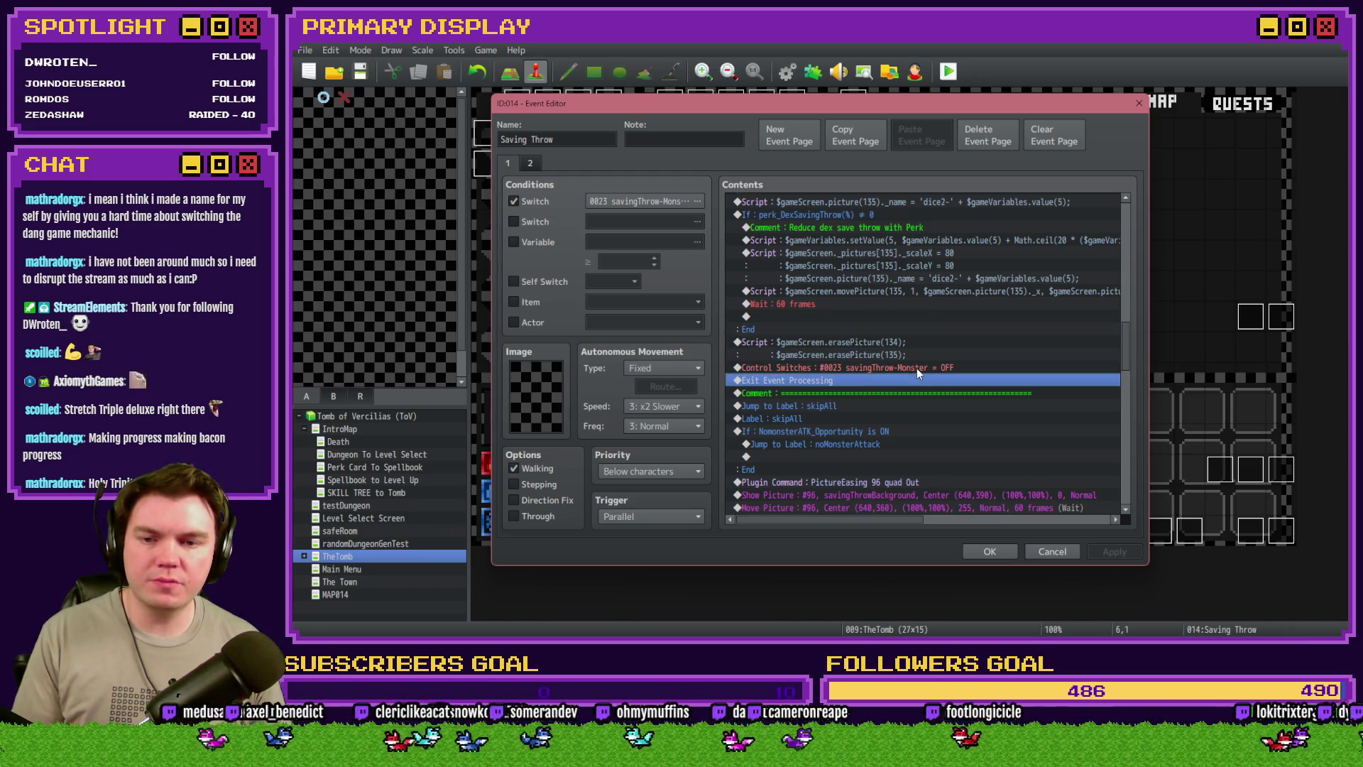
pyautogui.click(917, 369)
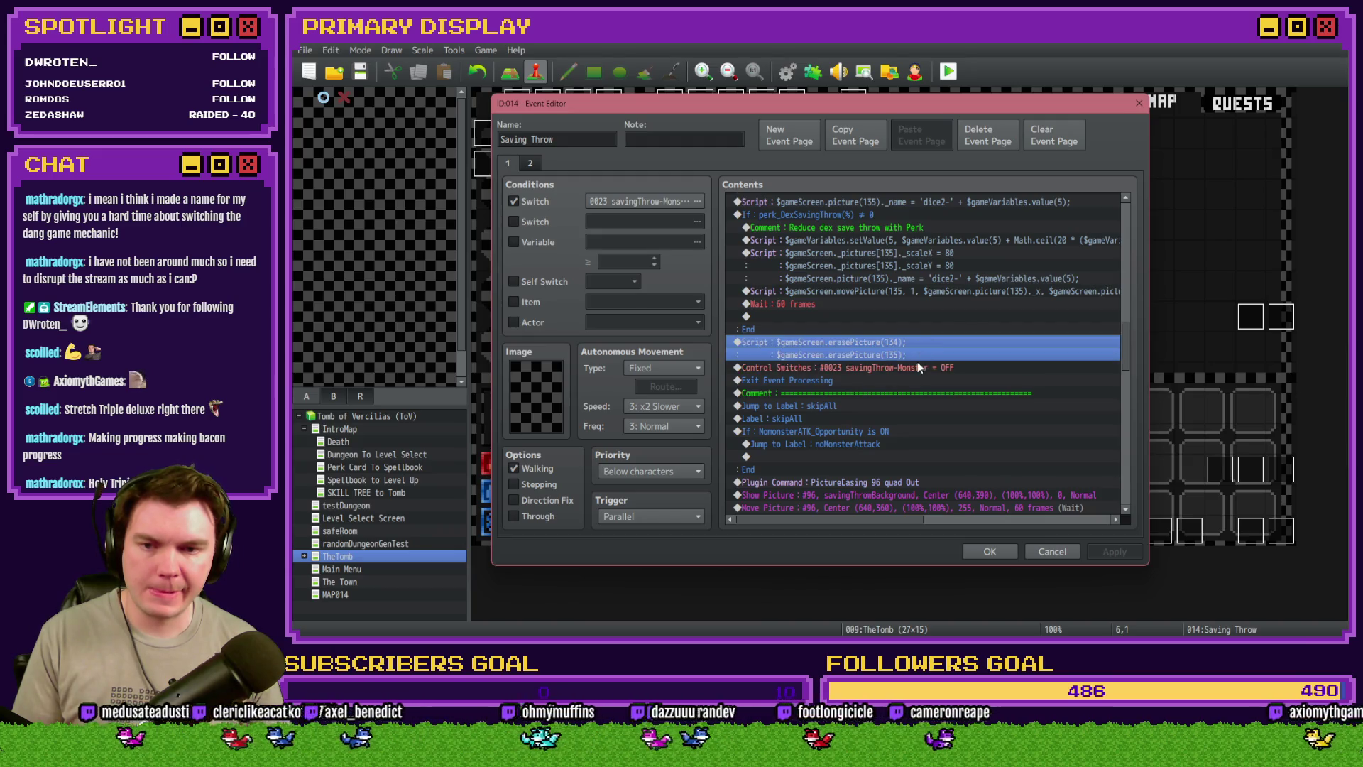
pyautogui.hotkey('ctrl', 'v')
pyautogui.click(916, 369)
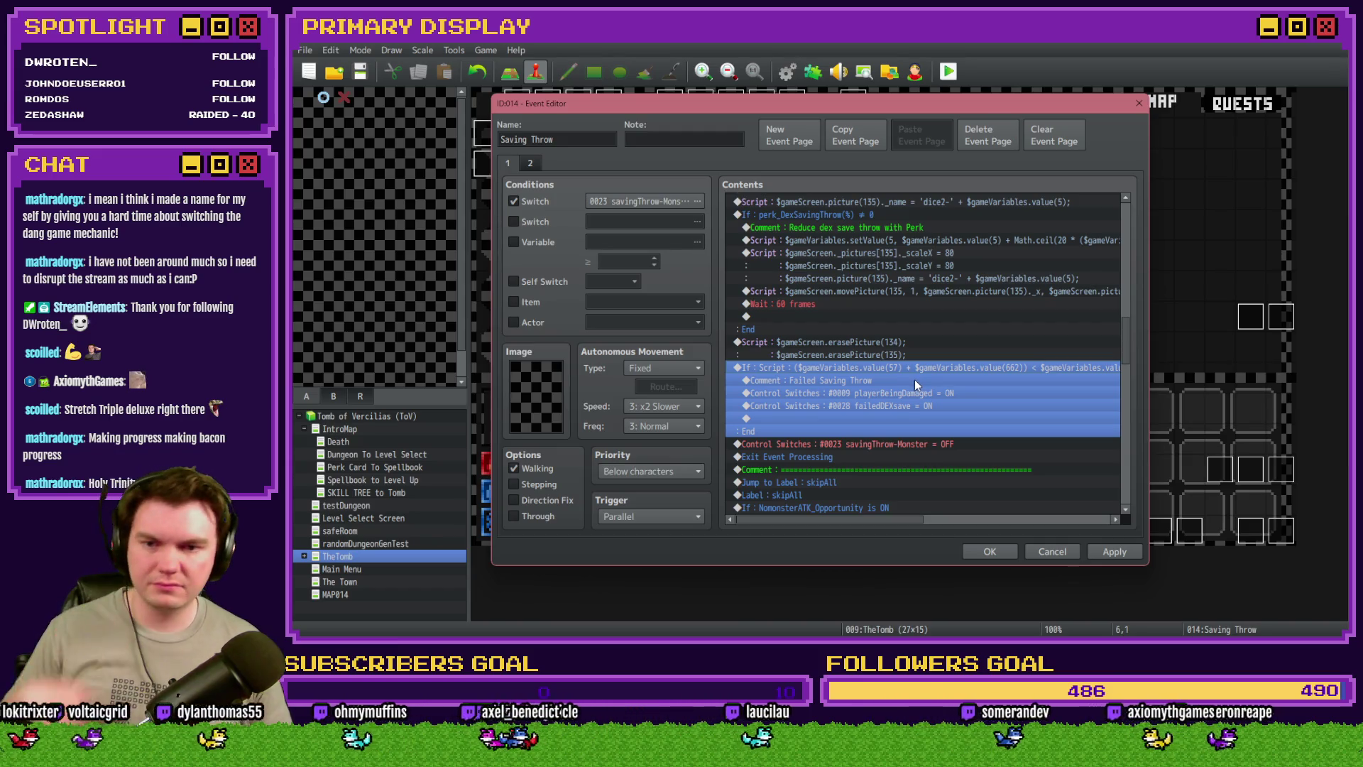
pyautogui.click(513, 242)
pyautogui.click(697, 242)
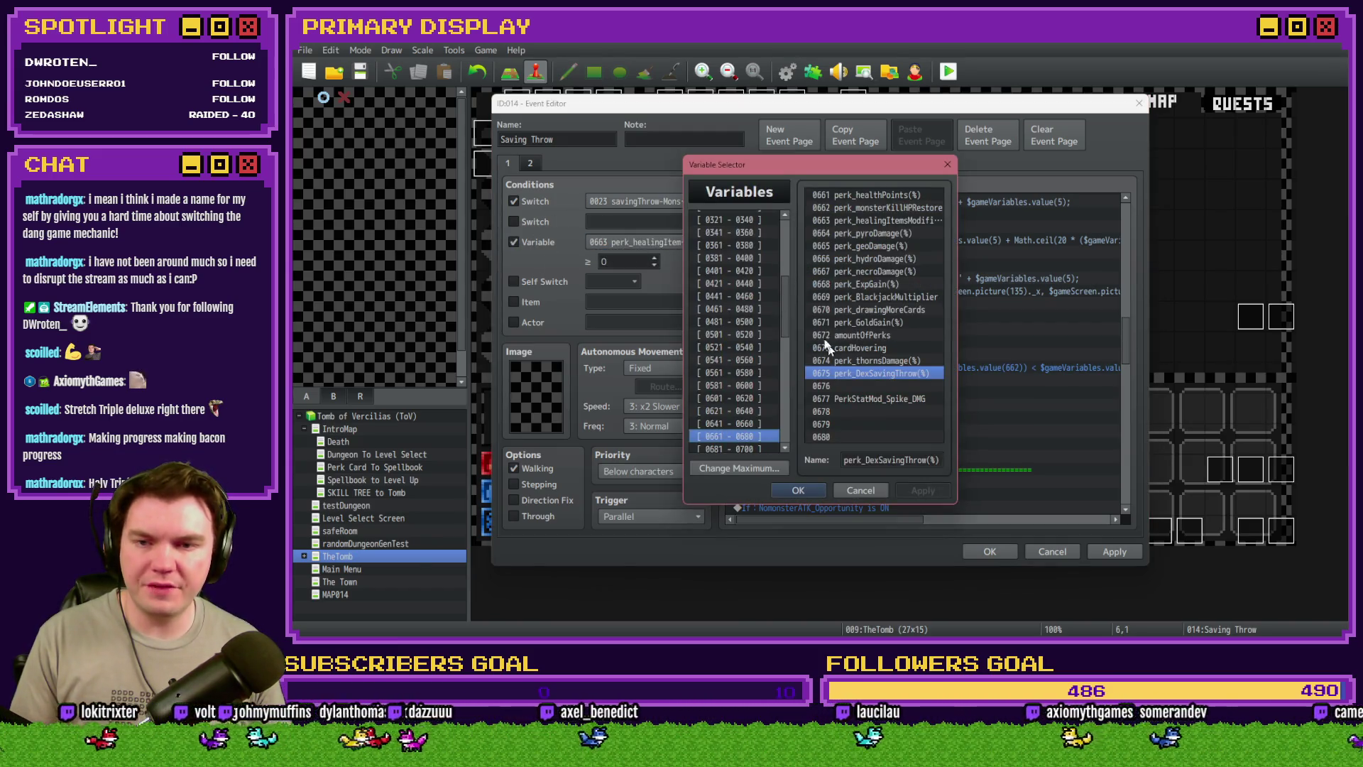
# Browse variables 0021–0060, cancel the picker, and reselect the Failed Saving Throw If block
pyautogui.moveTo(785, 312); pyautogui.dragTo(786, 232)
pyautogui.click(748, 230)
pyautogui.click(754, 243)
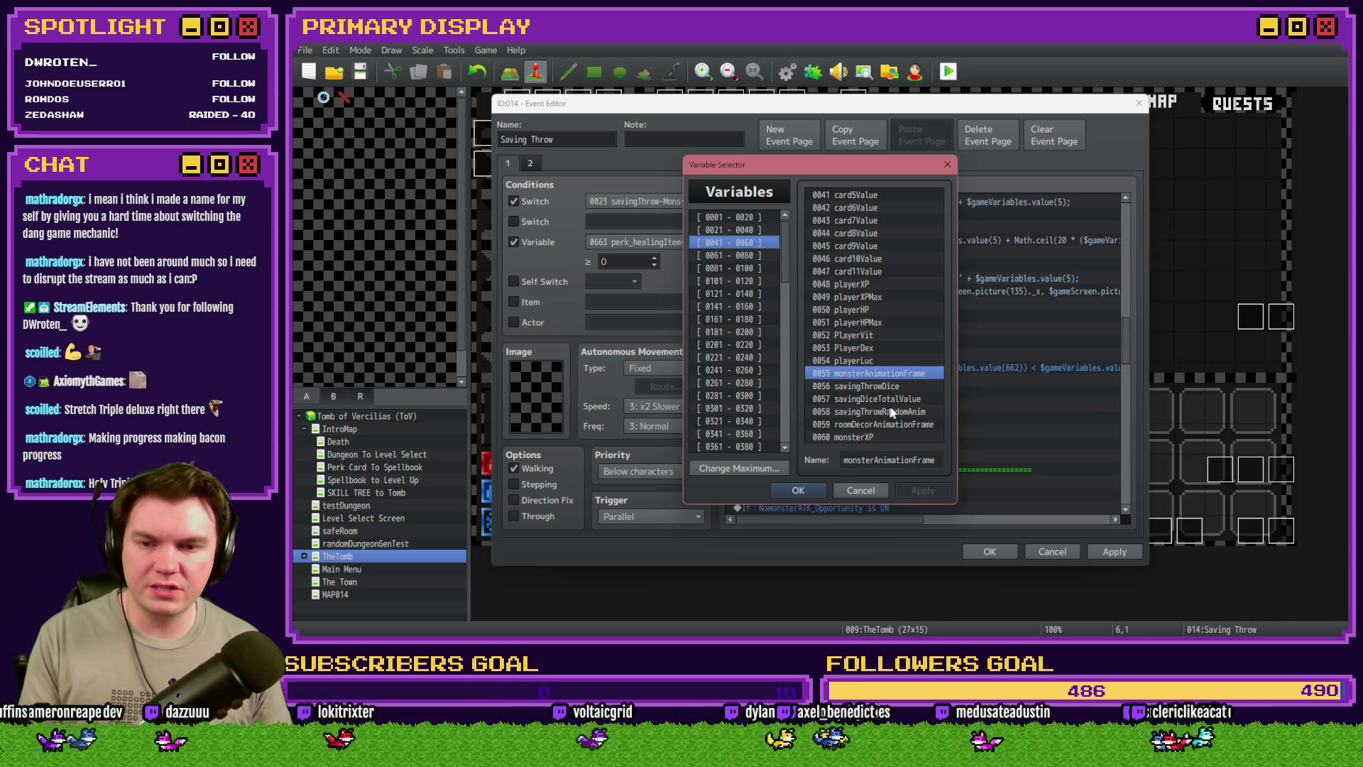
pyautogui.press('Escape')
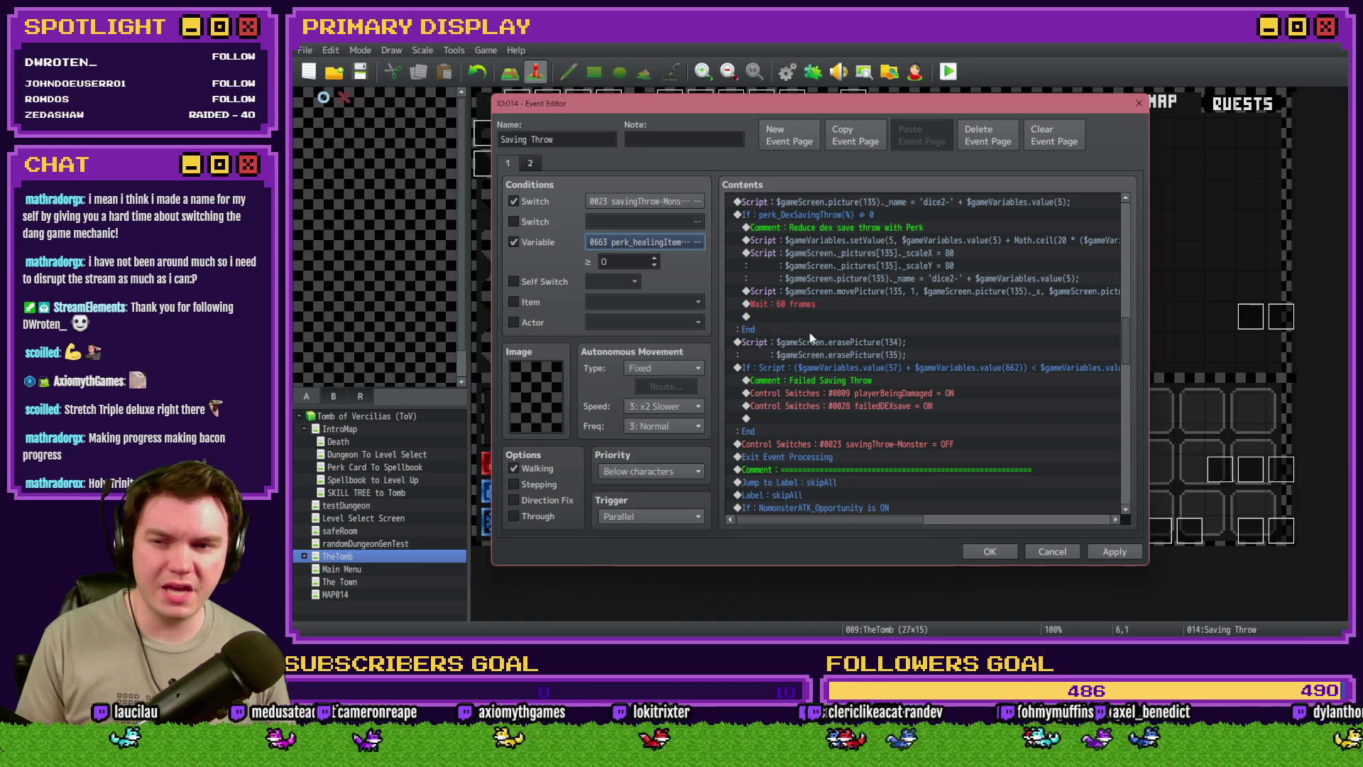
pyautogui.scroll(2, 879, 384)
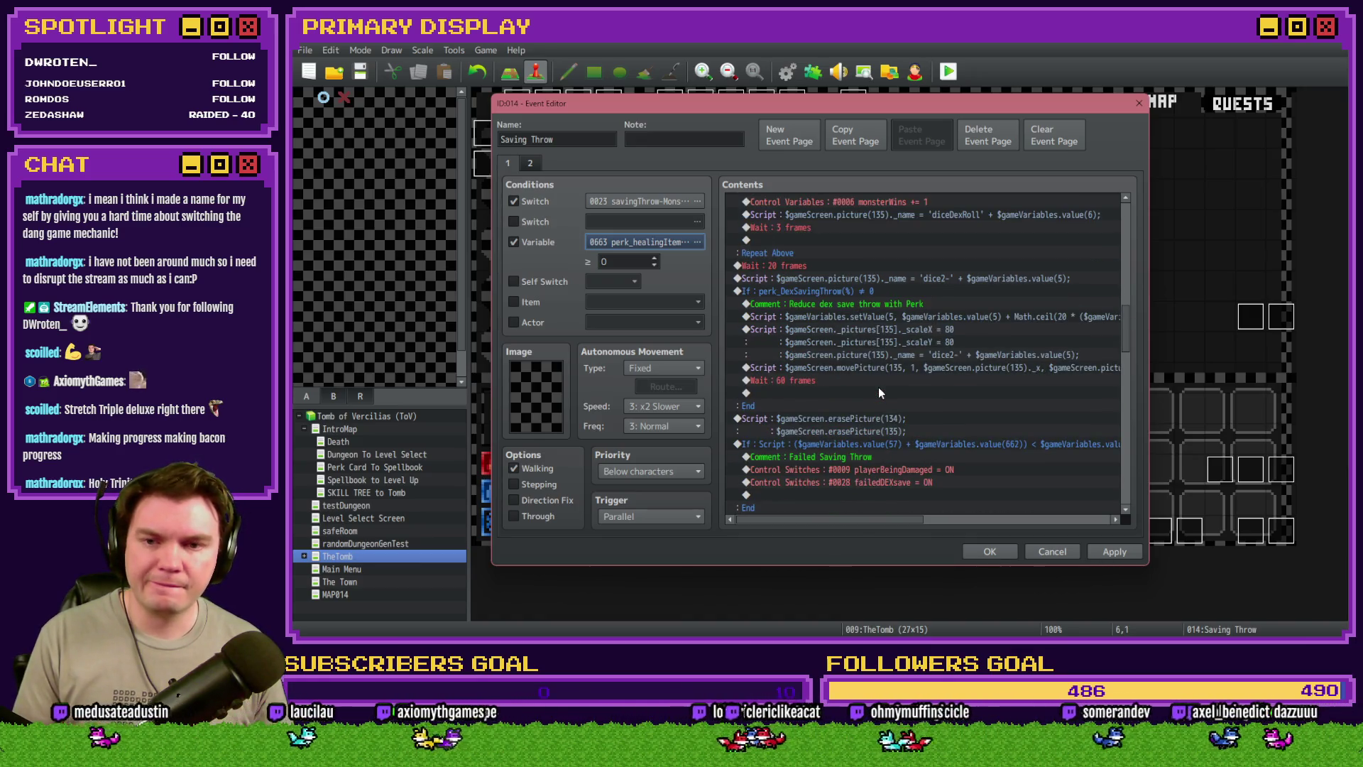
pyautogui.scroll(-2, 879, 391)
pyautogui.scroll(4, 880, 395)
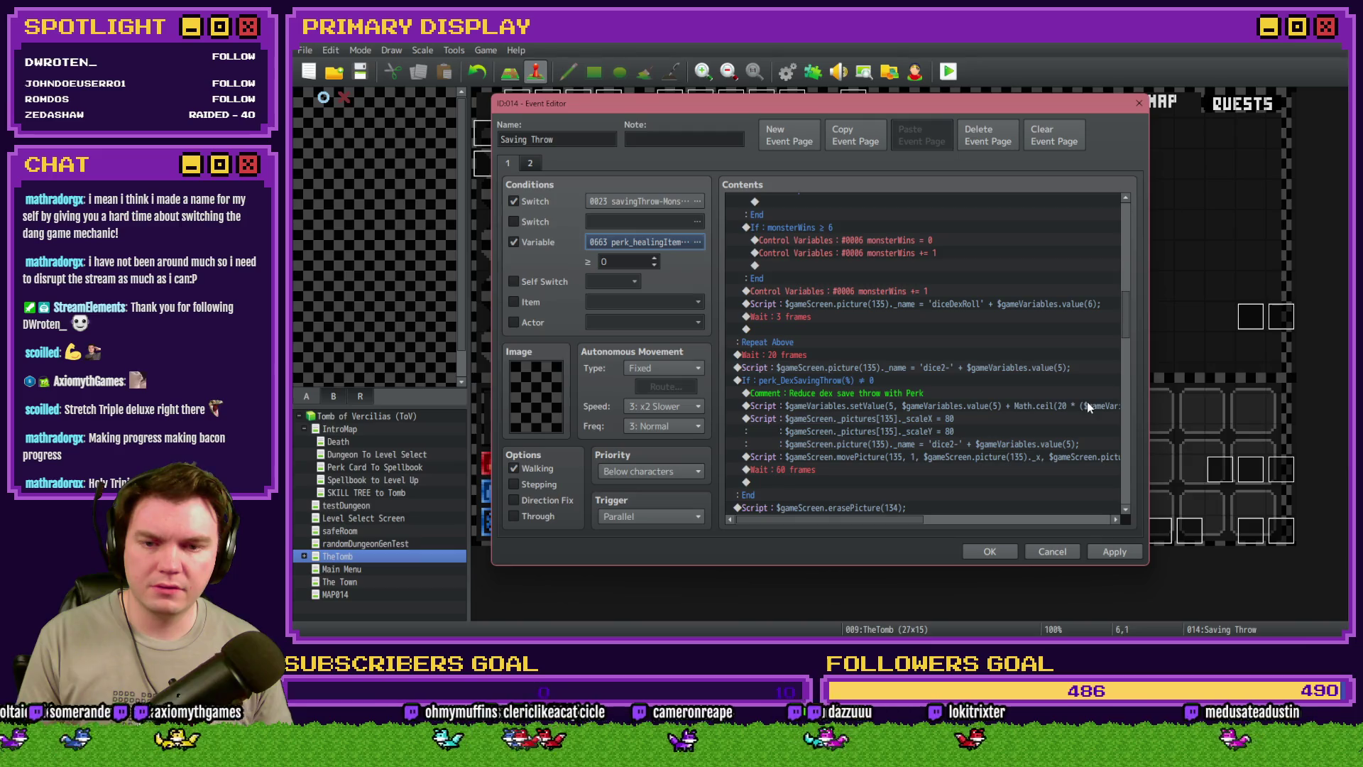
pyautogui.scroll(-3, 986, 410)
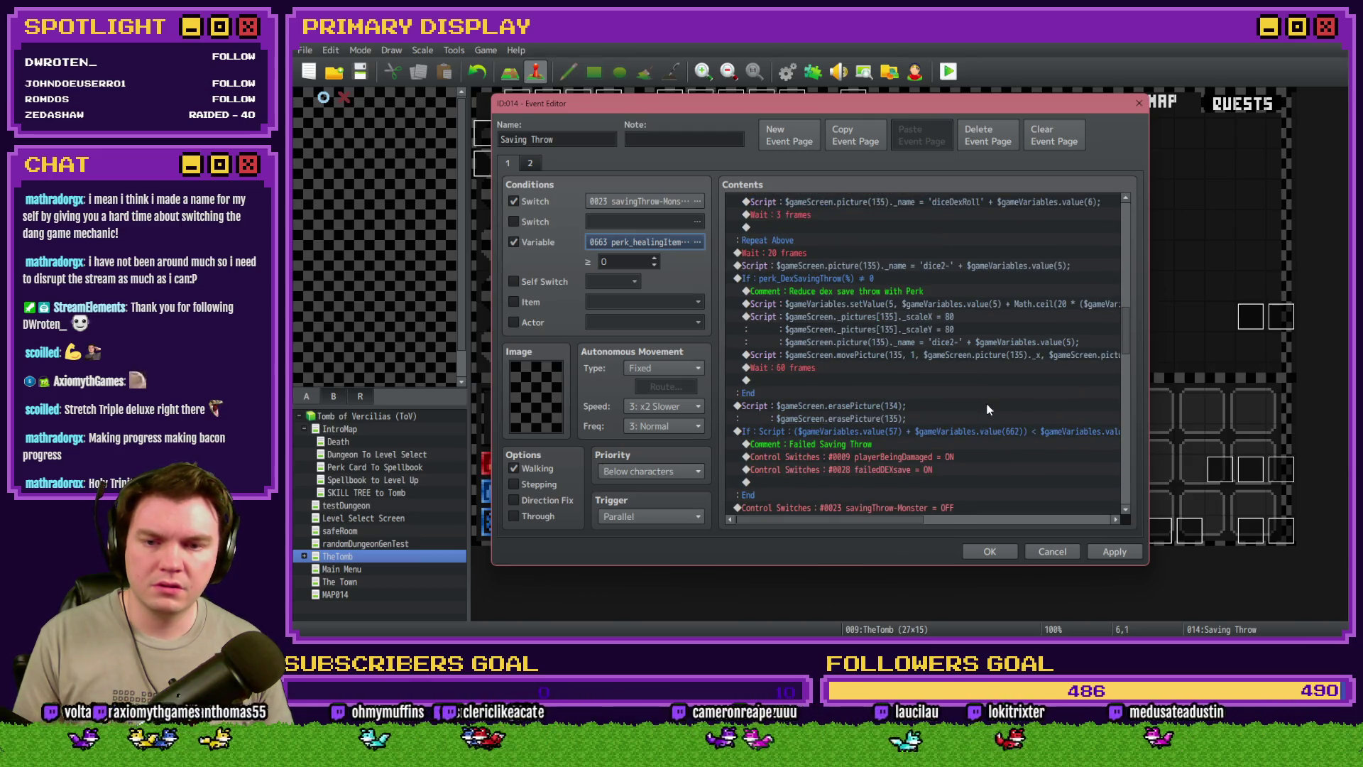
pyautogui.click(927, 432)
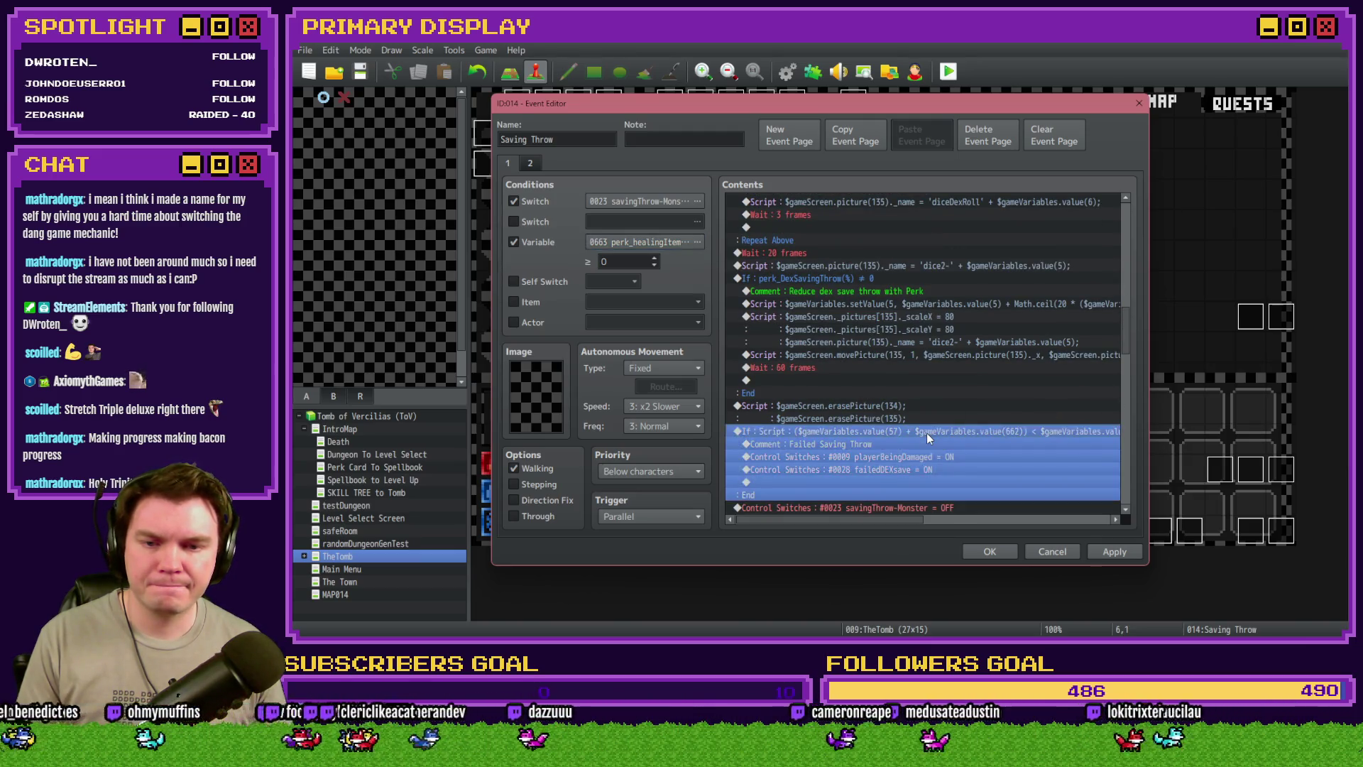
# Edit the If block's script condition to a less-than comparison on variable 5, removing extra parentheses
pyautogui.doubleClick(926, 432)
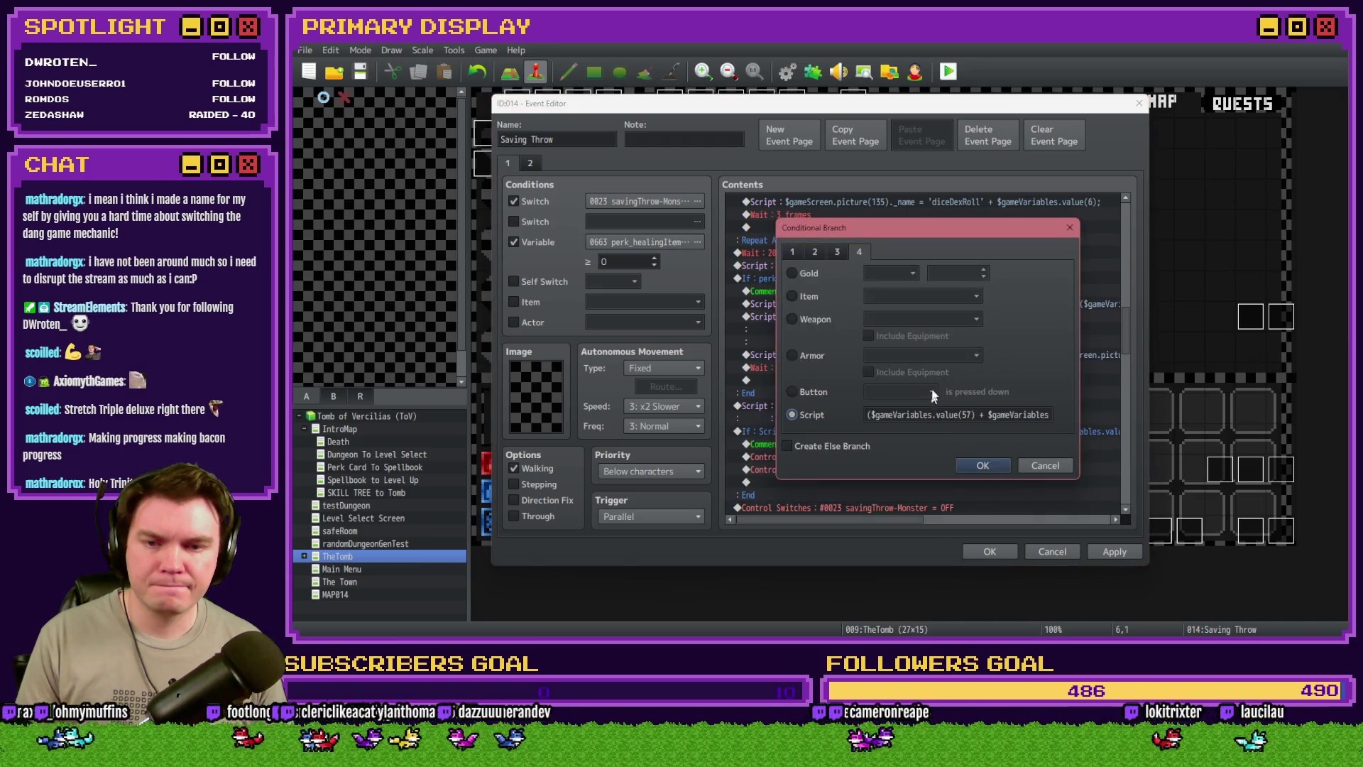
pyautogui.click(986, 417)
pyautogui.press('BackSpace')
pyautogui.press('Left')
pyautogui.press('BackSpace')
pyautogui.press('Right')
pyautogui.press('Delete')
pyautogui.write('<')
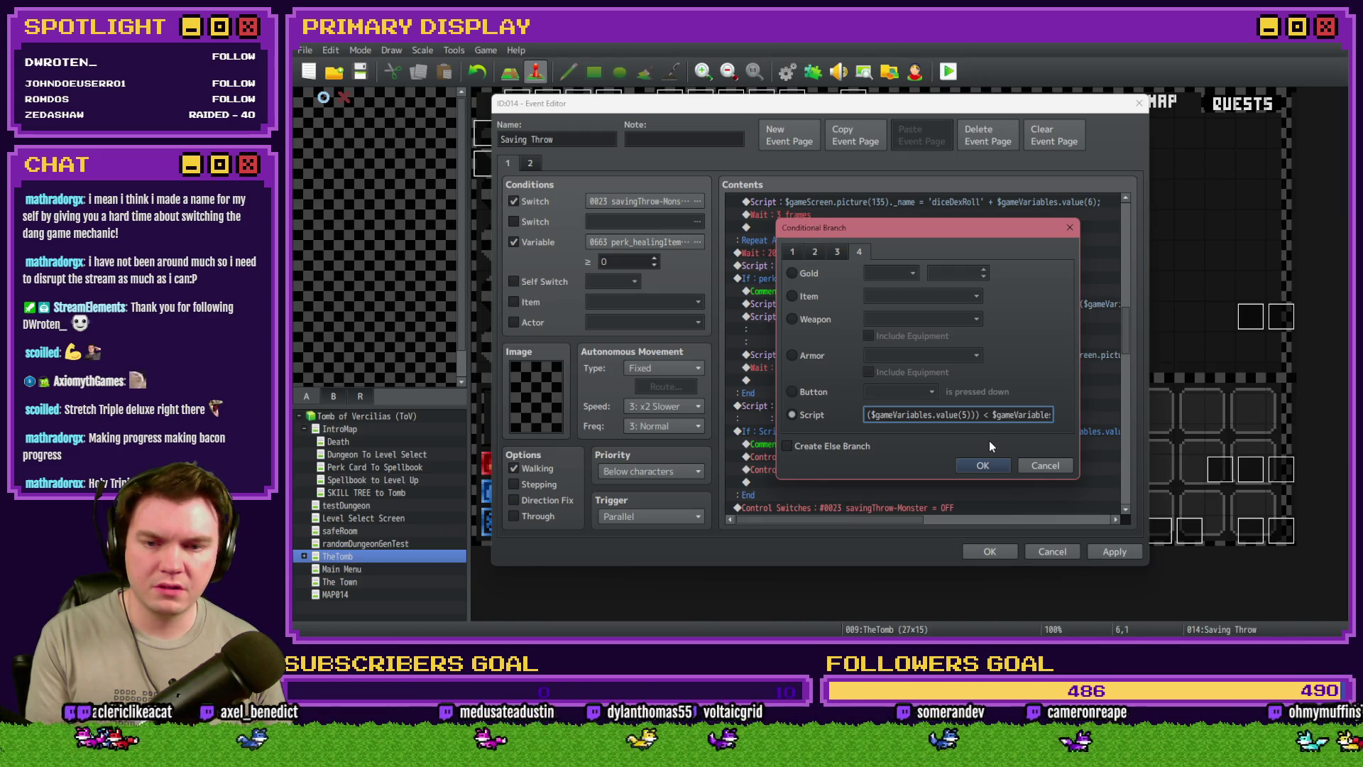
pyautogui.press('BackSpace')
pyautogui.click(867, 417)
pyautogui.press('Delete')
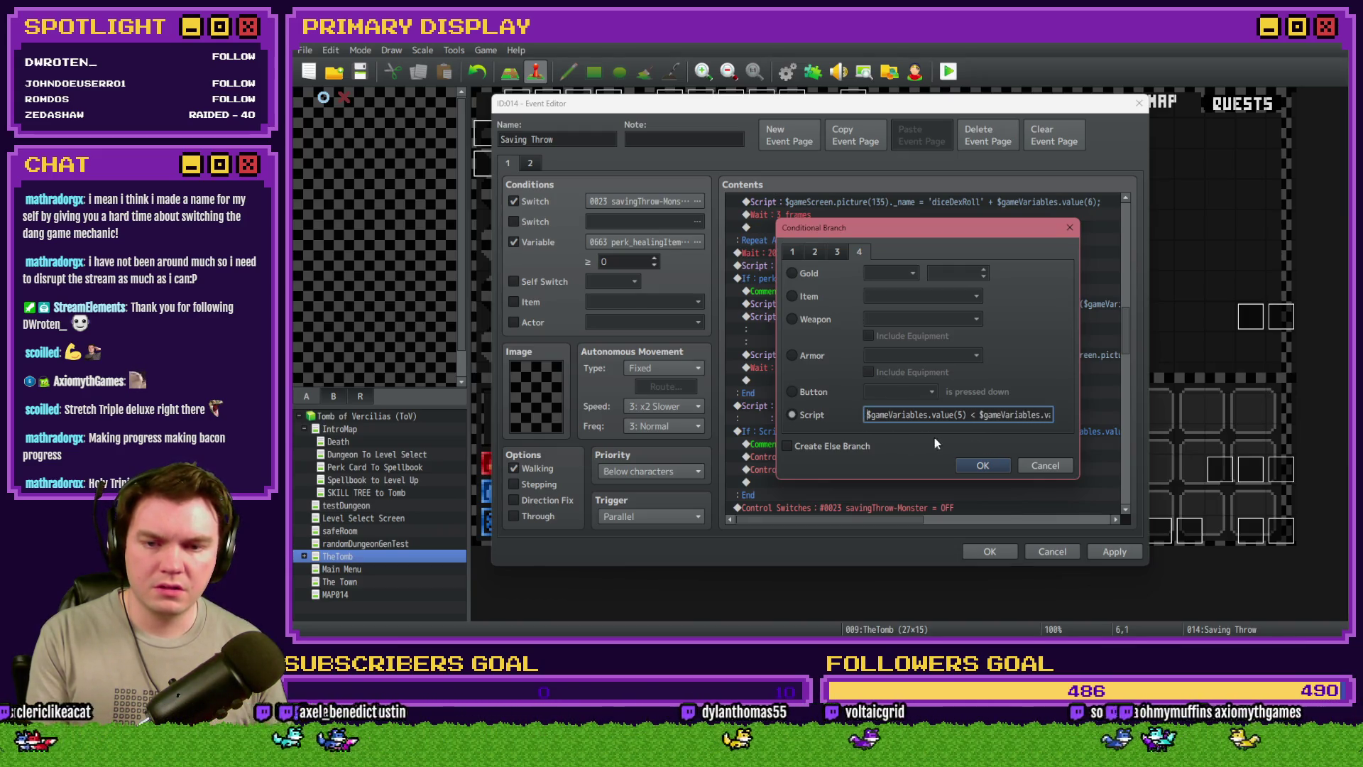
pyautogui.press('End')
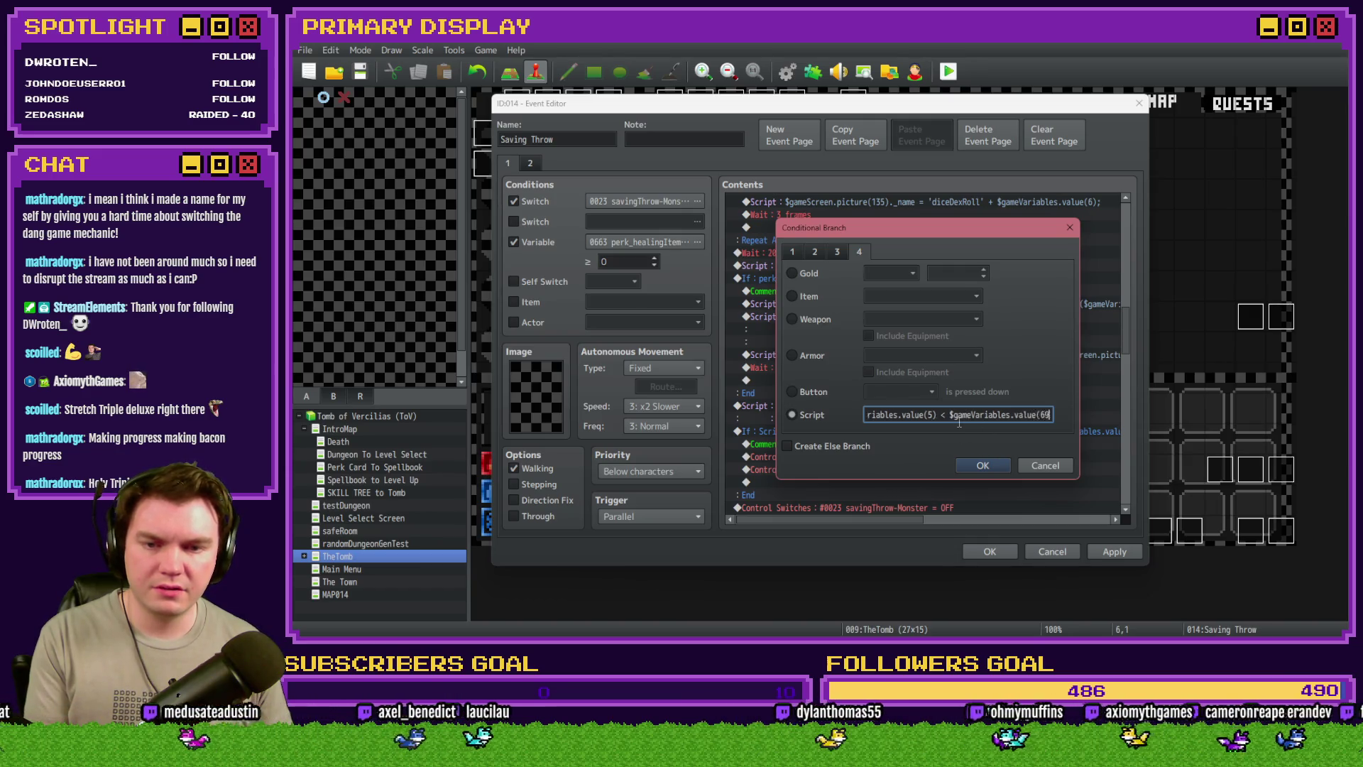
pyautogui.click(982, 465)
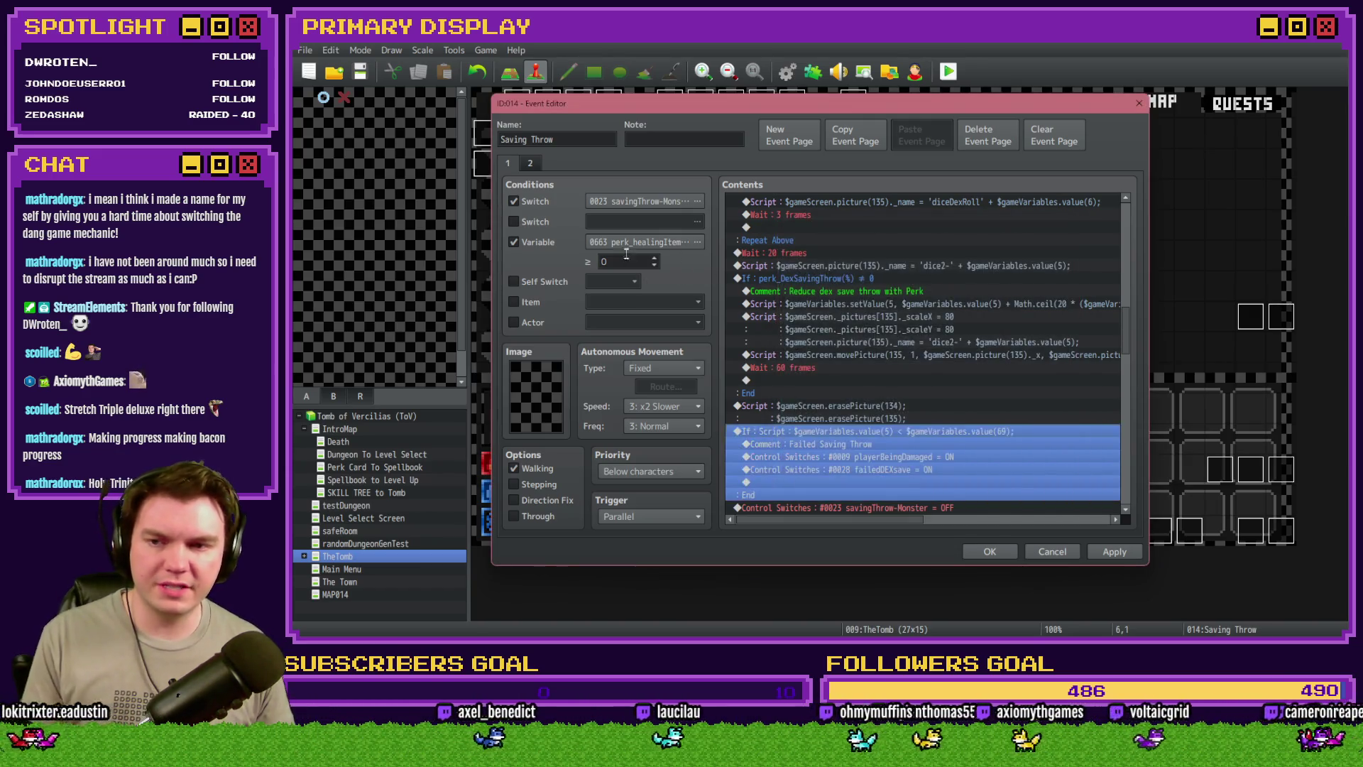
# Pick the monsterAC variable in the picker, then untick the page's Variable condition
pyautogui.press('F9')
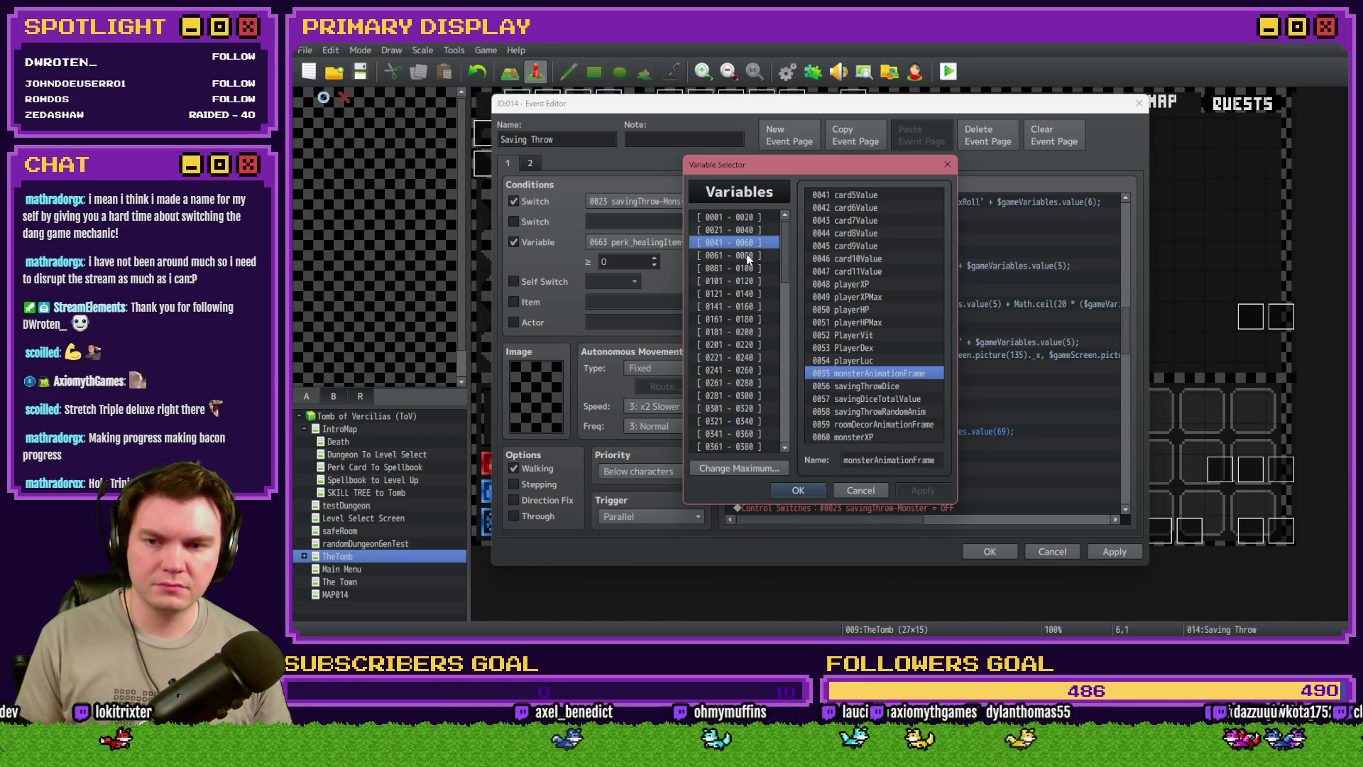
pyautogui.click(747, 257)
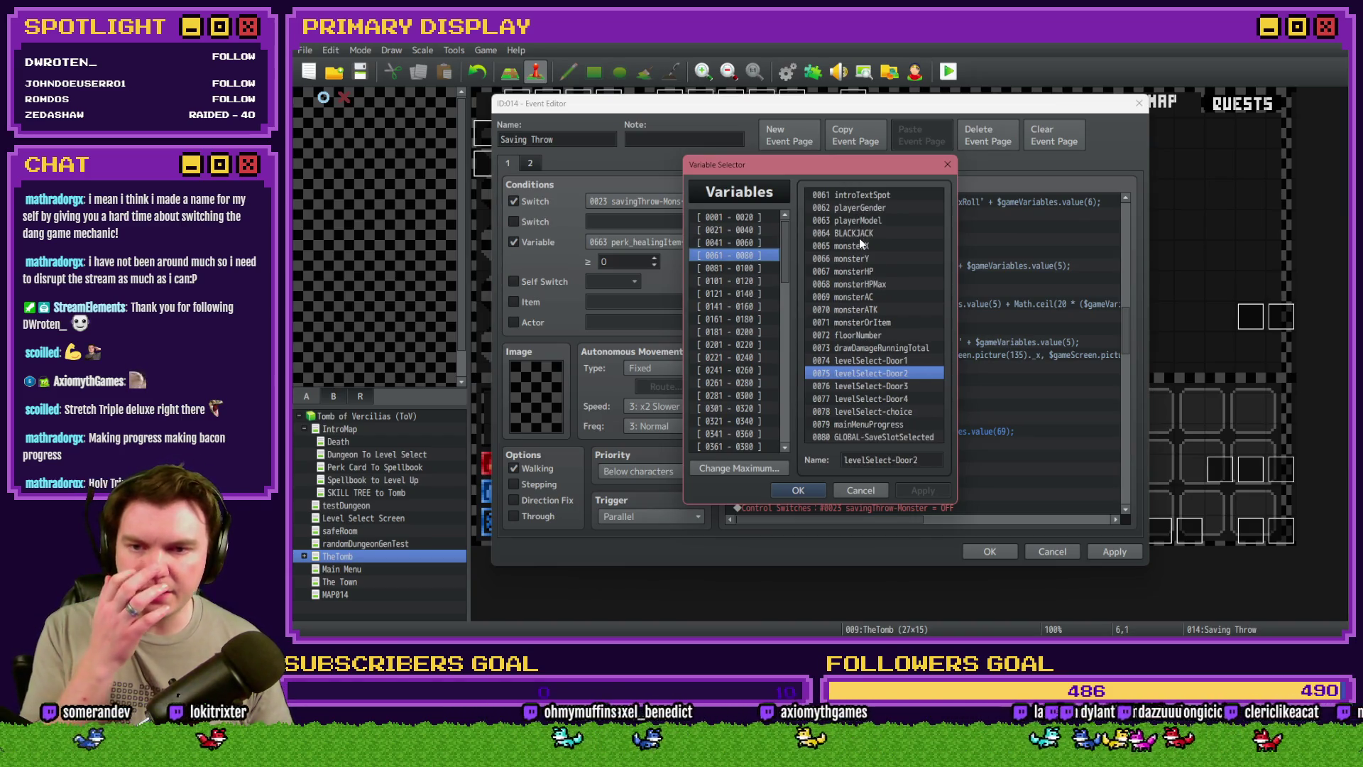
pyautogui.click(859, 298)
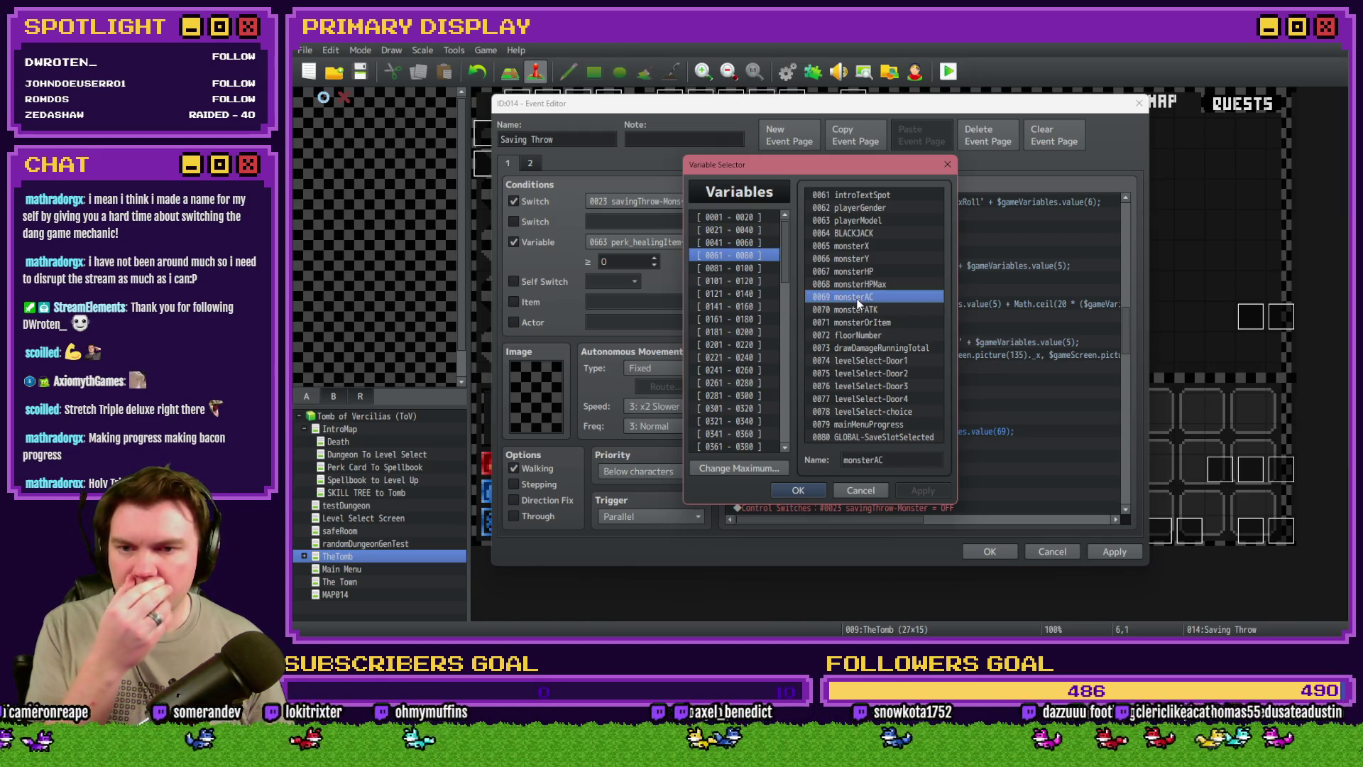
pyautogui.click(801, 489)
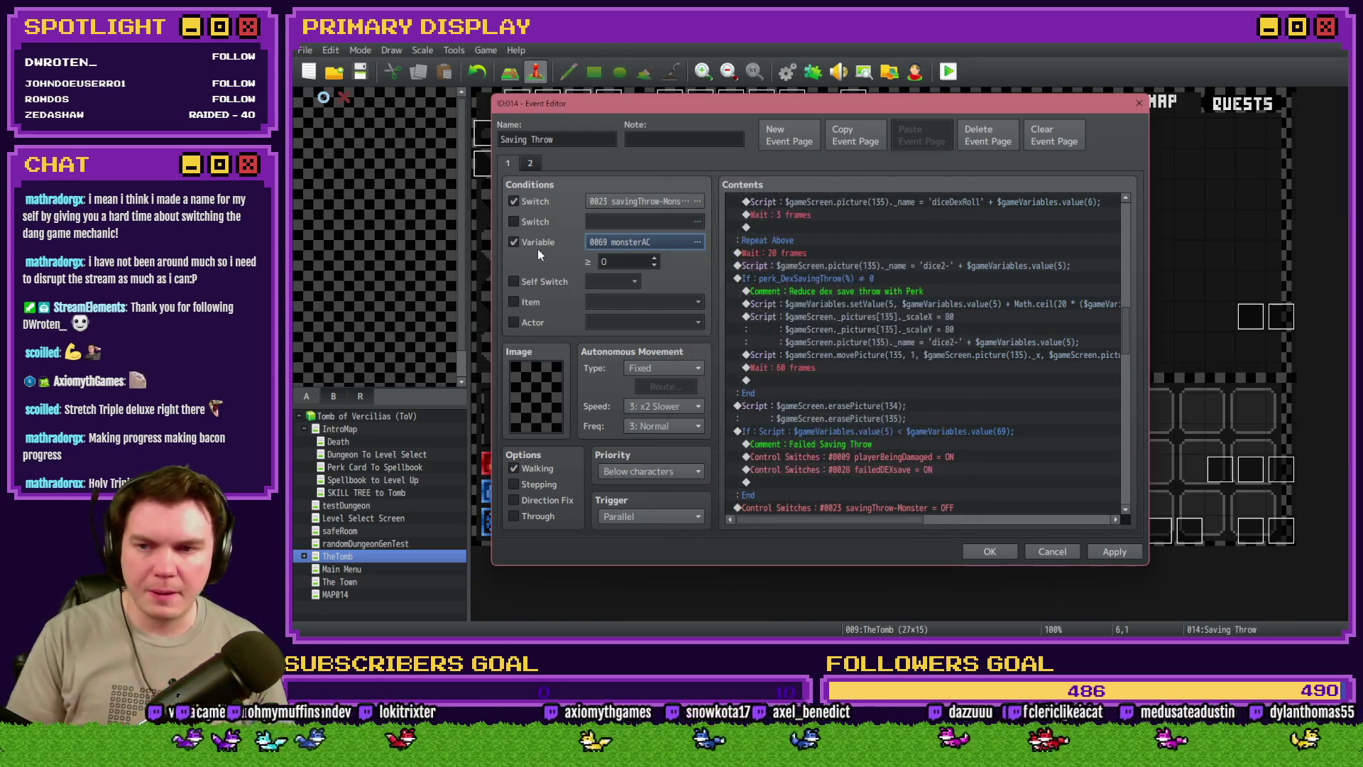
pyautogui.click(537, 243)
# Review the Failed Saving Throw branch commands, then apply and close the Saving Throw event
pyautogui.click(879, 433)
pyautogui.scroll(-3, 873, 462)
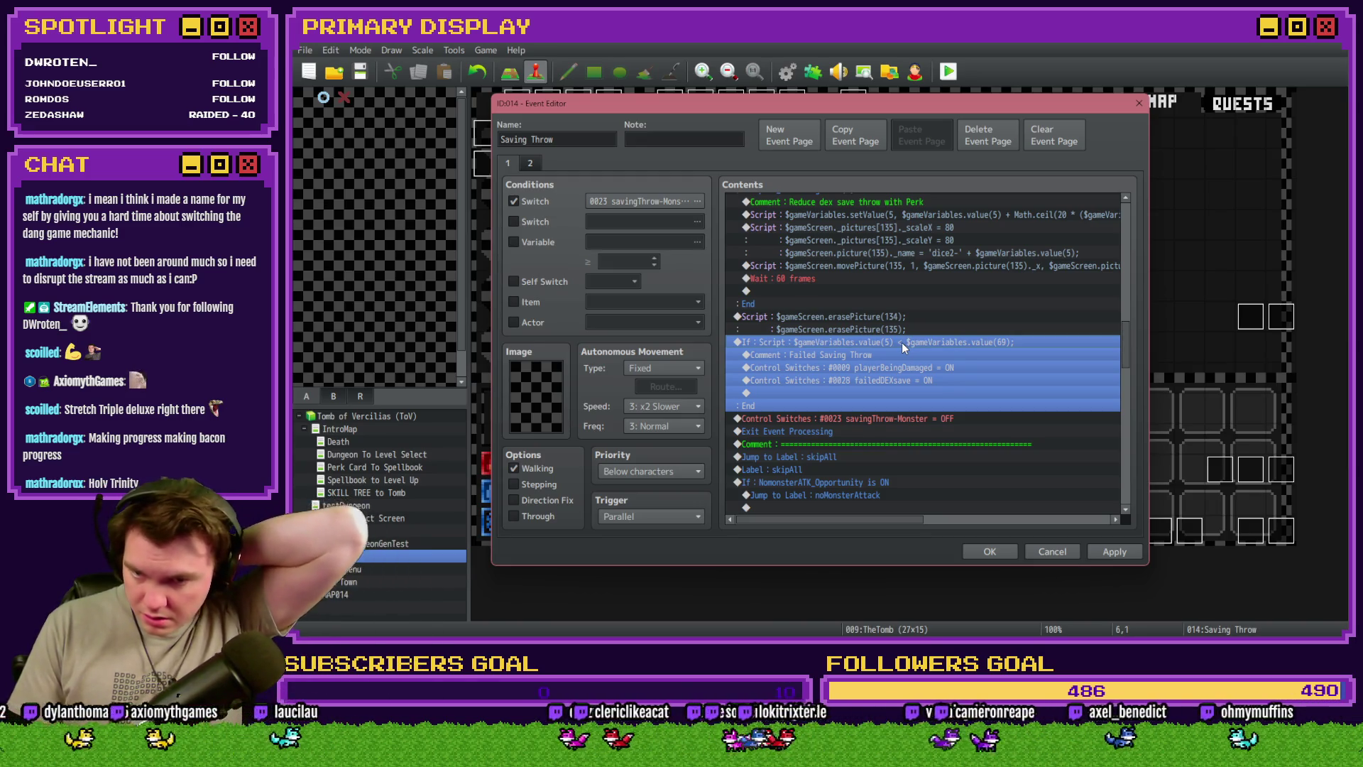
pyautogui.click(903, 354)
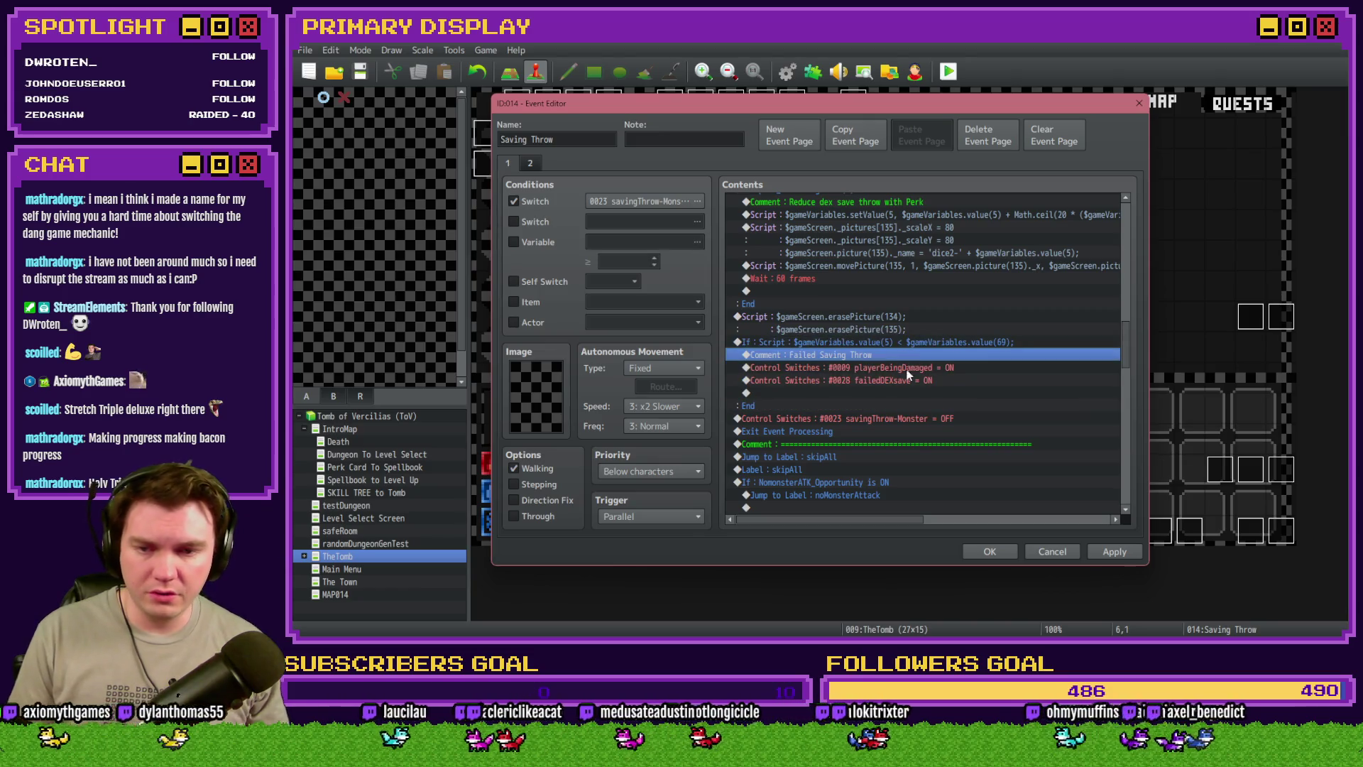
pyautogui.click(906, 367)
pyautogui.click(908, 378)
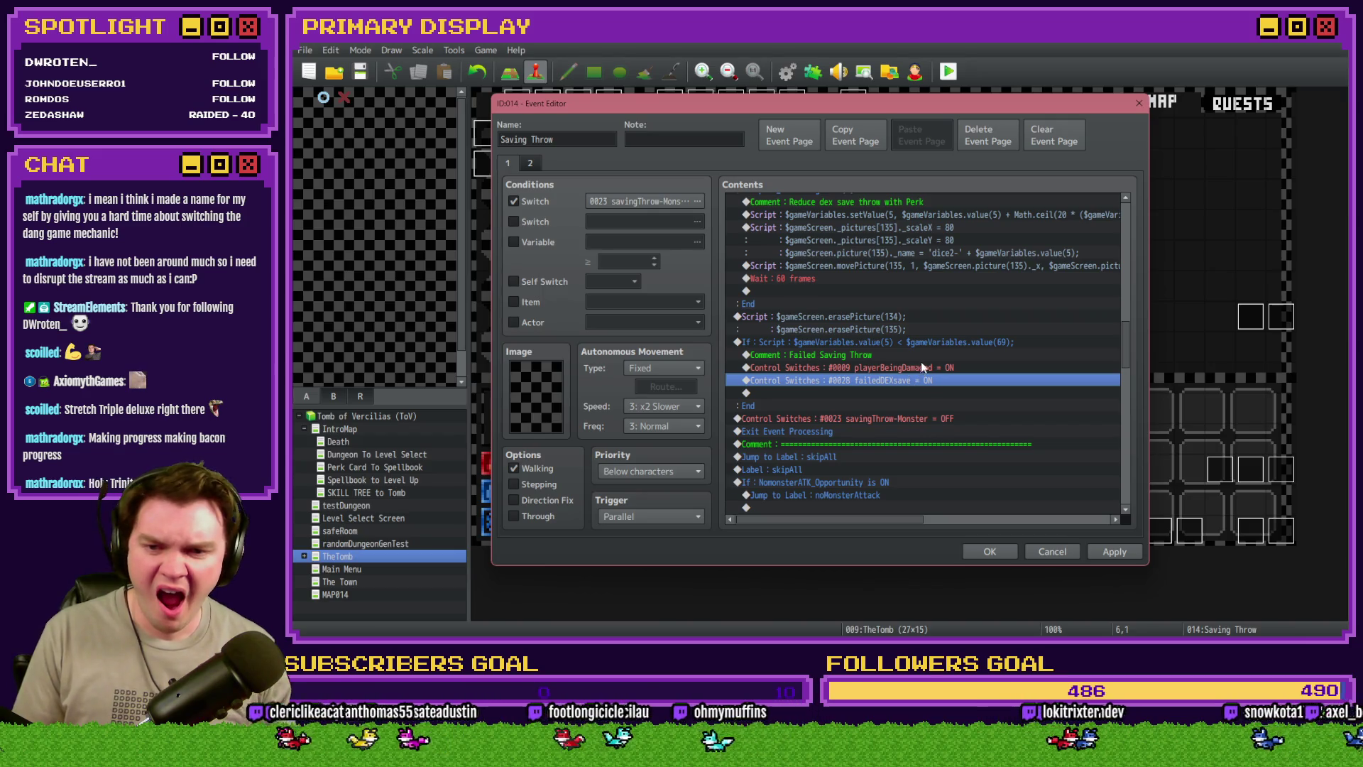
pyautogui.click(909, 367)
pyautogui.click(1128, 557)
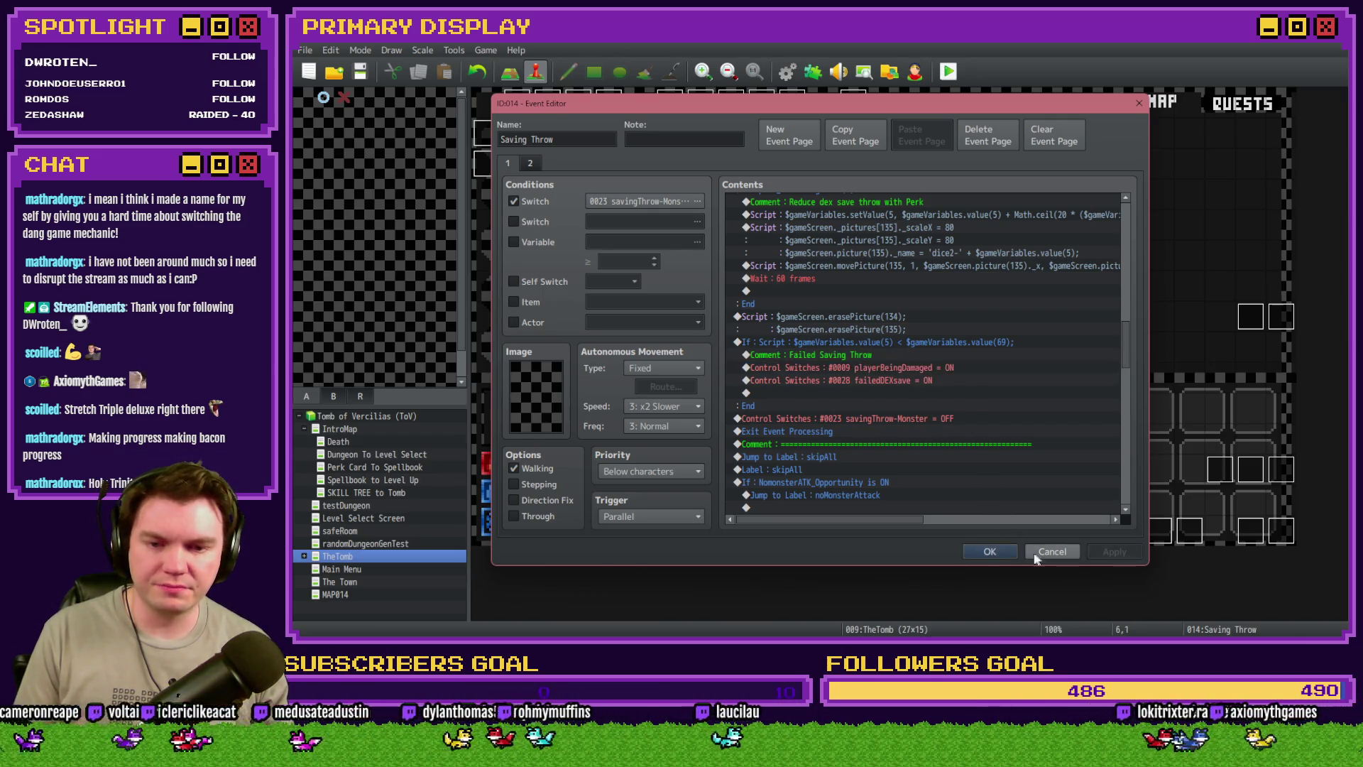
pyautogui.click(992, 551)
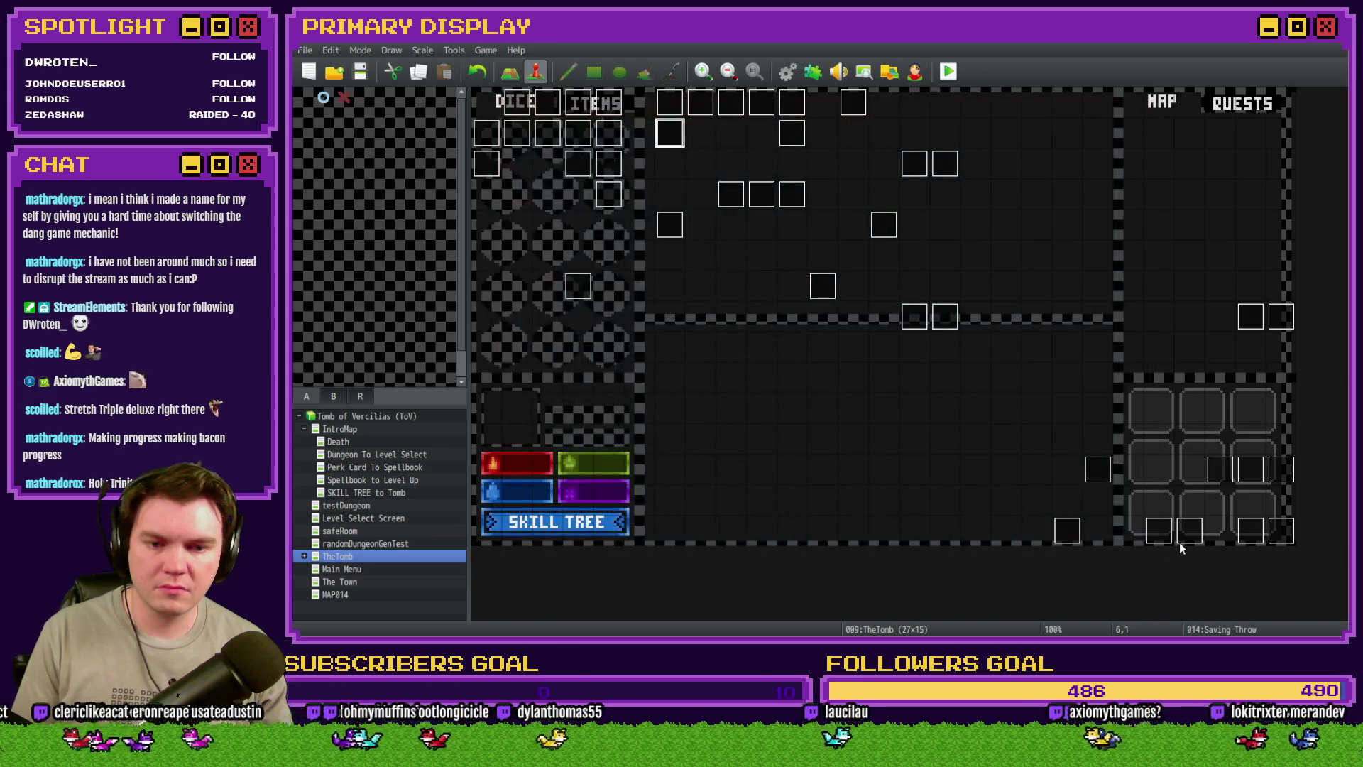
# Open the Draw And Attack event on page 5 and scroll through its commands
pyautogui.doubleClick(1189, 530)
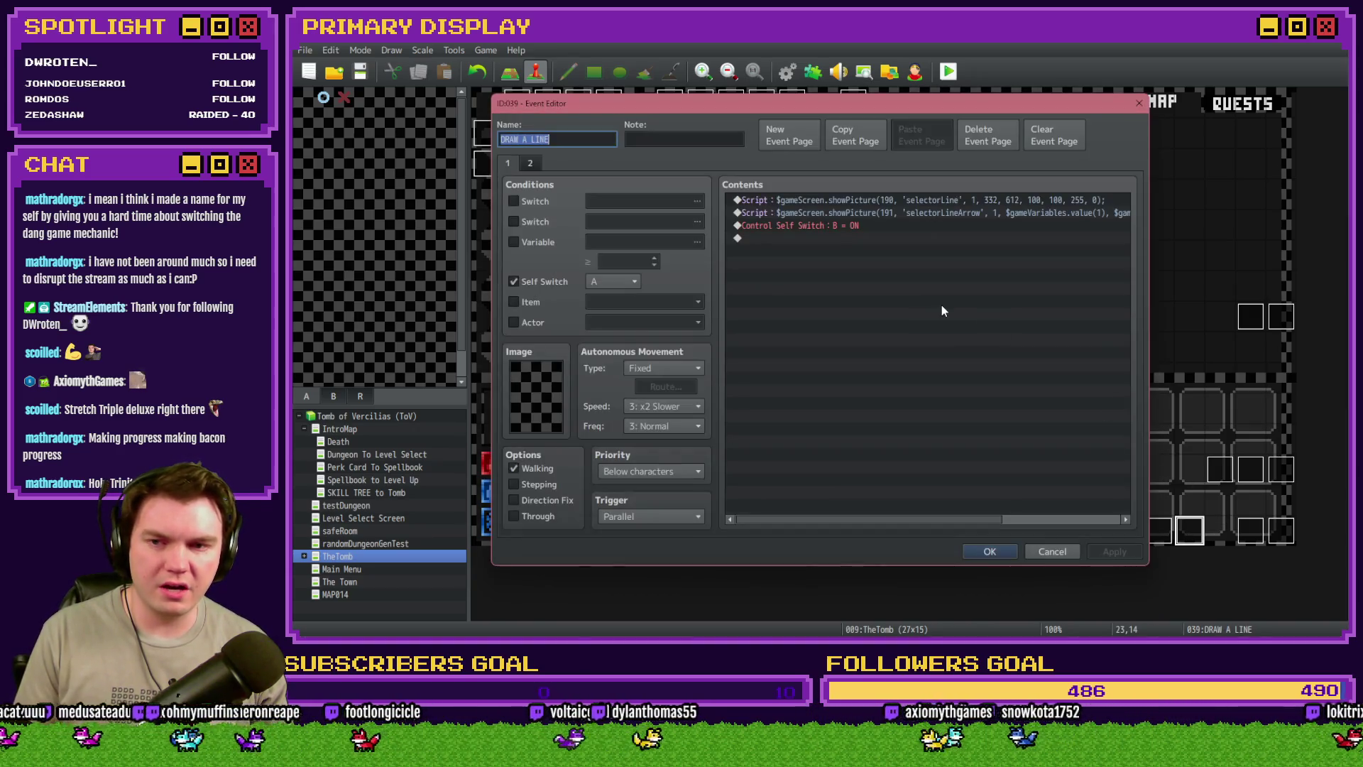
pyautogui.press('Escape')
pyautogui.doubleClick(1247, 538)
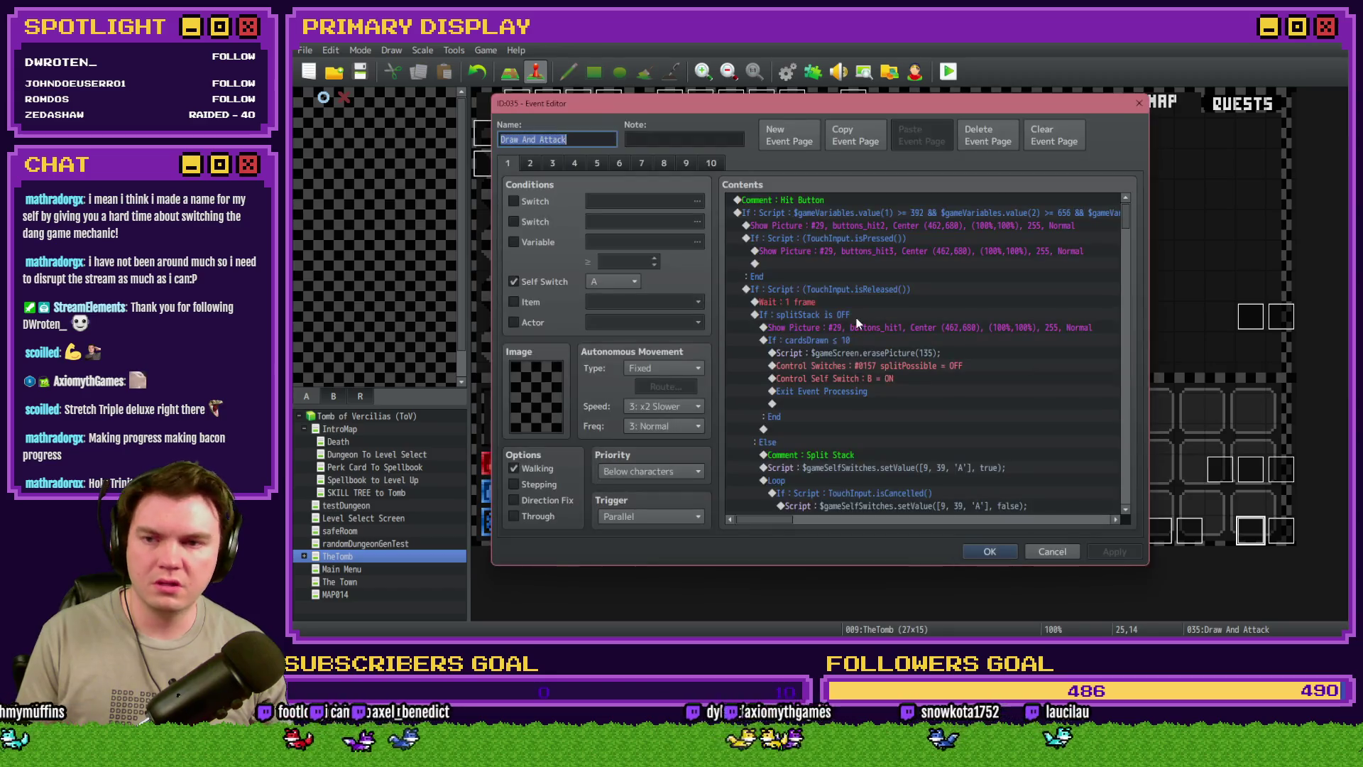
pyautogui.click(598, 164)
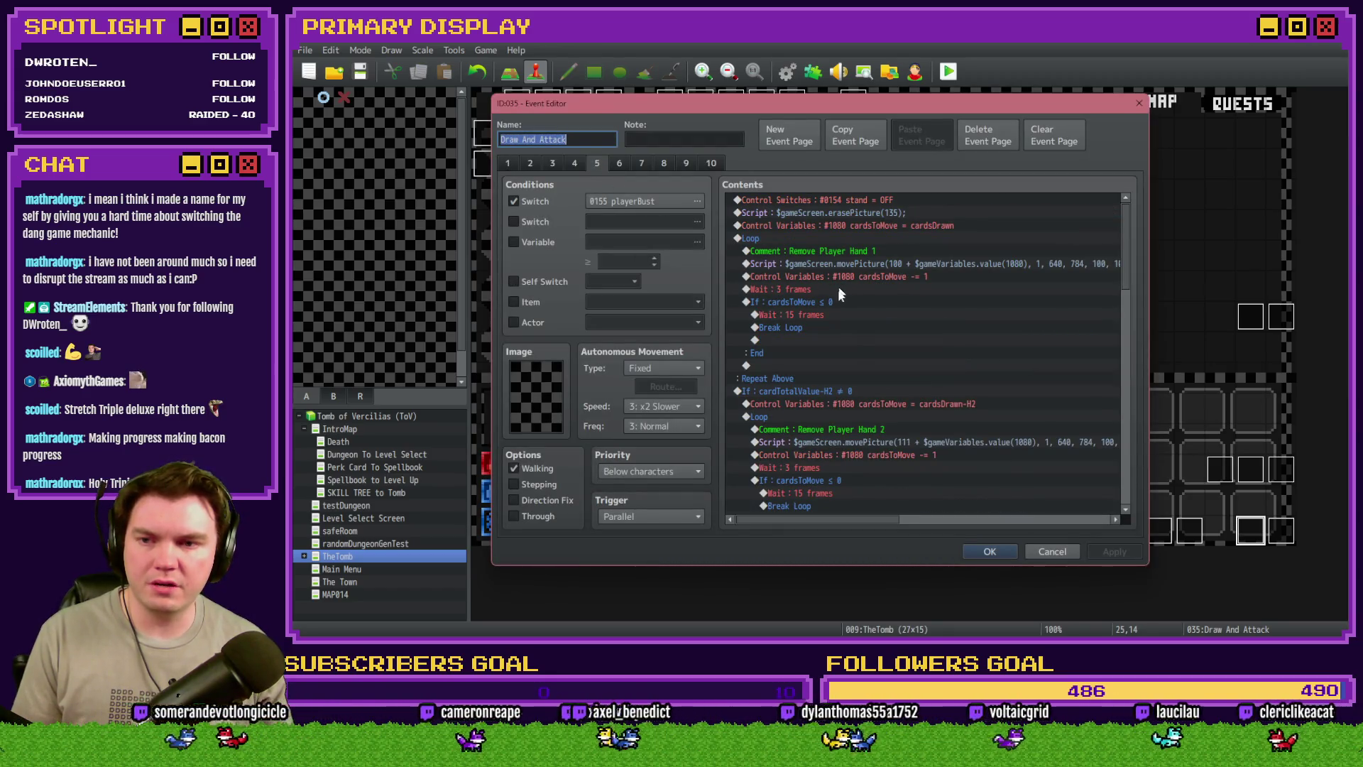
pyautogui.scroll(-5, 854, 346)
pyautogui.scroll(-3, 858, 351)
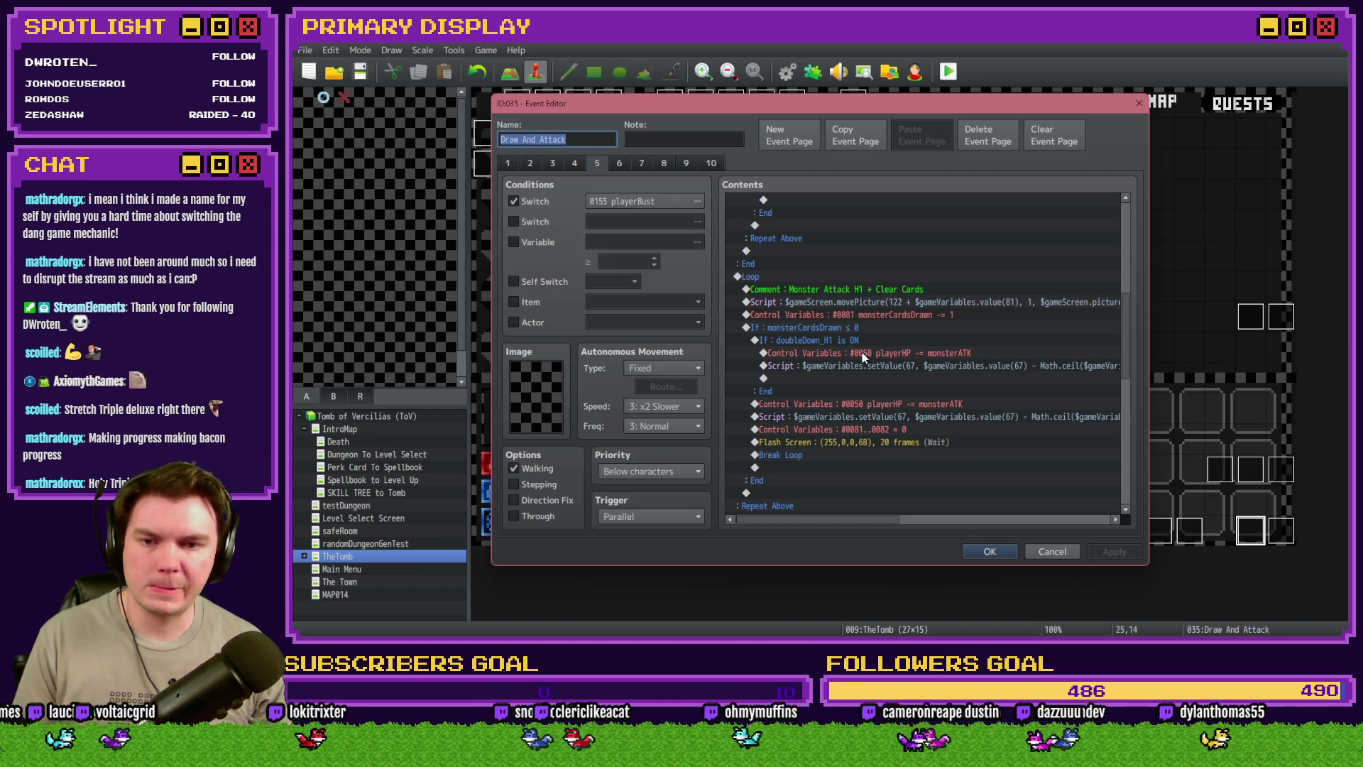
pyautogui.scroll(-3, 862, 352)
pyautogui.scroll(1, 864, 354)
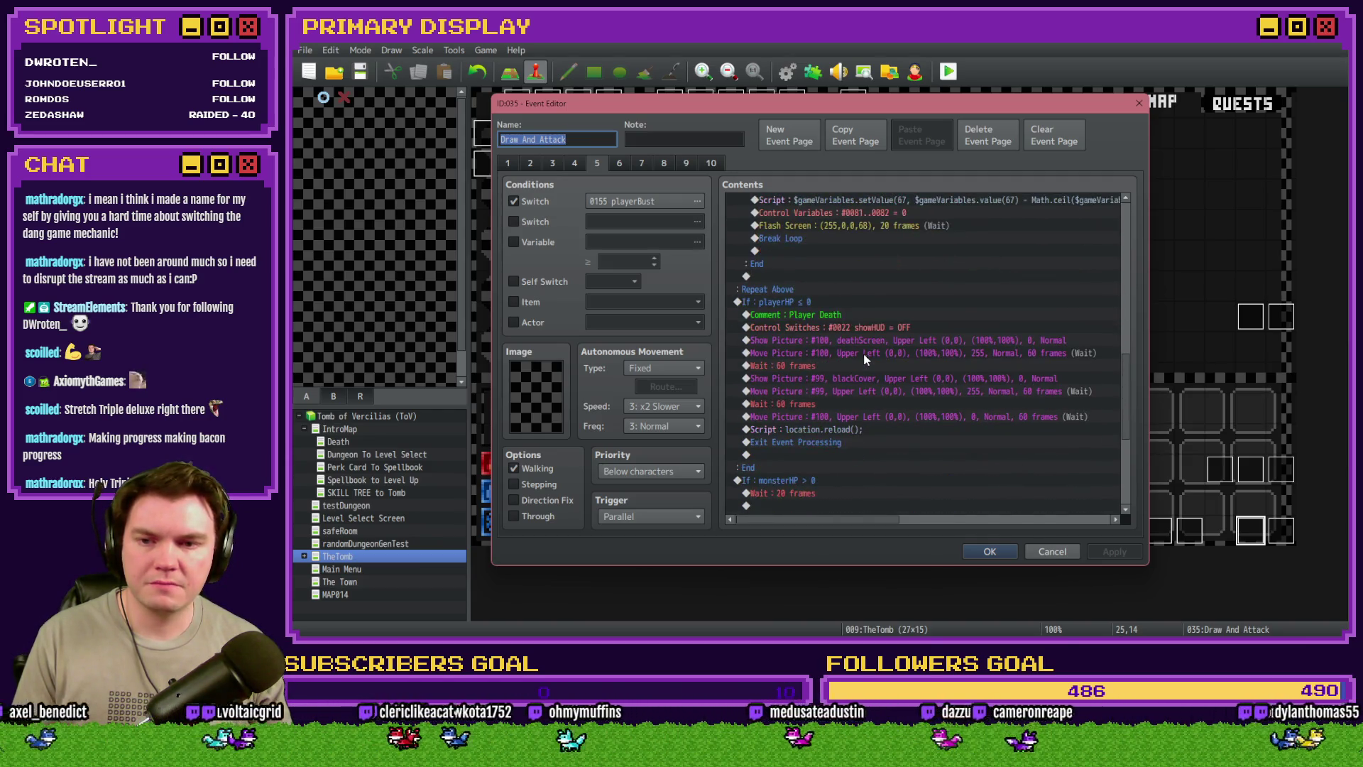
pyautogui.scroll(1, 863, 353)
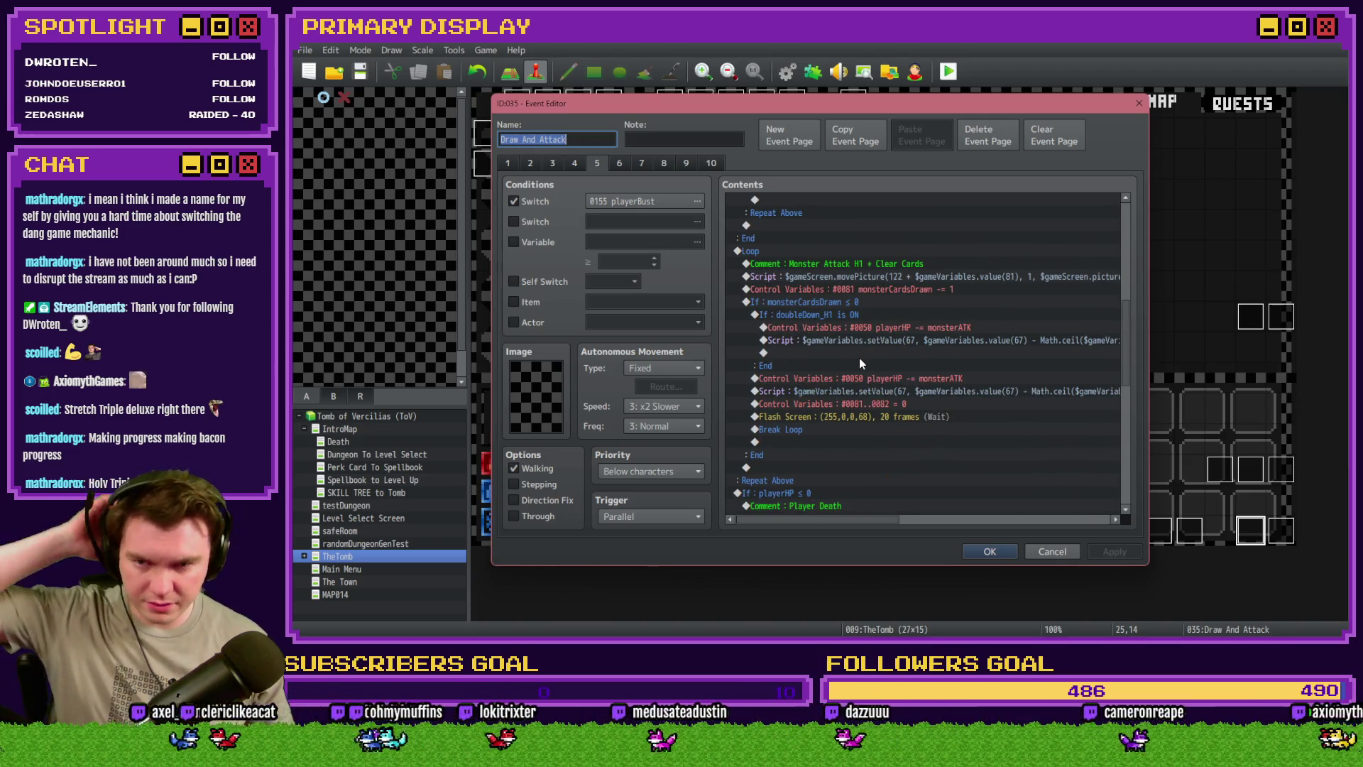
pyautogui.scroll(6, 860, 362)
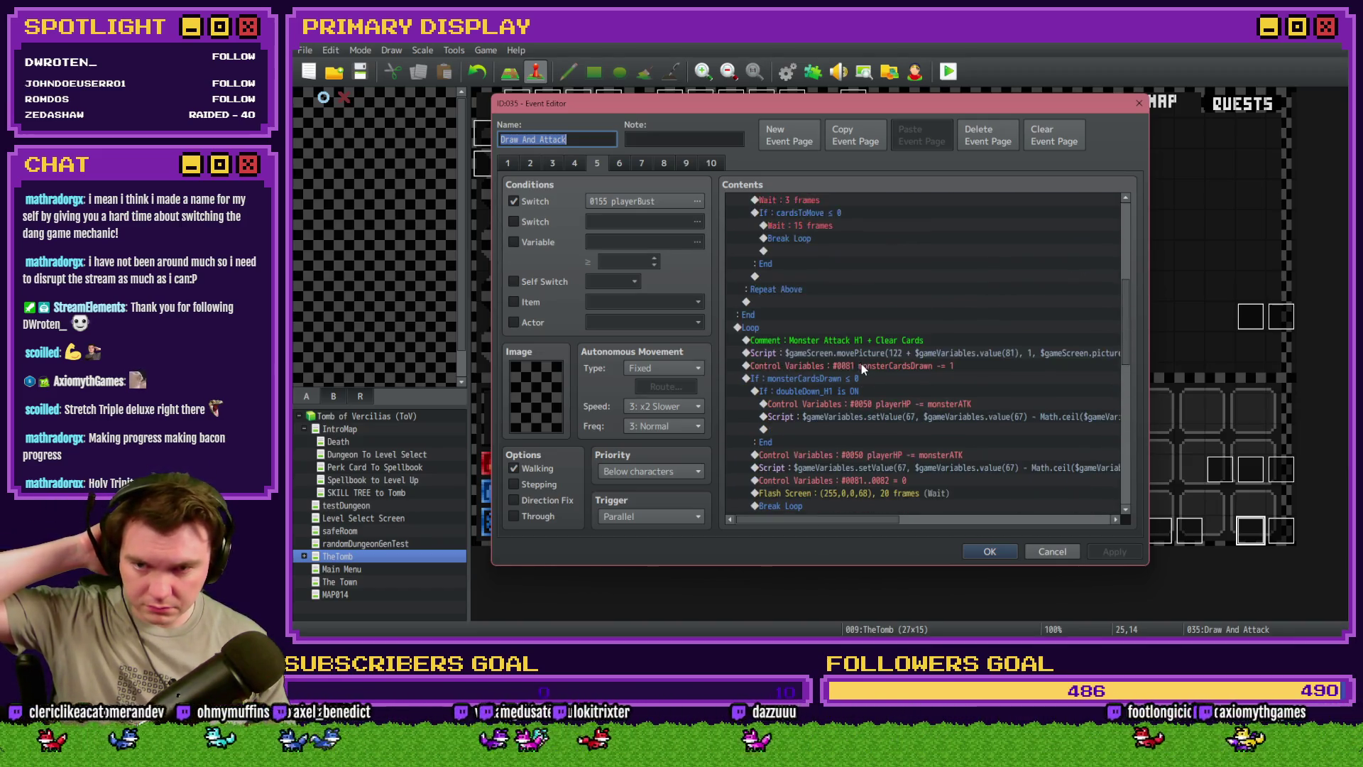
pyautogui.scroll(3, 861, 365)
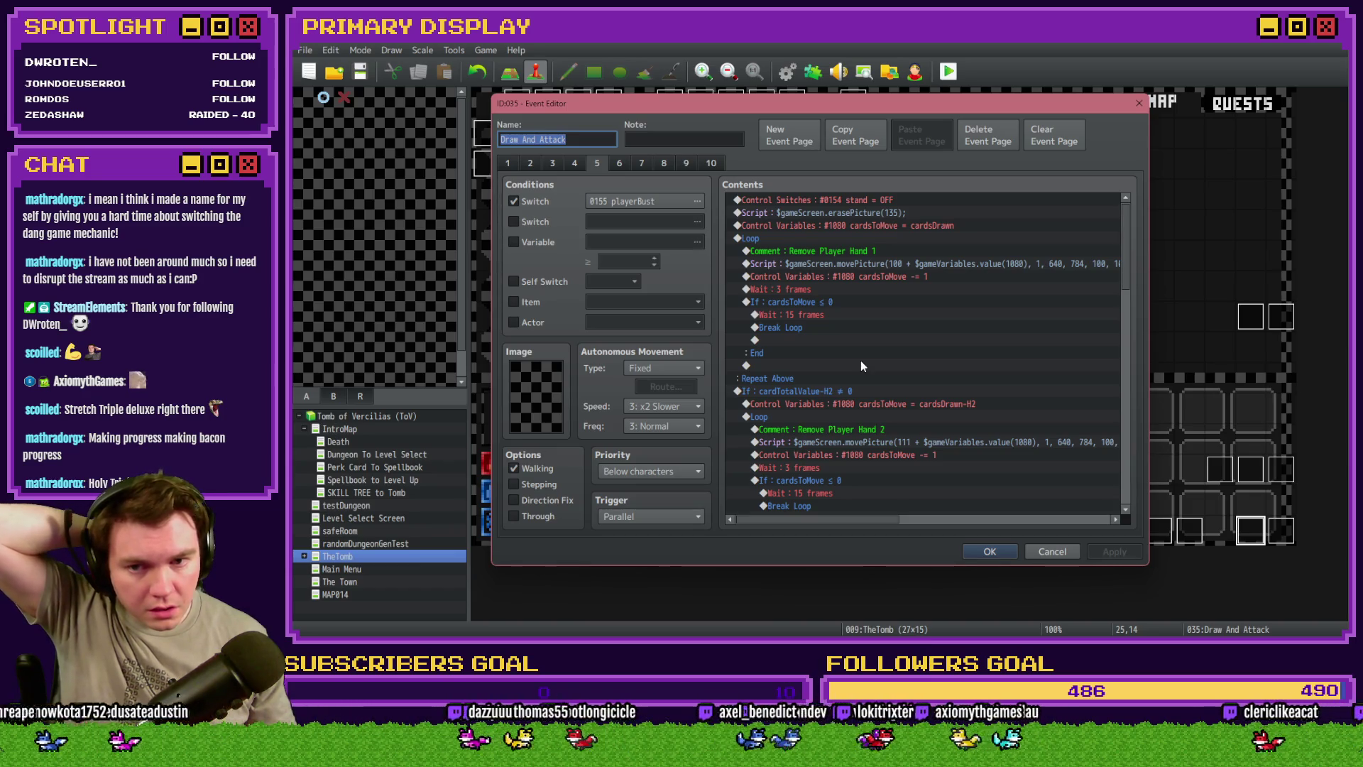
pyautogui.scroll(-5, 862, 366)
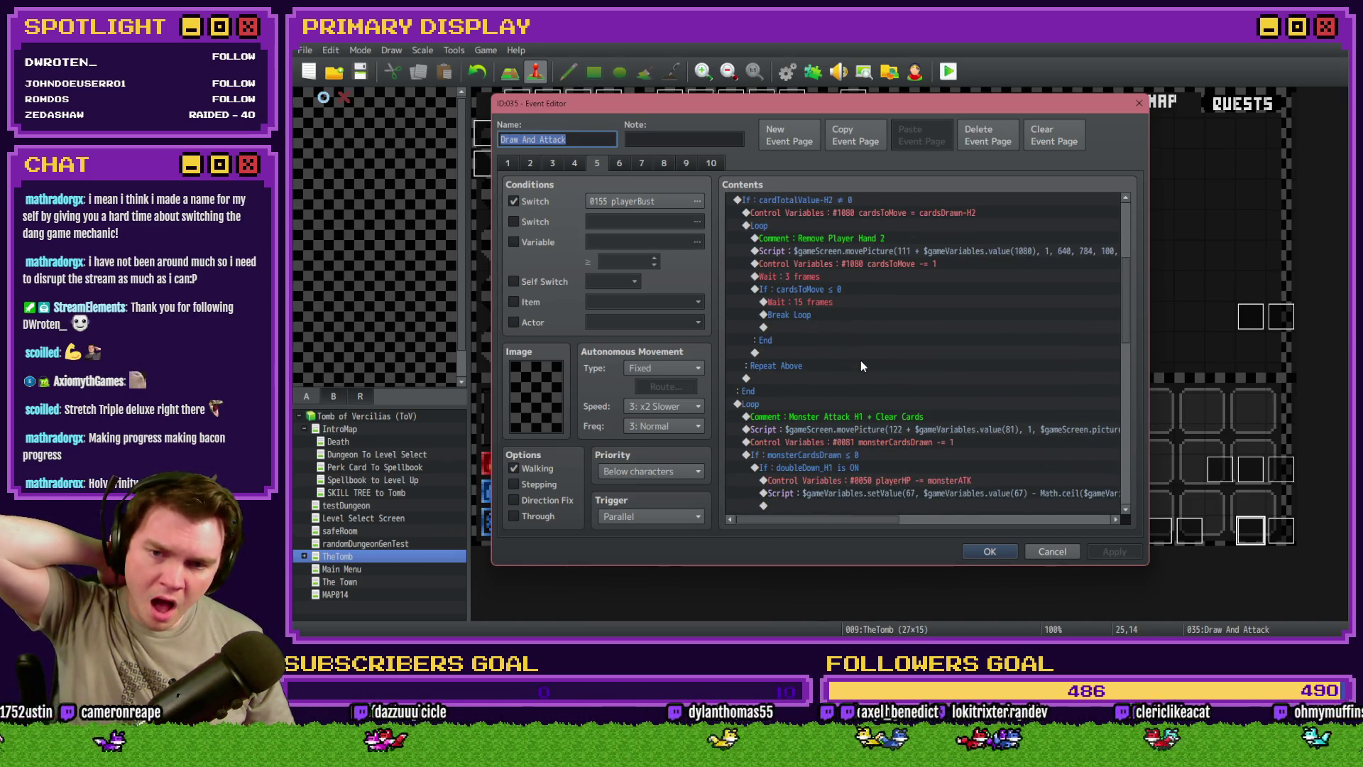
pyautogui.scroll(-1, 861, 365)
pyautogui.scroll(-2, 896, 333)
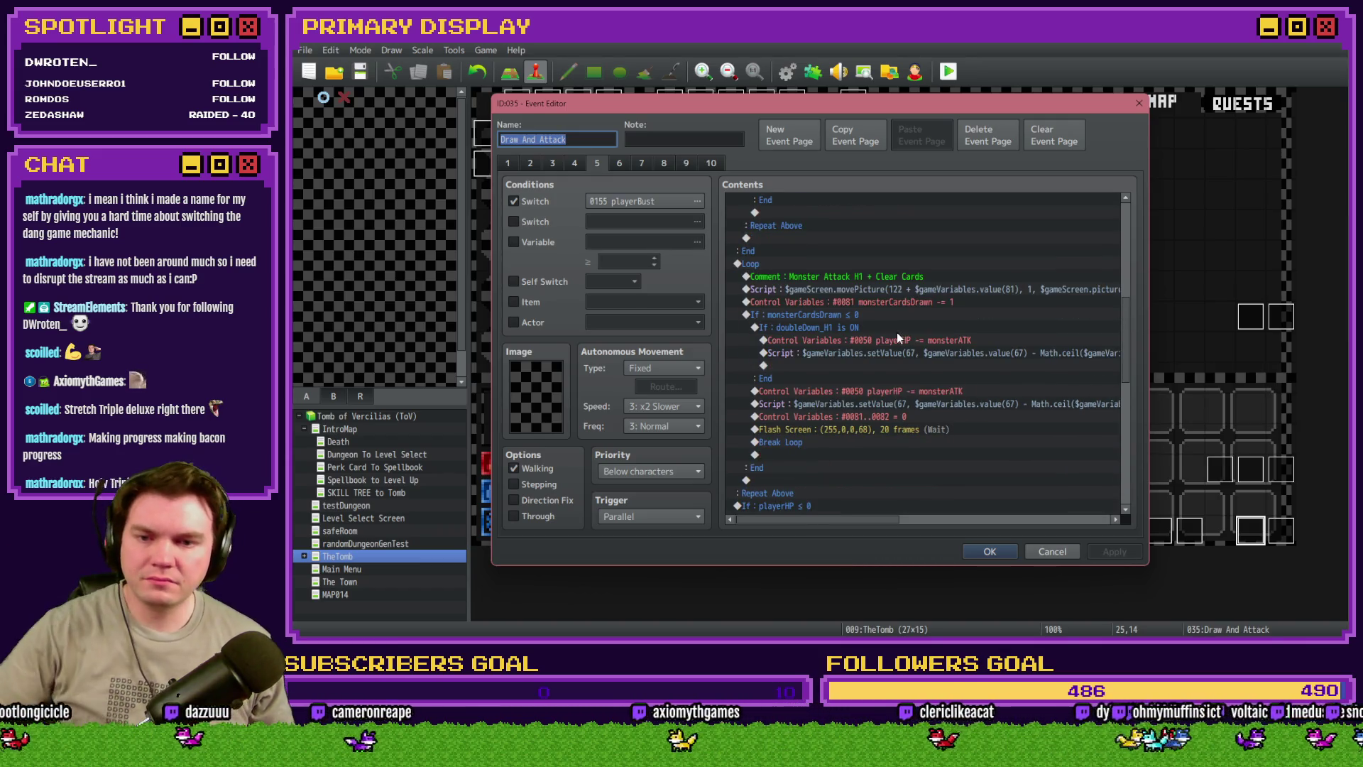
pyautogui.scroll(-1, 897, 332)
# Select the monster-attack loop through the playerBust = OFF reset, then close the editor with OK
pyautogui.moveTo(871, 327); pyautogui.dragTo(865, 253)
pyautogui.scroll(-2, 863, 284)
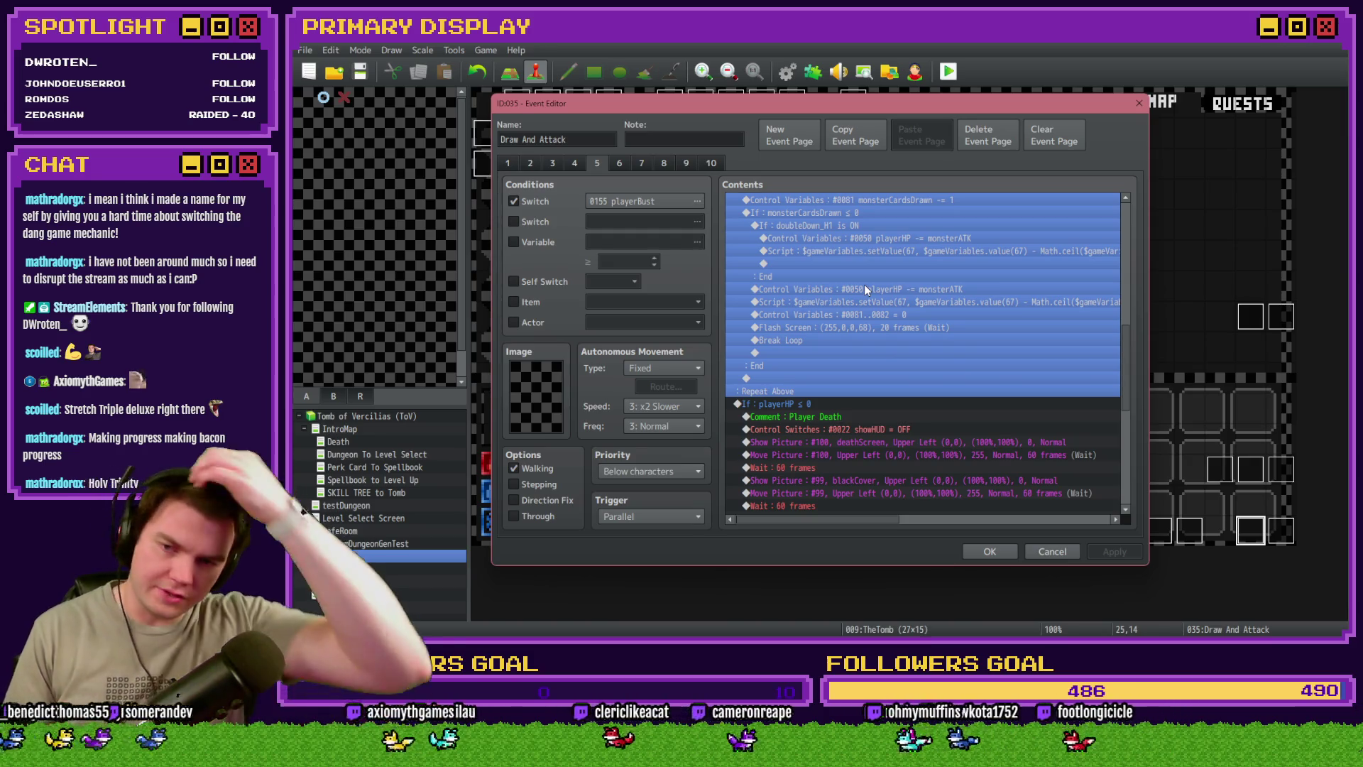
pyautogui.scroll(-2, 863, 284)
pyautogui.click(867, 287)
pyautogui.scroll(-3, 880, 296)
pyautogui.keyDown('shift'); pyautogui.click(833, 236); pyautogui.keyUp('shift')
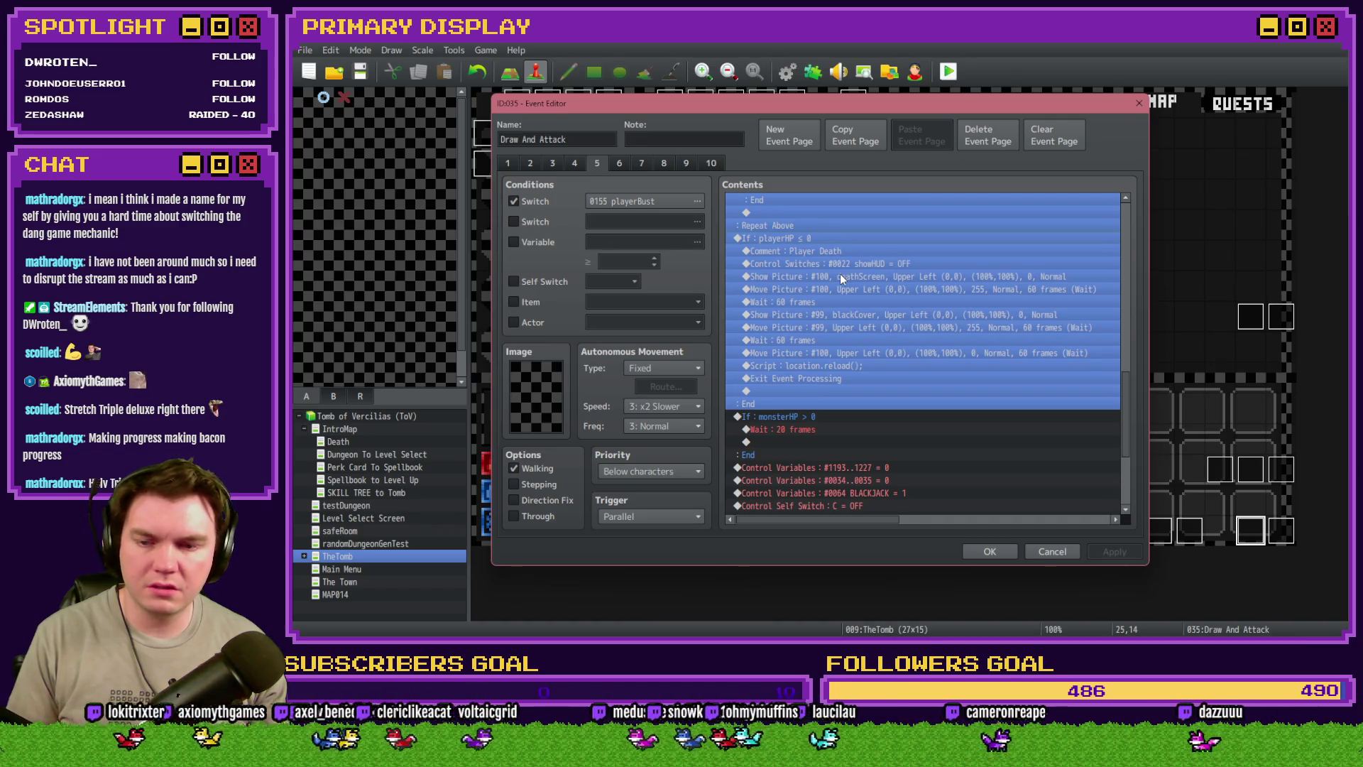
pyautogui.scroll(-4, 845, 332)
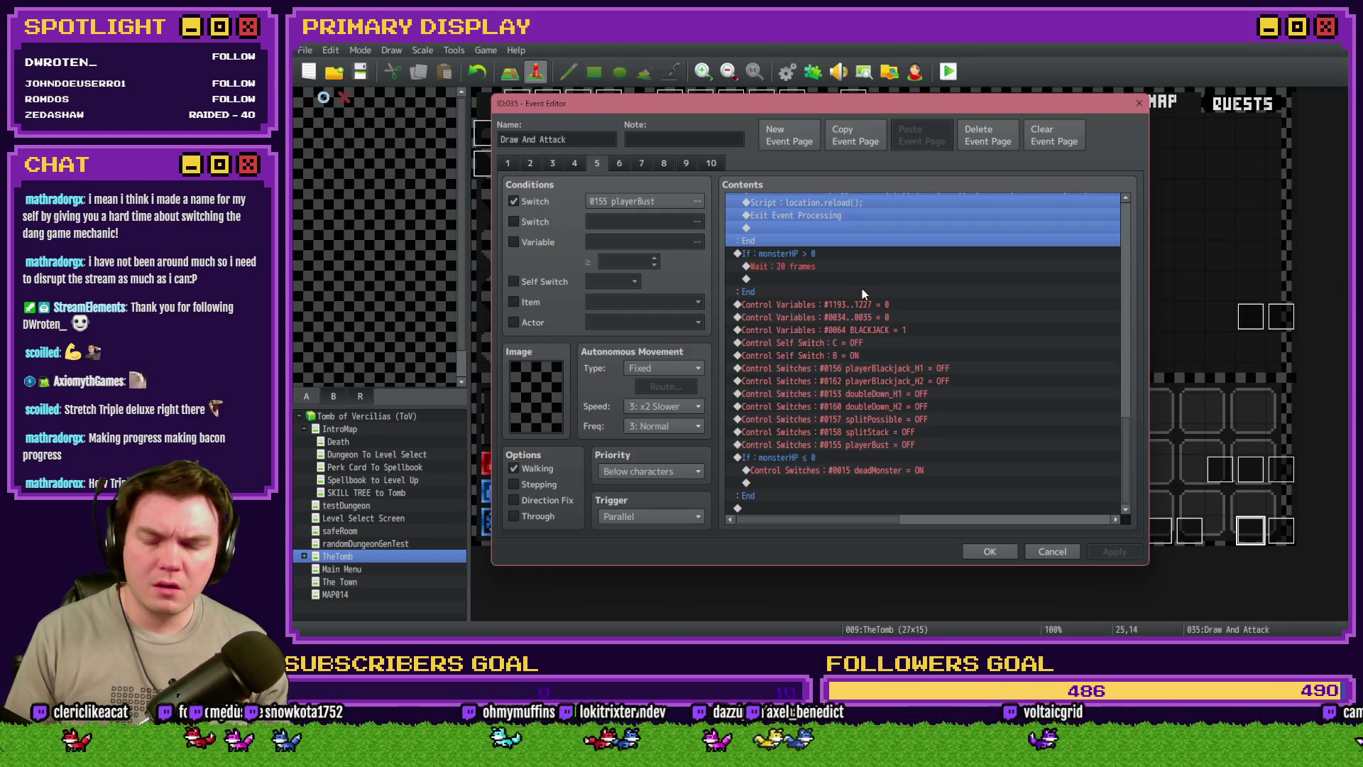
pyautogui.scroll(3, 832, 372)
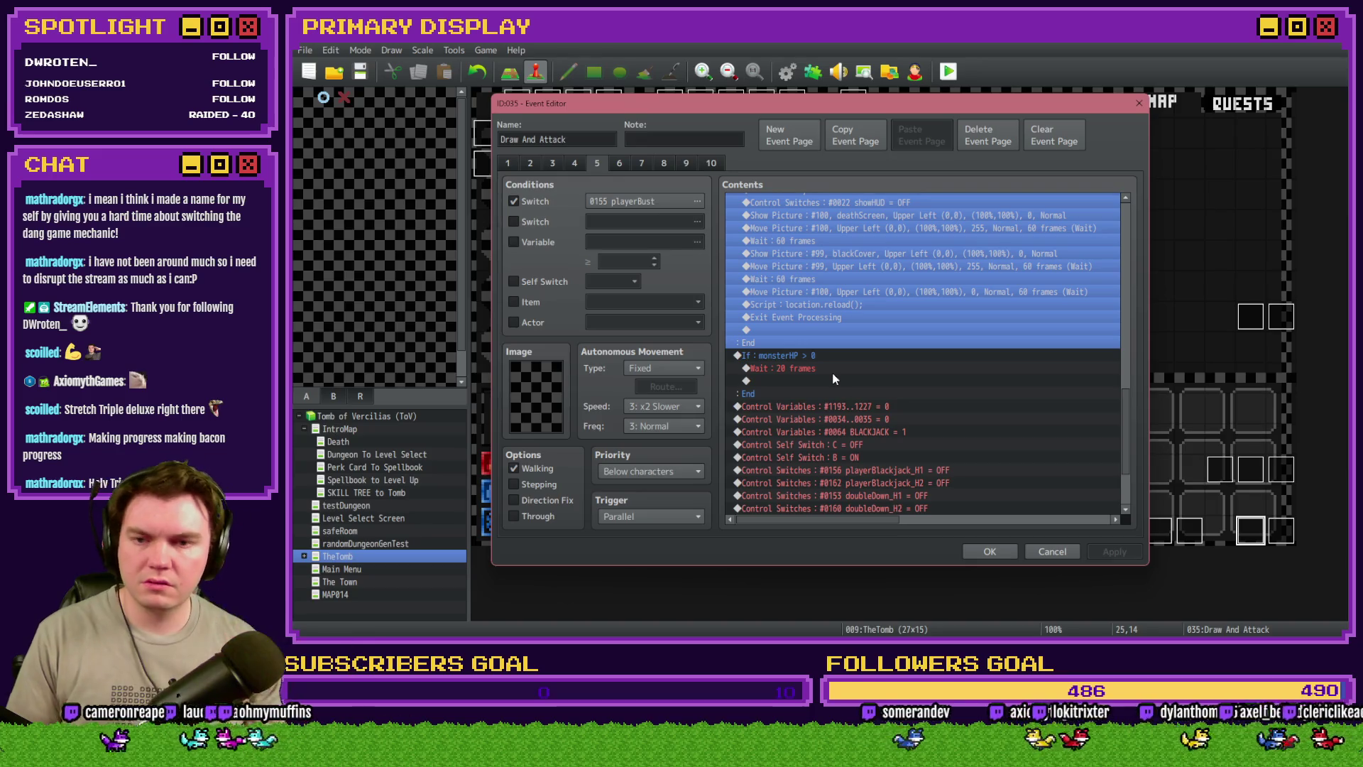
pyautogui.scroll(-3, 832, 372)
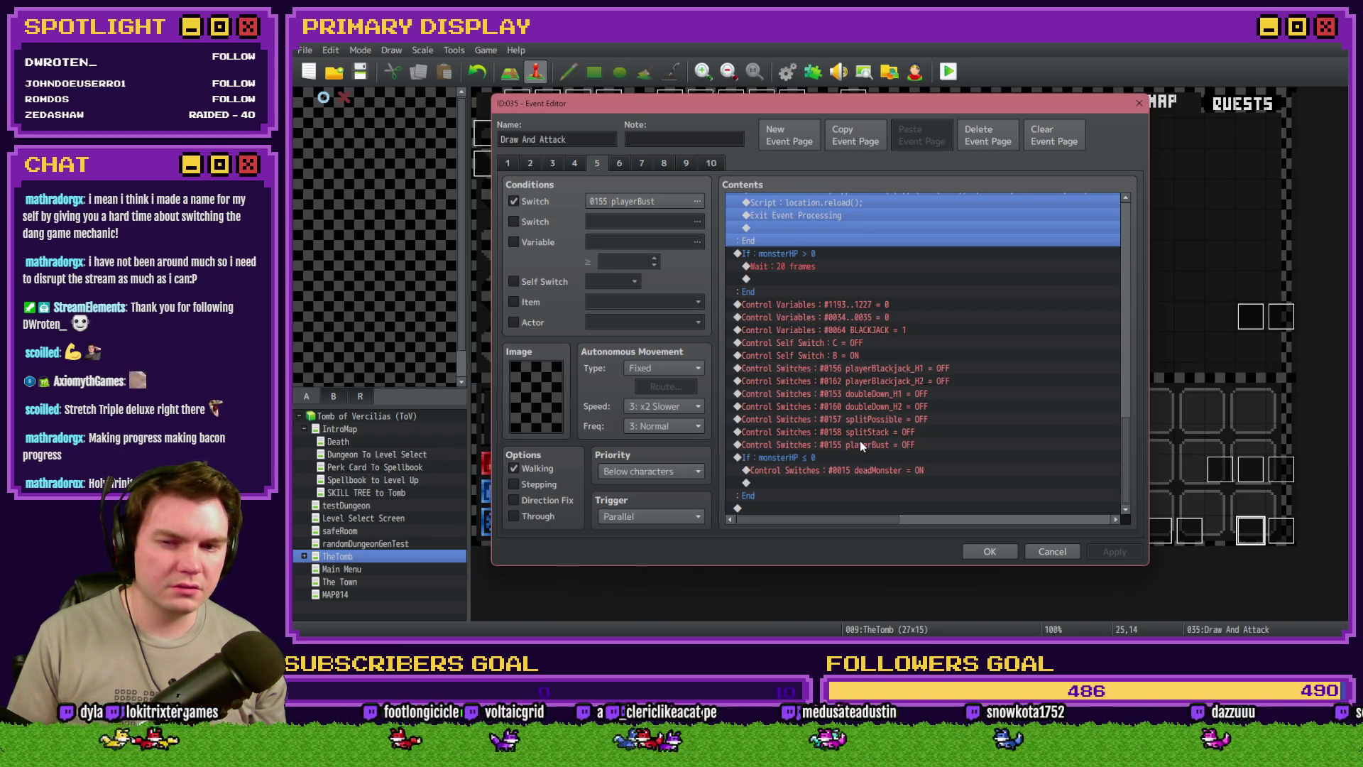
pyautogui.scroll(12, 859, 445)
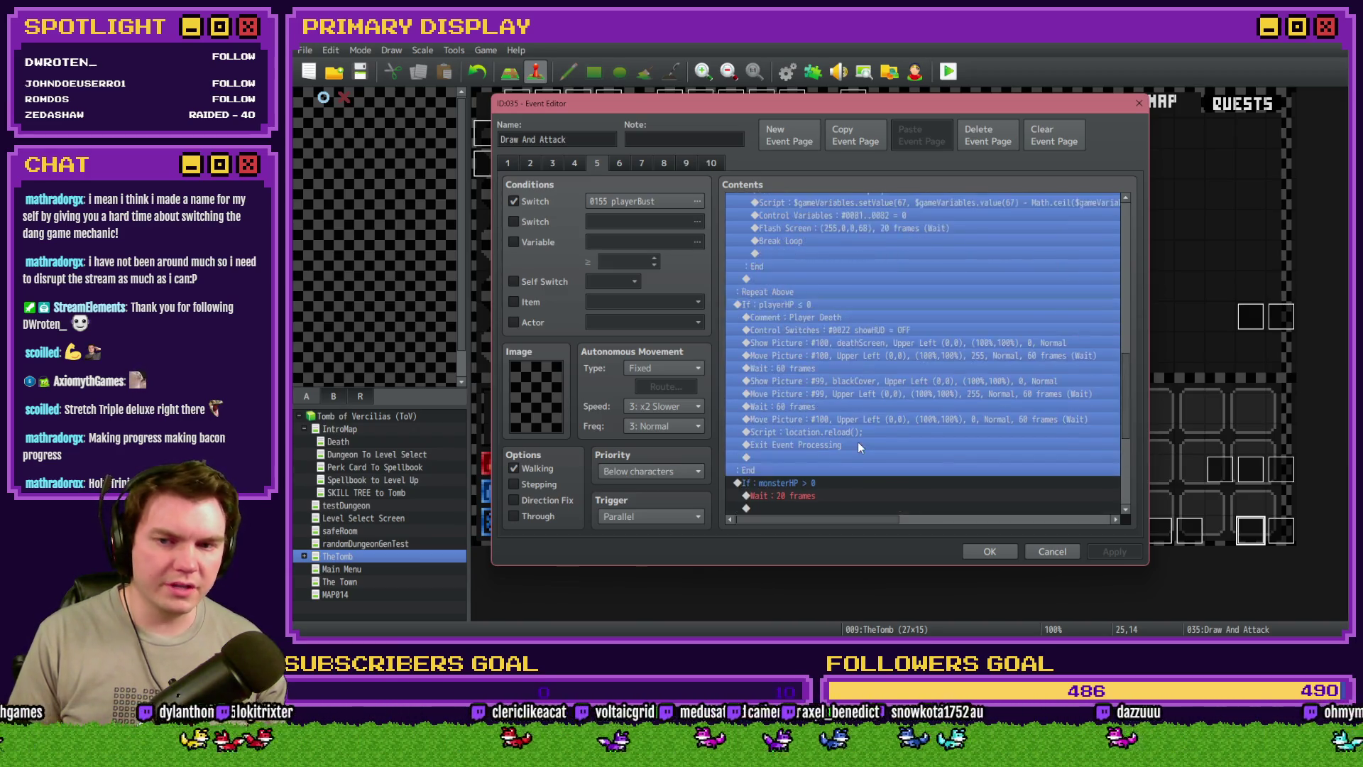
pyautogui.moveTo(769, 279); pyautogui.dragTo(834, 416)
pyautogui.scroll(-5, 837, 419)
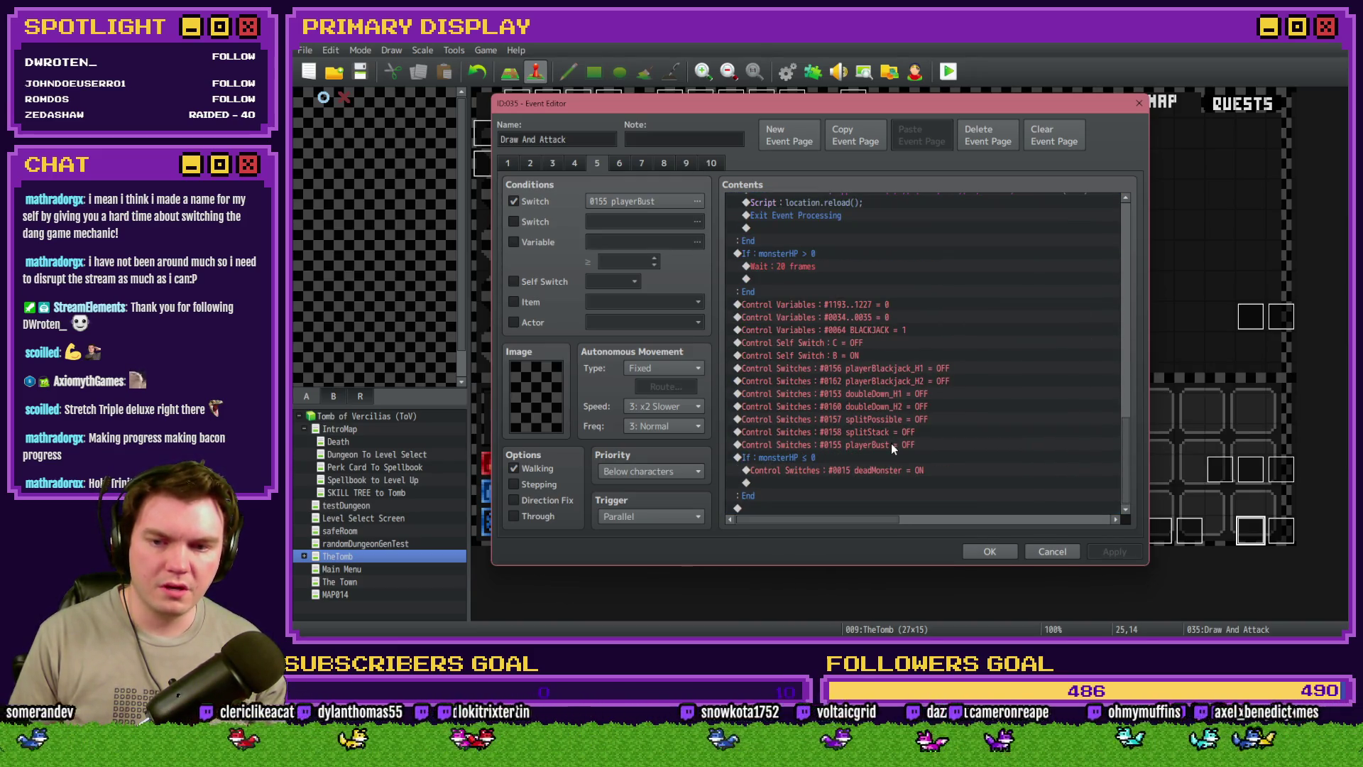
pyautogui.keyDown('shift'); pyautogui.click(891, 445); pyautogui.keyUp('shift')
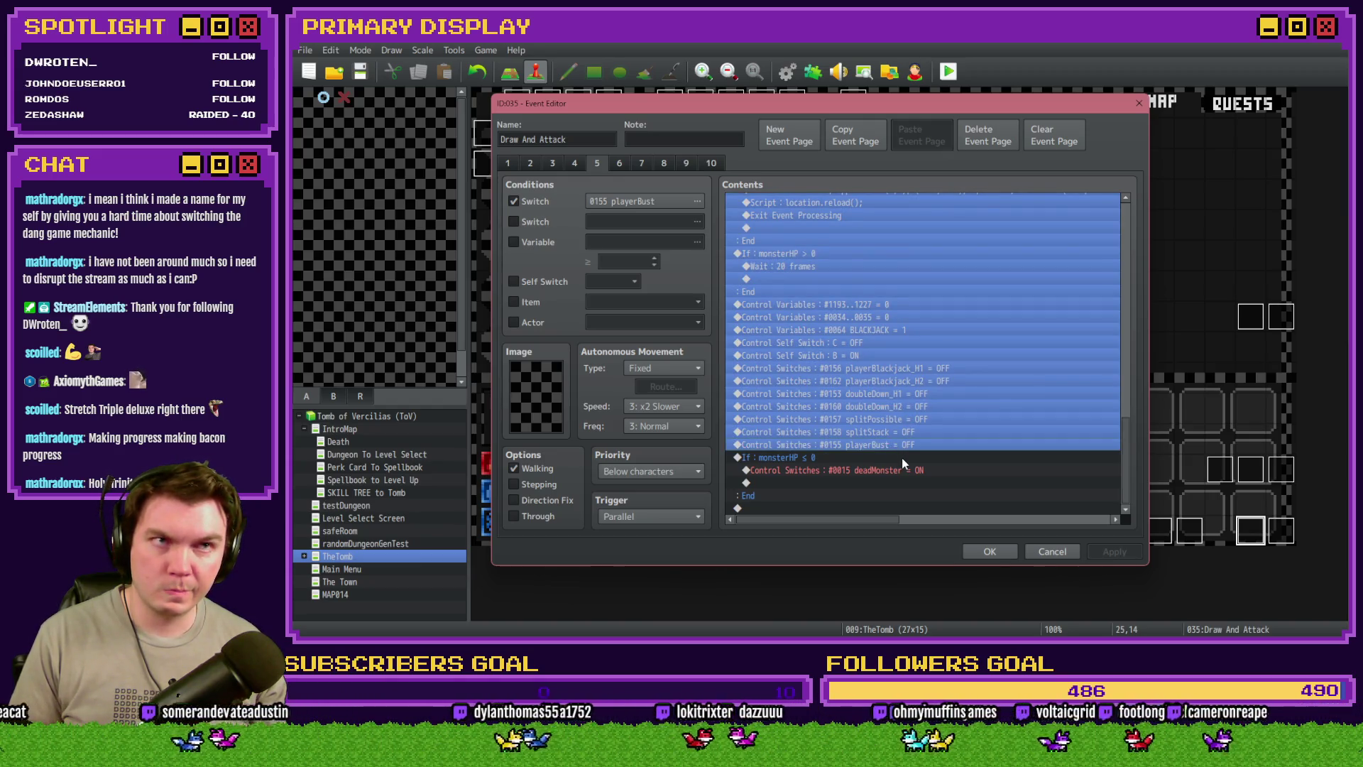
pyautogui.click(989, 552)
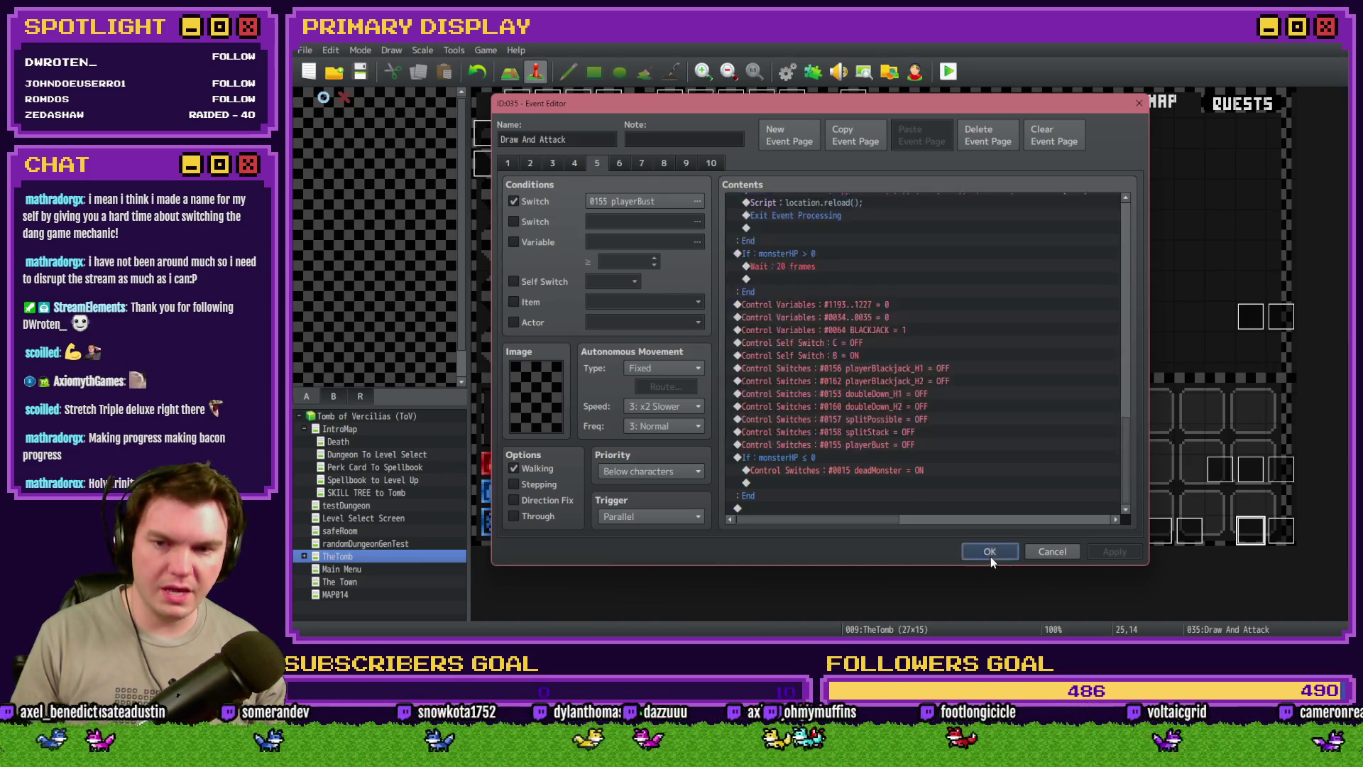
# Reopen Saving Throw and paste the copied loop into the Failed Saving Throw branch's empty row
pyautogui.doubleClick(677, 147)
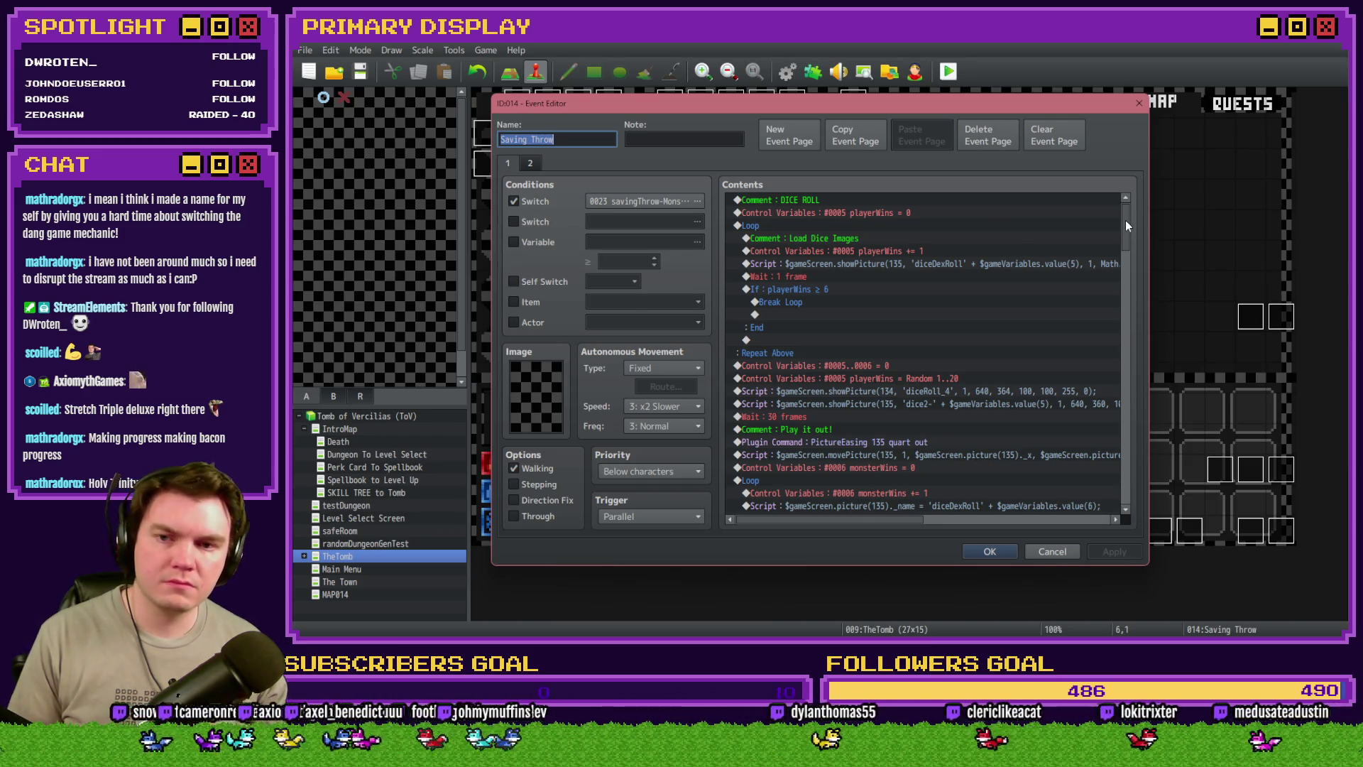
pyautogui.moveTo(1126, 220); pyautogui.dragTo(1126, 361)
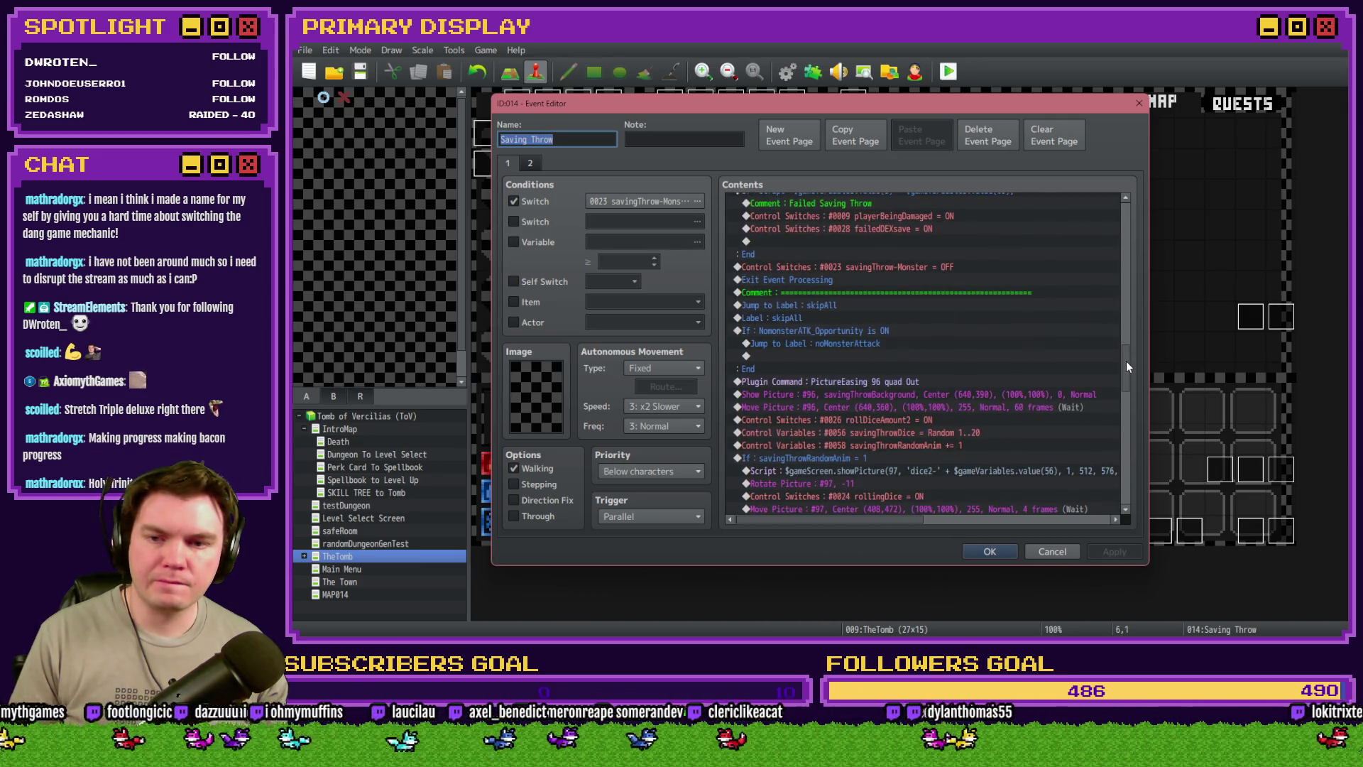
pyautogui.click(836, 294)
pyautogui.click(837, 305)
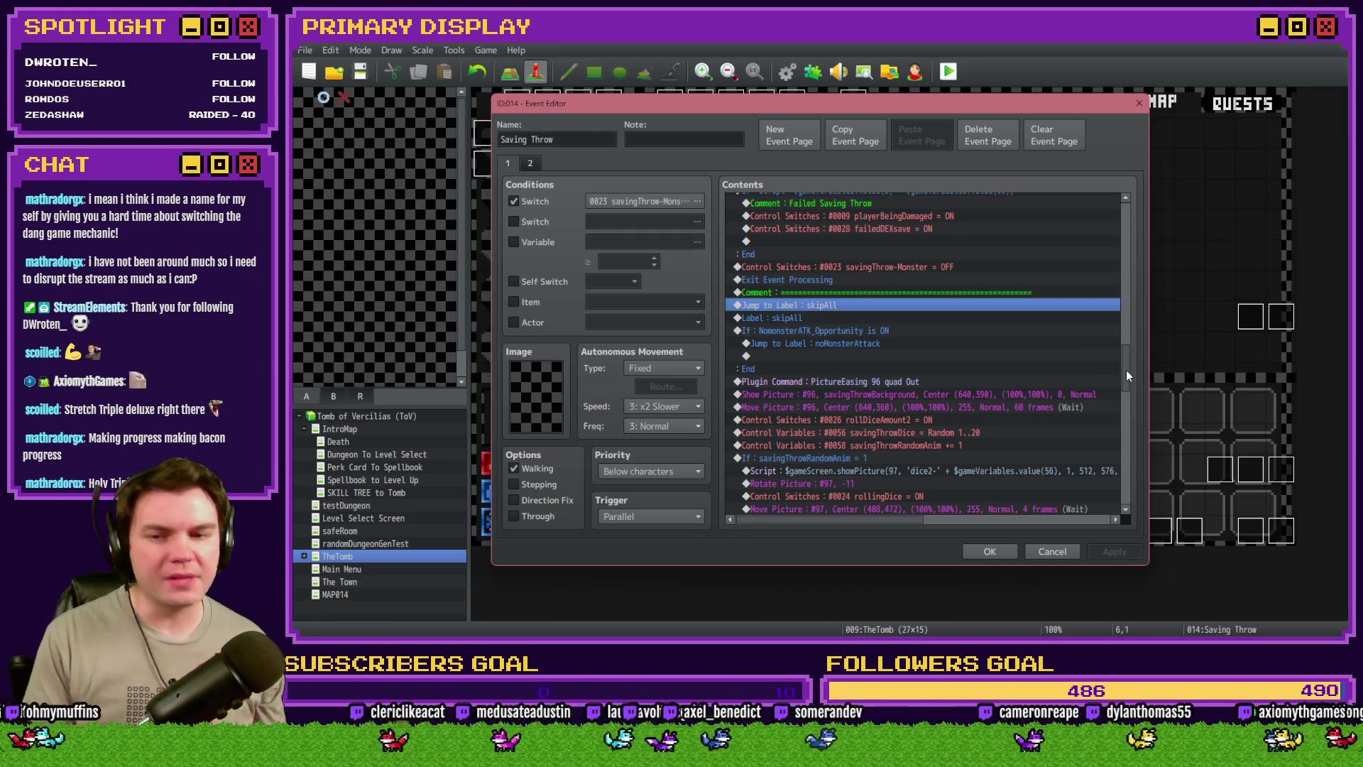
pyautogui.scroll(3, 982, 330)
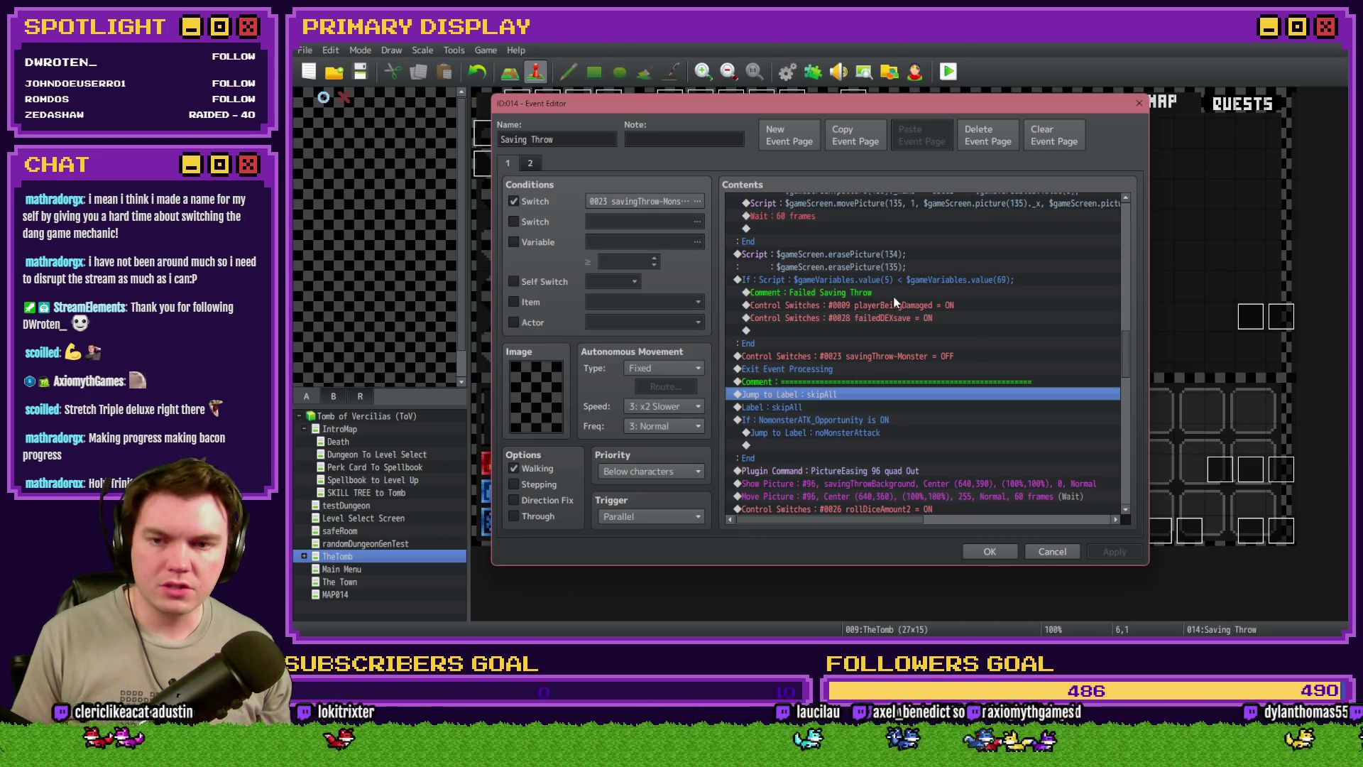
pyautogui.moveTo(896, 292); pyautogui.dragTo(879, 331)
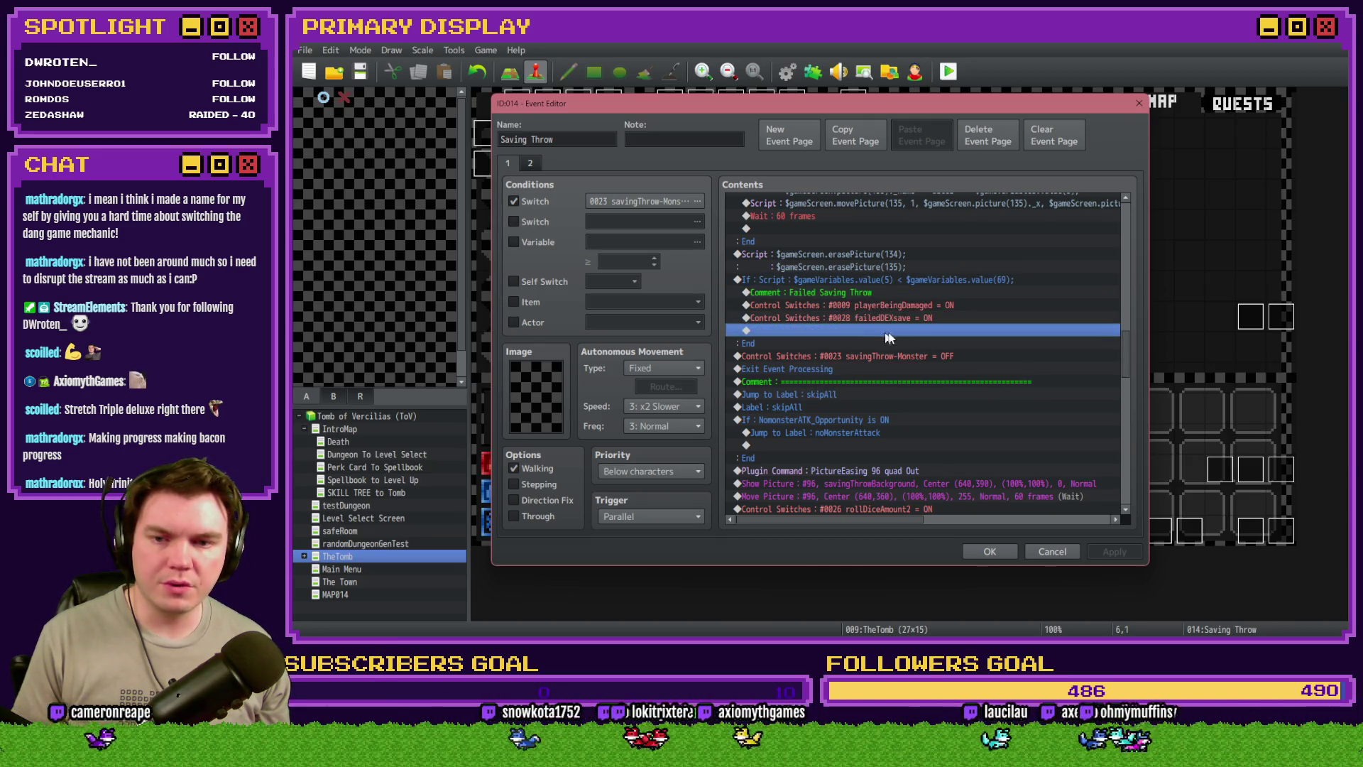
pyautogui.hotkey('ctrl', 'v')
pyautogui.scroll(-5, 915, 397)
# Delete the playerBeingDamaged and failedDEXsave switches, the card-moving script and the monsterCardsDrawn decrement
pyautogui.scroll(3, 894, 419)
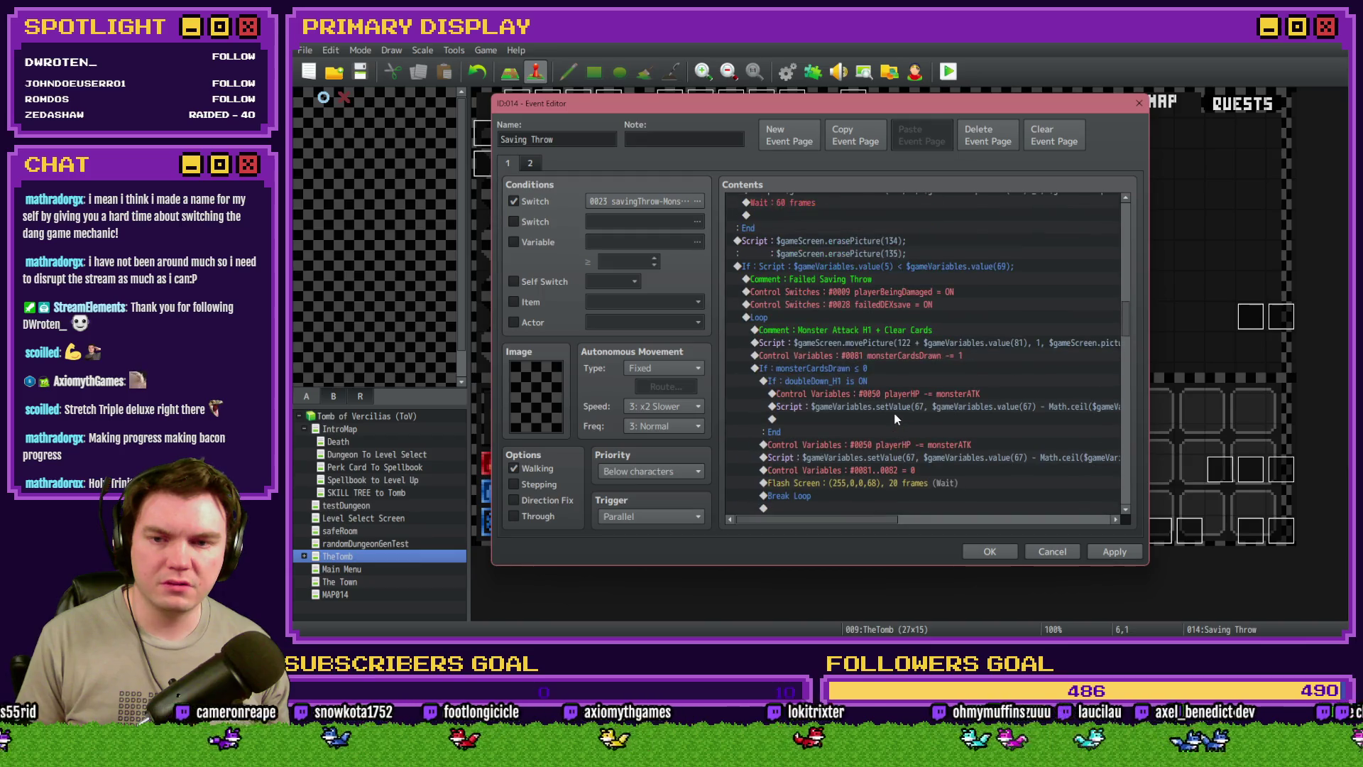
pyautogui.click(865, 291)
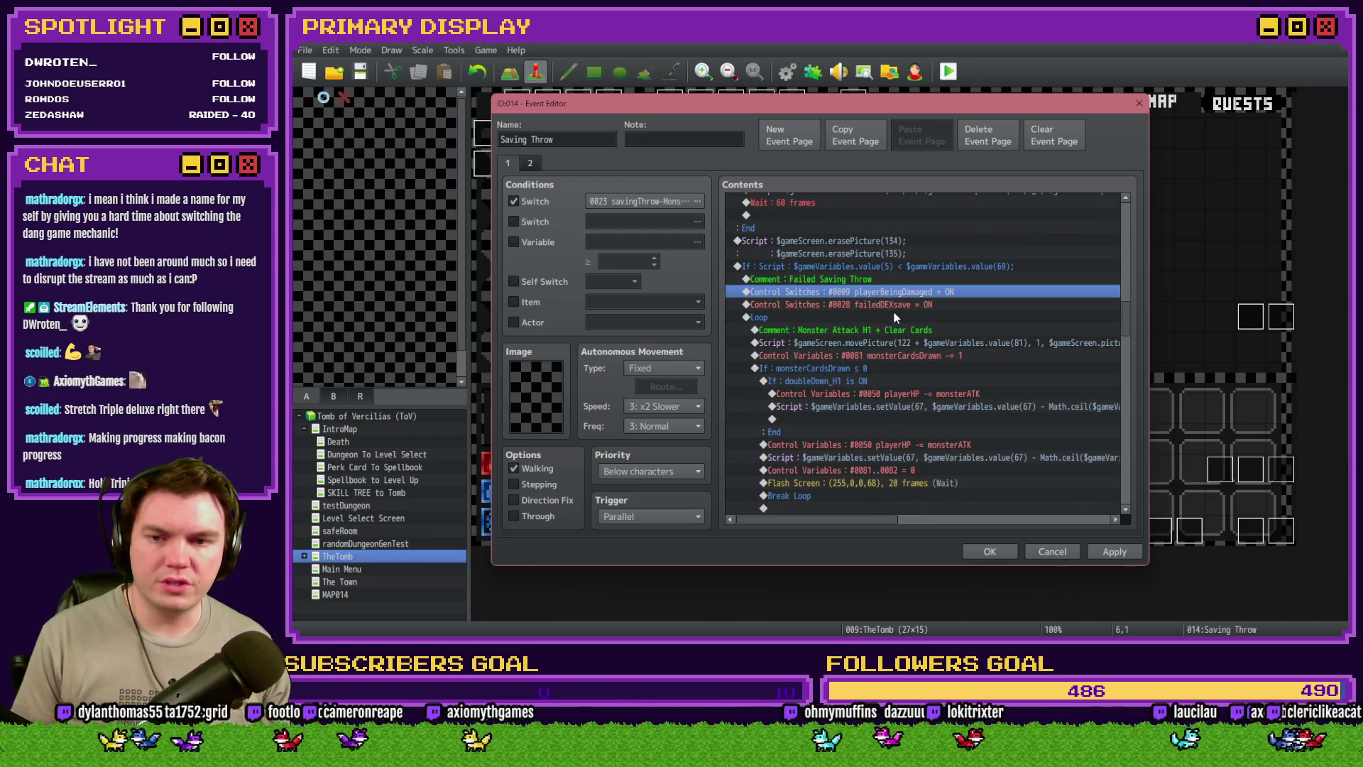
pyautogui.press('Delete')
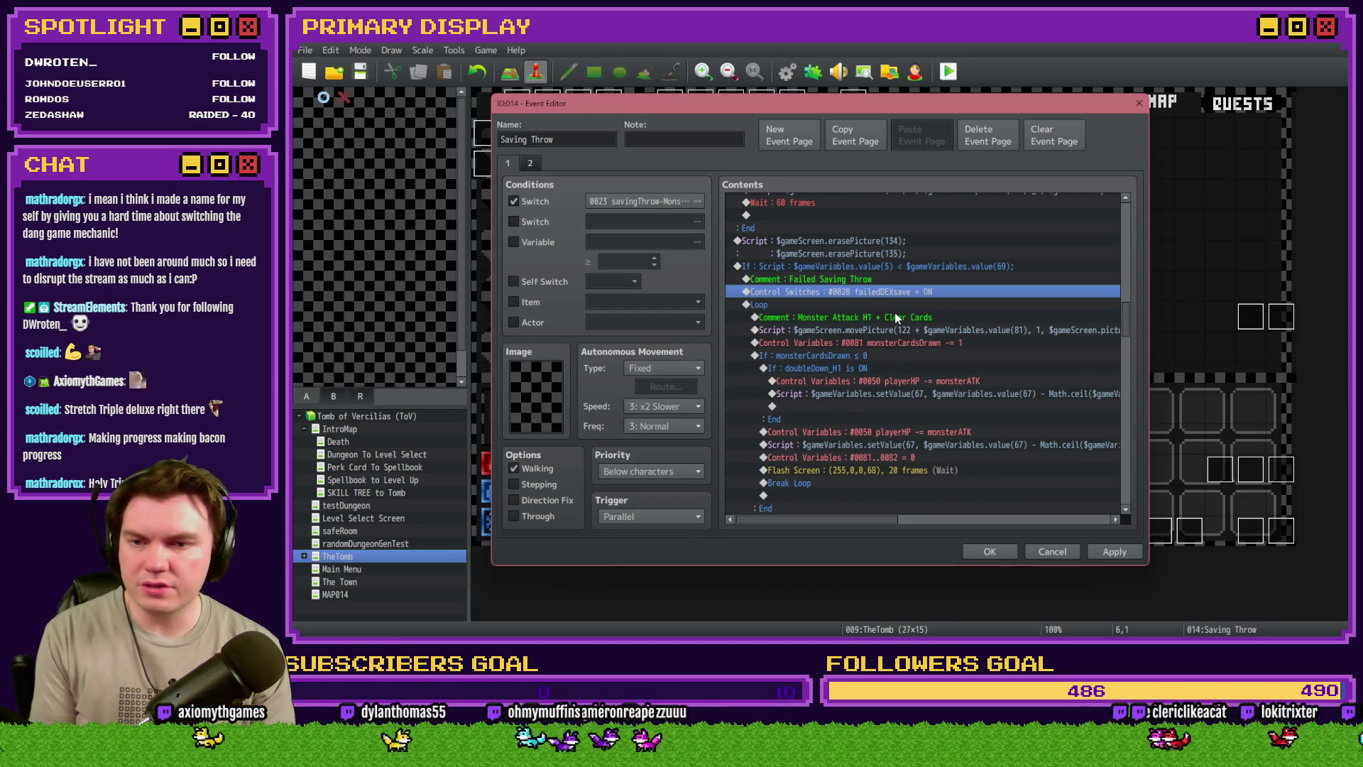
pyautogui.press('Delete')
pyautogui.click(897, 308)
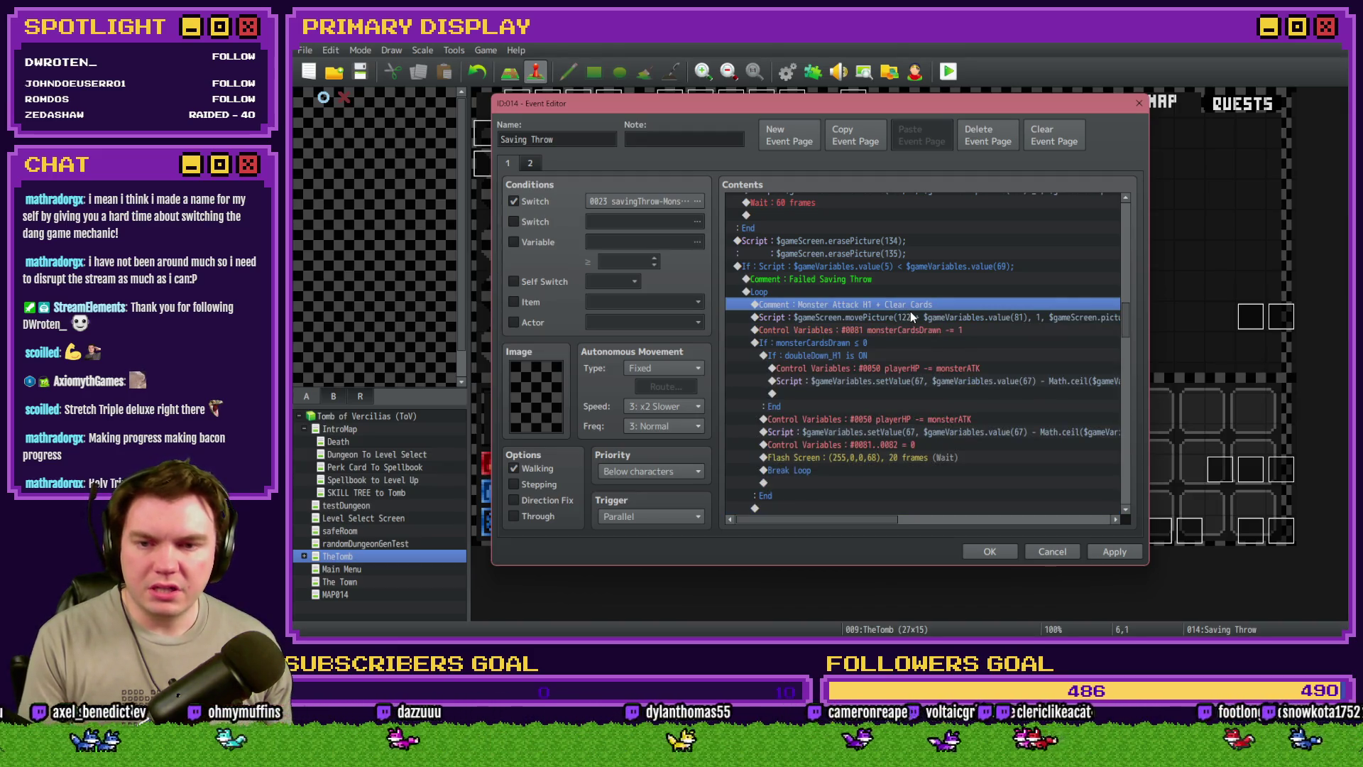
pyautogui.click(914, 318)
pyautogui.press('Delete')
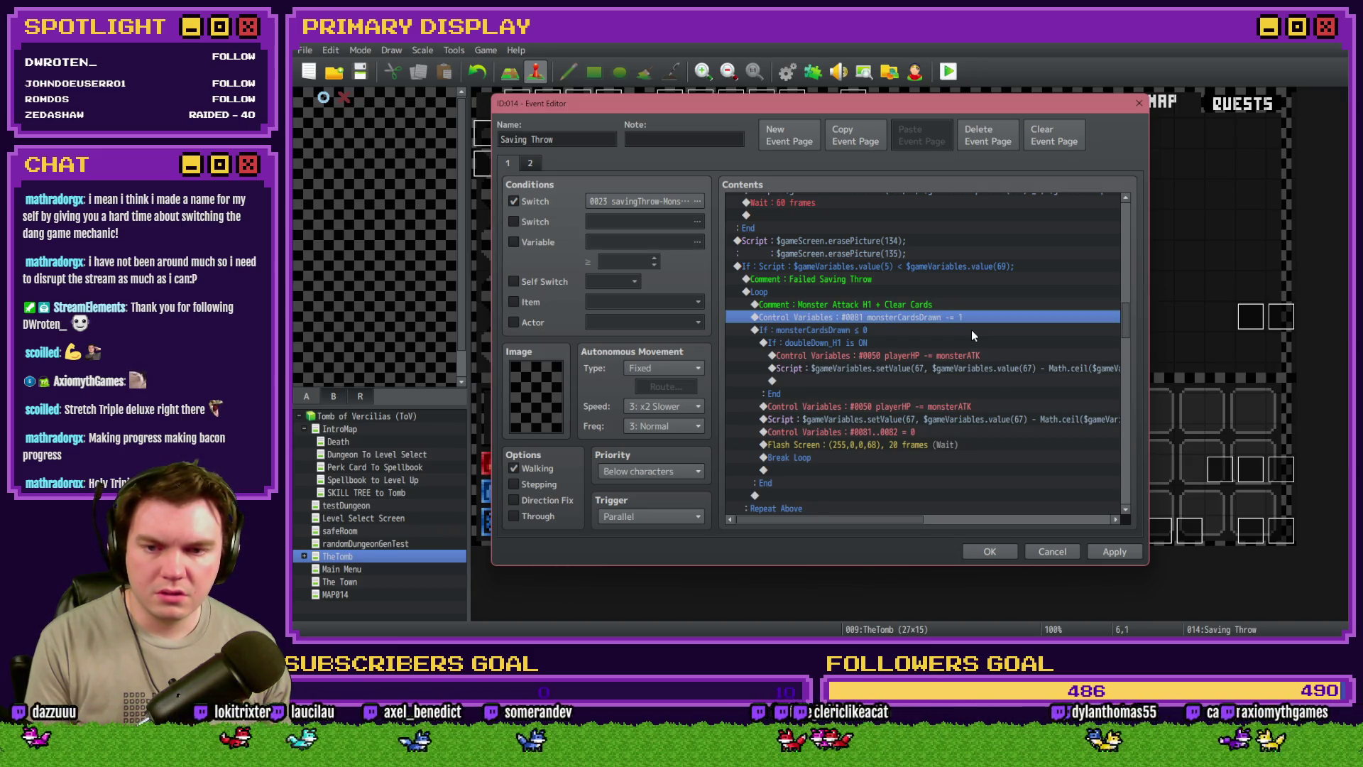
pyautogui.press('Delete')
# Cut the four damage and flash rows, delete the card Loop, and paste them below the Failed Saving Throw comment
pyautogui.click(944, 396)
pyautogui.scroll(-1, 941, 396)
pyautogui.scroll(-1, 941, 396)
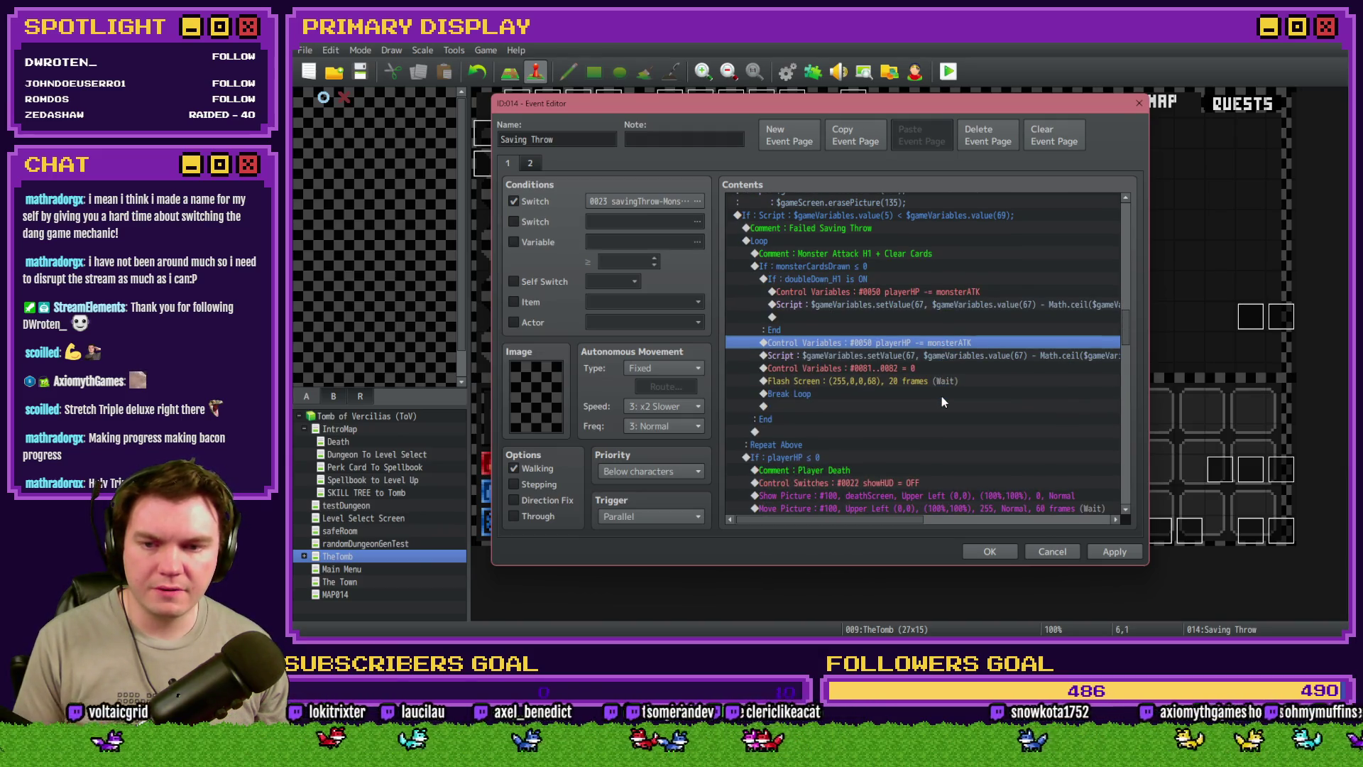
pyautogui.click(884, 381)
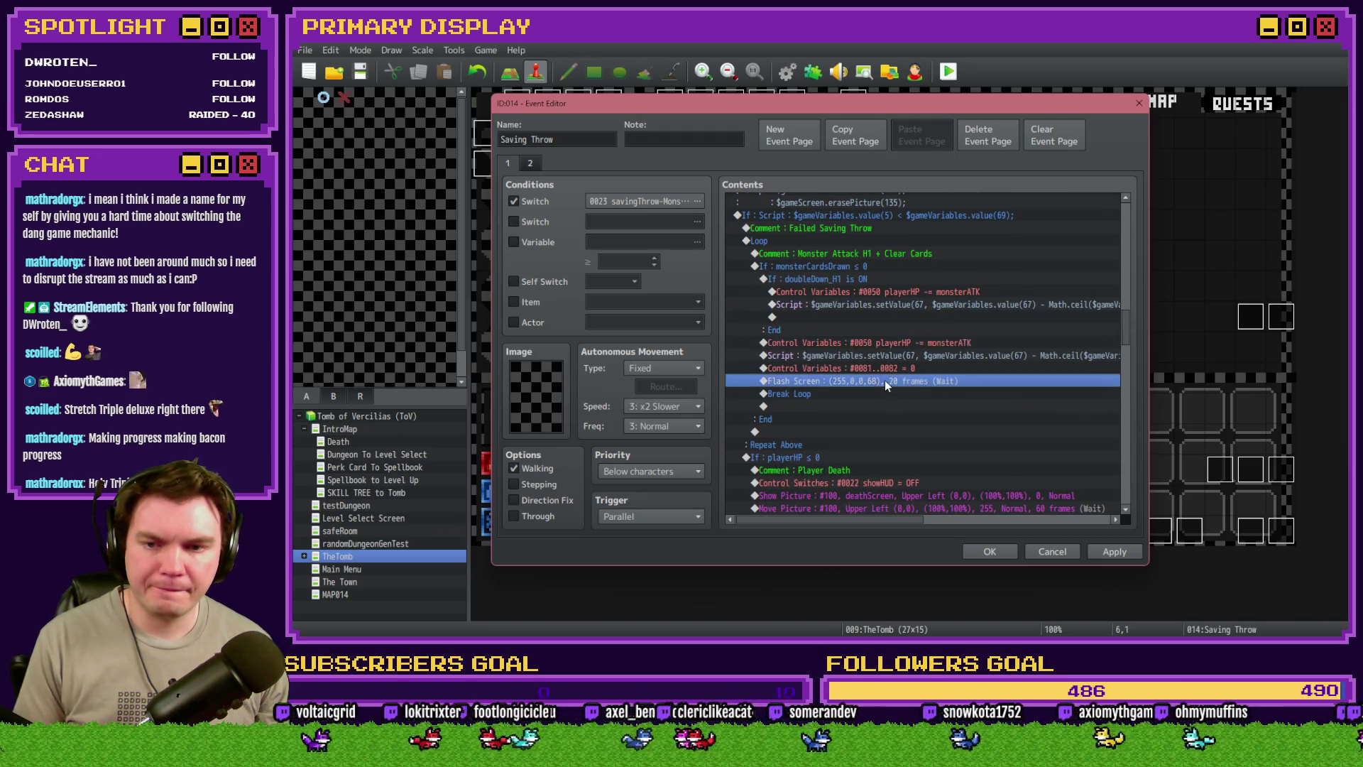
pyautogui.keyDown('shift'); pyautogui.click(859, 344); pyautogui.keyUp('shift')
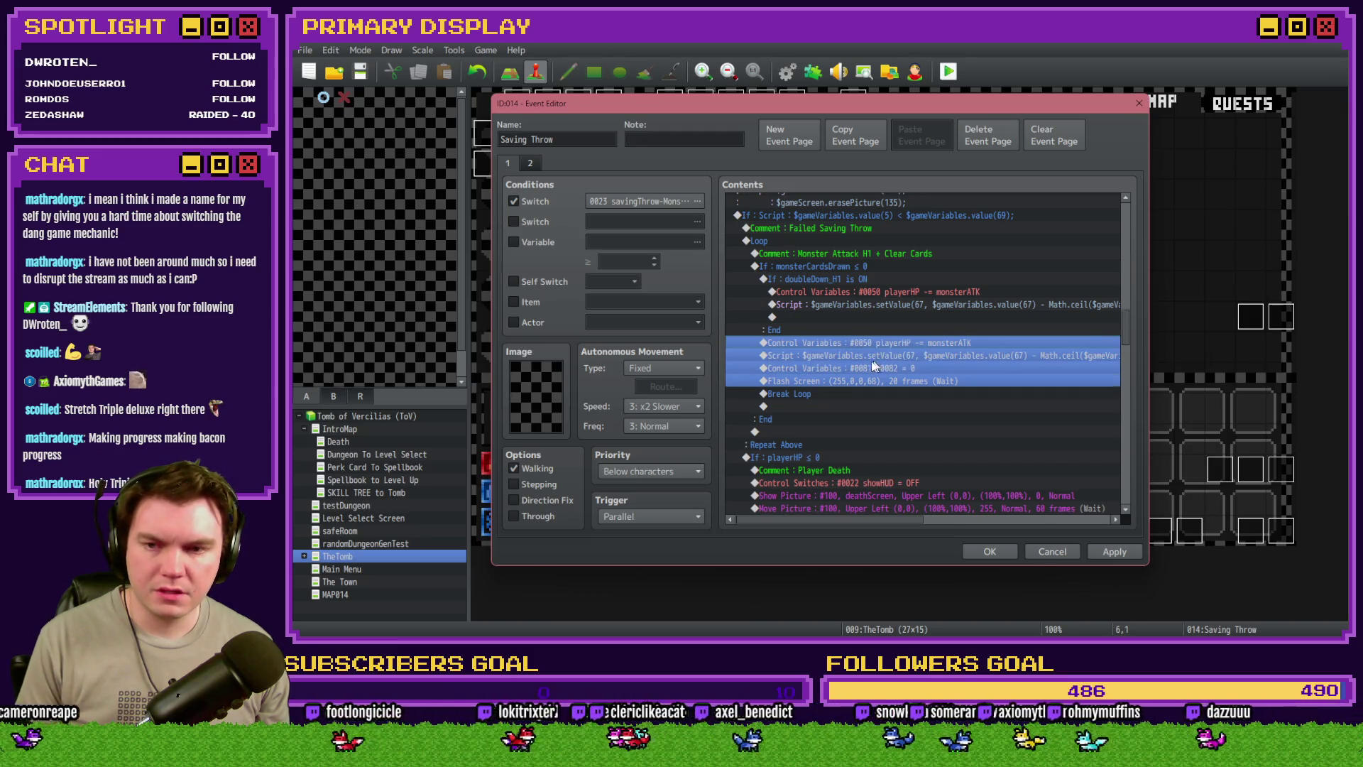
pyautogui.press('Delete')
pyautogui.scroll(1, 802, 283)
pyautogui.click(802, 282)
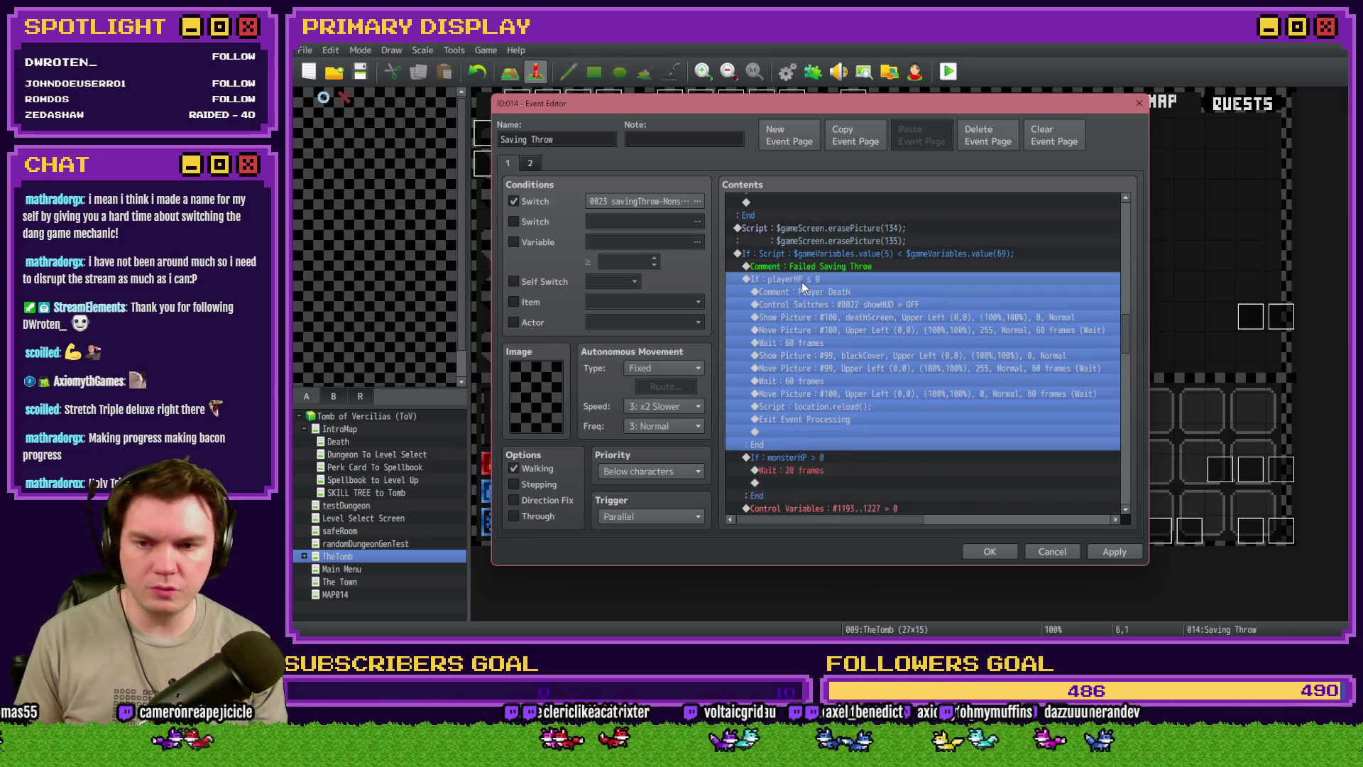
pyautogui.hotkey('ctrl', 'v')
pyautogui.press('Delete')
pyautogui.click(821, 279)
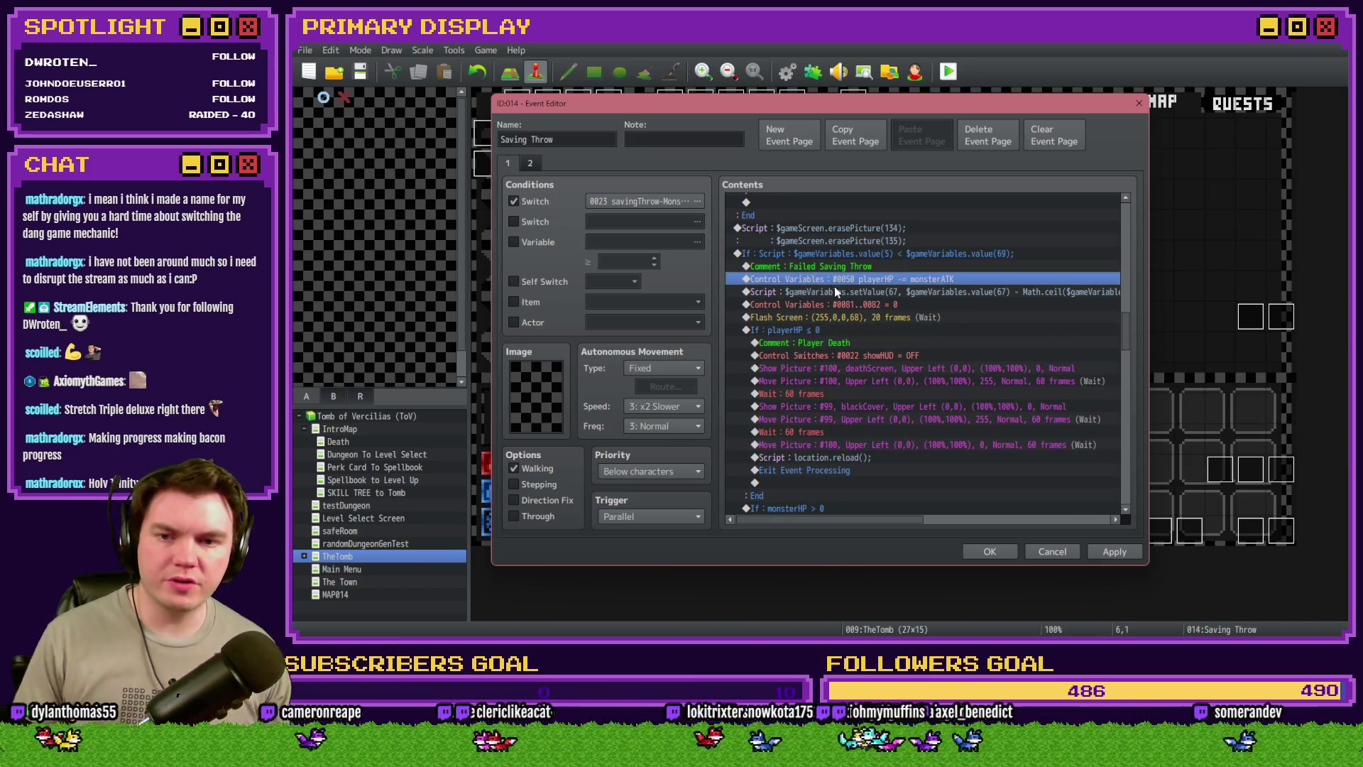
pyautogui.moveTo(877, 527)
pyautogui.mouseDown()
pyautogui.moveTo(990, 533)
pyautogui.moveTo(880, 534)
pyautogui.mouseUp()
pyautogui.click(930, 292)
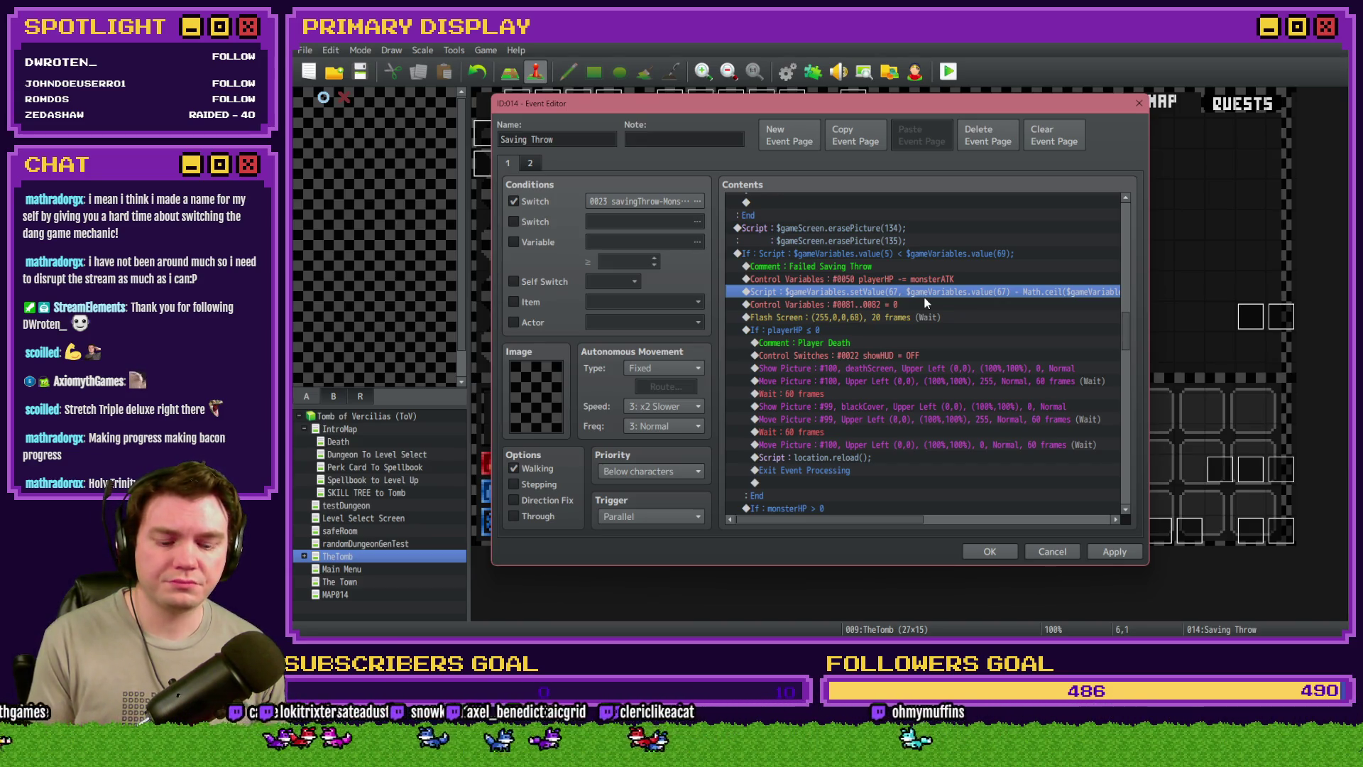
# Delete the $gameVariables.setValue(67…) script line from the failed branch
pyautogui.press('Delete')
pyautogui.click(924, 284)
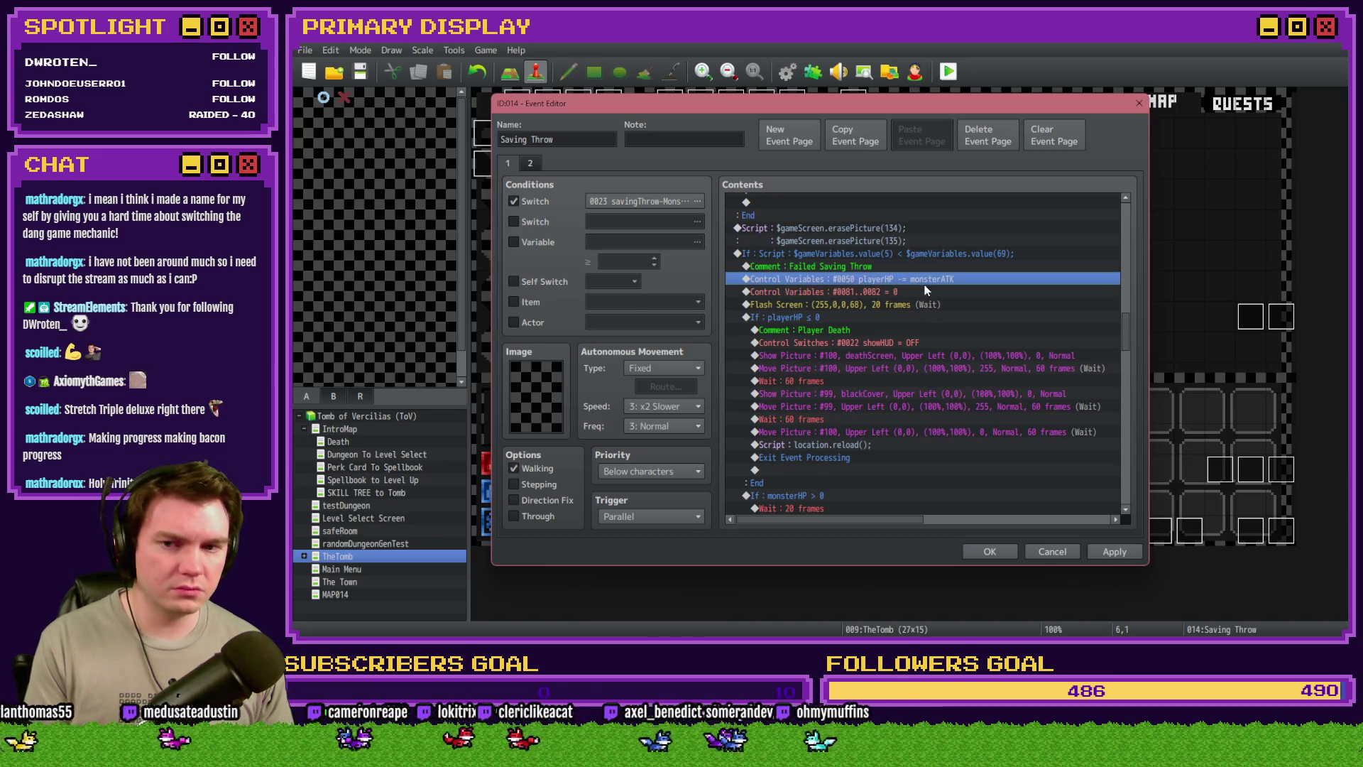
pyautogui.click(907, 294)
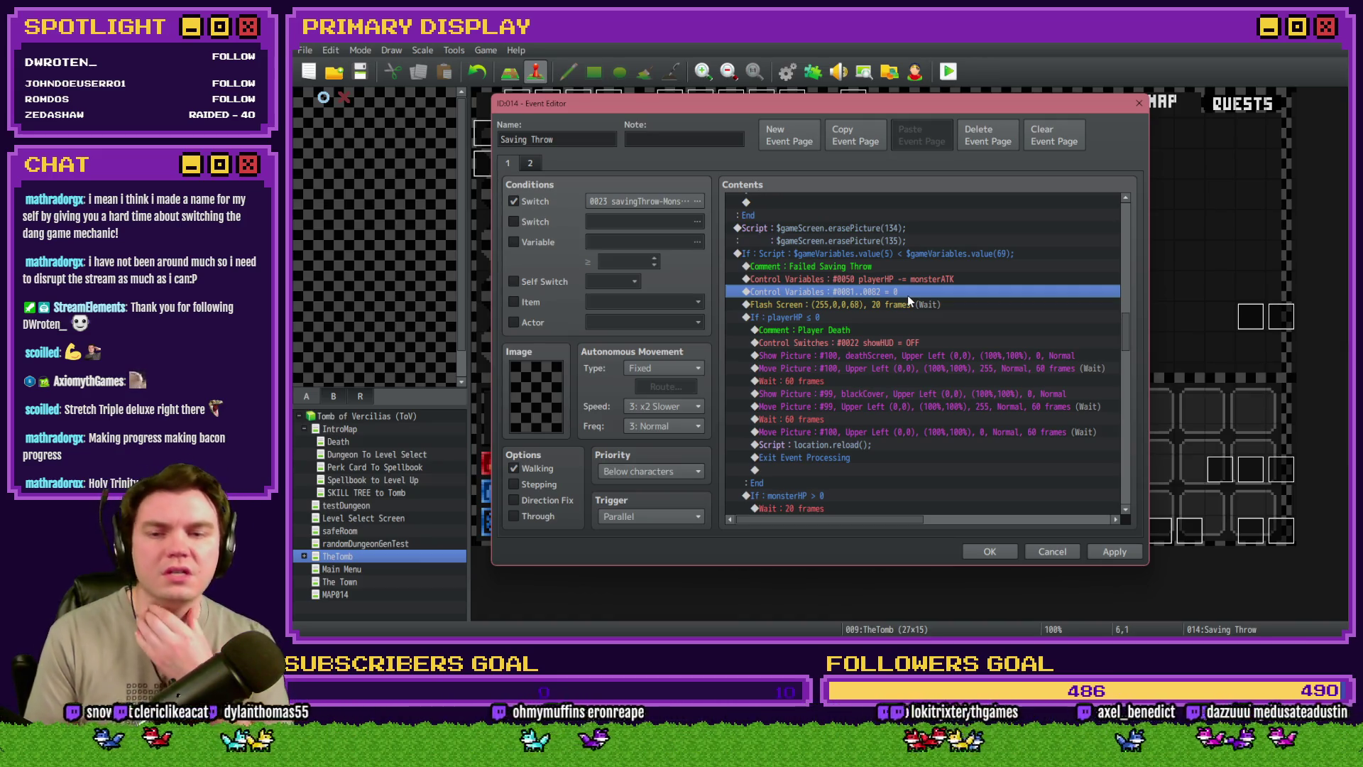
# Dismiss the variable chooser and untick the accidentally enabled Variable page condition
pyautogui.click(534, 242)
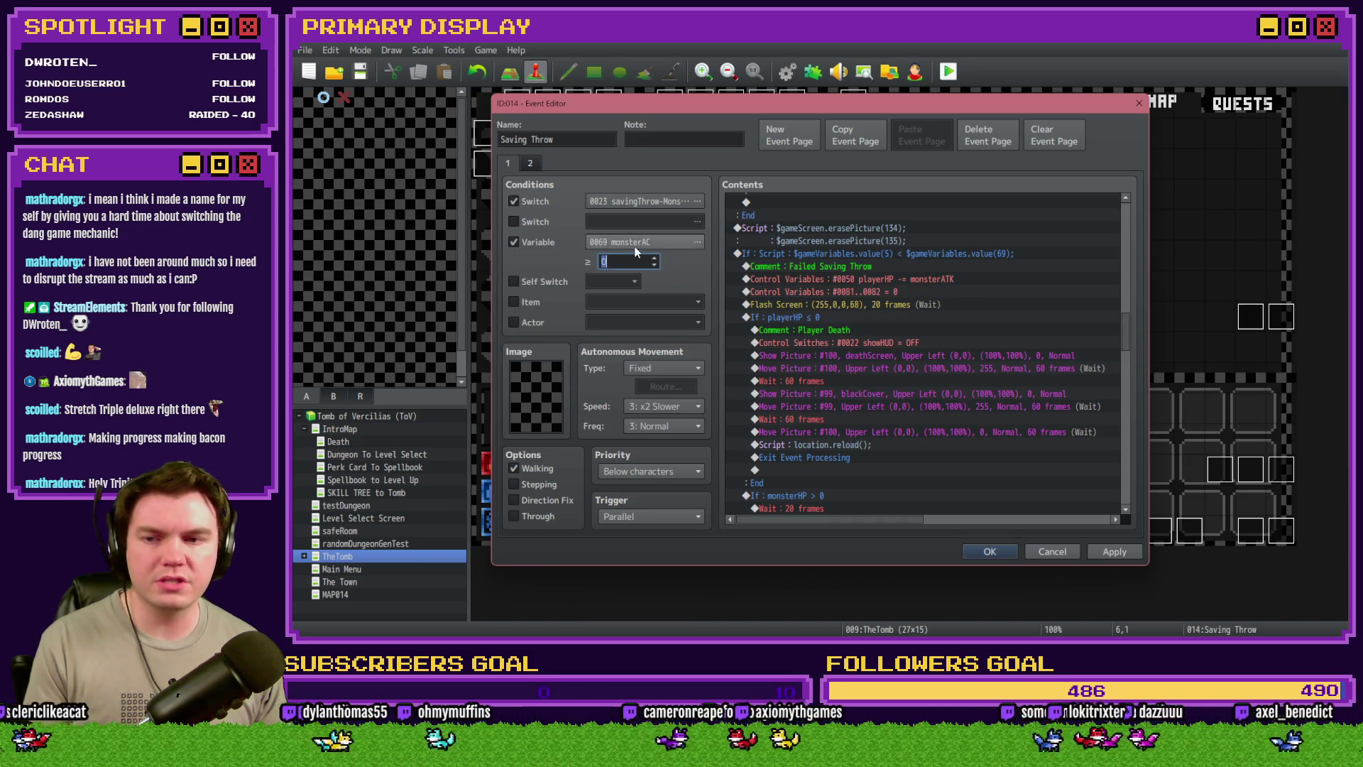
pyautogui.click(697, 242)
pyautogui.click(741, 264)
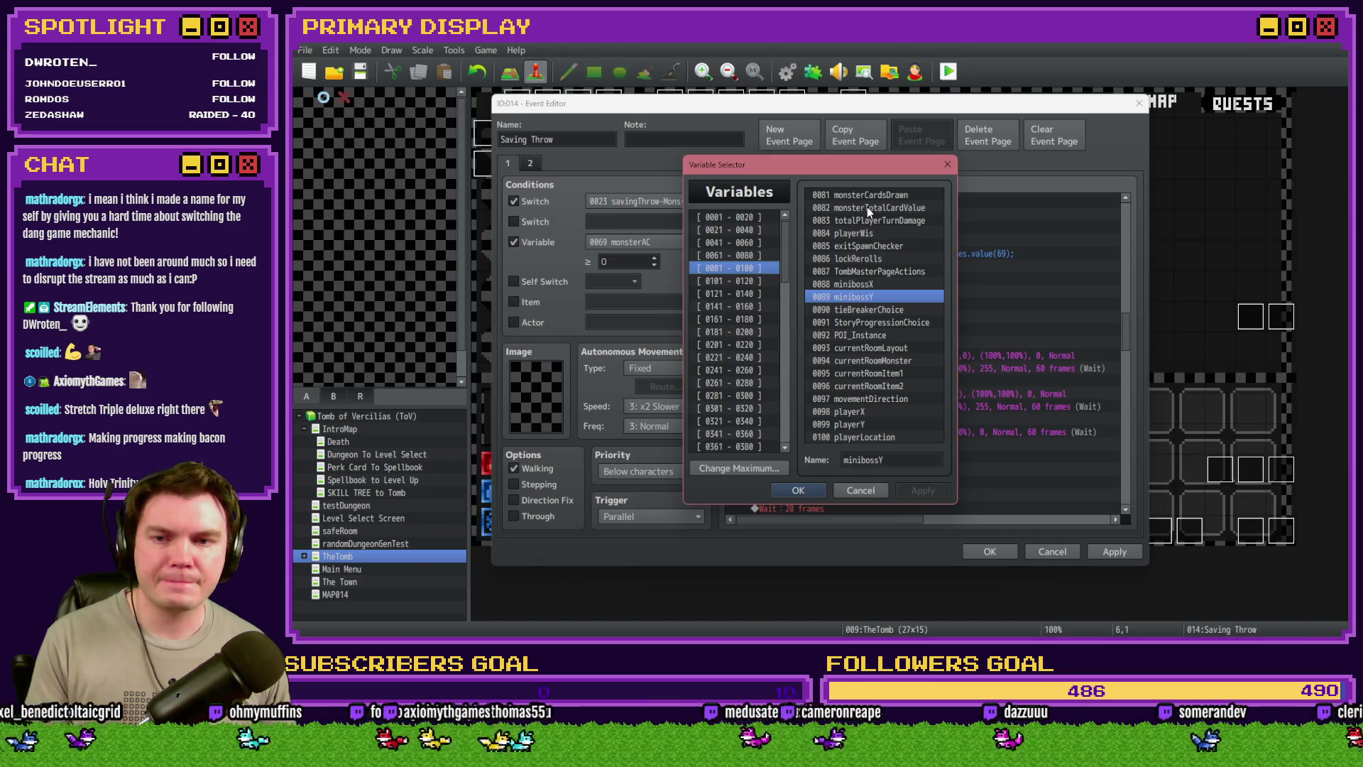
pyautogui.press('Escape')
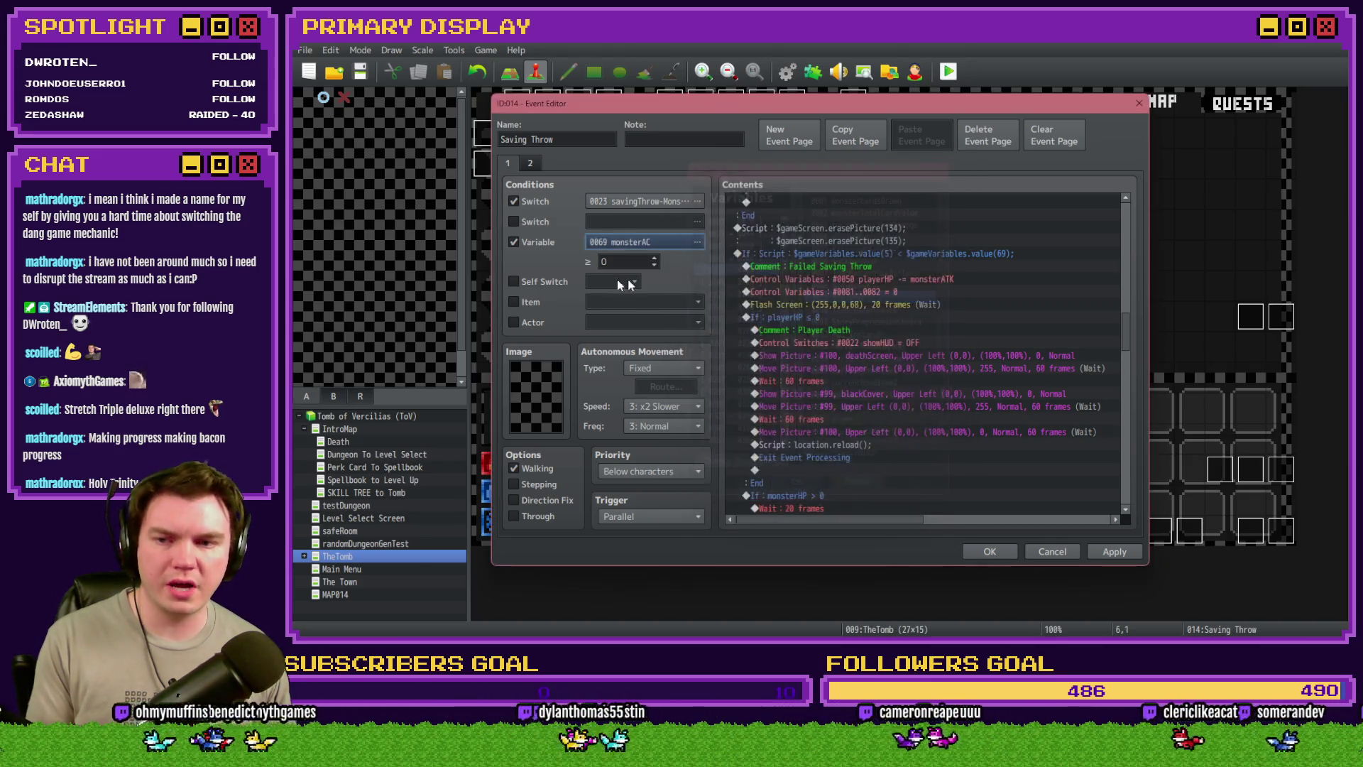
pyautogui.click(548, 241)
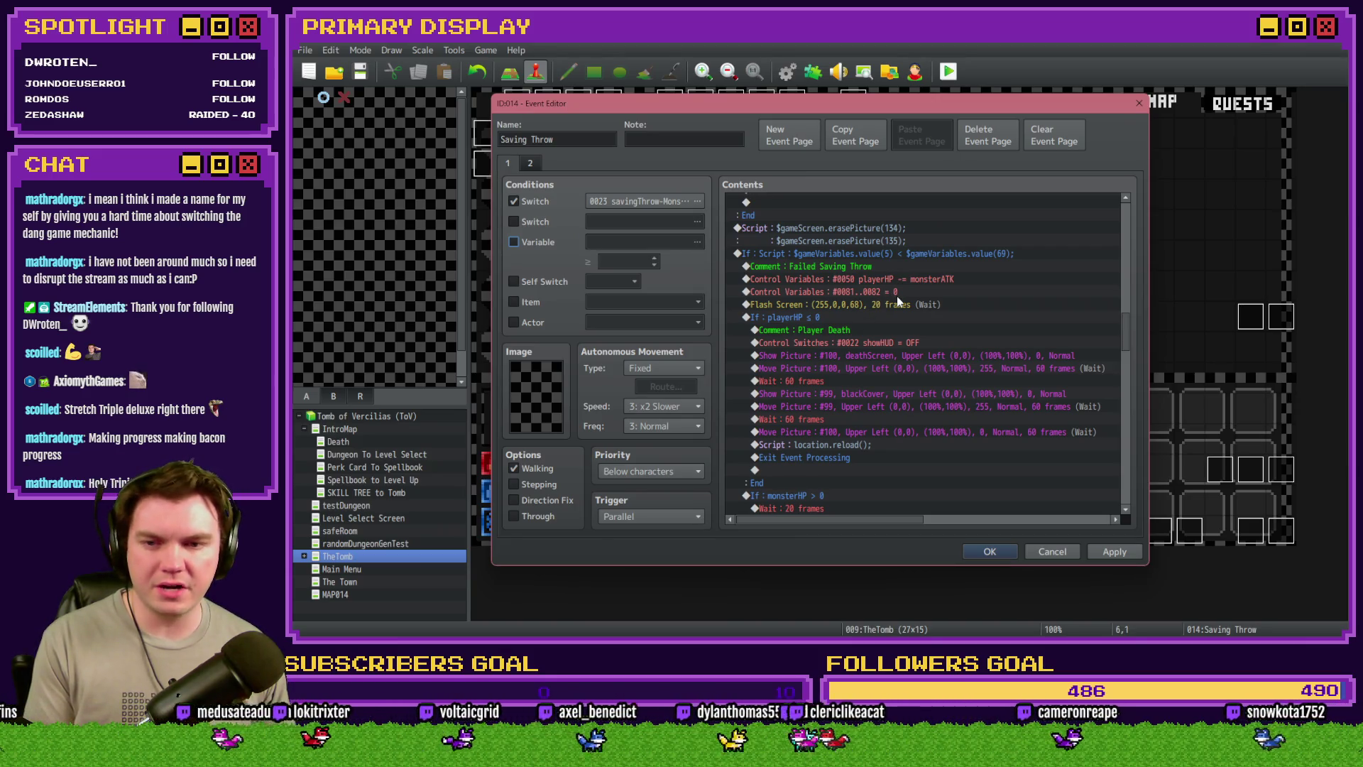
pyautogui.click(926, 290)
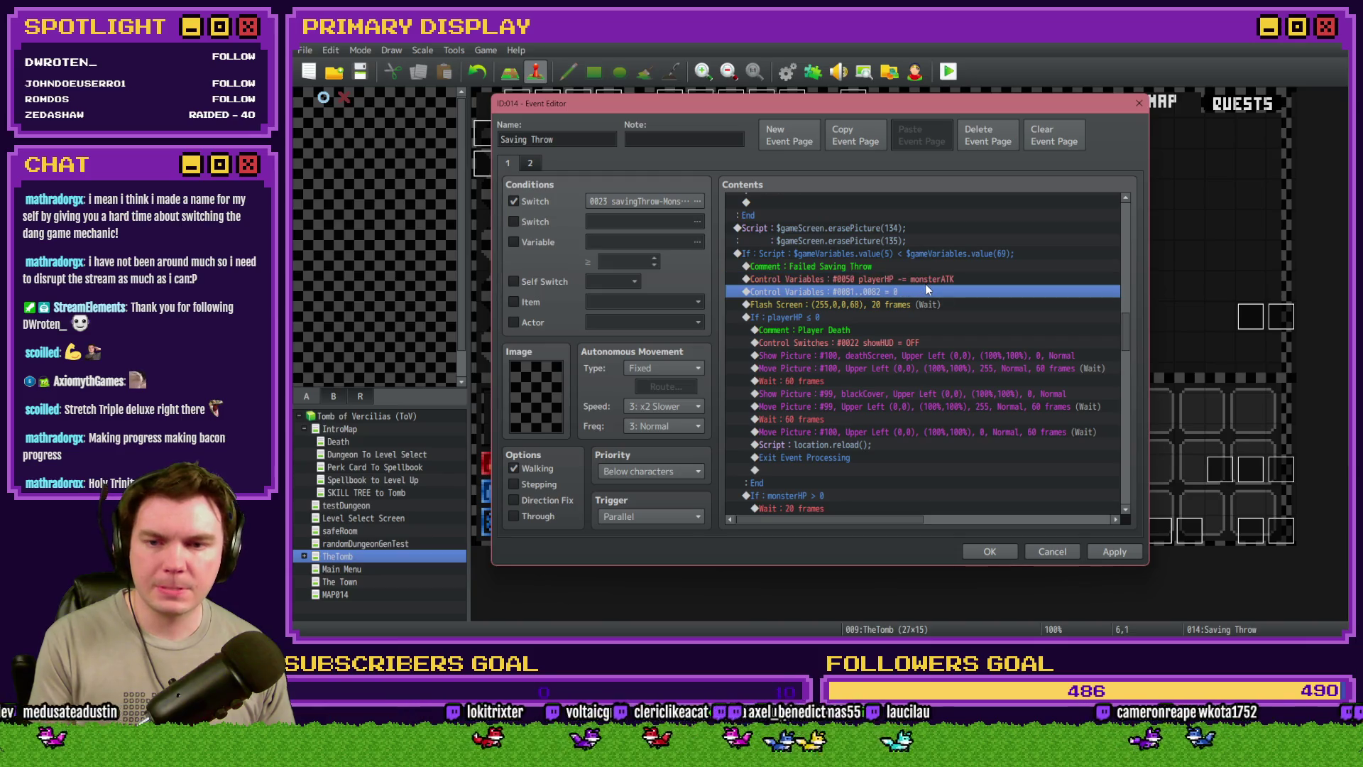
pyautogui.click(929, 305)
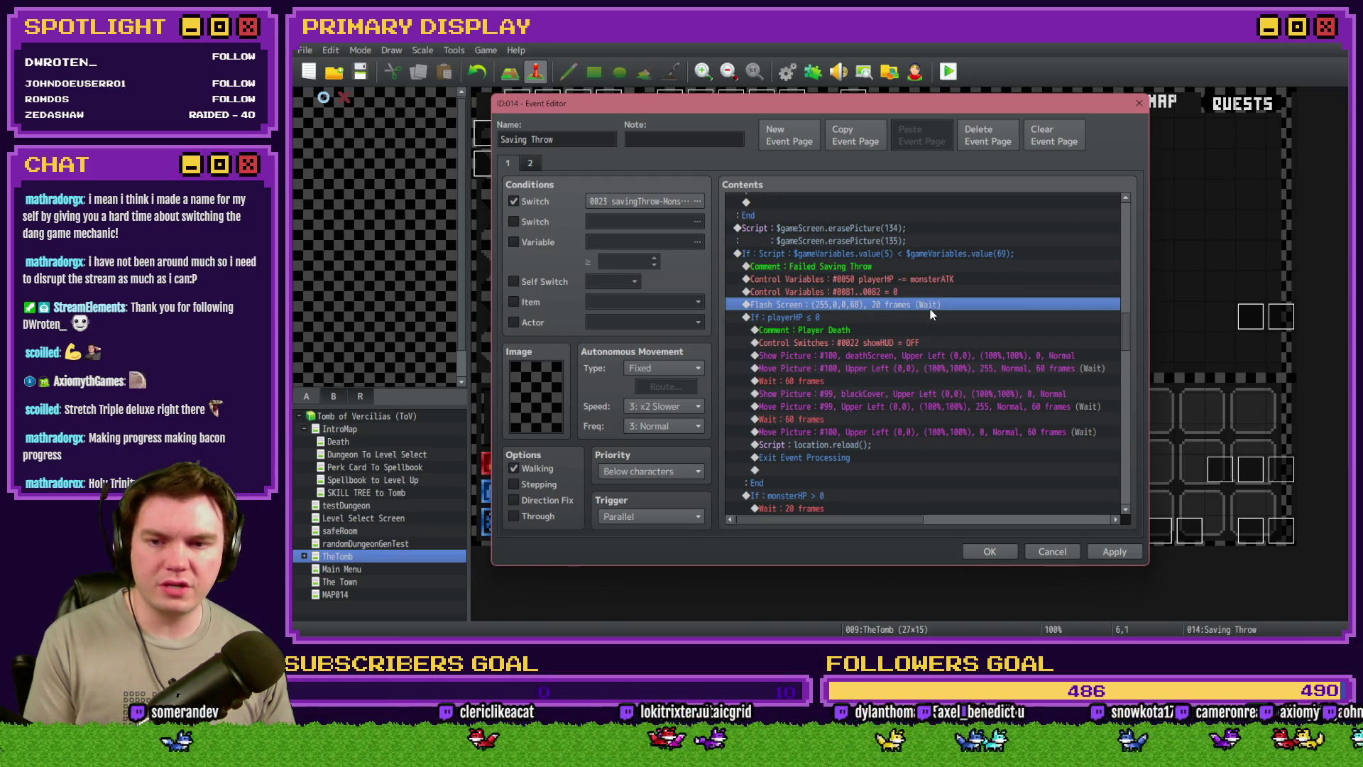
pyautogui.click(926, 321)
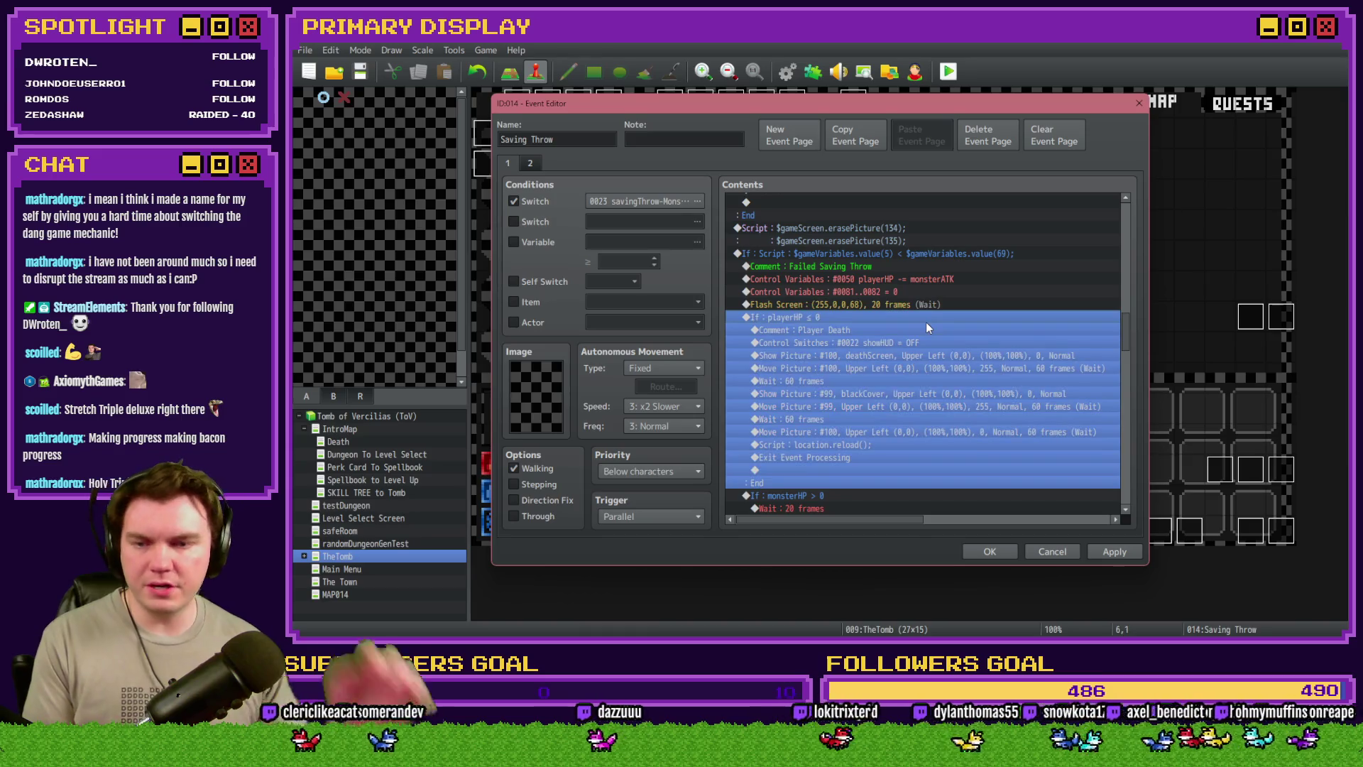
# Move past the Player Death commands, delete the If: monsterHP > 0 block, and apply
pyautogui.click(926, 329)
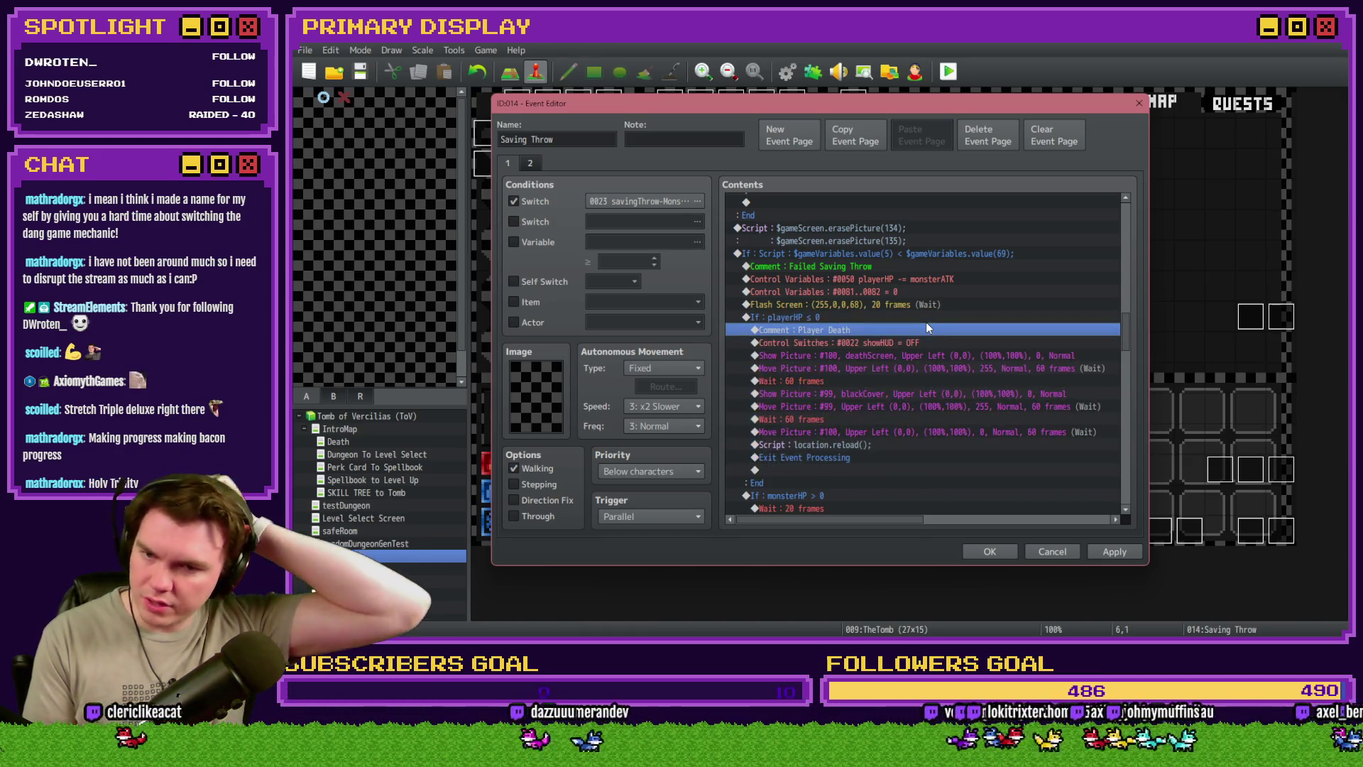
pyautogui.press('Down')
pyautogui.press('Down')
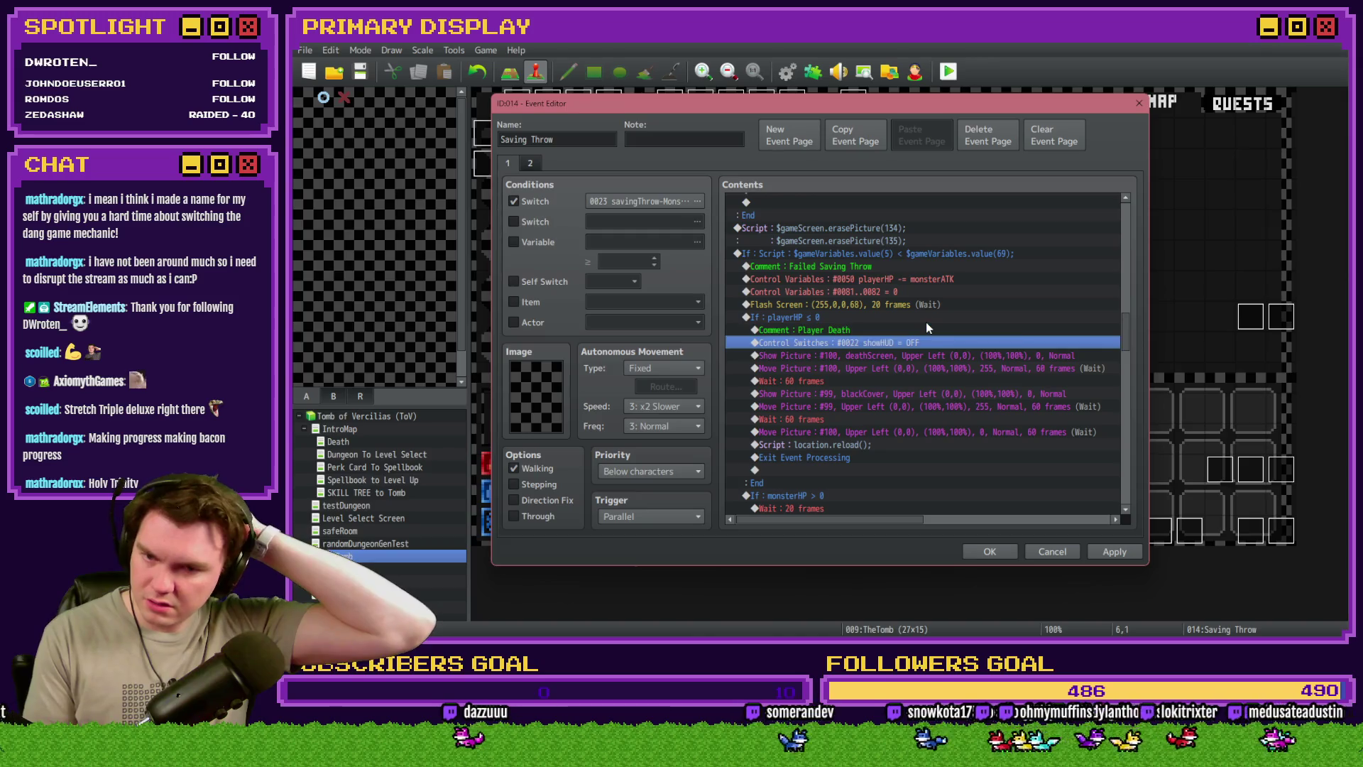
pyautogui.press('Down')
pyautogui.press('Down')
pyautogui.press('Down')
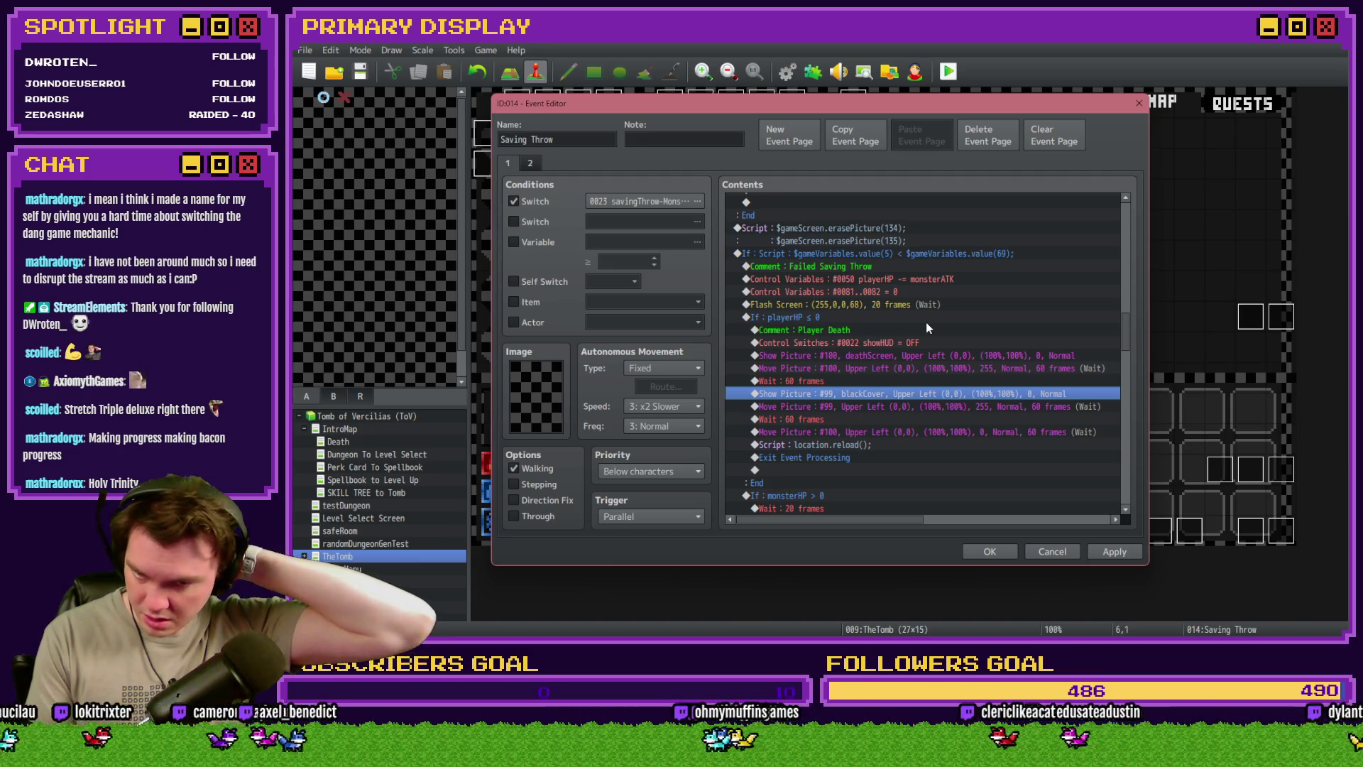
pyautogui.press('Down')
pyautogui.press('Down')
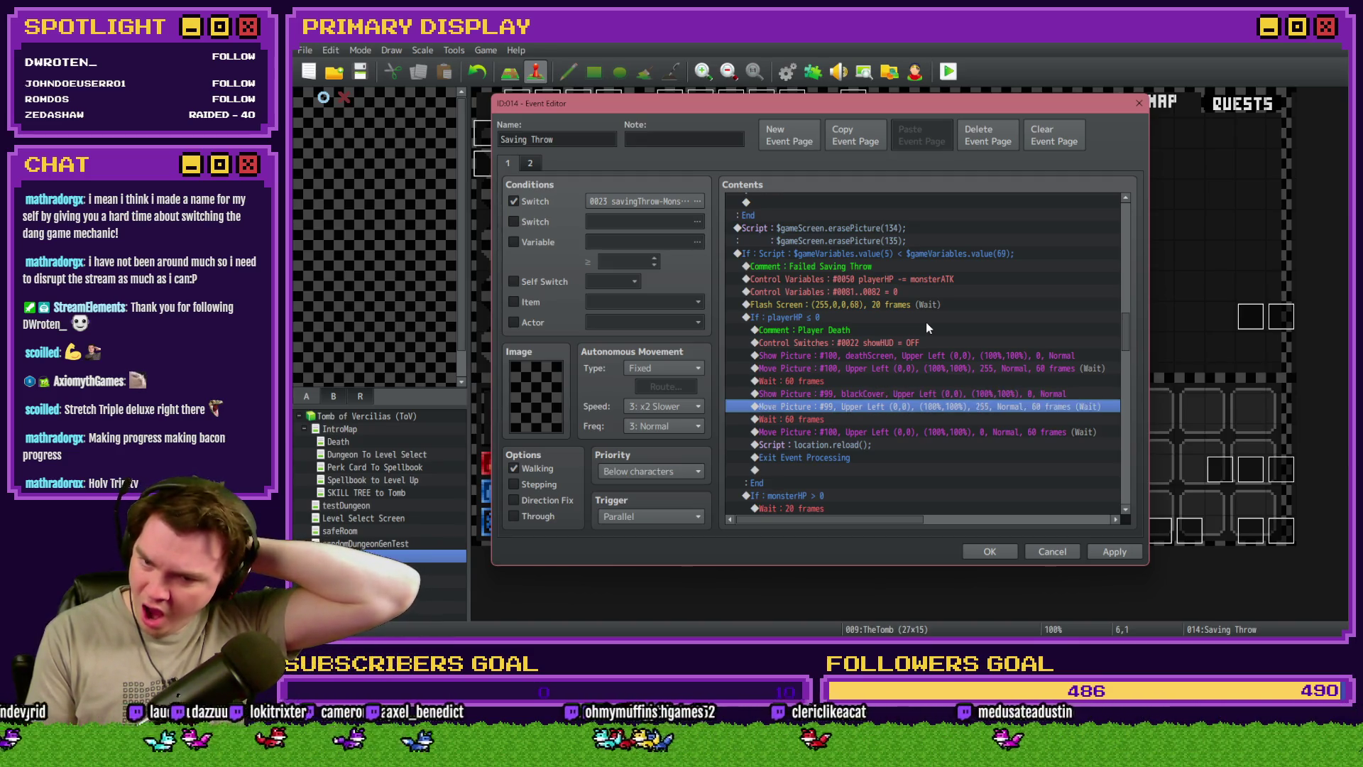
pyautogui.press('Down')
pyautogui.press('Down')
pyautogui.scroll(-3, 903, 292)
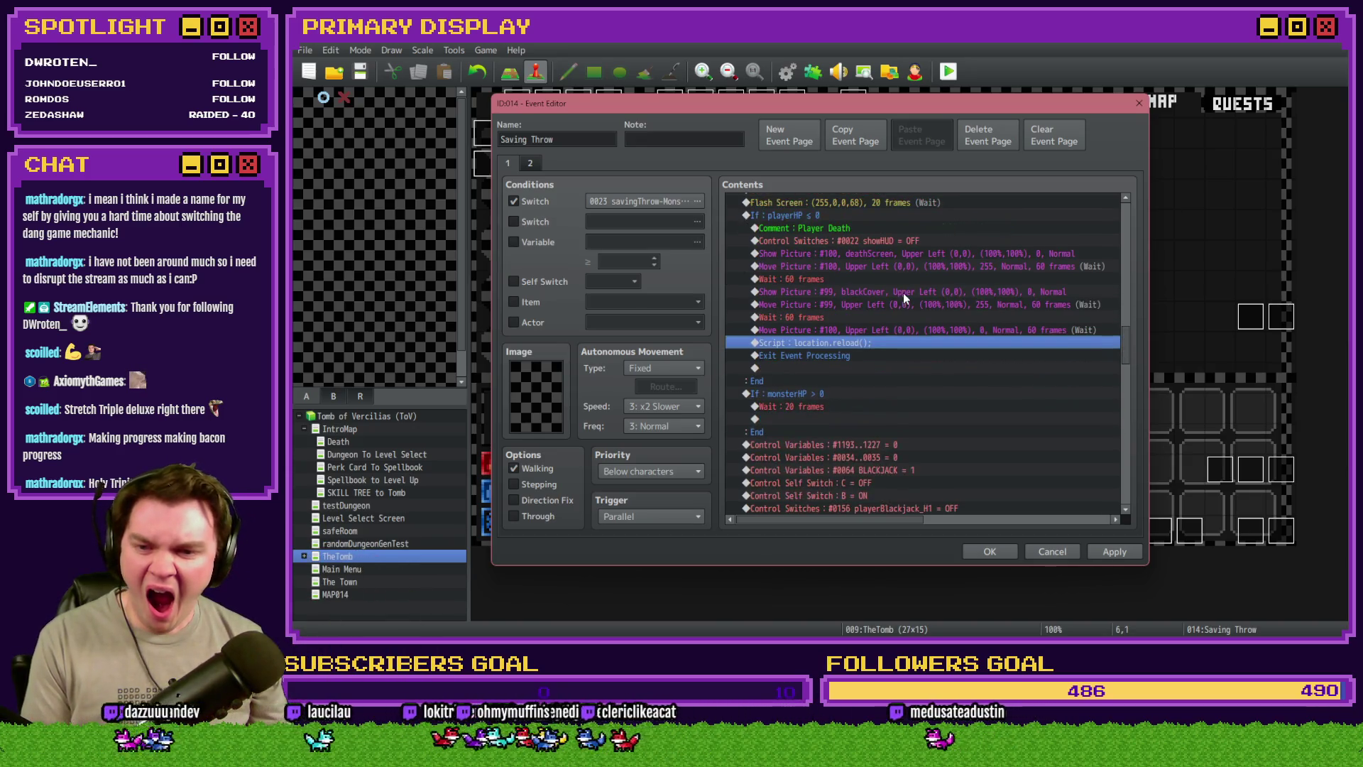
pyautogui.scroll(-2, 956, 334)
pyautogui.press('Down')
pyautogui.press('Down')
pyautogui.press('Down')
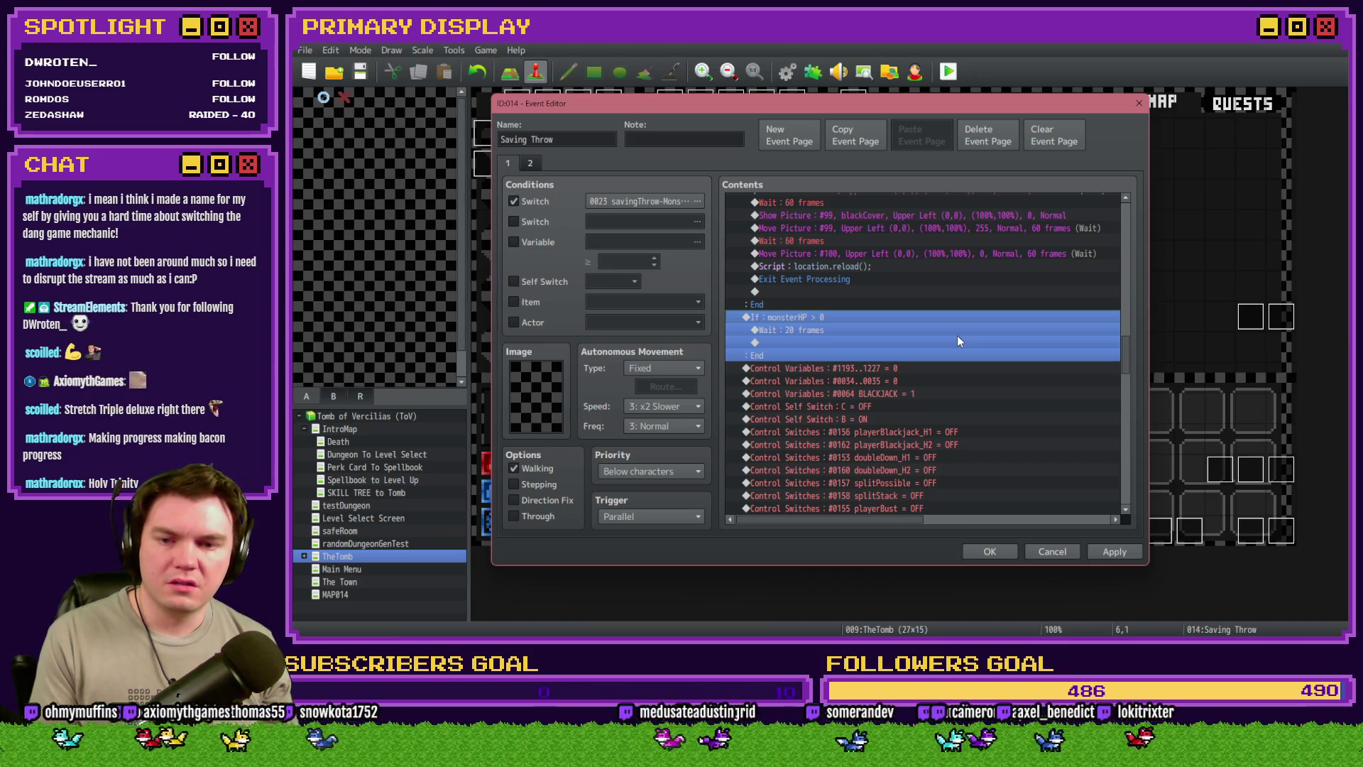
pyautogui.press('Delete')
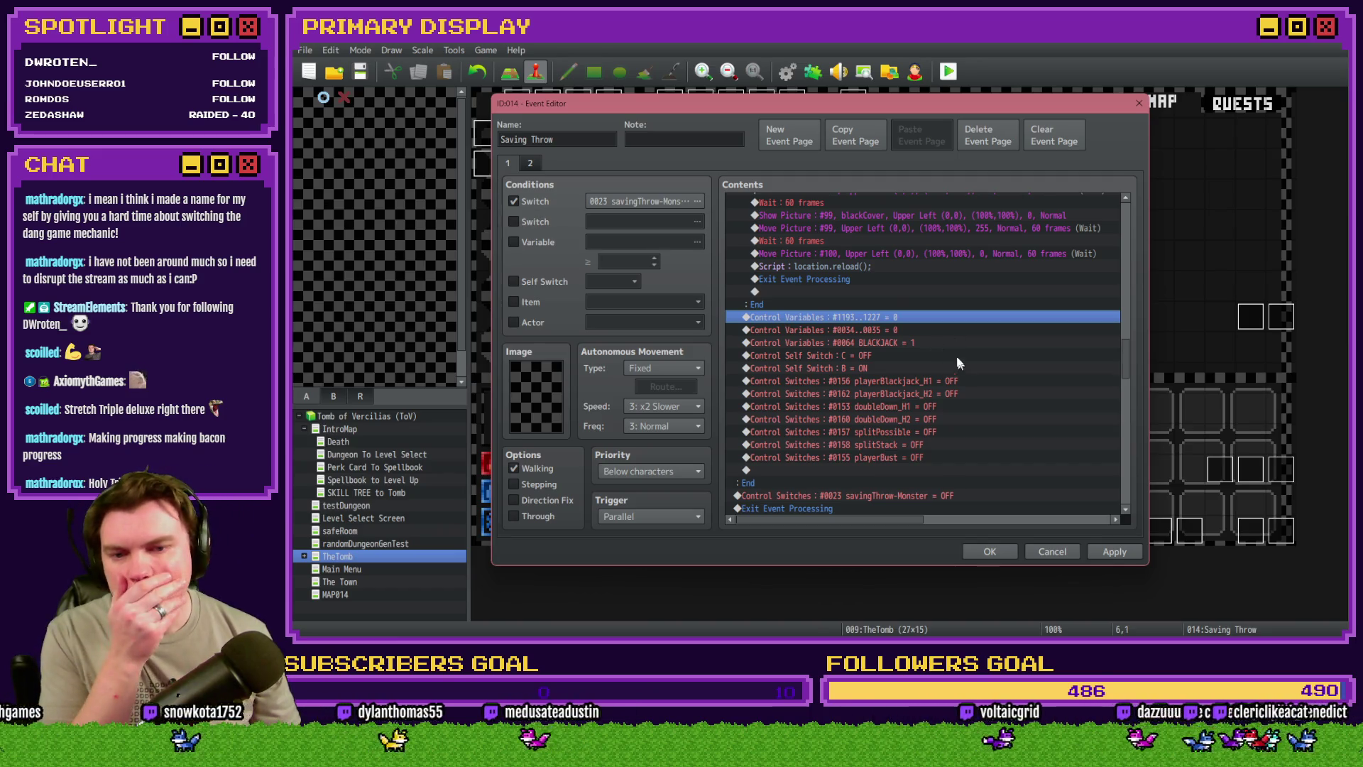
pyautogui.scroll(-2, 960, 362)
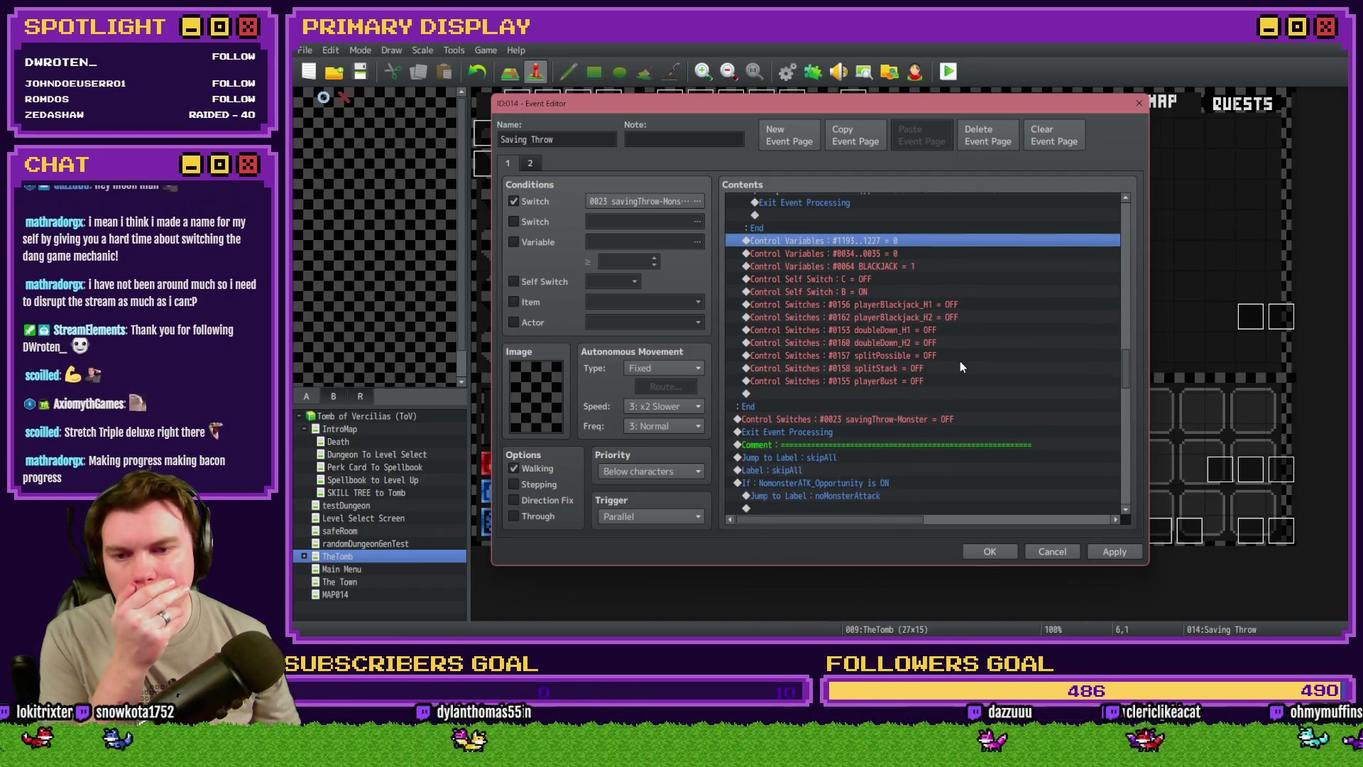
pyautogui.click(1115, 552)
# Save Saving Throw, then open Draw And Attack and review its page 10 commands
pyautogui.click(994, 552)
pyautogui.doubleClick(1228, 535)
pyautogui.press('Escape')
pyautogui.doubleClick(1247, 532)
pyautogui.click(720, 162)
pyautogui.moveTo(1123, 218)
pyautogui.mouseDown()
pyautogui.moveTo(1139, 270)
pyautogui.moveTo(1150, 490)
pyautogui.moveTo(1133, 342)
pyautogui.mouseUp()
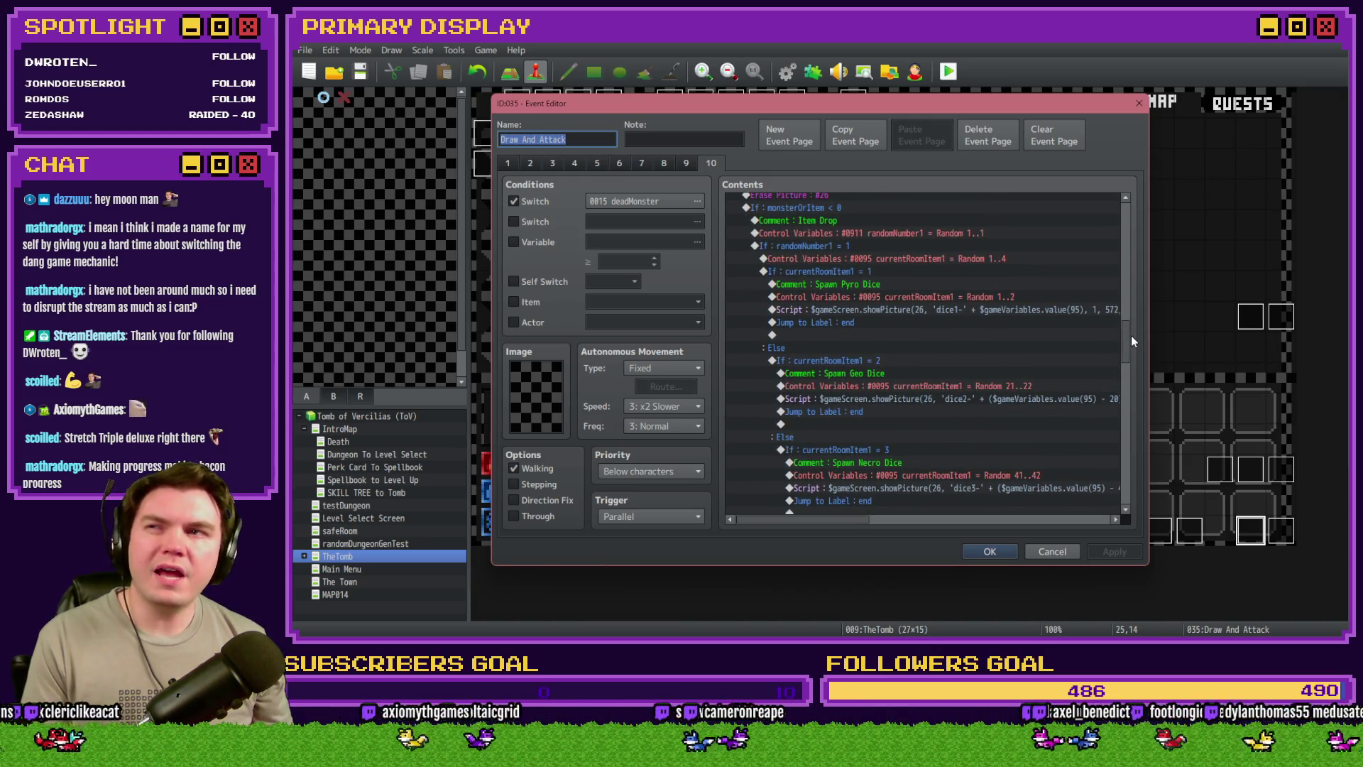
pyautogui.moveTo(1132, 337); pyautogui.dragTo(1140, 211)
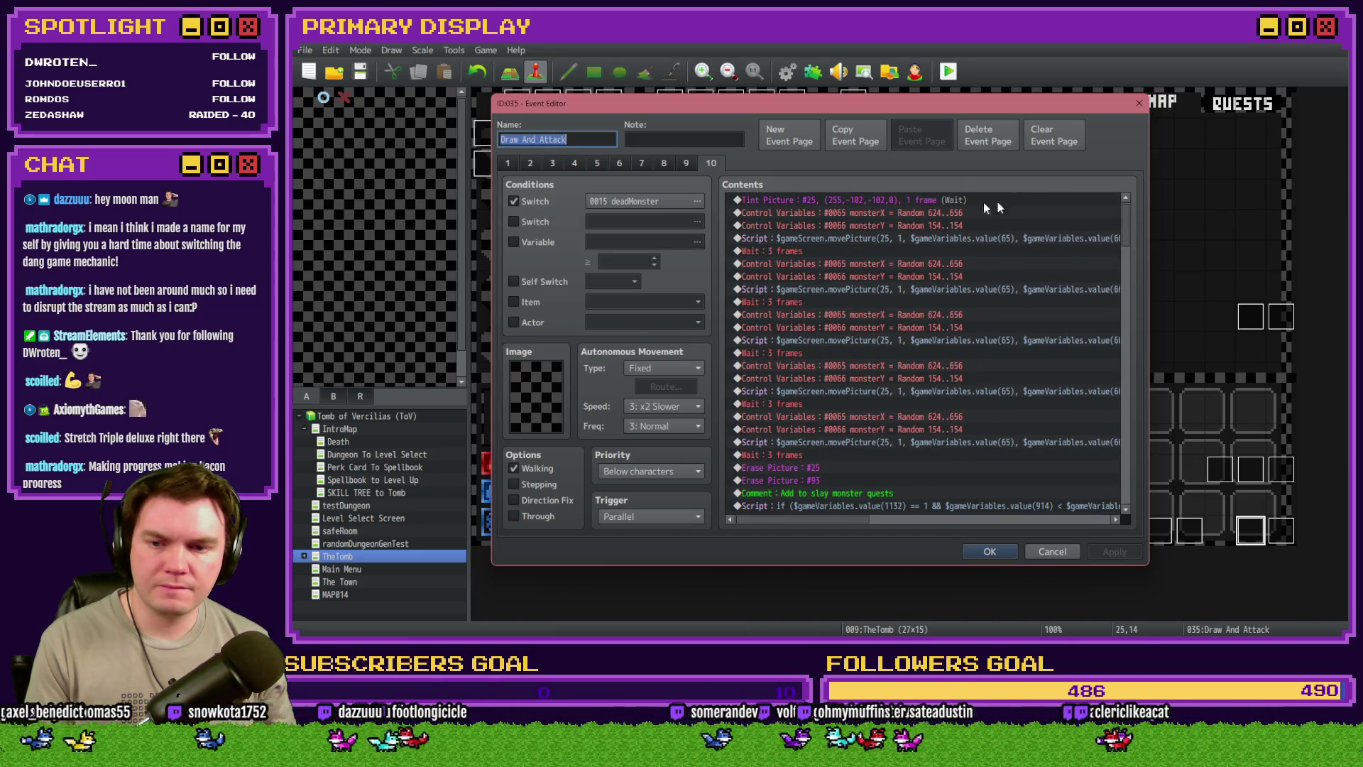
# Copy page 5's Remove Player Hand loops and cardTotalValue-H2 block, then return to Saving Throw
pyautogui.click(618, 164)
pyautogui.click(600, 162)
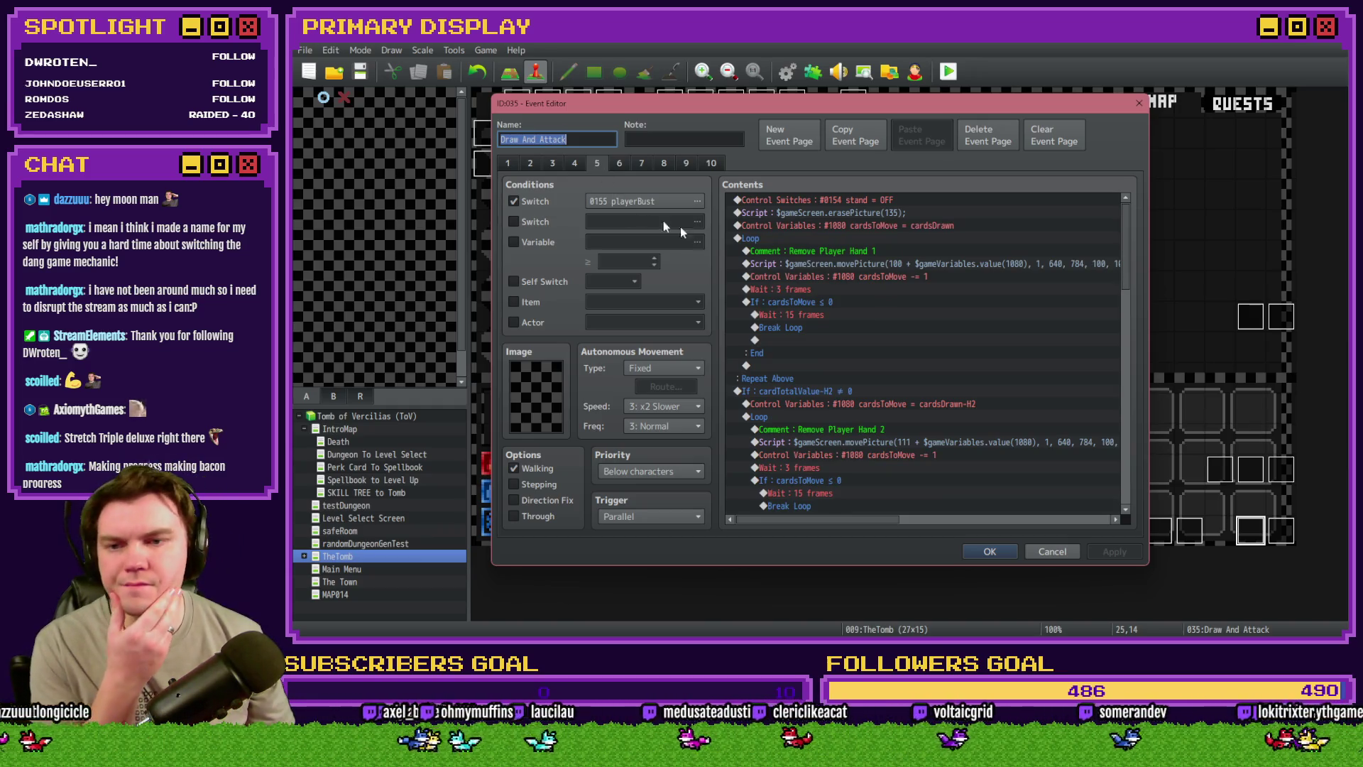
pyautogui.click(771, 238)
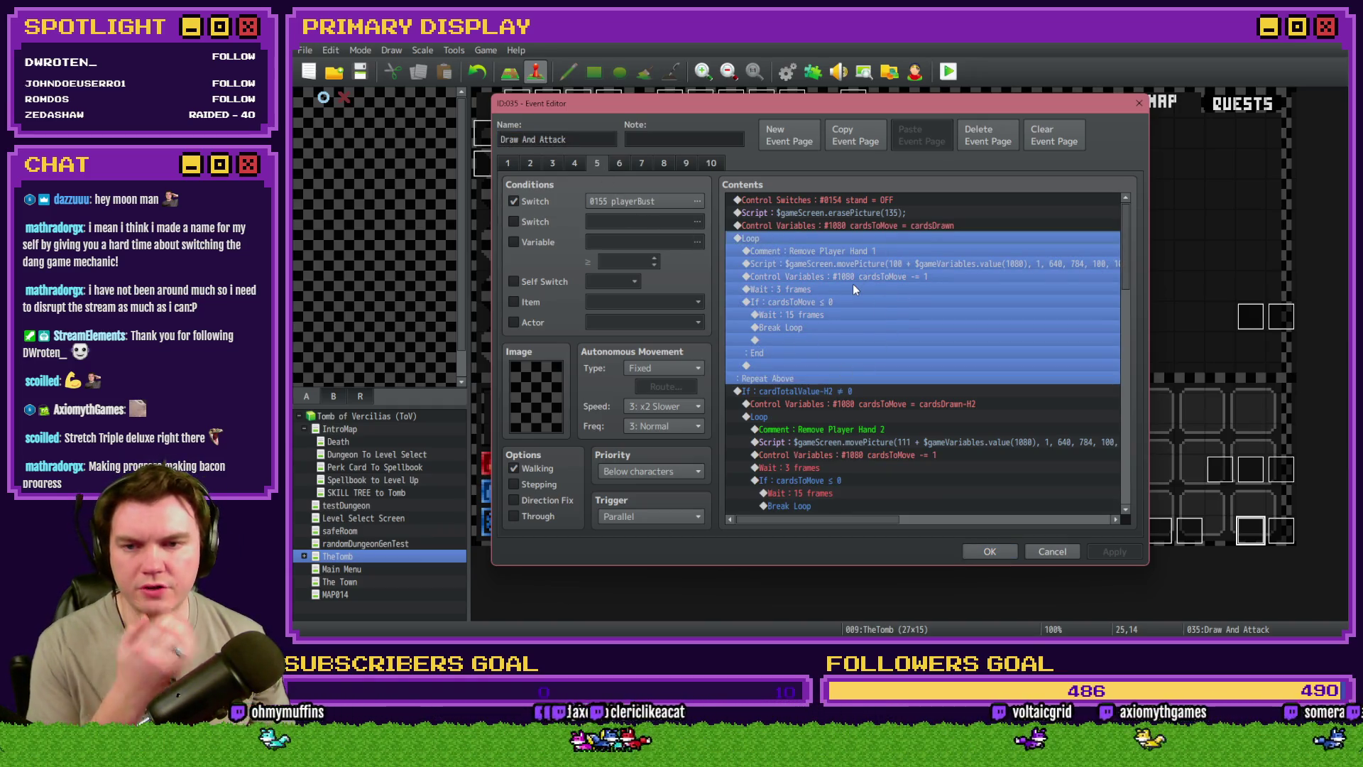
pyautogui.scroll(-5, 858, 284)
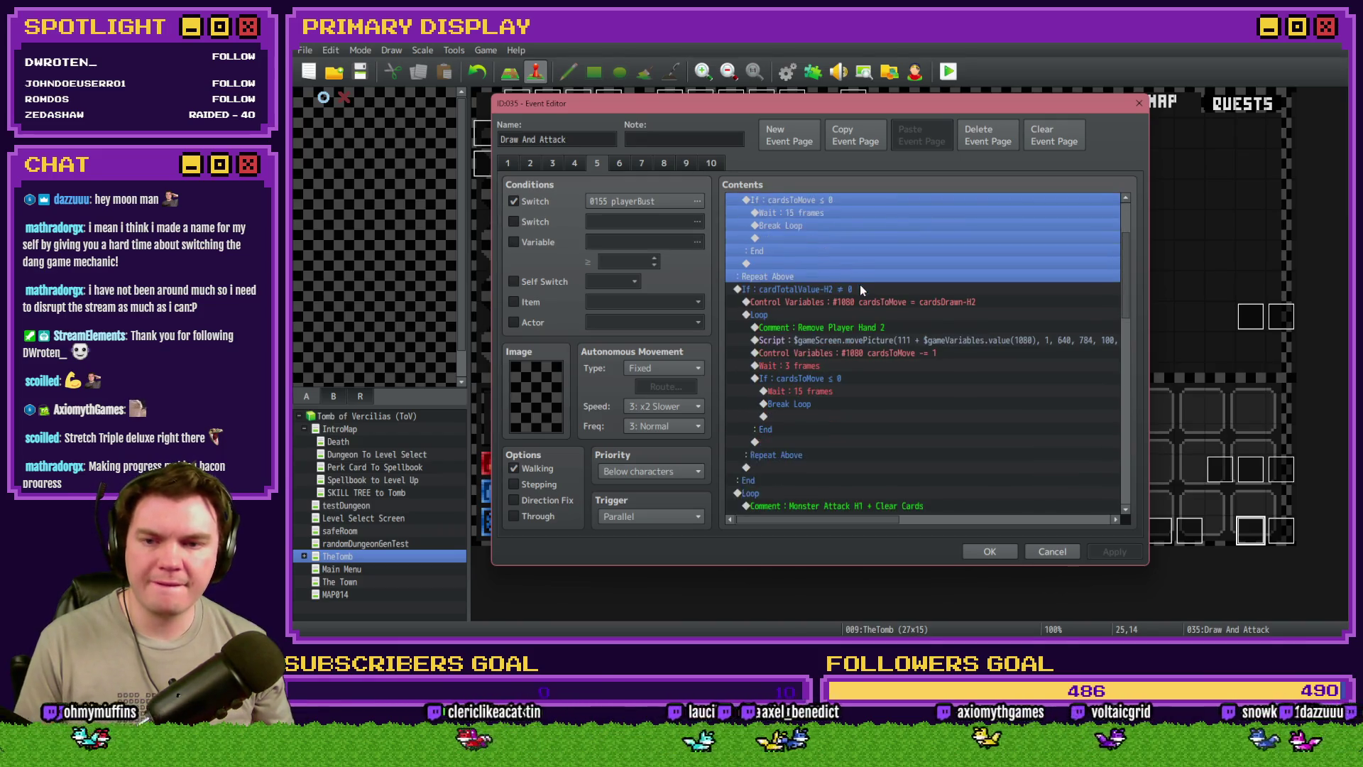
pyautogui.click(866, 270)
pyautogui.click(866, 263)
pyautogui.scroll(5, 812, 352)
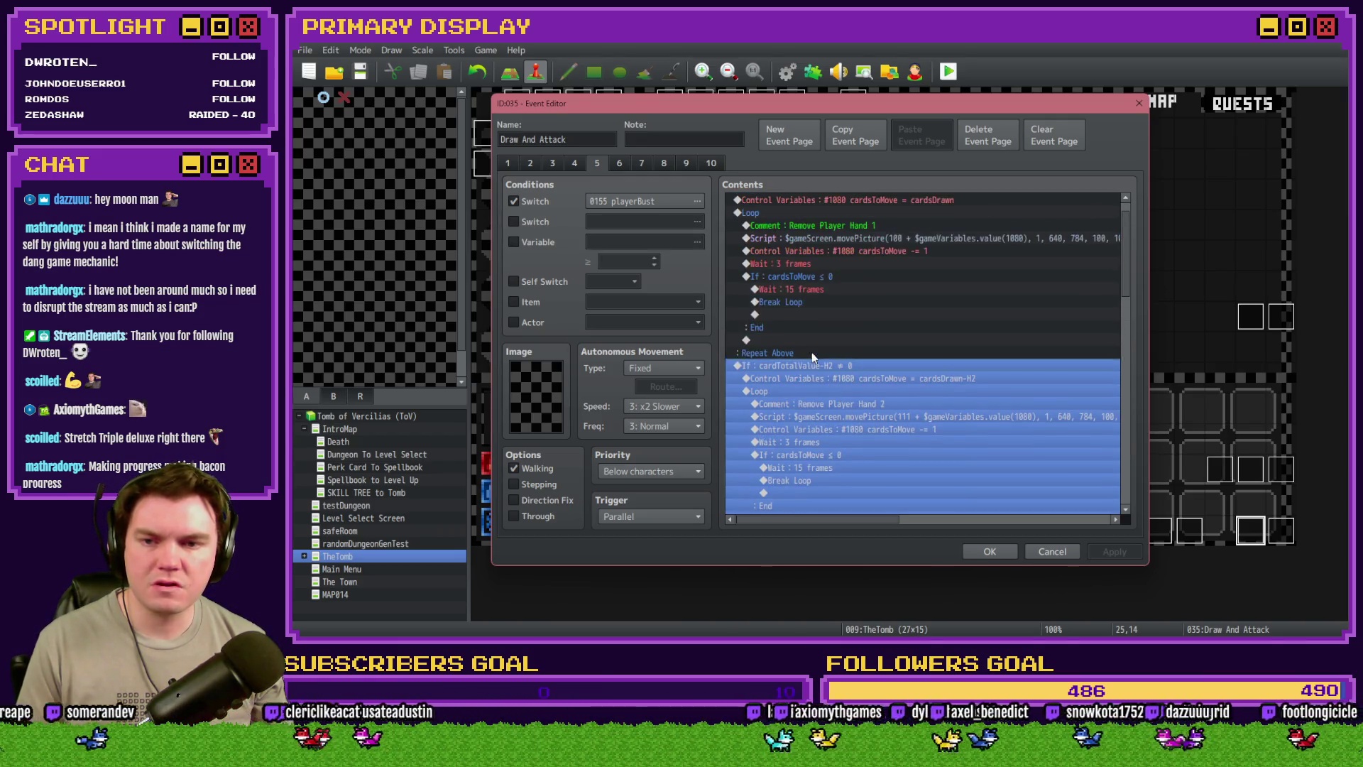
pyautogui.scroll(-8, 799, 314)
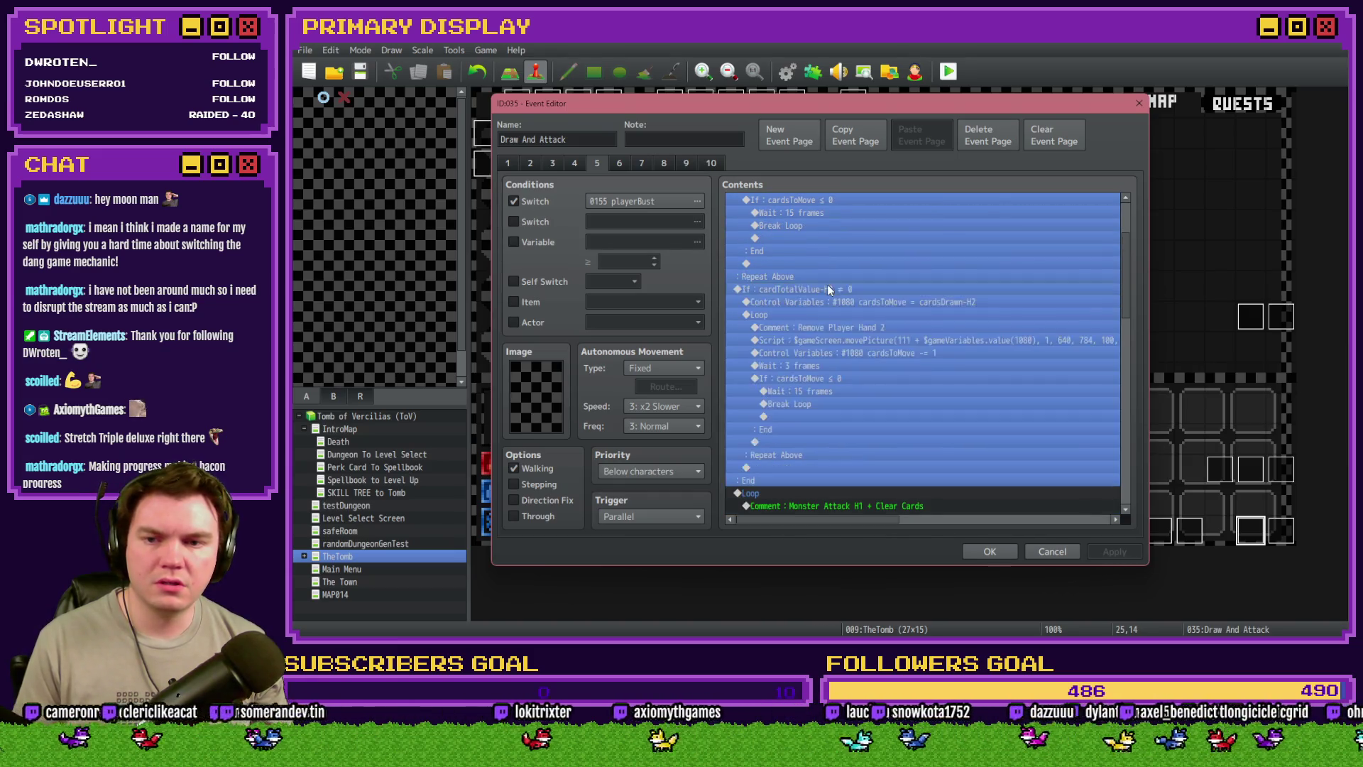
pyautogui.click(988, 550)
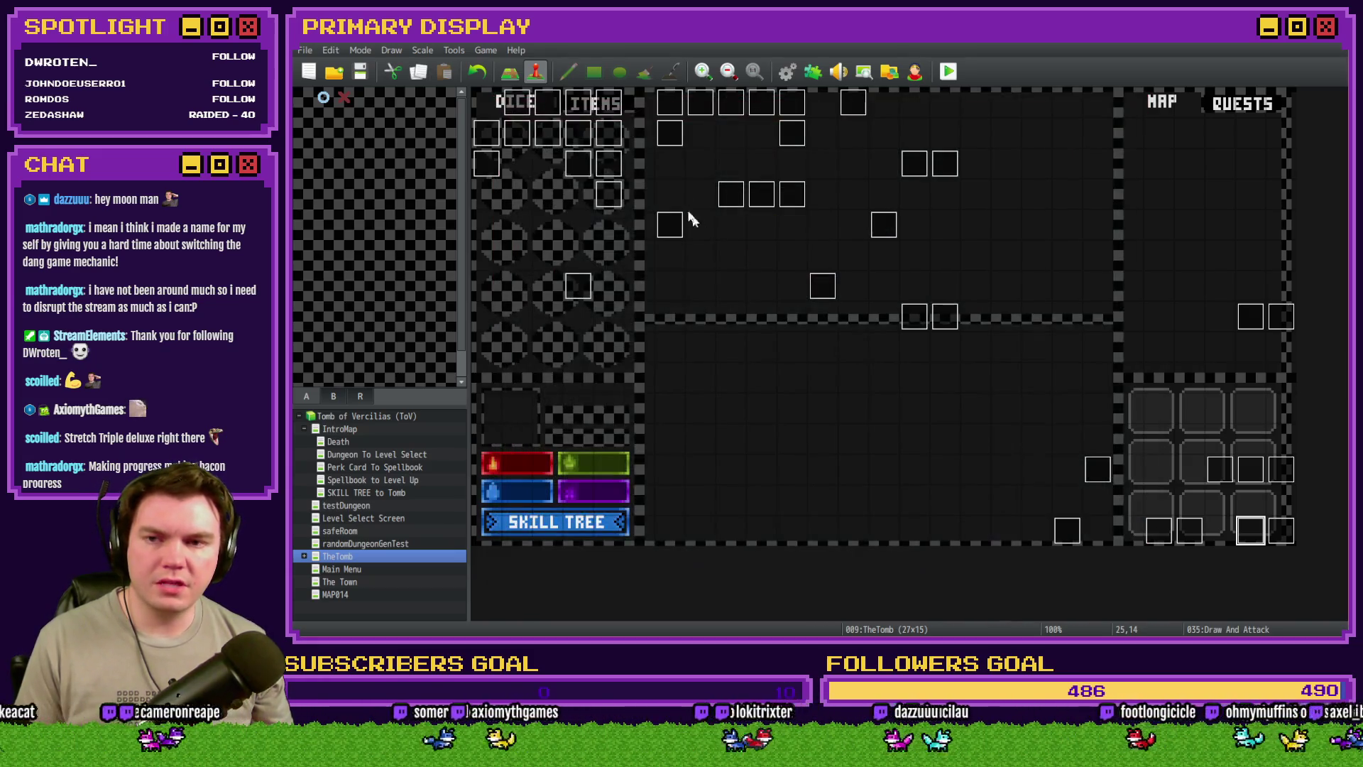
pyautogui.doubleClick(668, 134)
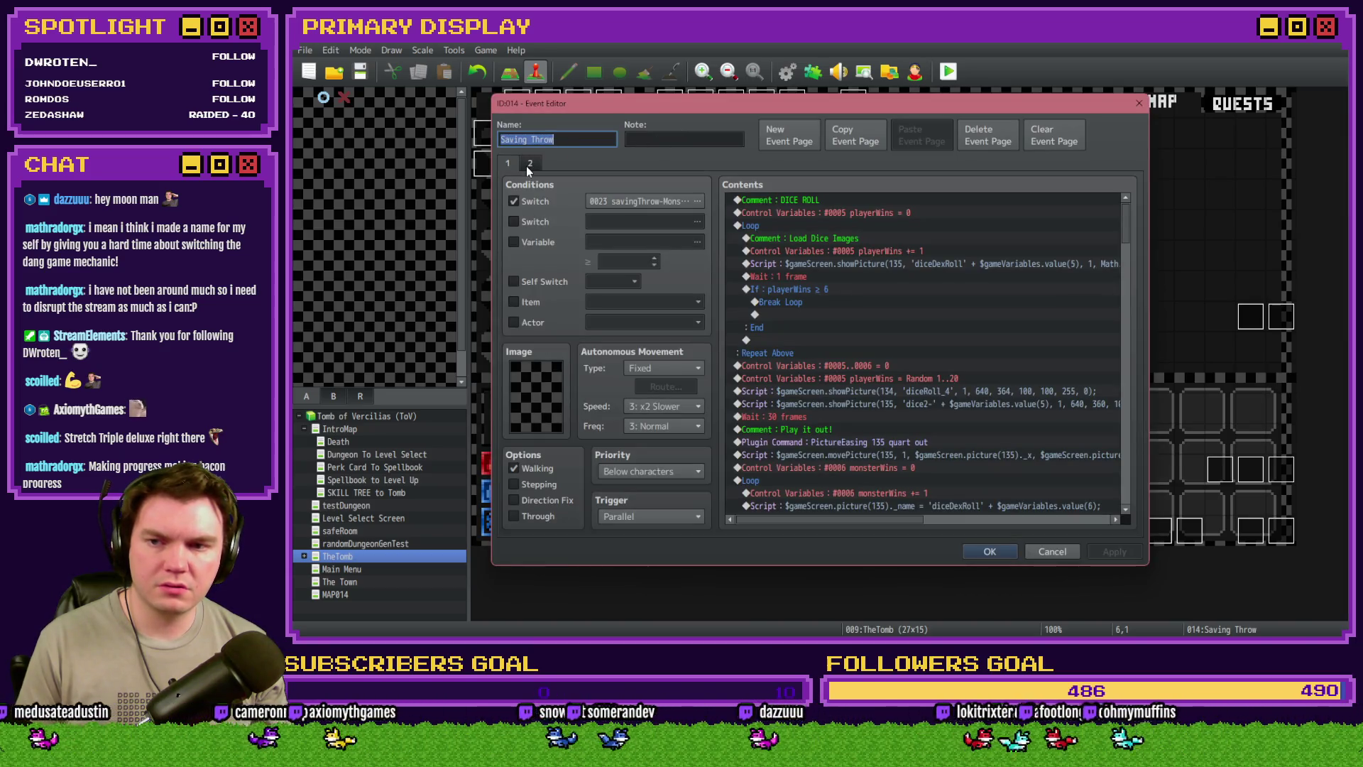
# Paste the hand-removal loops above the failed-save branch's savingThrow-Monster switch-off, then save
pyautogui.moveTo(1125, 222); pyautogui.dragTo(1144, 333)
pyautogui.click(884, 240)
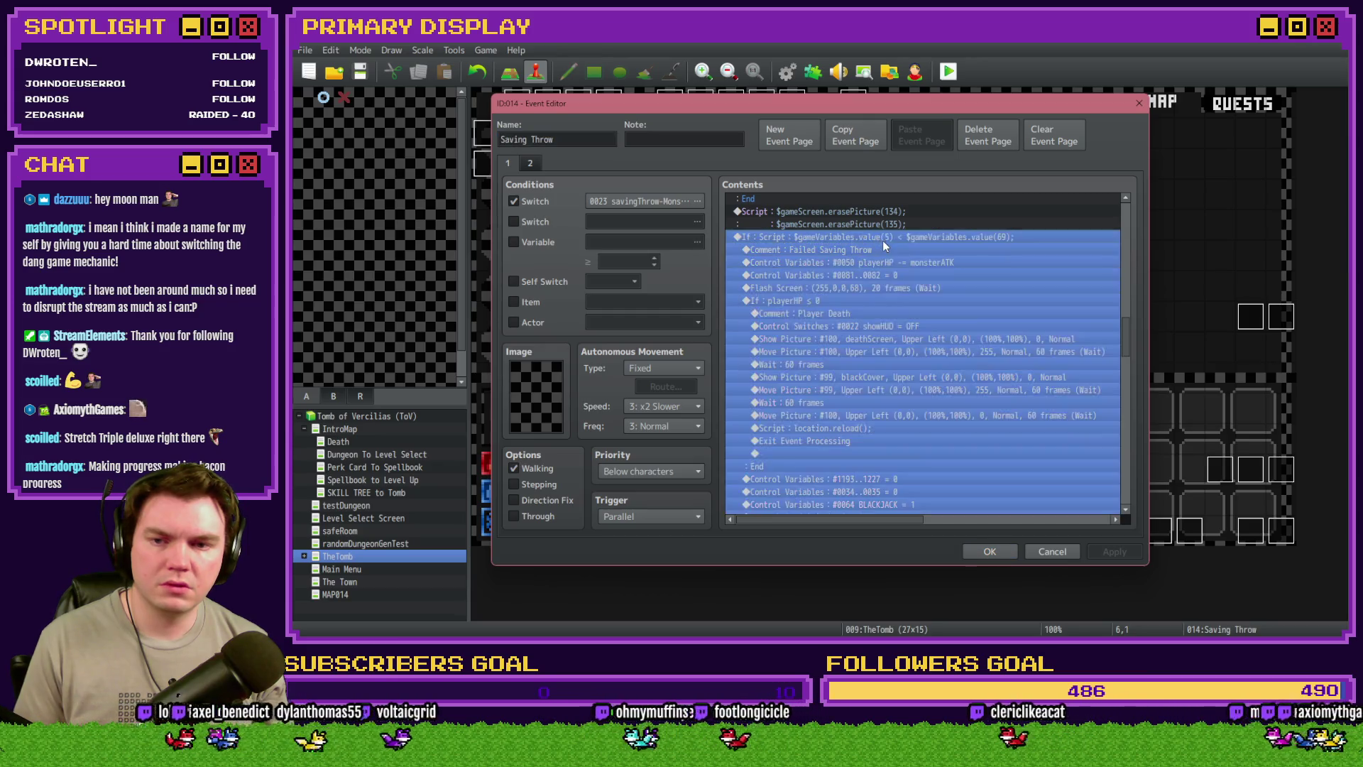
pyautogui.scroll(-5, 884, 284)
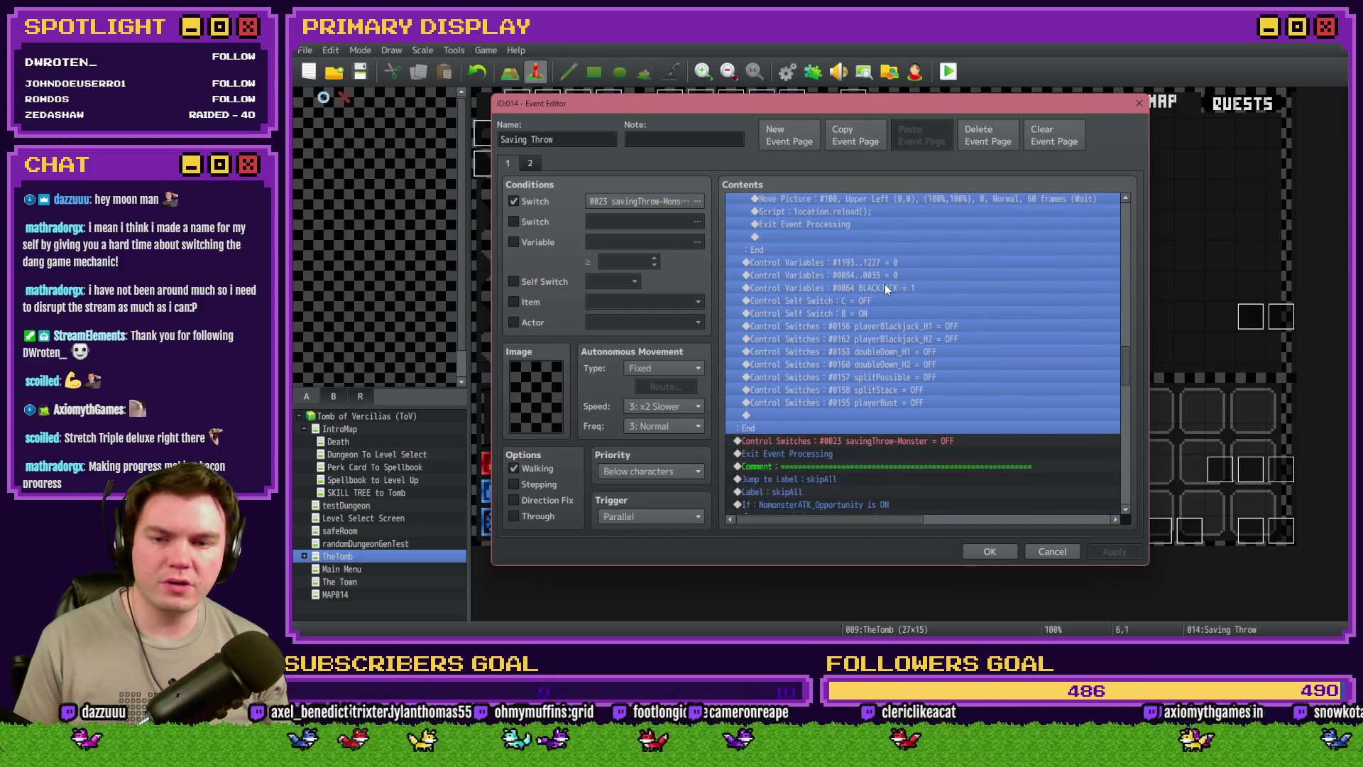
pyautogui.click(883, 327)
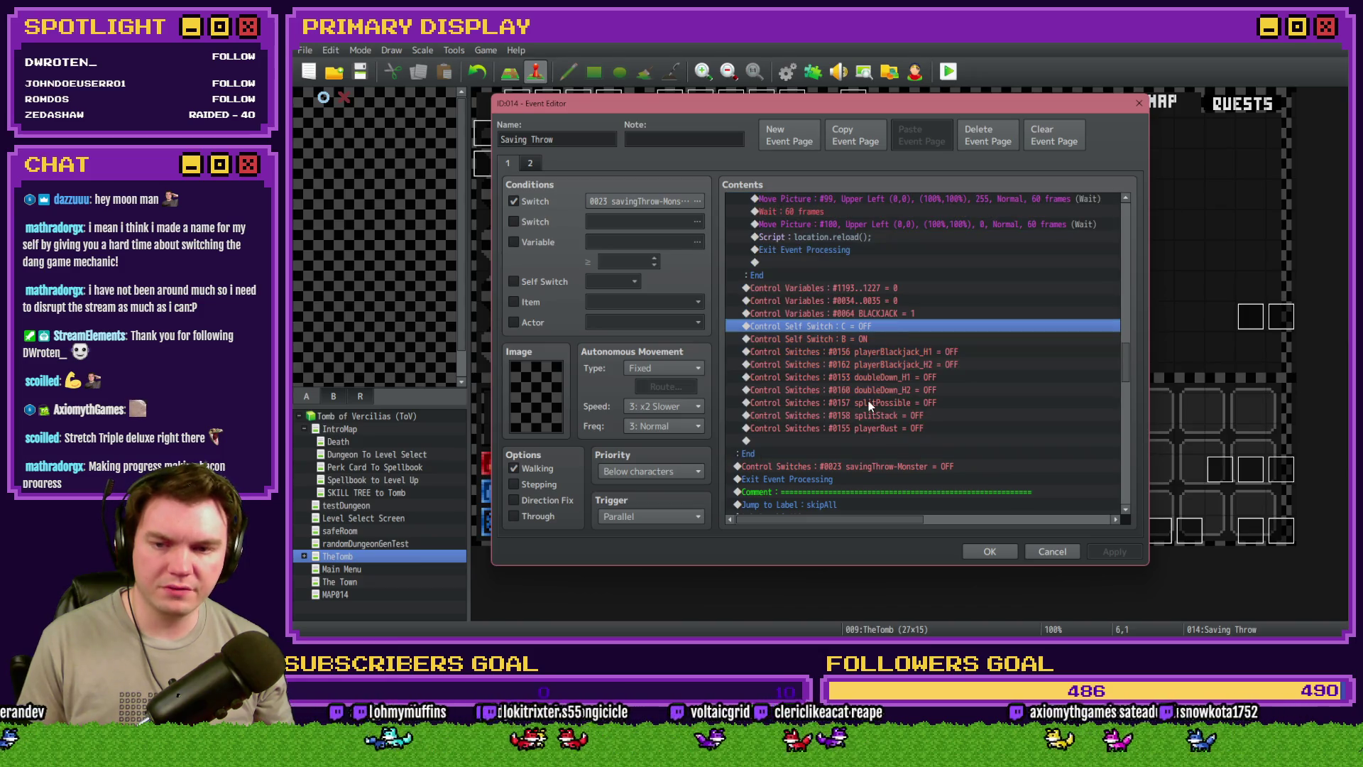
pyautogui.click(865, 464)
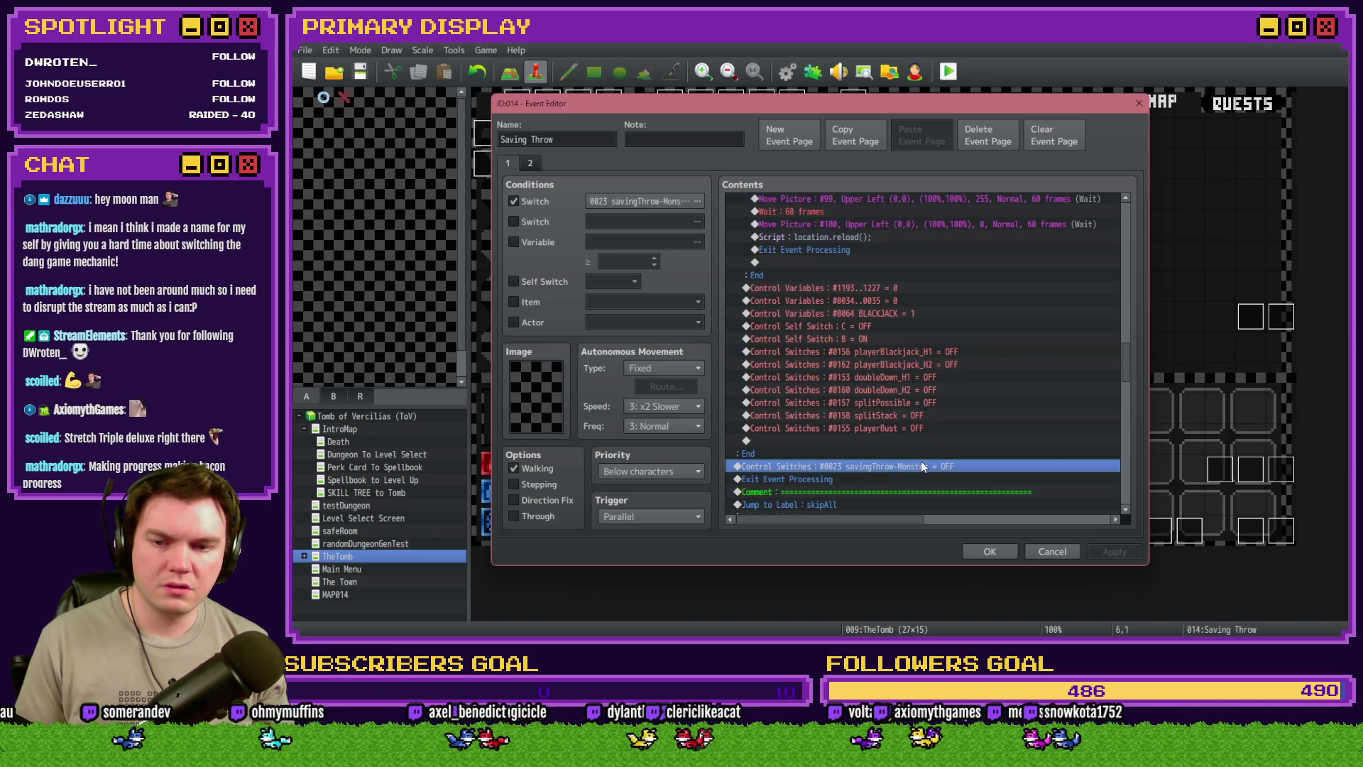
pyautogui.hotkey('ctrl', 'v')
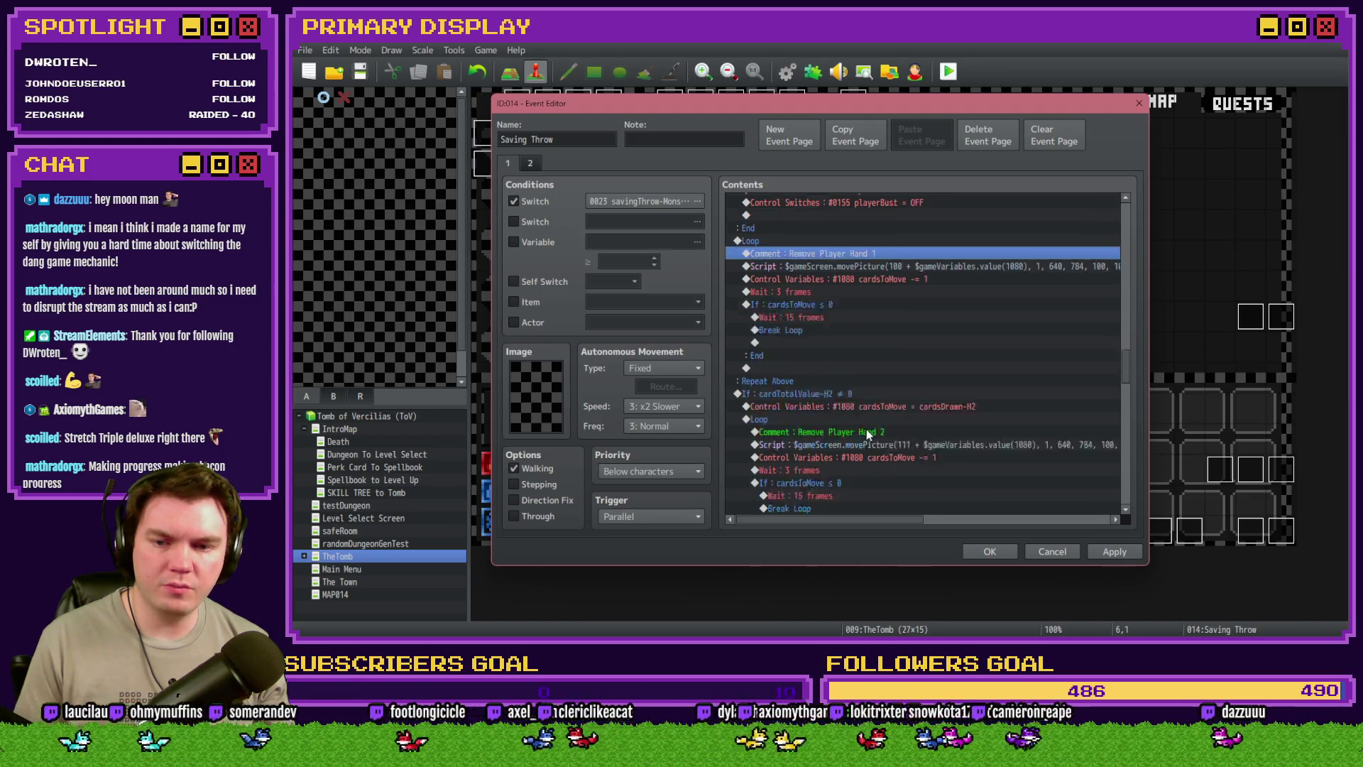
pyautogui.scroll(-1, 866, 435)
pyautogui.click(885, 407)
pyautogui.click(989, 552)
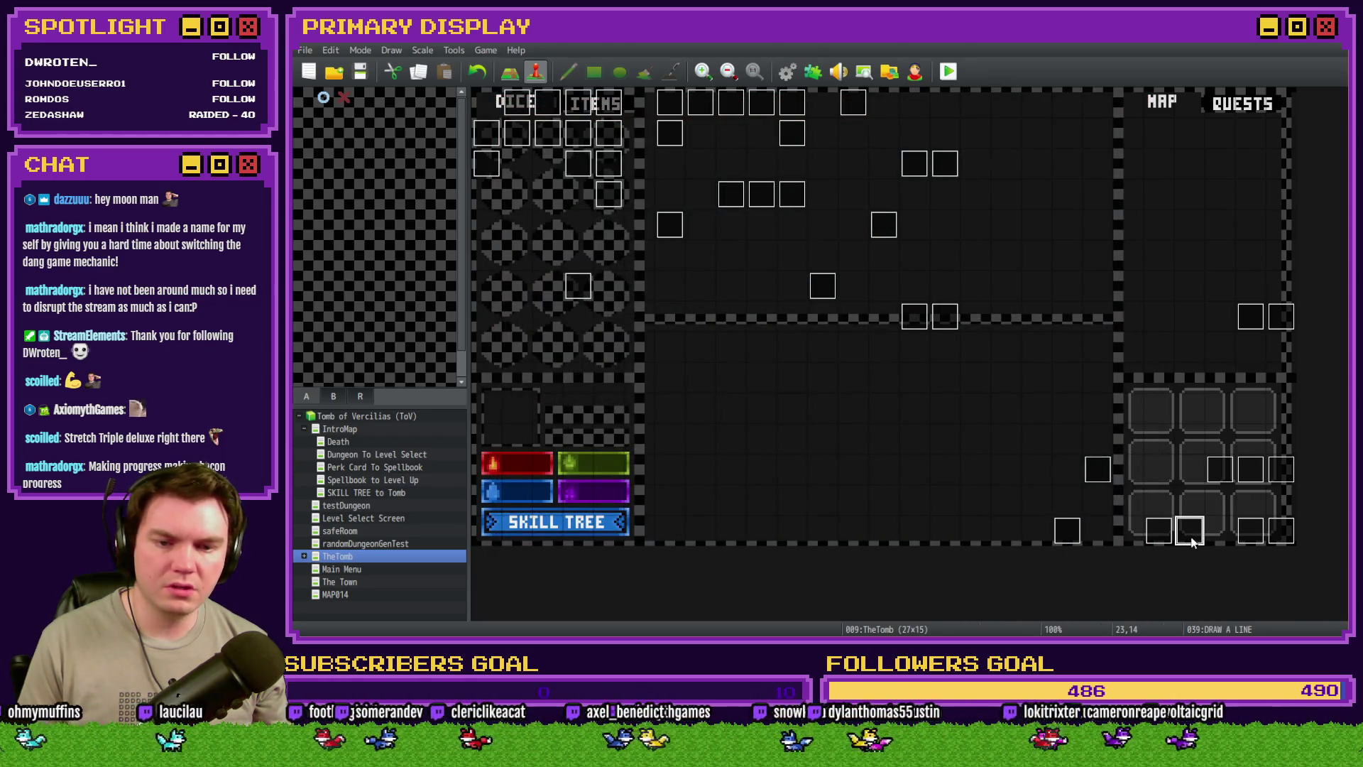
# Copy the Remove Monster Cards loop from Draw And Attack's page 6
pyautogui.doubleClick(1190, 531)
pyautogui.press('Escape')
pyautogui.doubleClick(1249, 531)
pyautogui.click(620, 163)
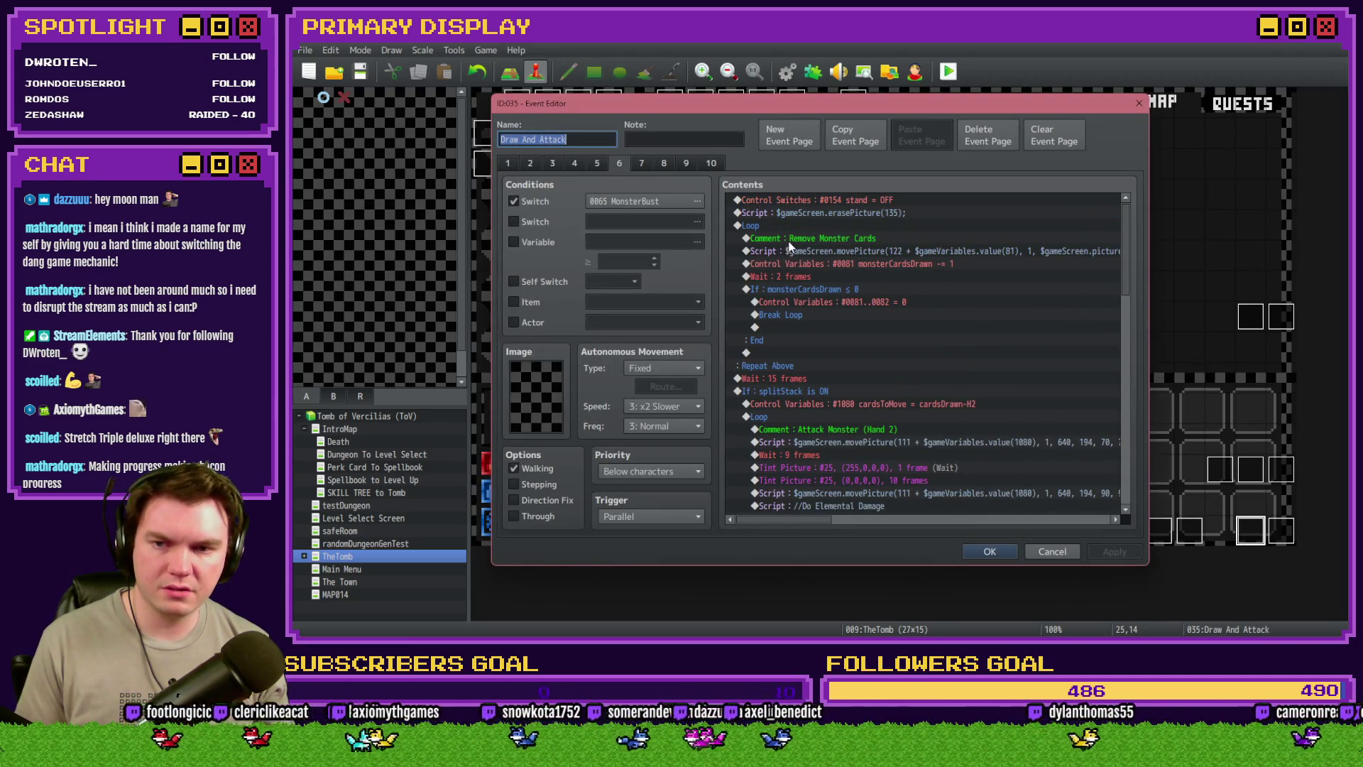
pyautogui.moveTo(790, 244); pyautogui.dragTo(790, 229)
pyautogui.click(985, 548)
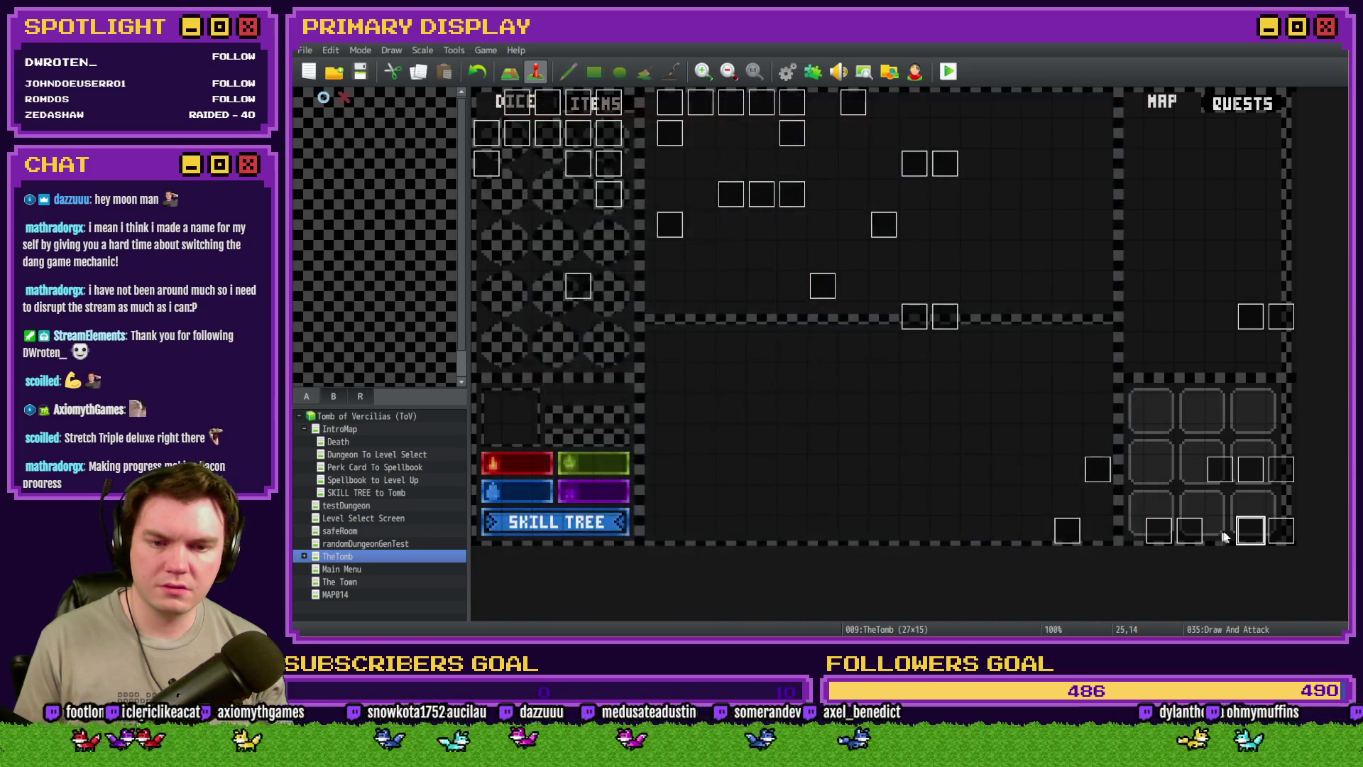
# Paste Remove Monster Cards above the savingThrow-Monster switch-off, save, and playtest with F12
pyautogui.doubleClick(661, 147)
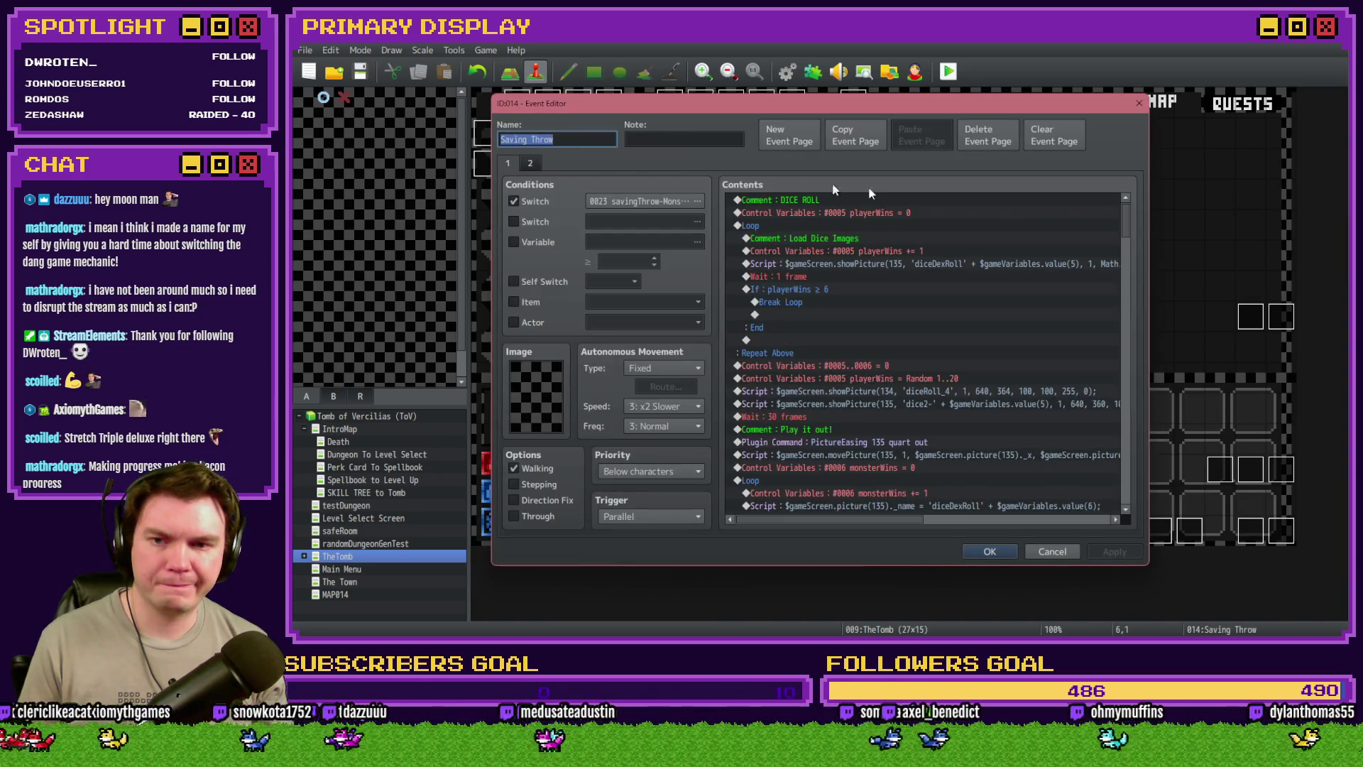
pyautogui.moveTo(1129, 215); pyautogui.dragTo(1145, 386)
pyautogui.click(845, 222)
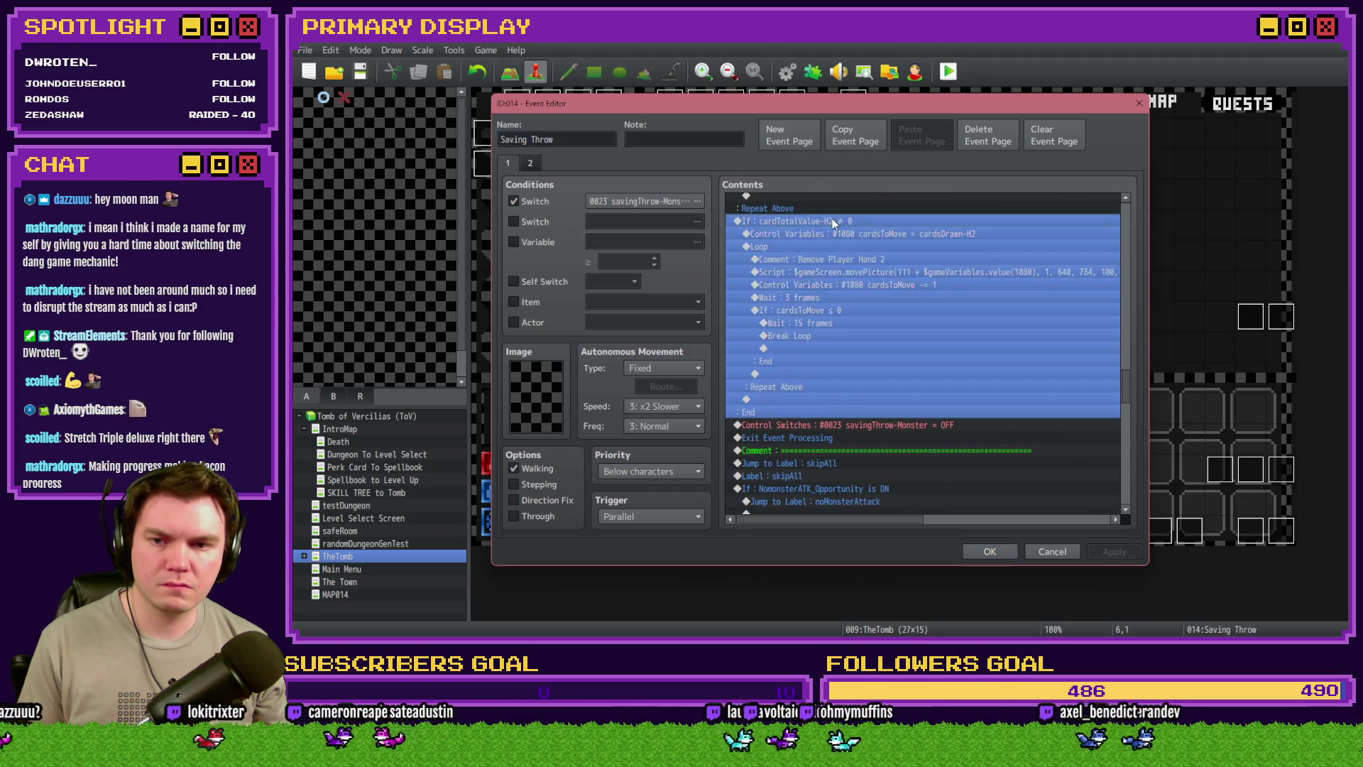
pyautogui.scroll(-1, 844, 284)
pyautogui.click(848, 375)
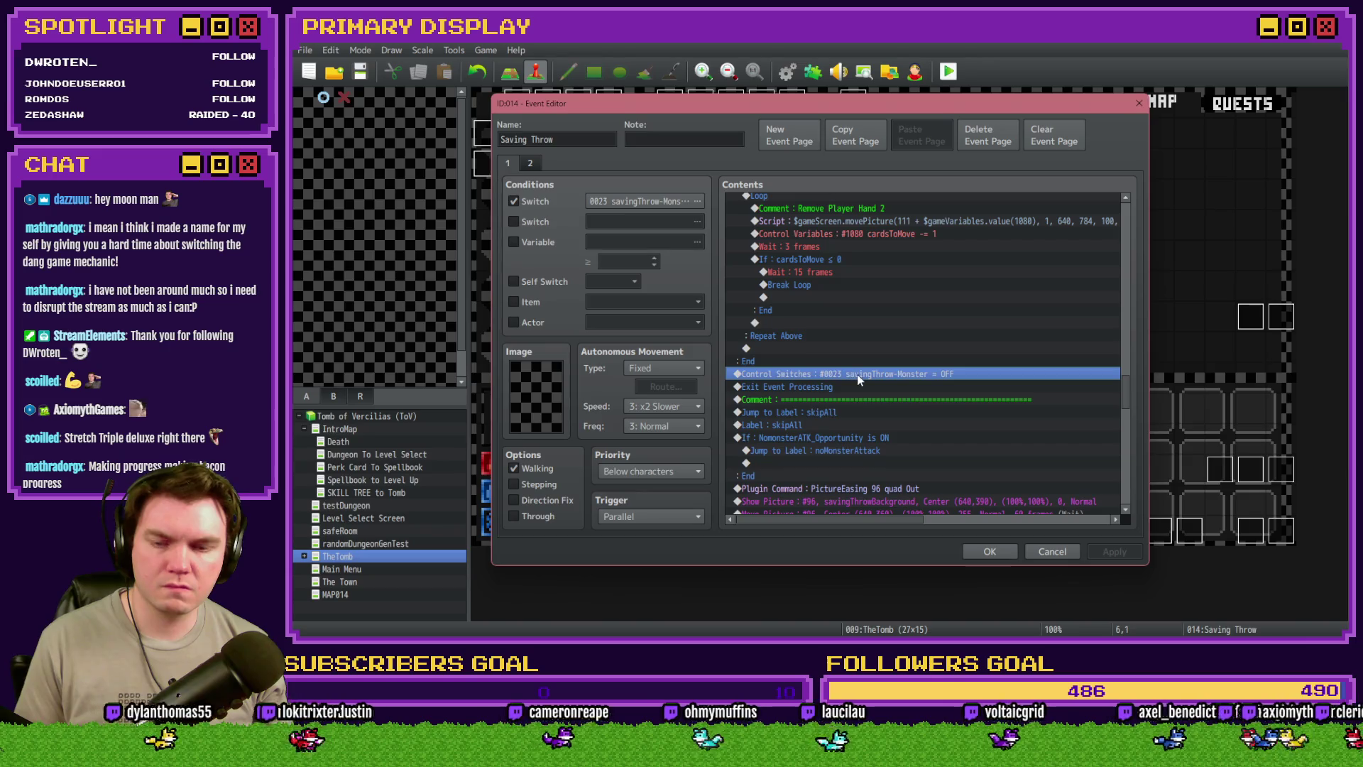
pyautogui.hotkey('ctrl', 'v')
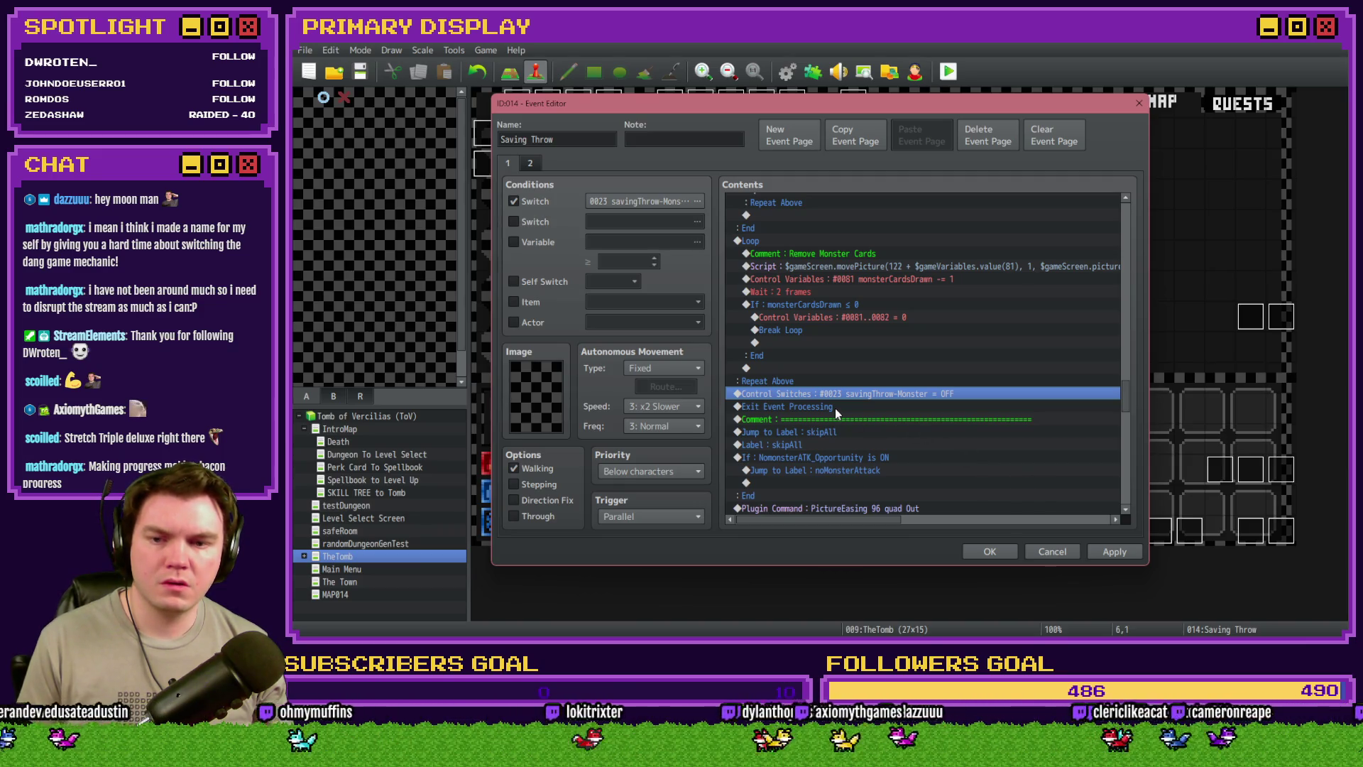
pyautogui.click(989, 551)
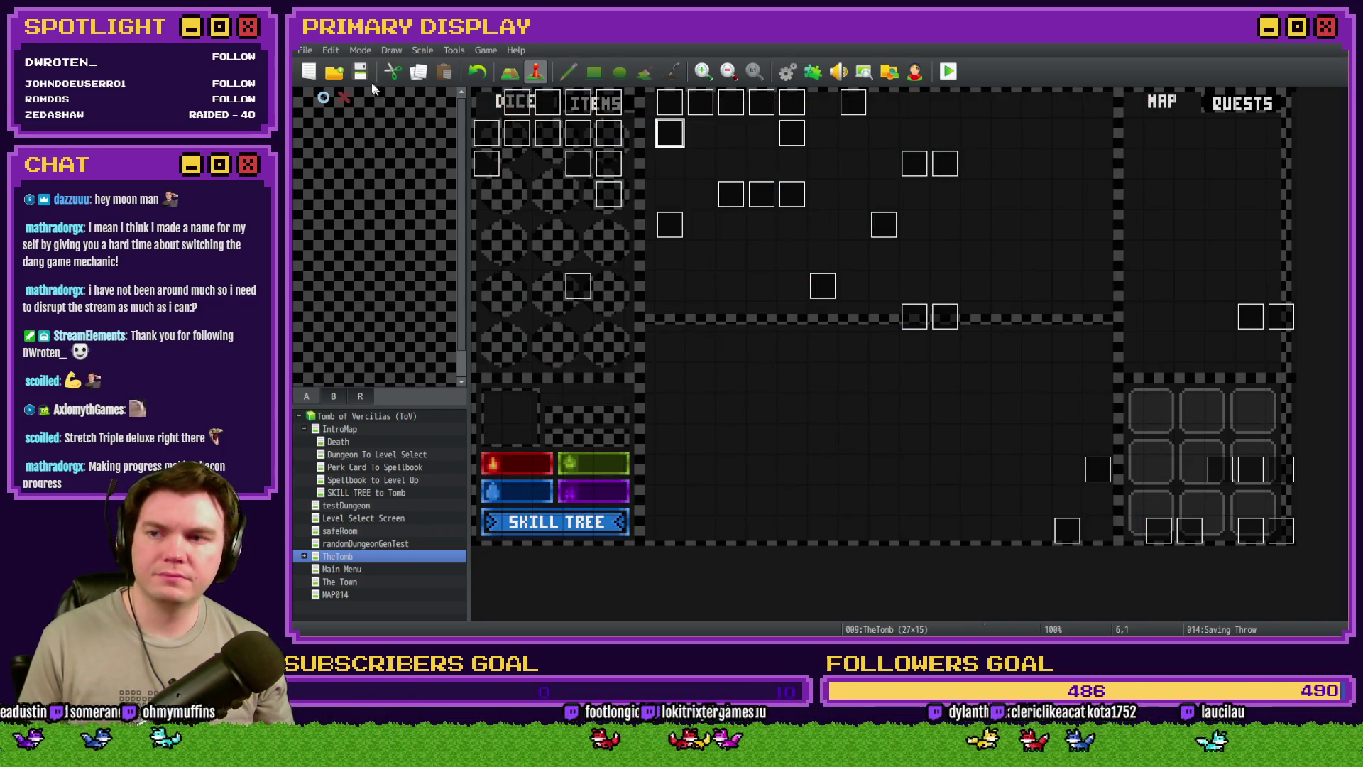
pyautogui.press('F12')
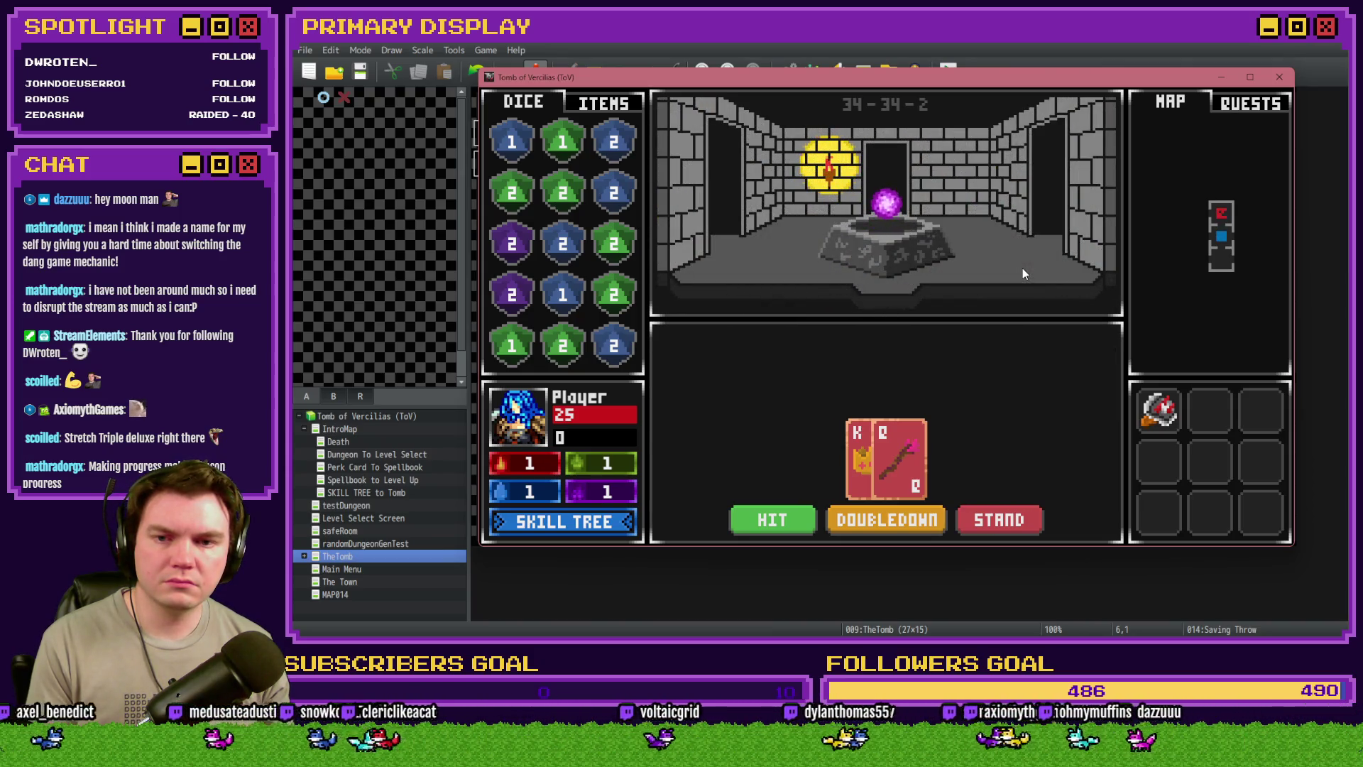
pyautogui.click(1278, 81)
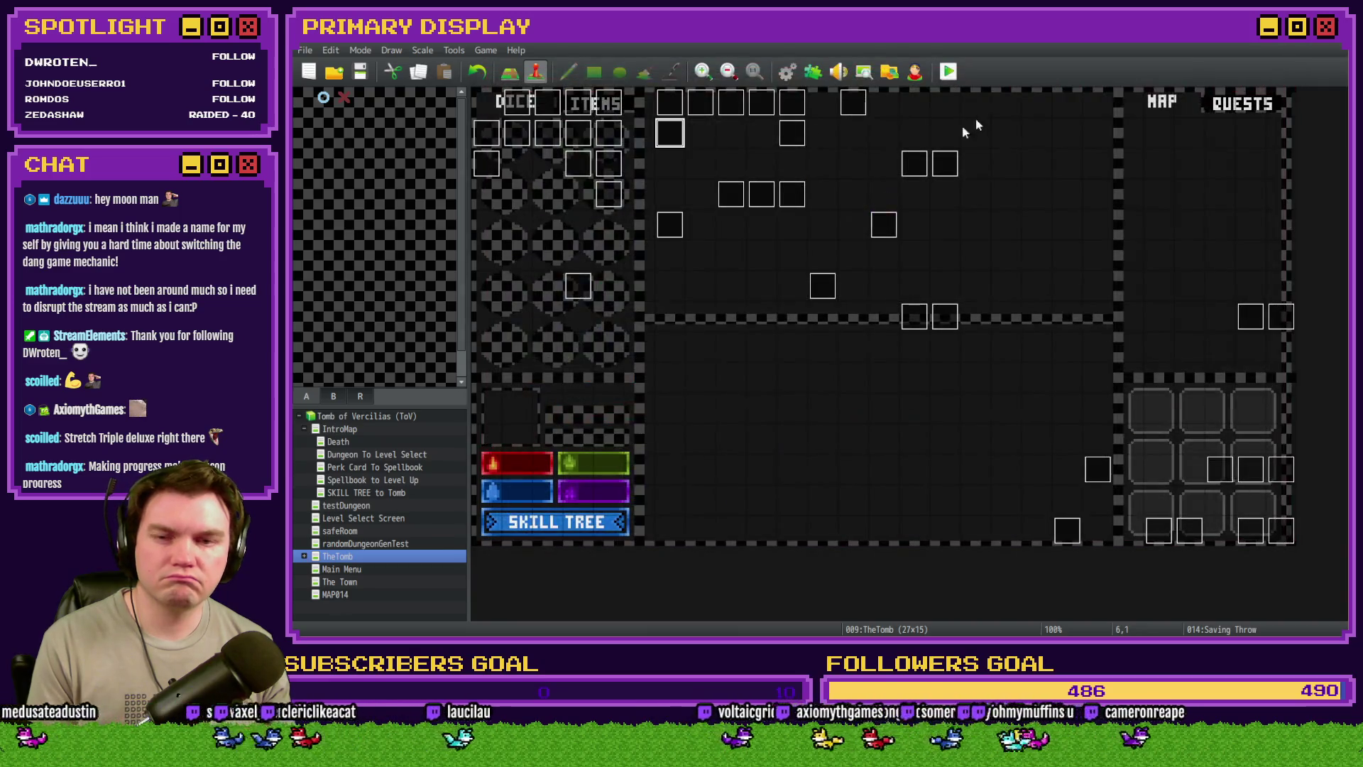
# Review Saving Throw's pasted Remove Player Hand 1 loop and its cardsToMove decrement line
pyautogui.doubleClick(672, 131)
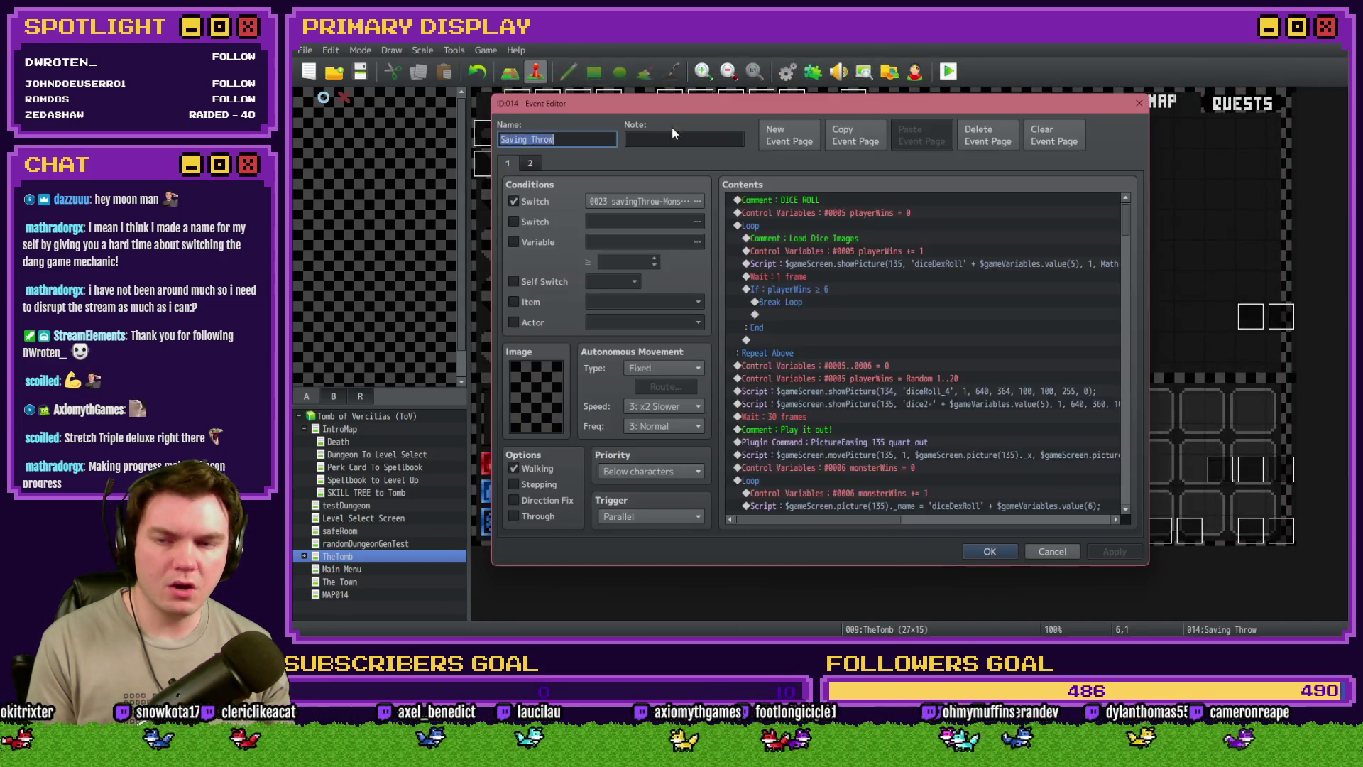
pyautogui.click(531, 164)
pyautogui.click(508, 163)
pyautogui.moveTo(1129, 222); pyautogui.dragTo(1128, 353)
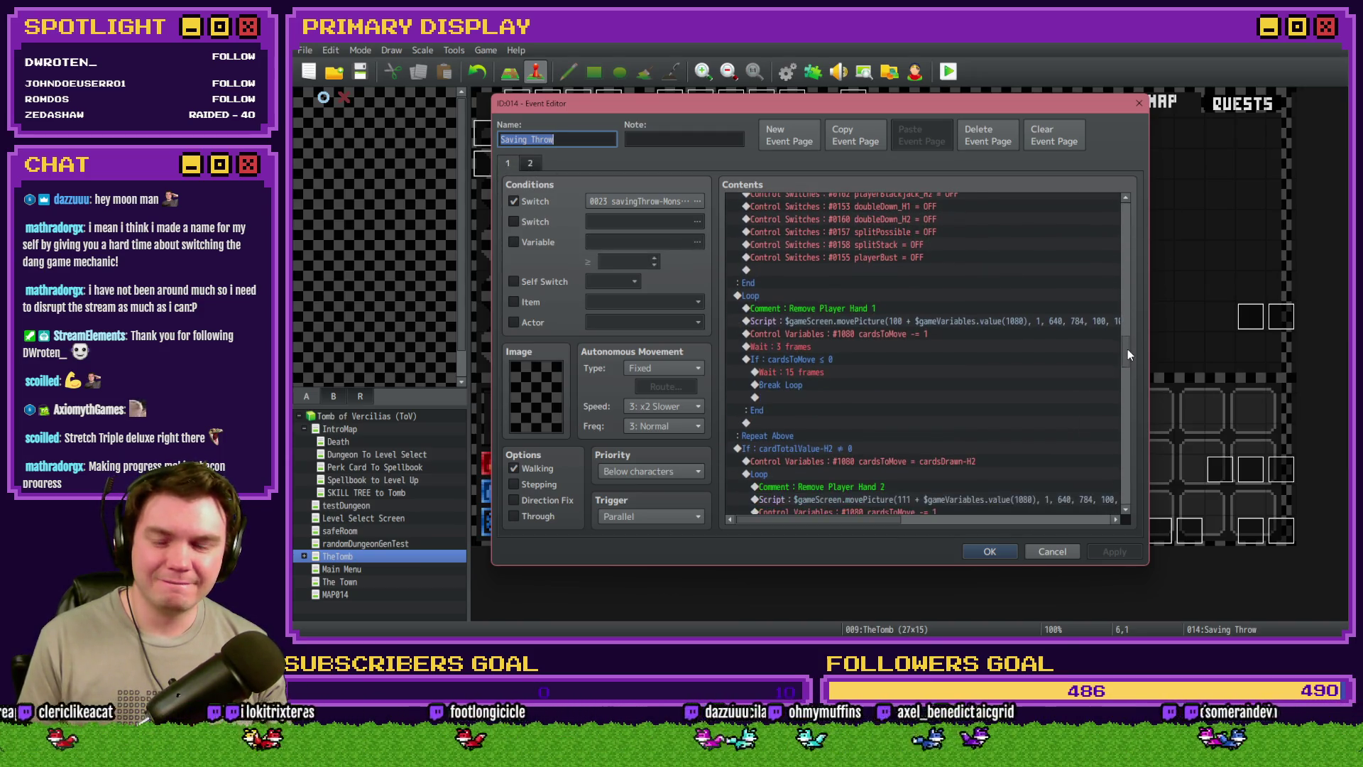
pyautogui.click(791, 298)
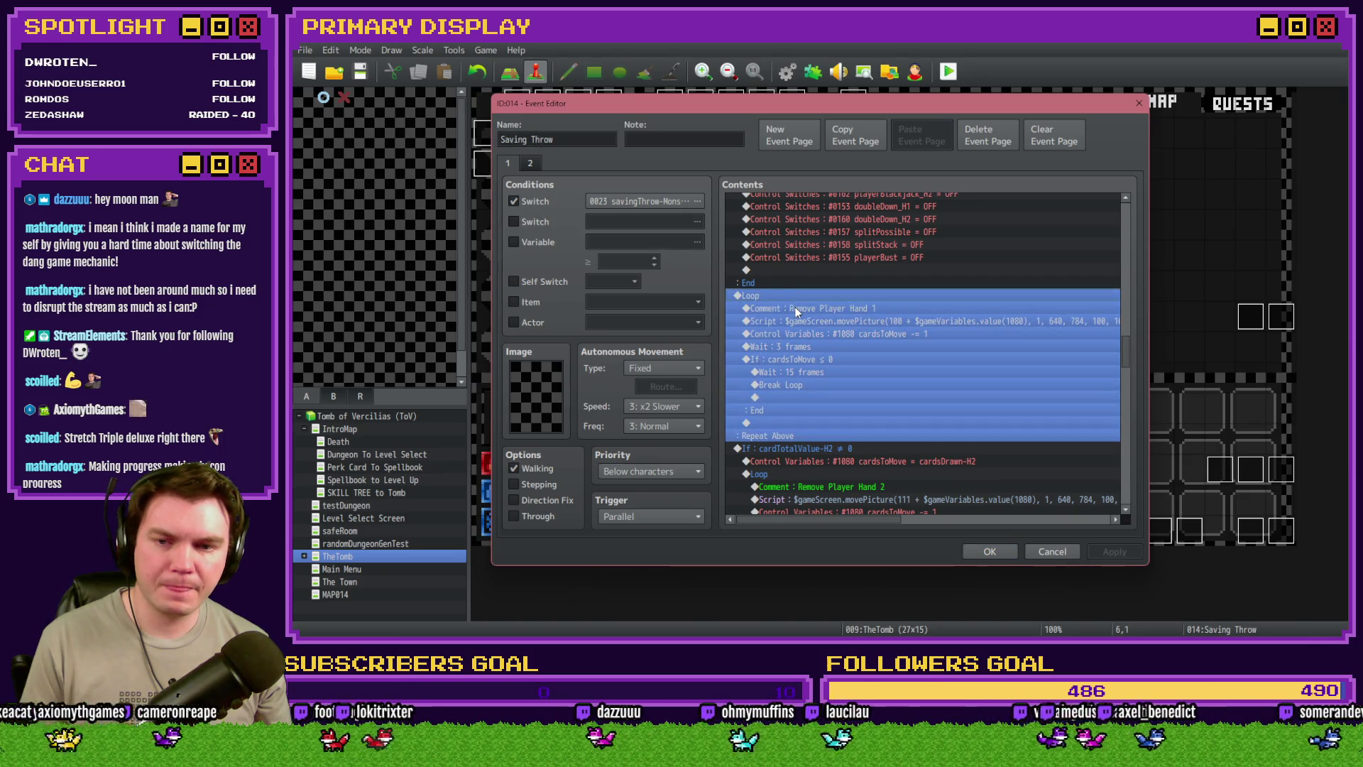
pyautogui.click(796, 308)
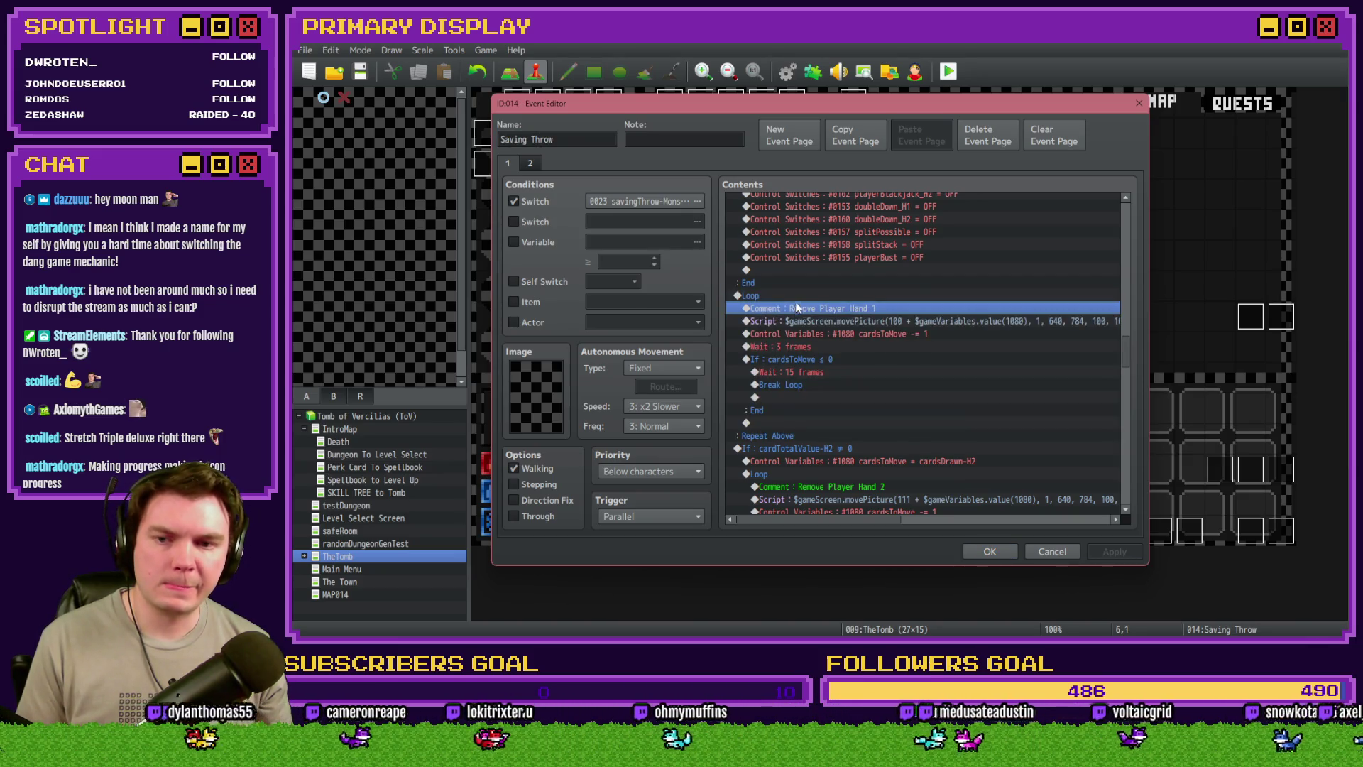
pyautogui.click(797, 297)
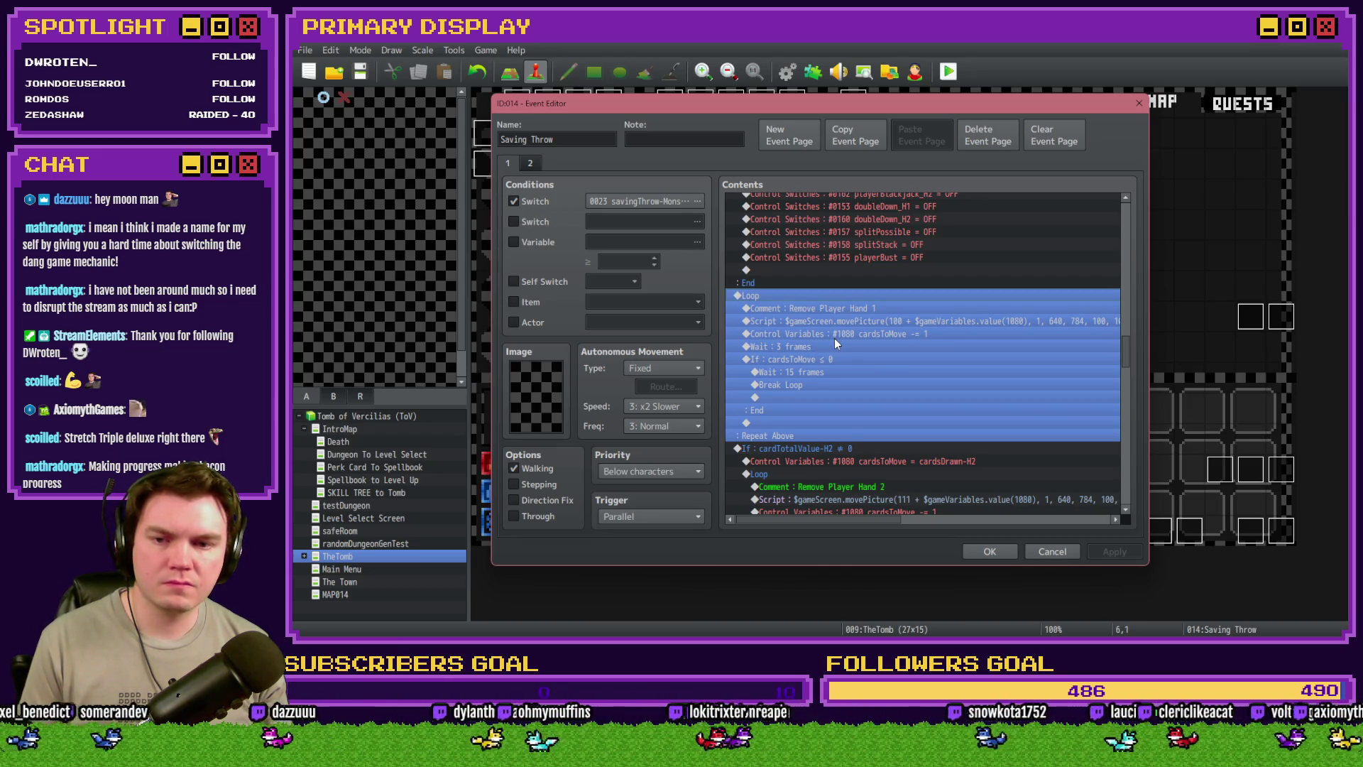
pyautogui.click(838, 334)
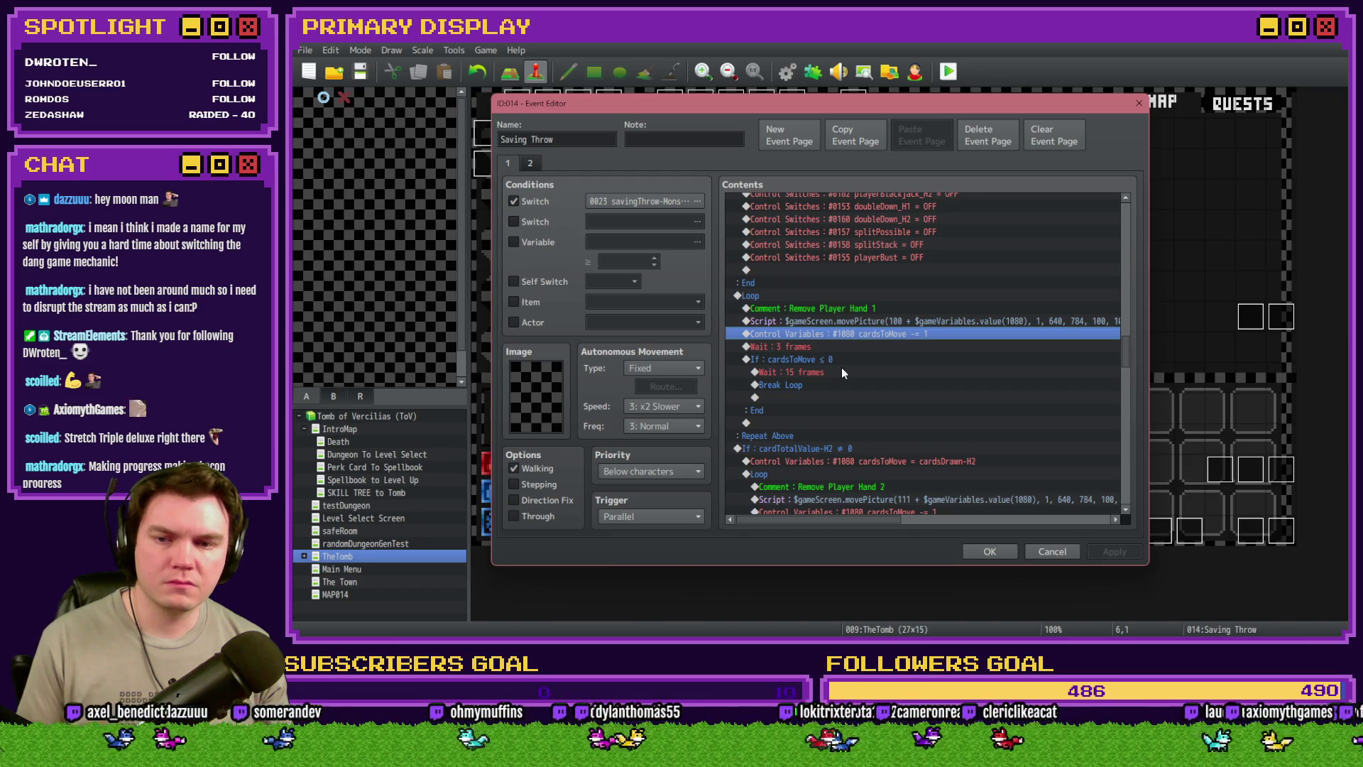
pyautogui.click(981, 551)
# Copy the cardsToMove = cardsDrawn line from Draw And Attack's page 5
pyautogui.doubleClick(1249, 529)
pyautogui.click(586, 164)
pyautogui.click(595, 162)
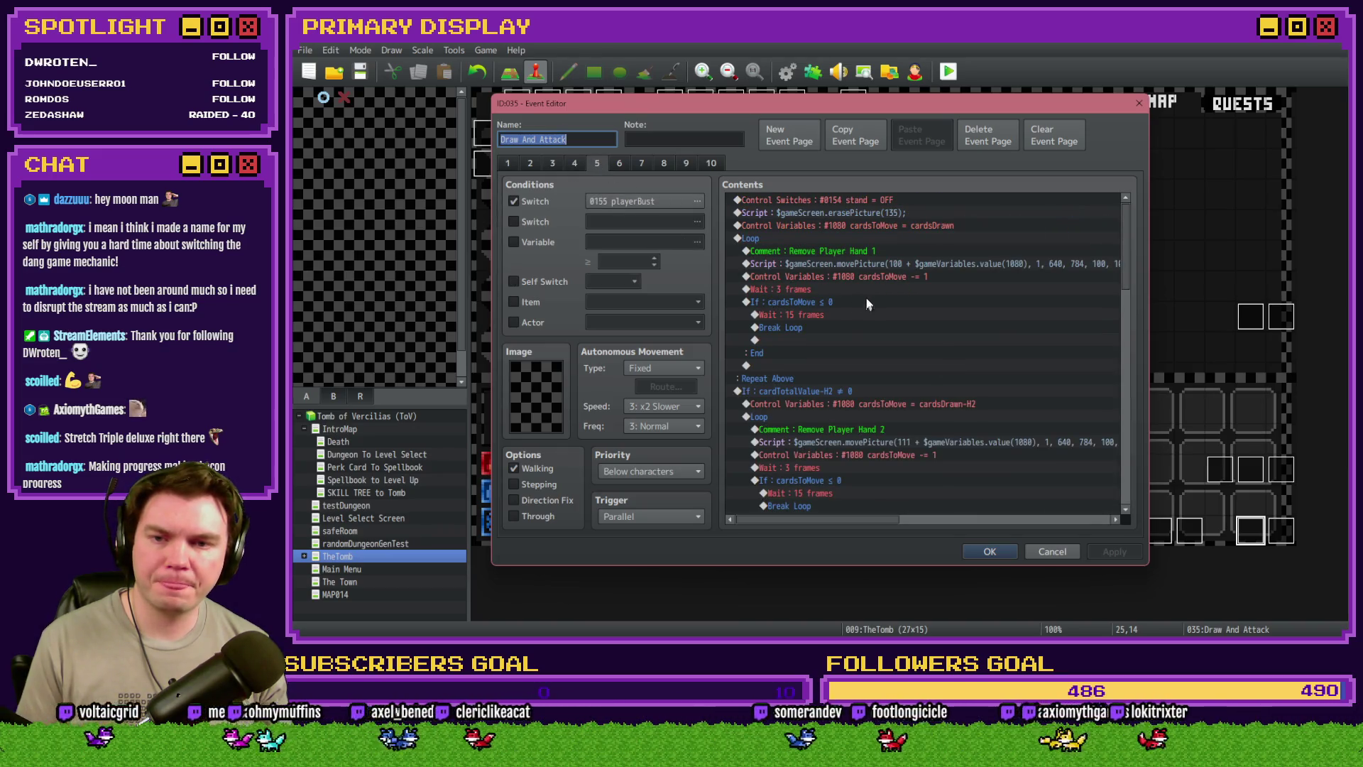
pyautogui.click(879, 227)
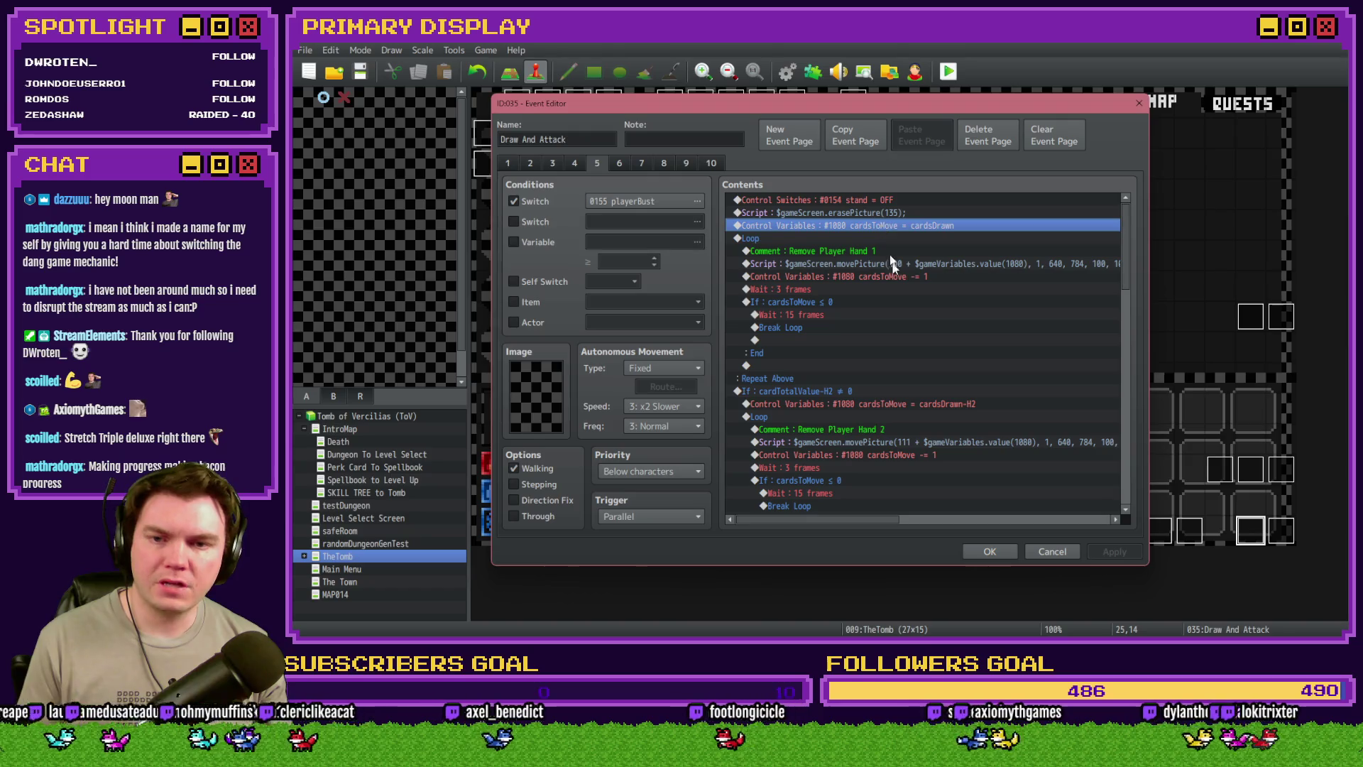
pyautogui.click(755, 239)
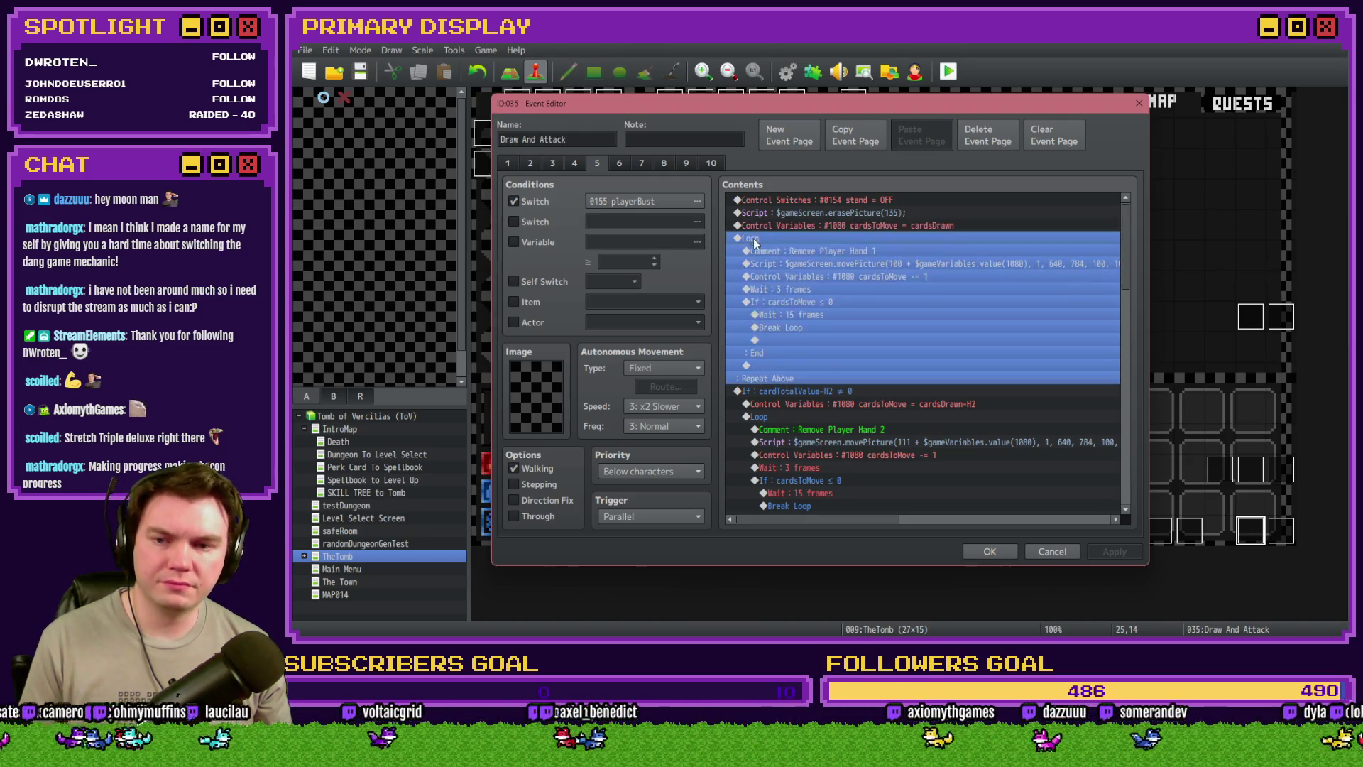
pyautogui.scroll(-2, 802, 304)
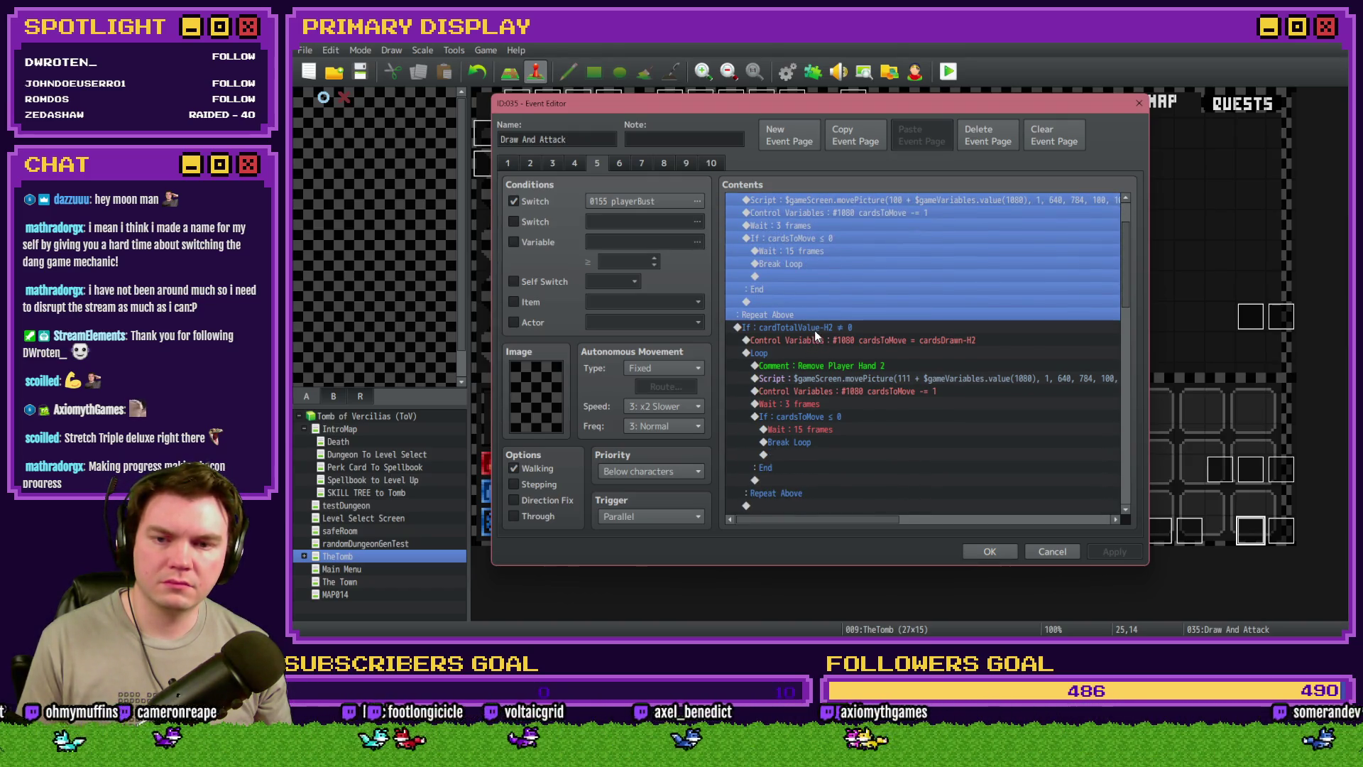
pyautogui.click(990, 552)
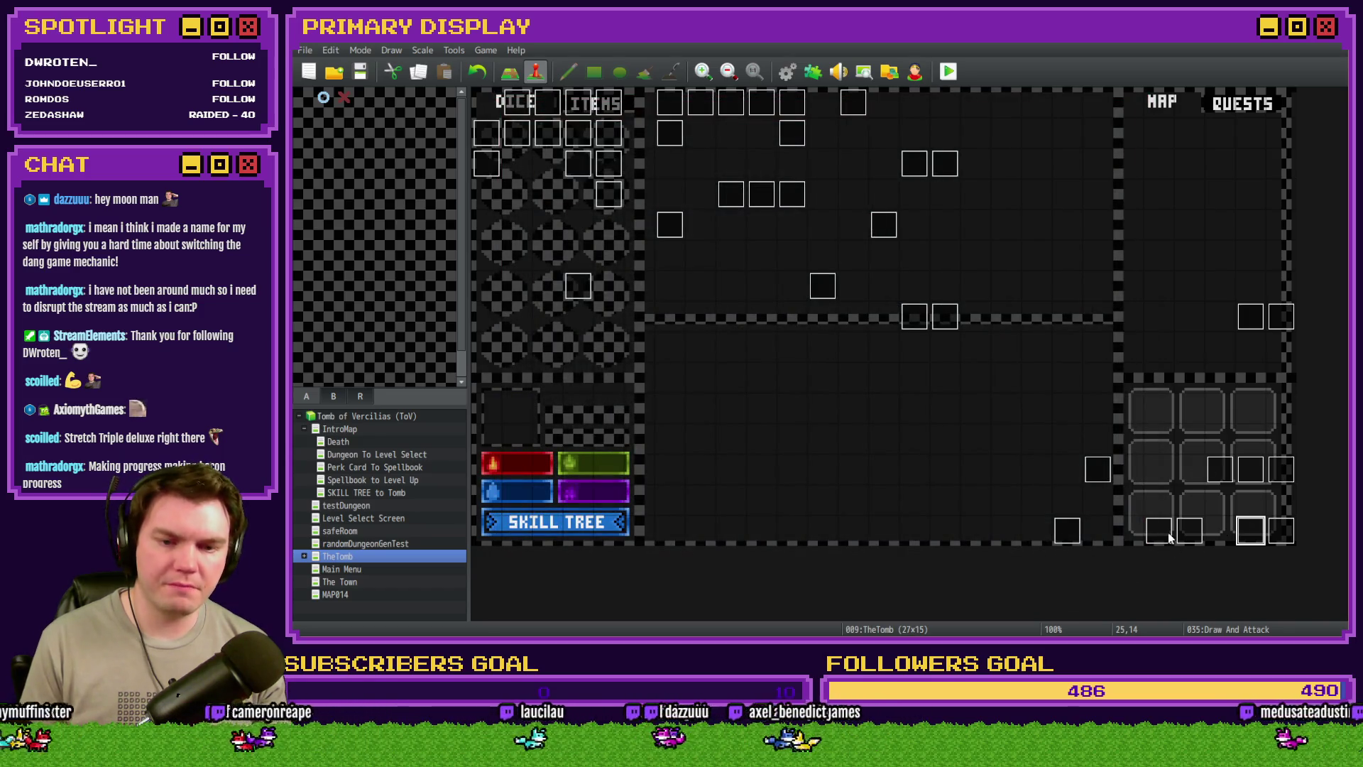
# Paste cardsToMove = cardsDrawn above Saving Throw's hand-1 removal loop, check hand-2 lines, and save
pyautogui.doubleClick(669, 133)
pyautogui.moveTo(1123, 207); pyautogui.dragTo(1123, 342)
pyautogui.click(834, 273)
pyautogui.hotkey('ctrl', 'v')
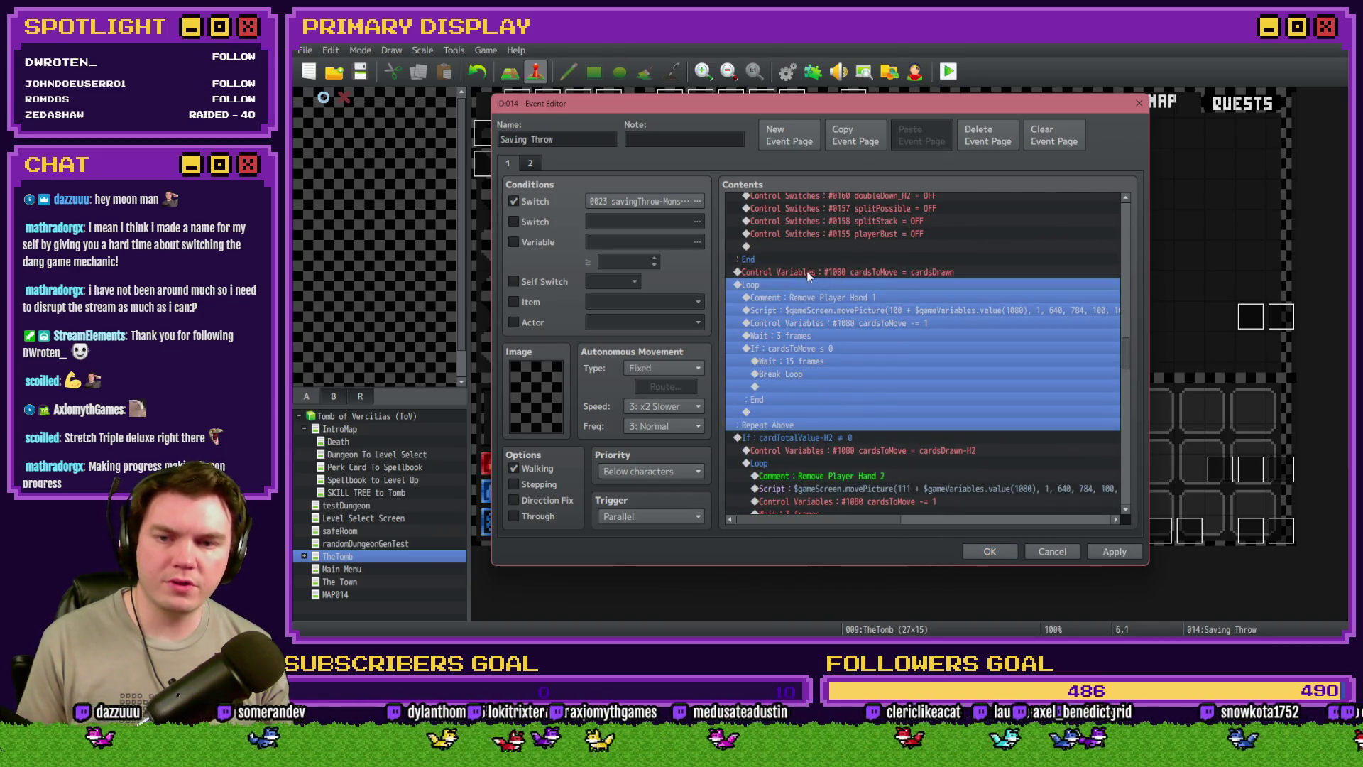
pyautogui.click(806, 271)
pyautogui.scroll(-1, 827, 290)
pyautogui.click(796, 247)
pyautogui.scroll(-2, 806, 292)
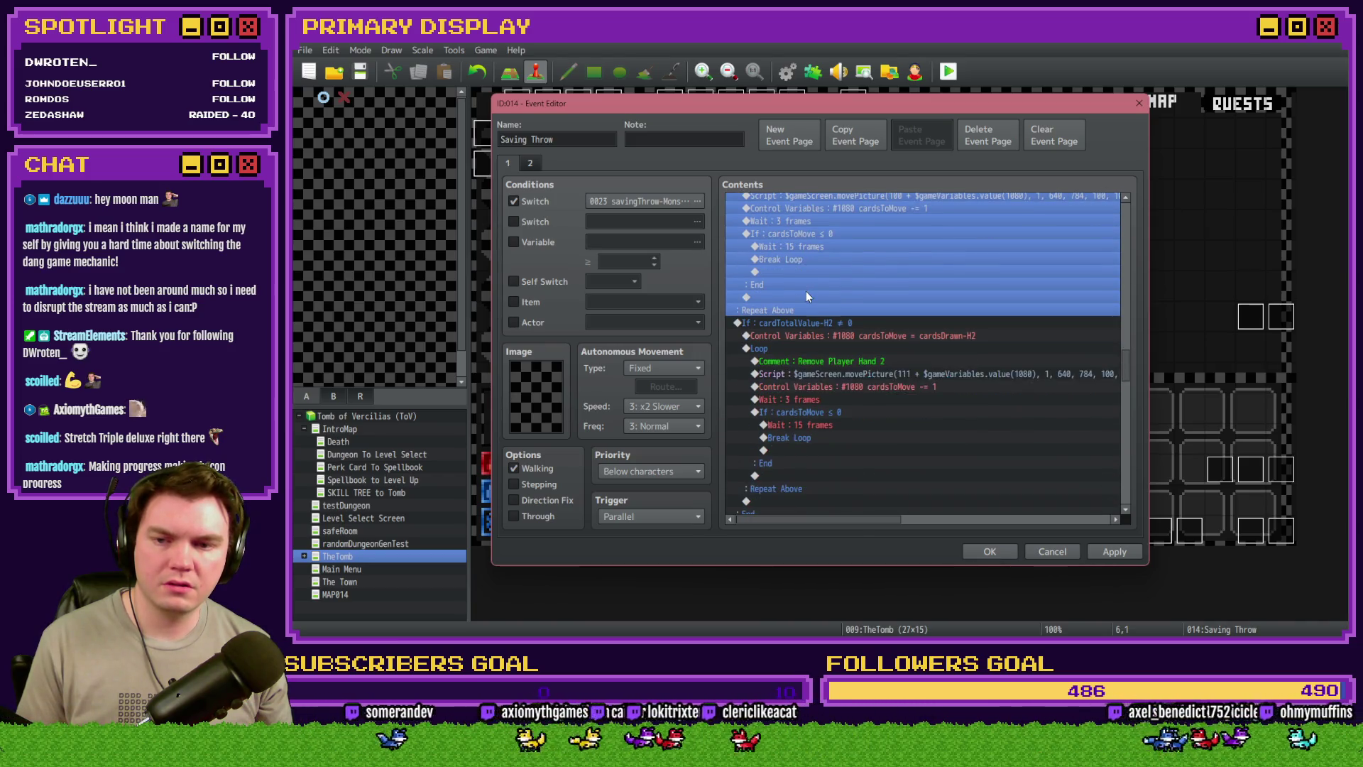
pyautogui.click(812, 324)
pyautogui.click(816, 336)
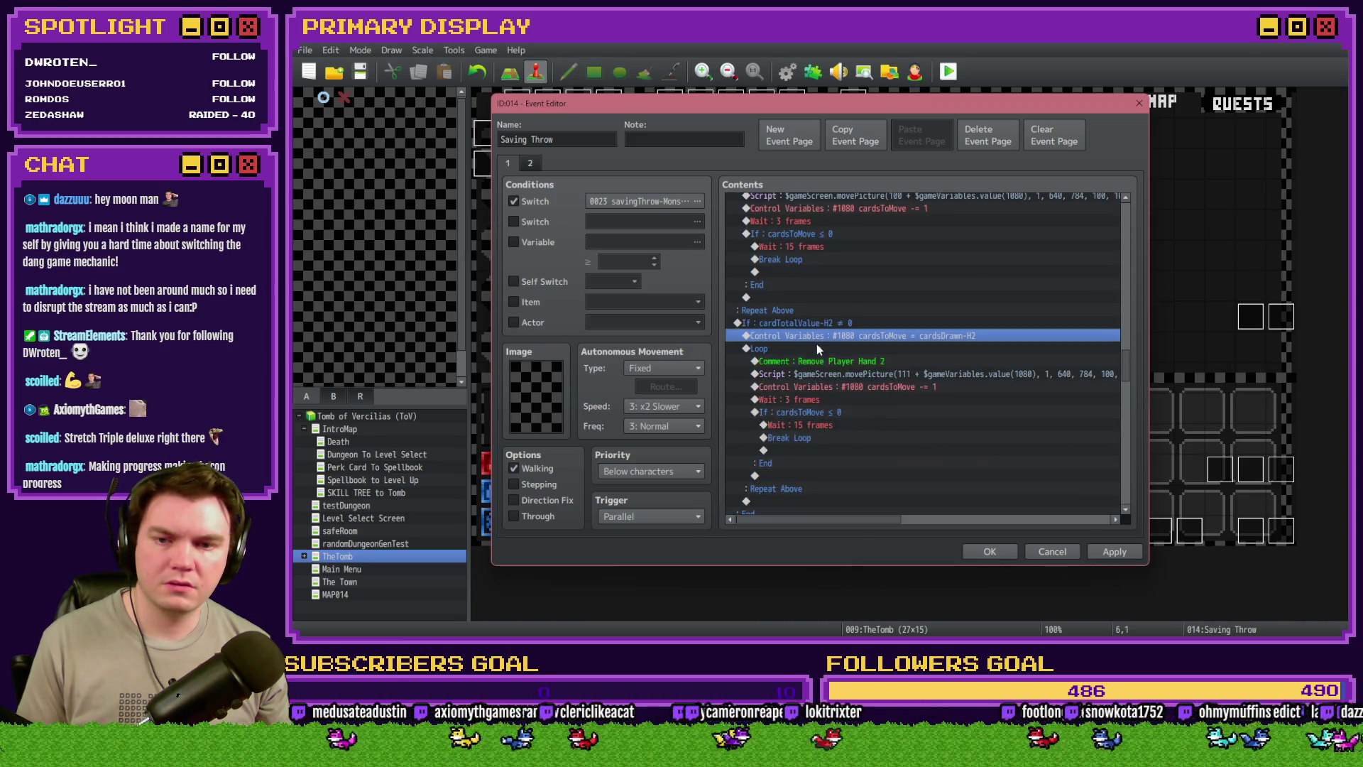
pyautogui.click(824, 348)
pyautogui.click(989, 552)
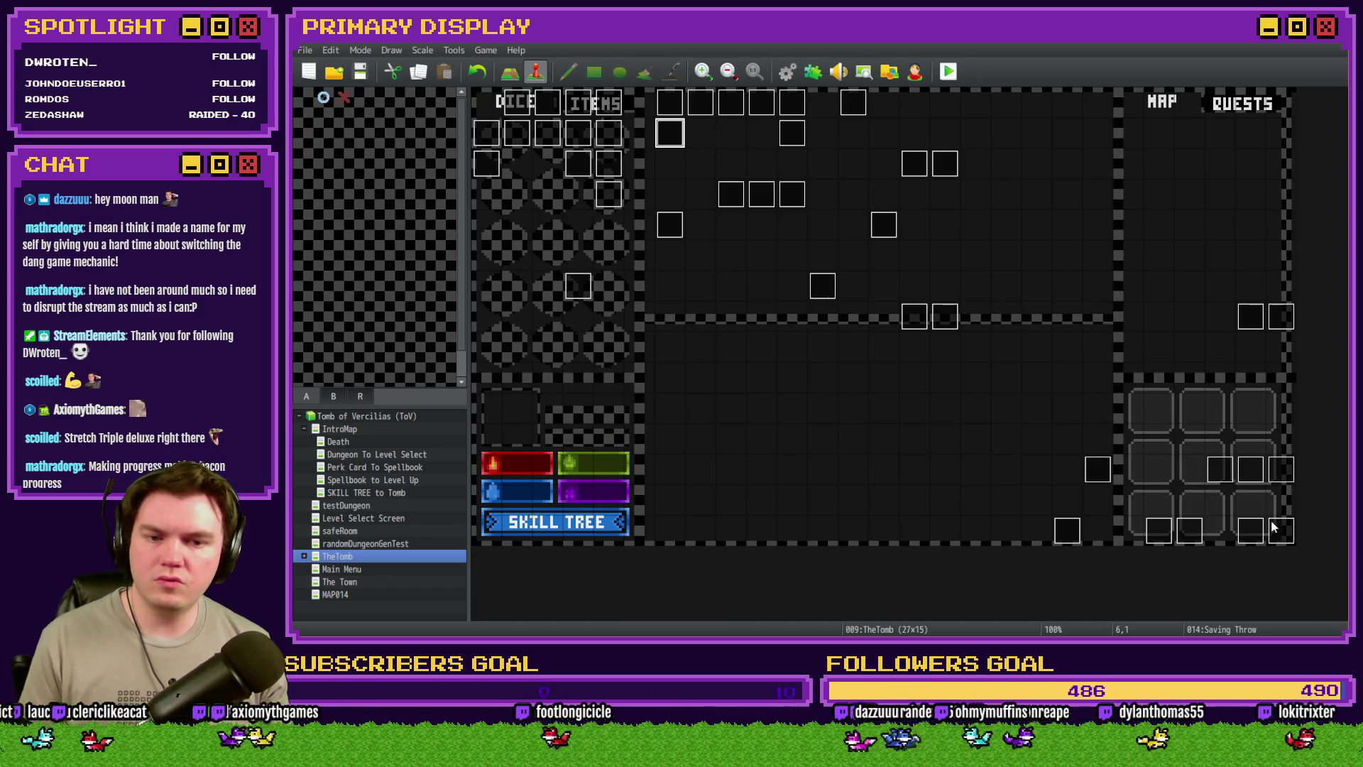
pyautogui.doubleClick(1249, 531)
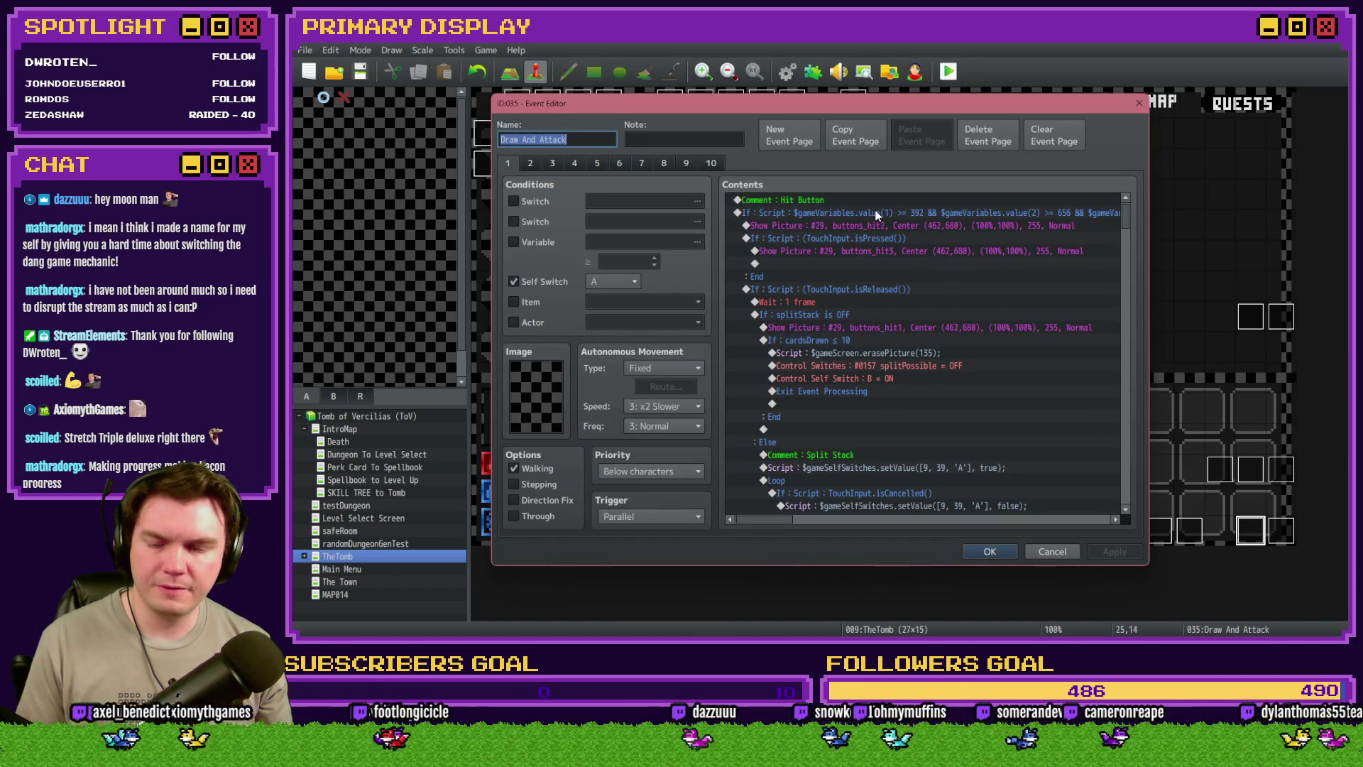
# Inspect the Show Picture #28–#31 cardDecks commands on Int/Movement's page 4
pyautogui.press('Escape')
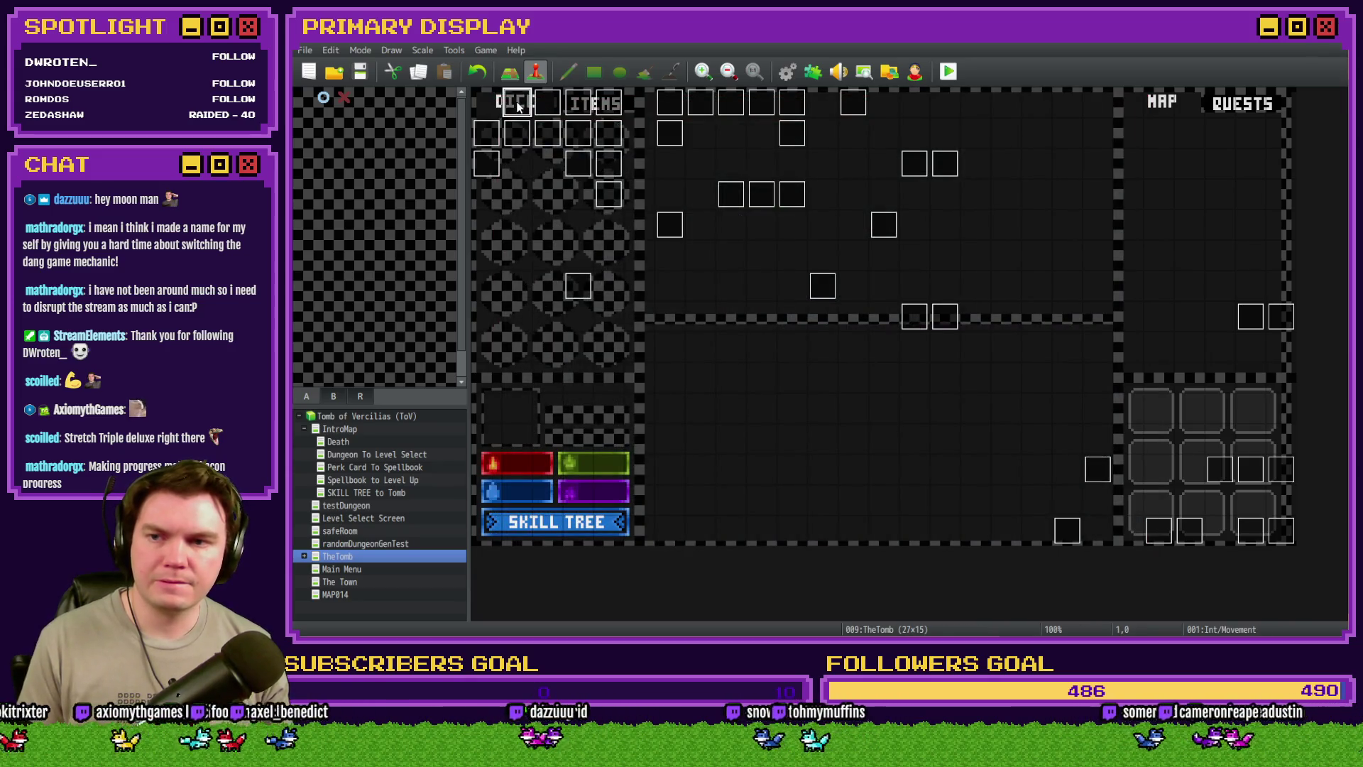
pyautogui.doubleClick(516, 102)
pyautogui.click(530, 163)
pyautogui.click(552, 163)
pyautogui.click(575, 163)
pyautogui.scroll(-5, 844, 299)
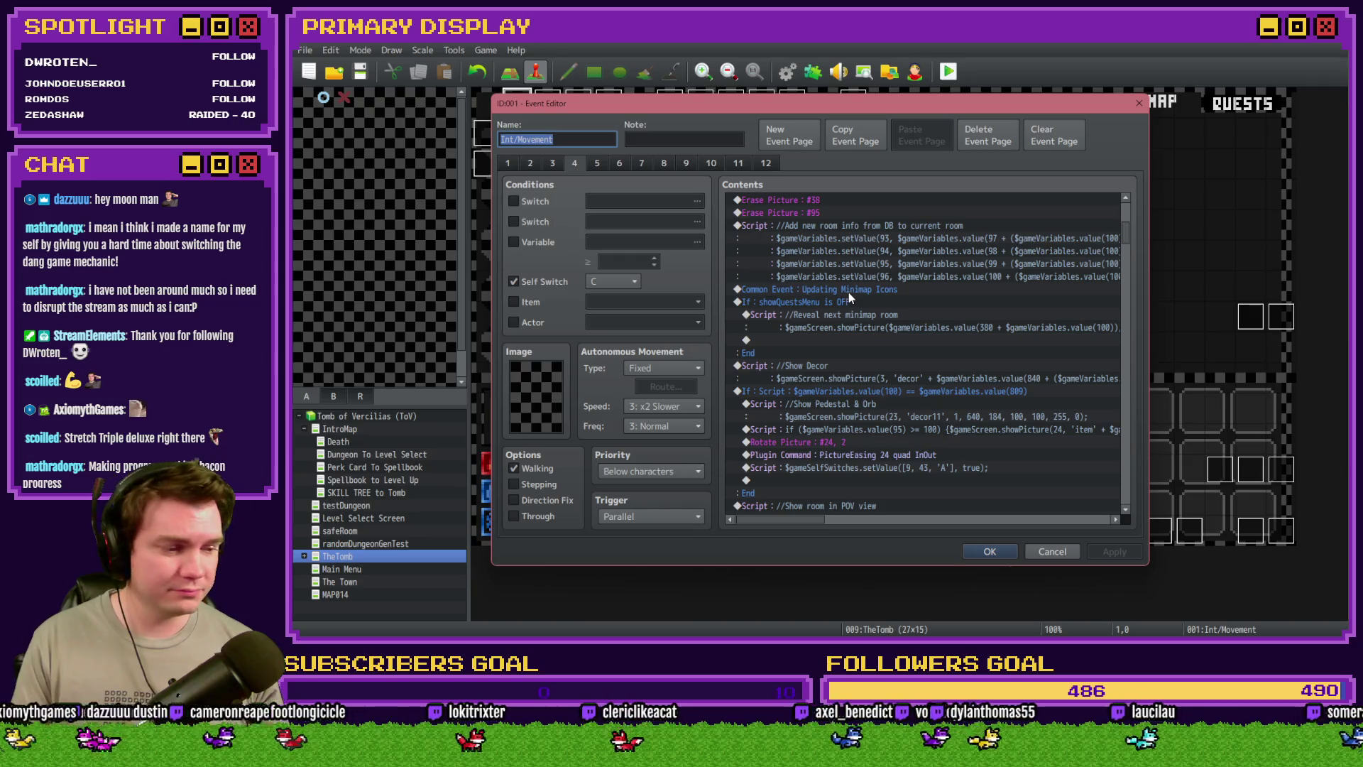
pyautogui.scroll(-2, 876, 312)
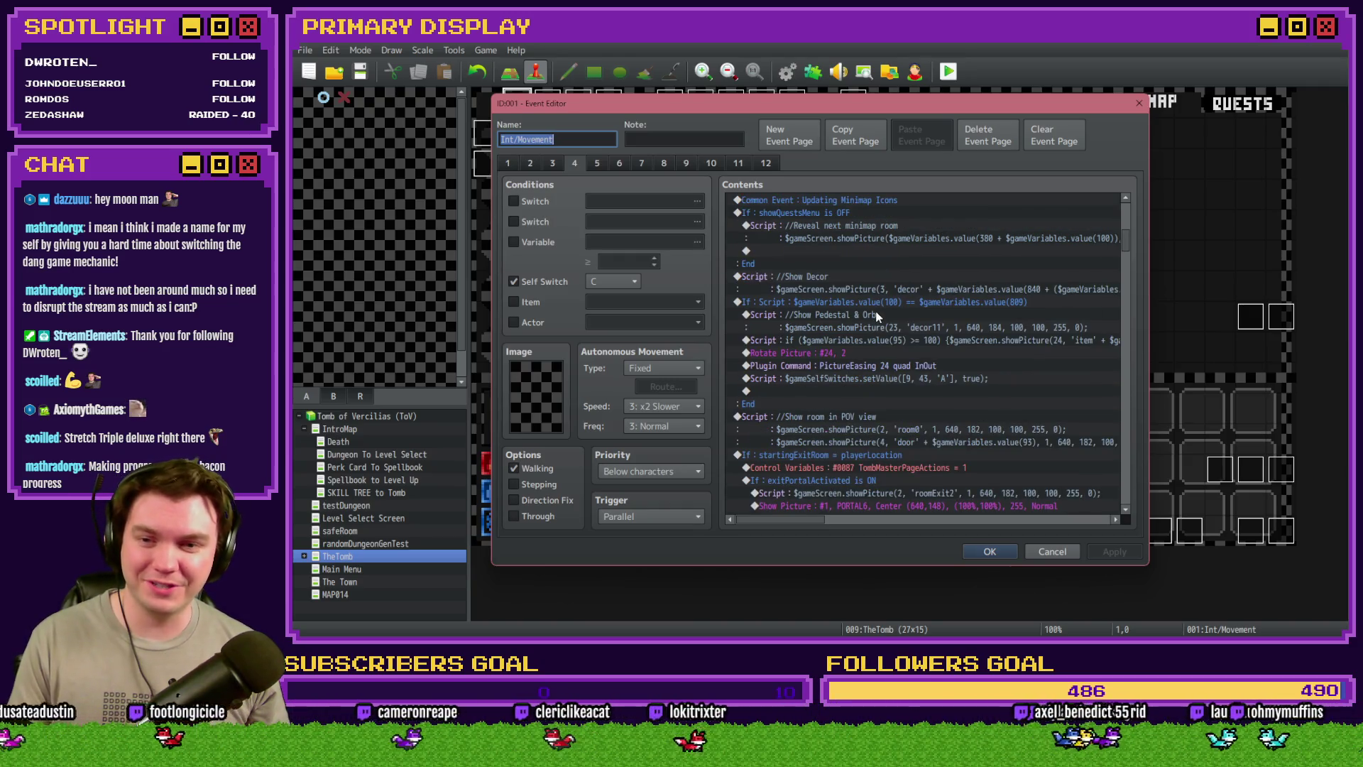
pyautogui.scroll(-2, 893, 323)
pyautogui.scroll(-6, 895, 328)
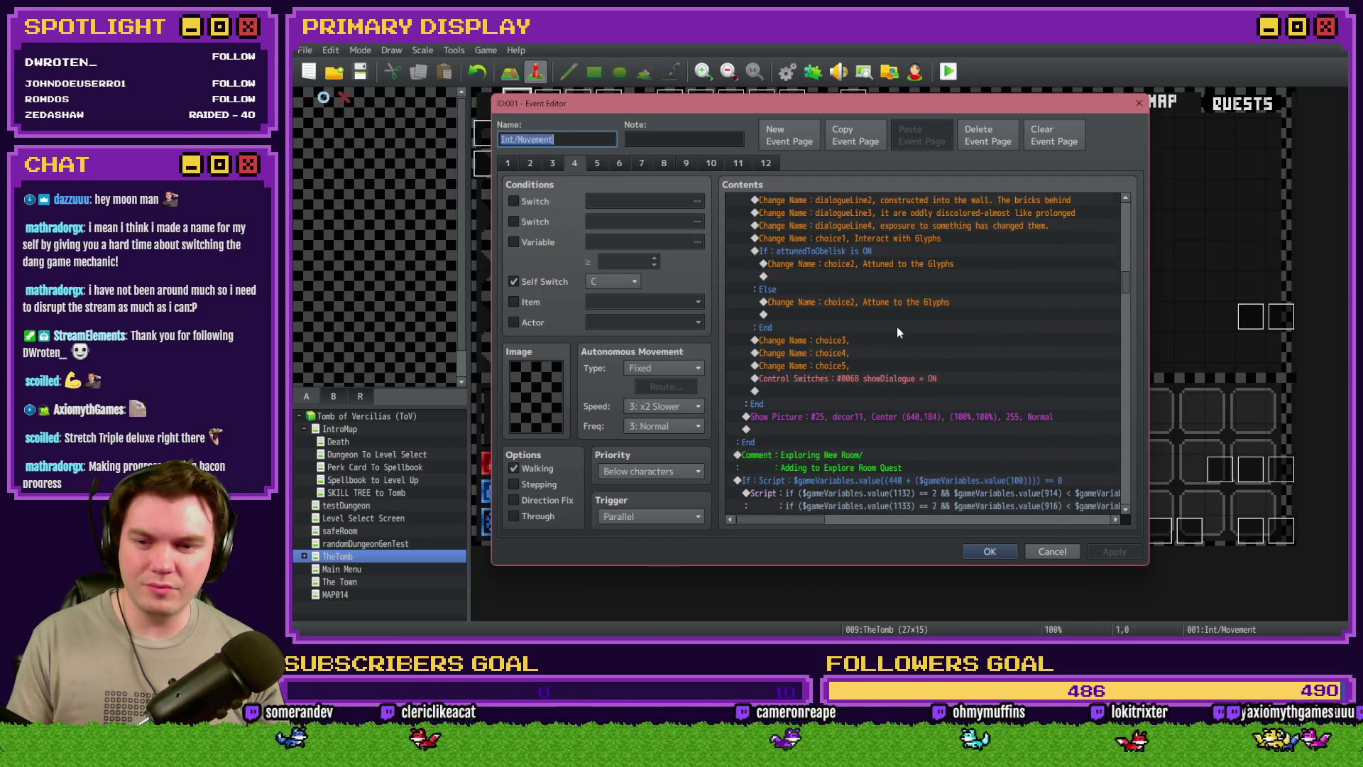
pyautogui.scroll(-5, 896, 327)
pyautogui.scroll(-8, 897, 334)
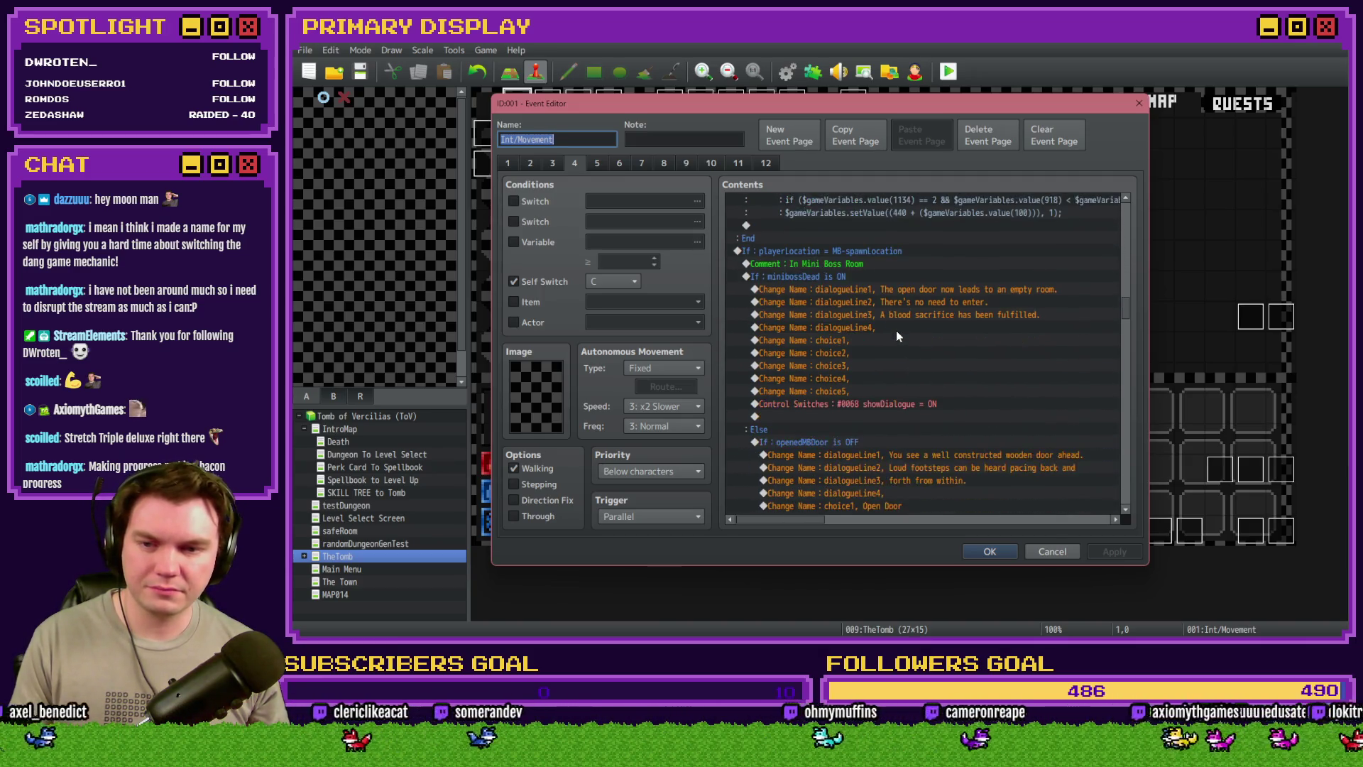
pyautogui.scroll(-8, 895, 343)
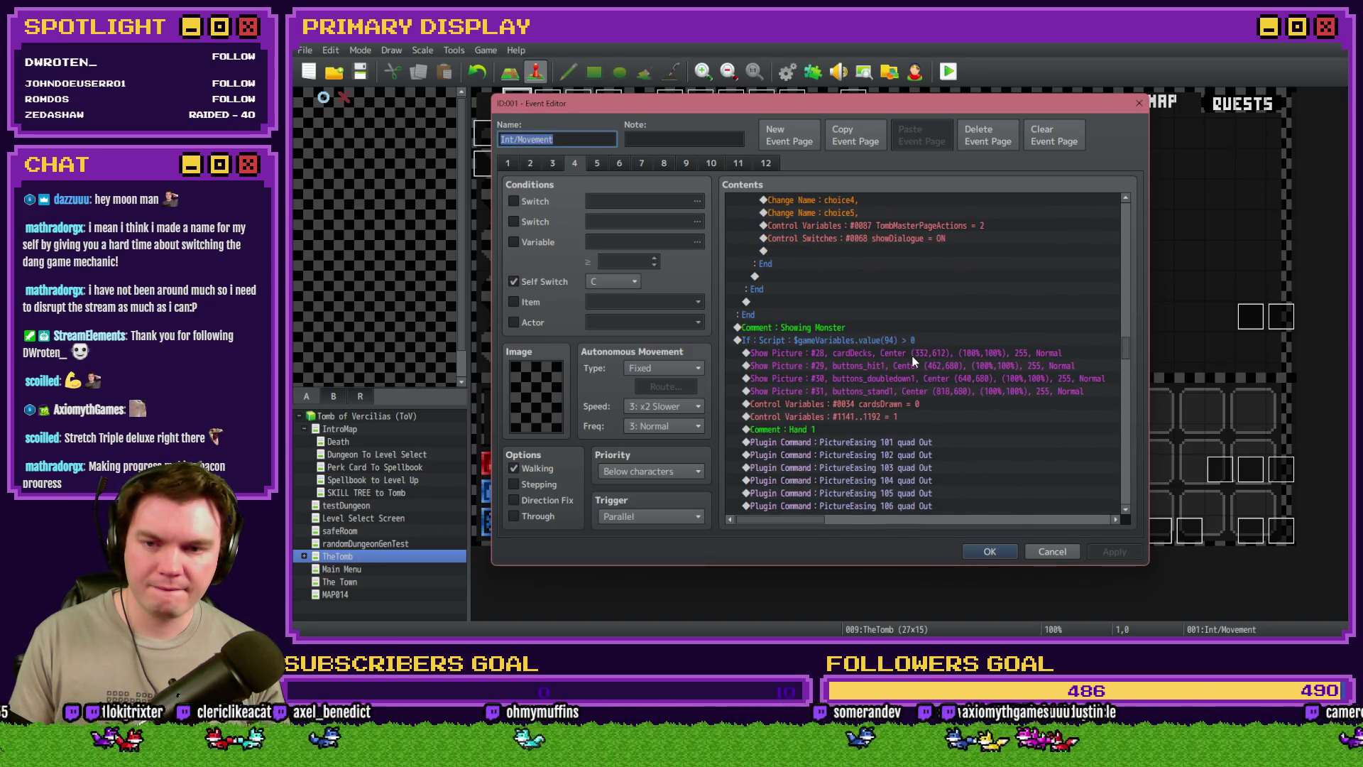
pyautogui.click(913, 357)
pyautogui.moveTo(914, 369); pyautogui.dragTo(919, 391)
pyautogui.click(991, 551)
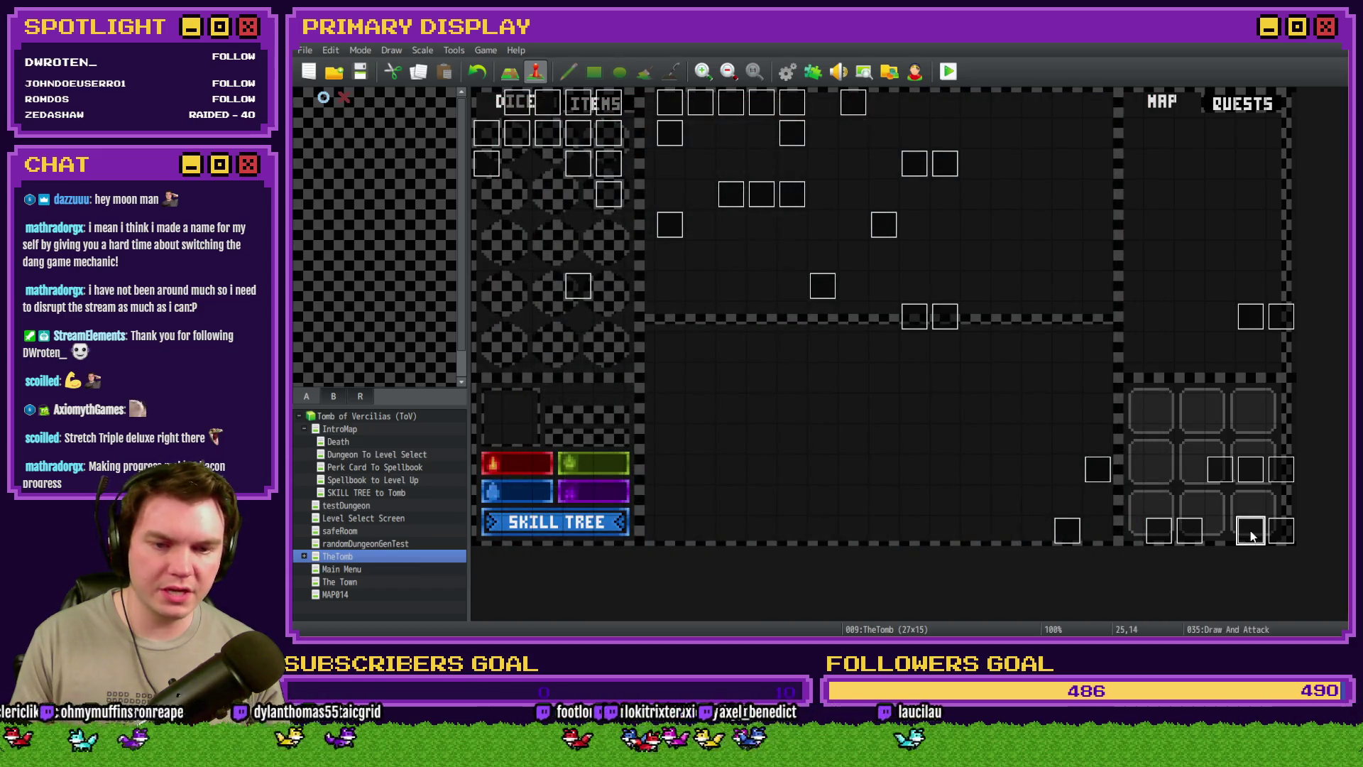
# Scroll Draw And Attack's page 10 to the Erase Picture #28 command
pyautogui.doubleClick(1250, 530)
pyautogui.click(707, 163)
pyautogui.scroll(-10, 905, 376)
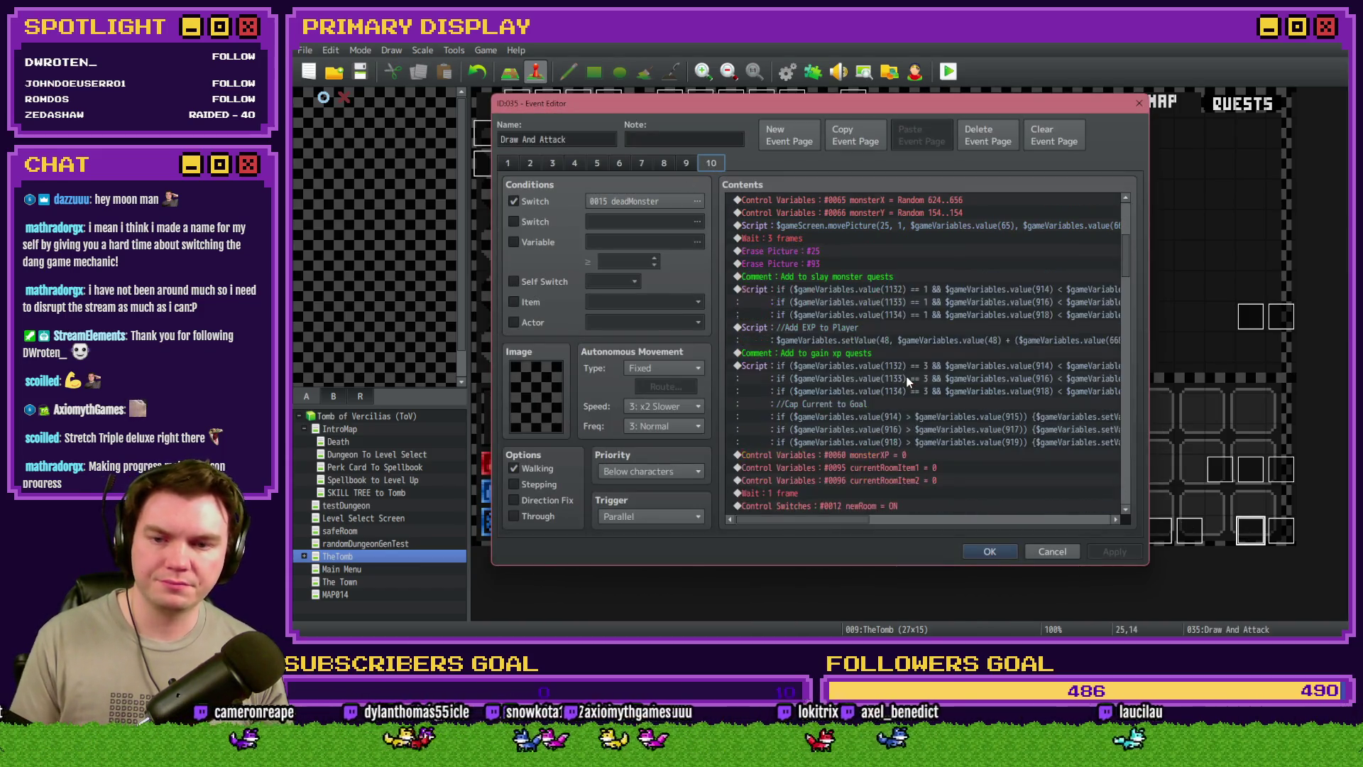
pyautogui.scroll(-15, 909, 373)
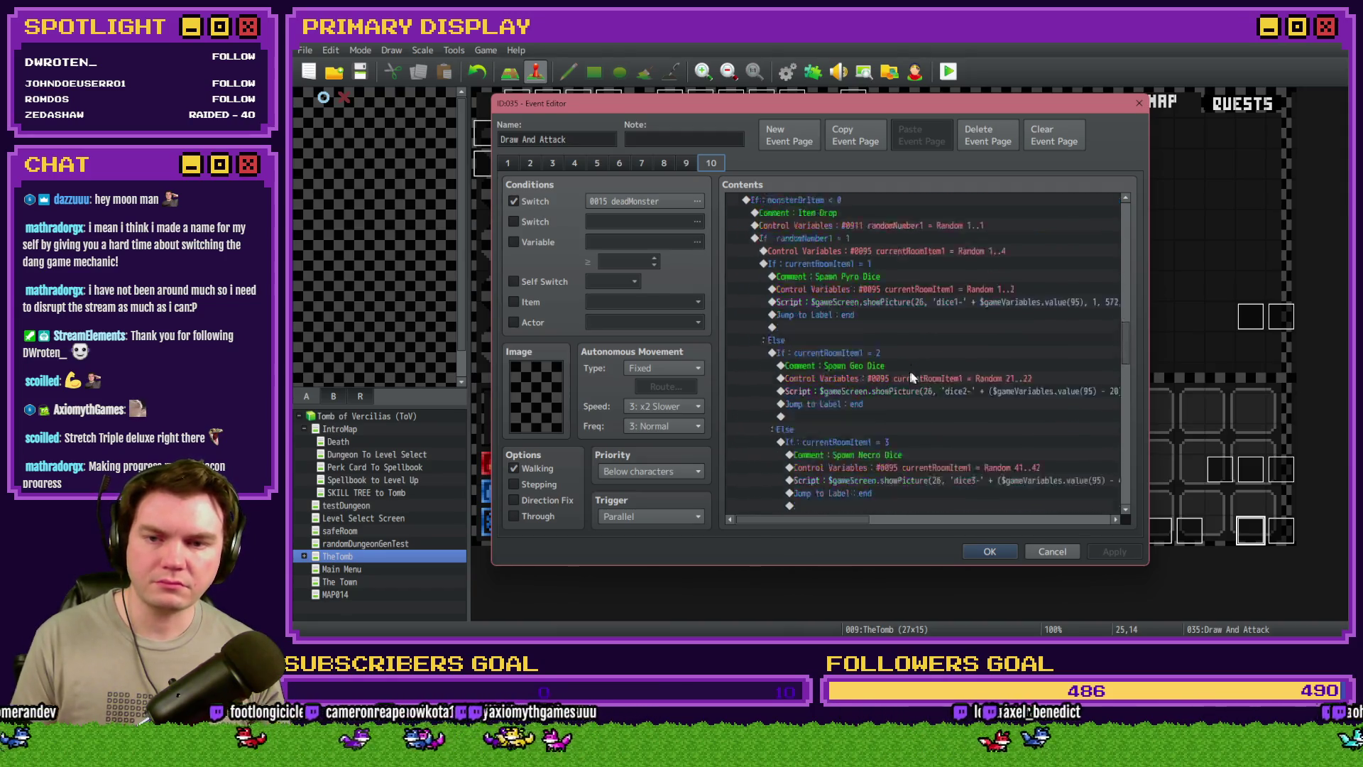
pyautogui.scroll(-5, 913, 364)
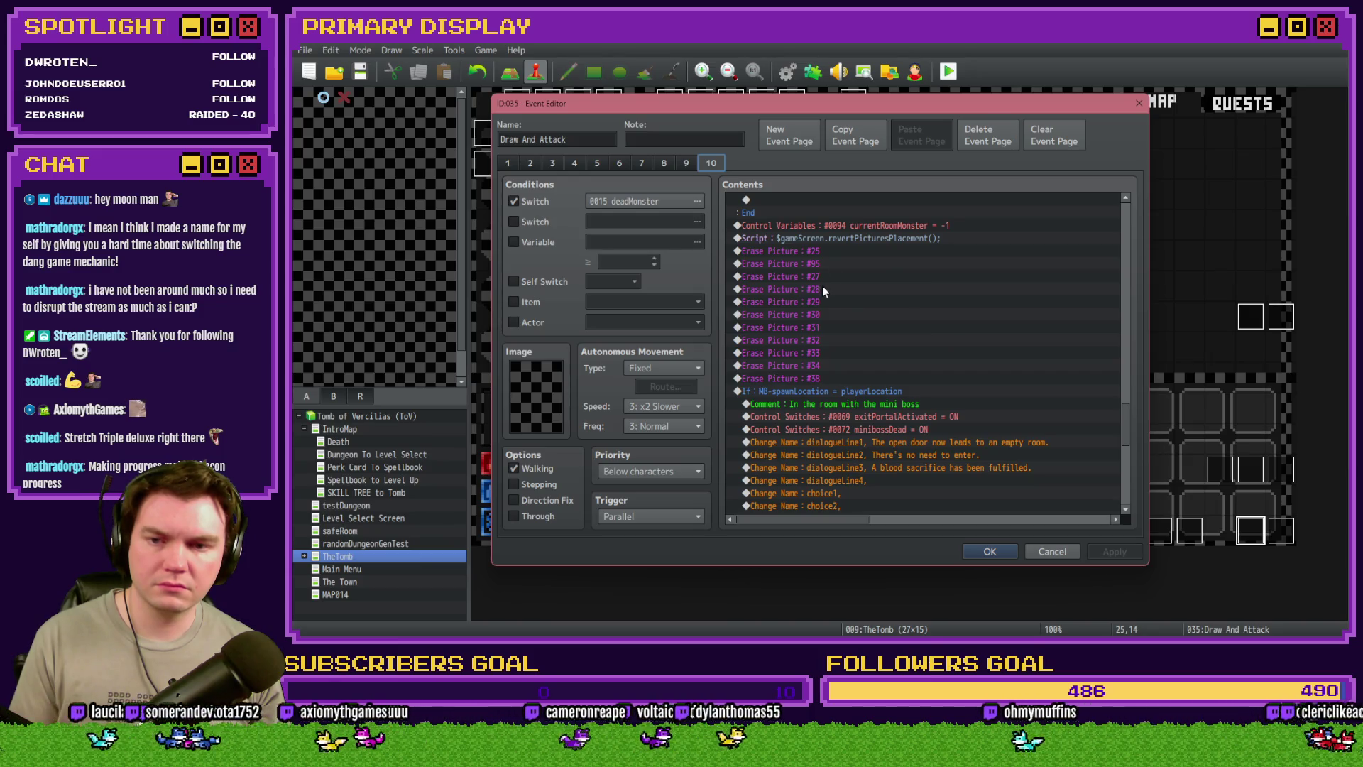
pyautogui.click(824, 289)
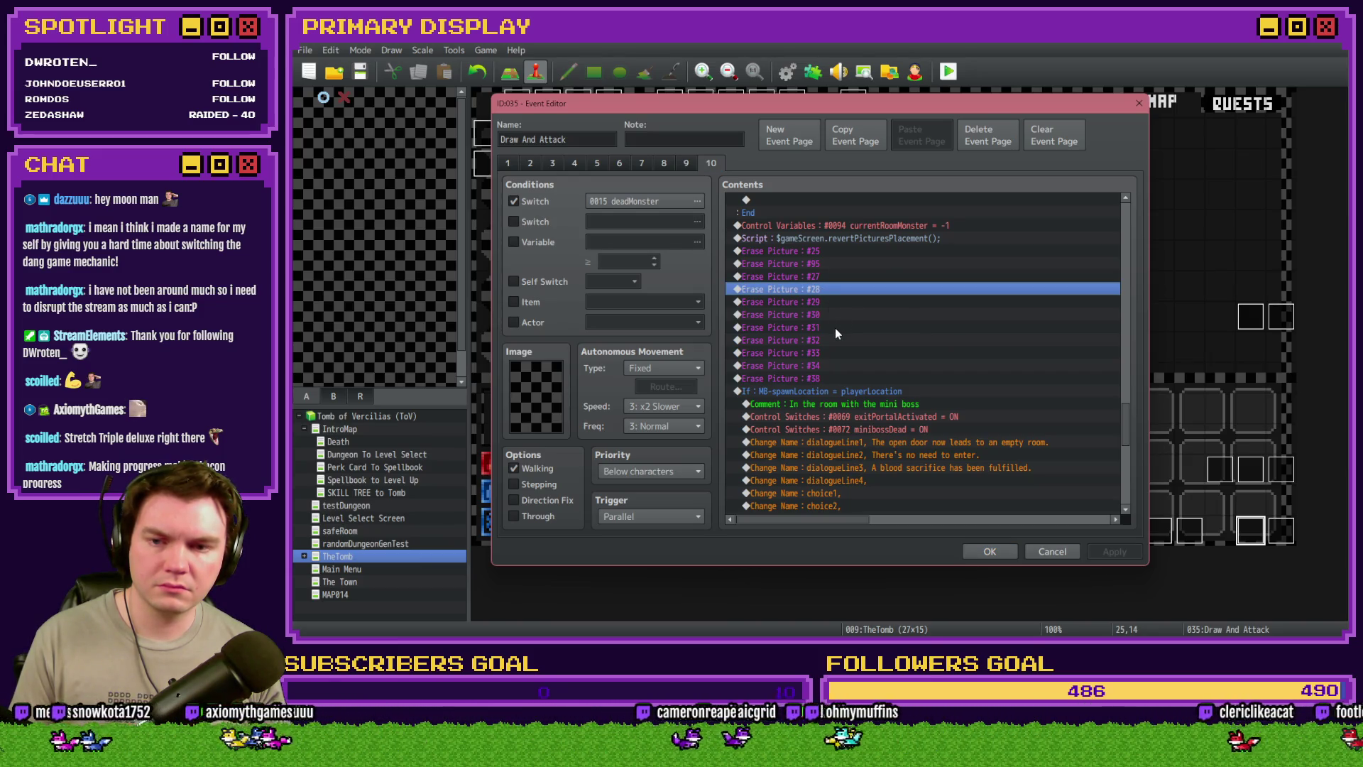
# Copy Draw And Attack's revertPicturesPlacement script through Erase Picture #38
pyautogui.keyDown('shift'); pyautogui.click(836, 327); pyautogui.keyUp('shift')
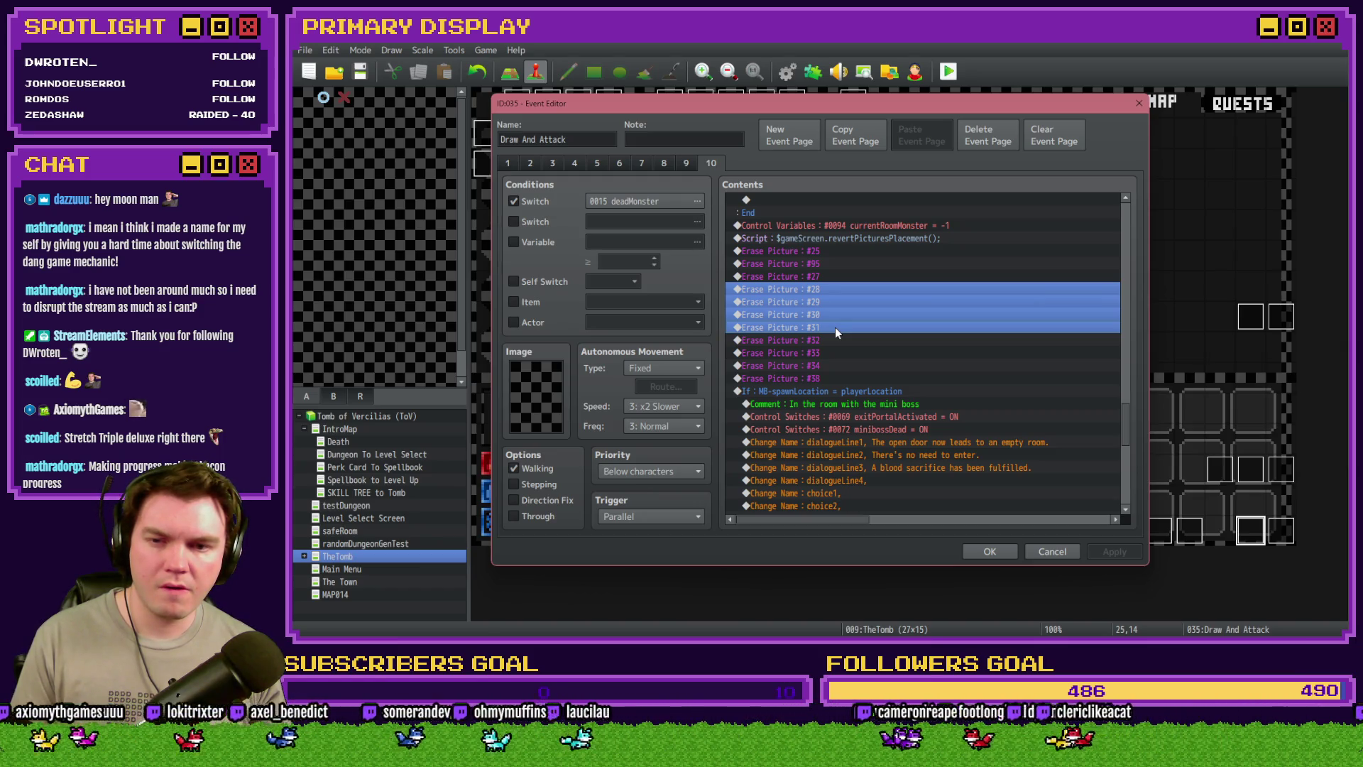
pyautogui.click(896, 231)
pyautogui.click(893, 238)
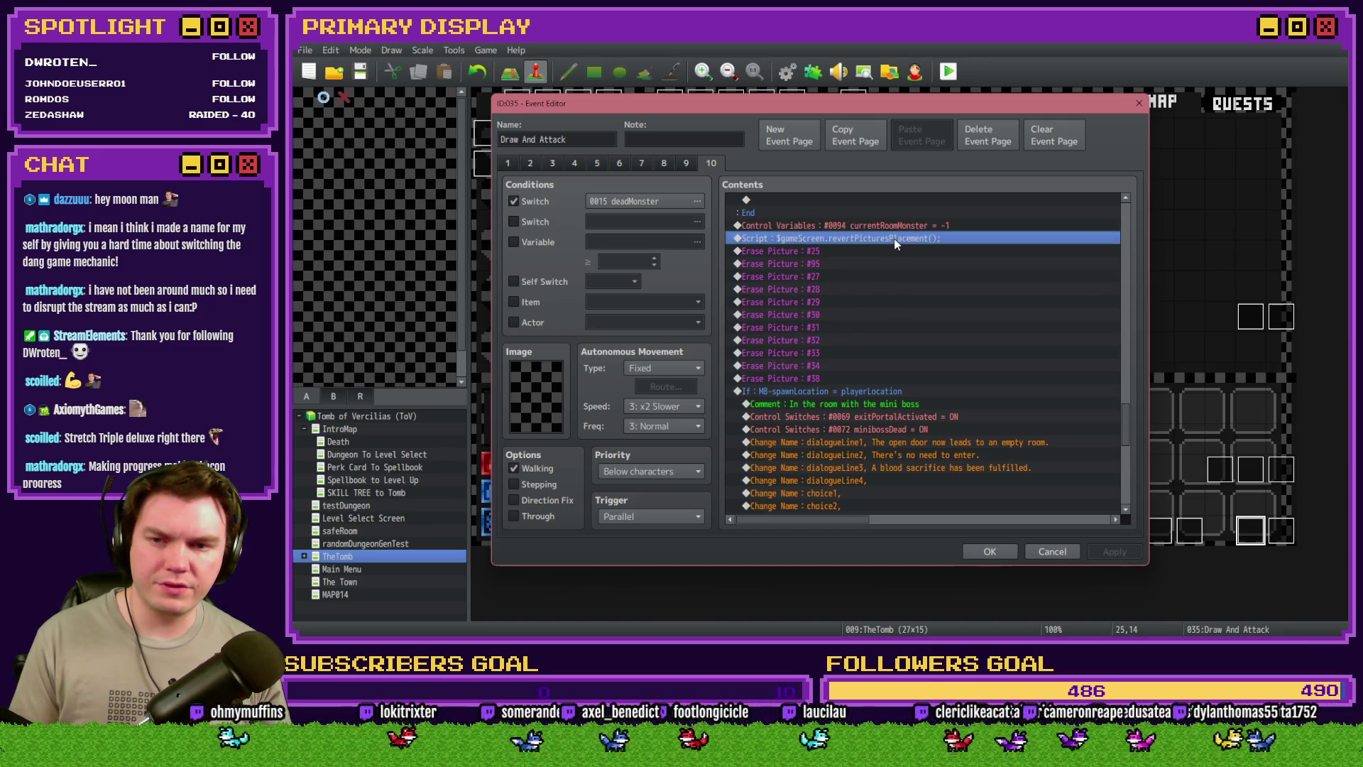
pyautogui.keyDown('shift'); pyautogui.click(855, 376); pyautogui.keyUp('shift')
pyautogui.scroll(-3, 859, 391)
pyautogui.scroll(3, 860, 398)
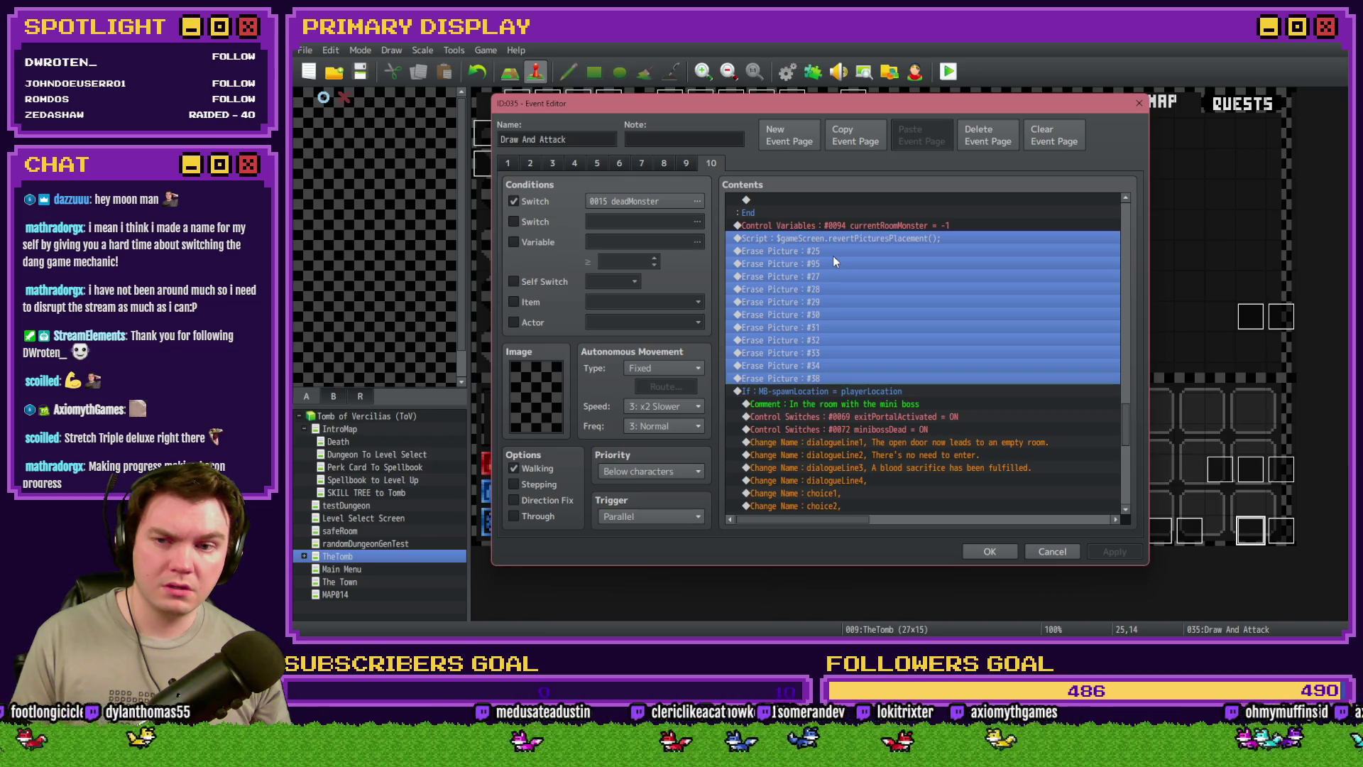
pyautogui.click(979, 554)
# Paste the picture cleanup above Saving Throw's savingThrow-Monster switch-off line
pyautogui.doubleClick(670, 132)
pyautogui.scroll(-5, 927, 317)
pyautogui.scroll(-10, 923, 314)
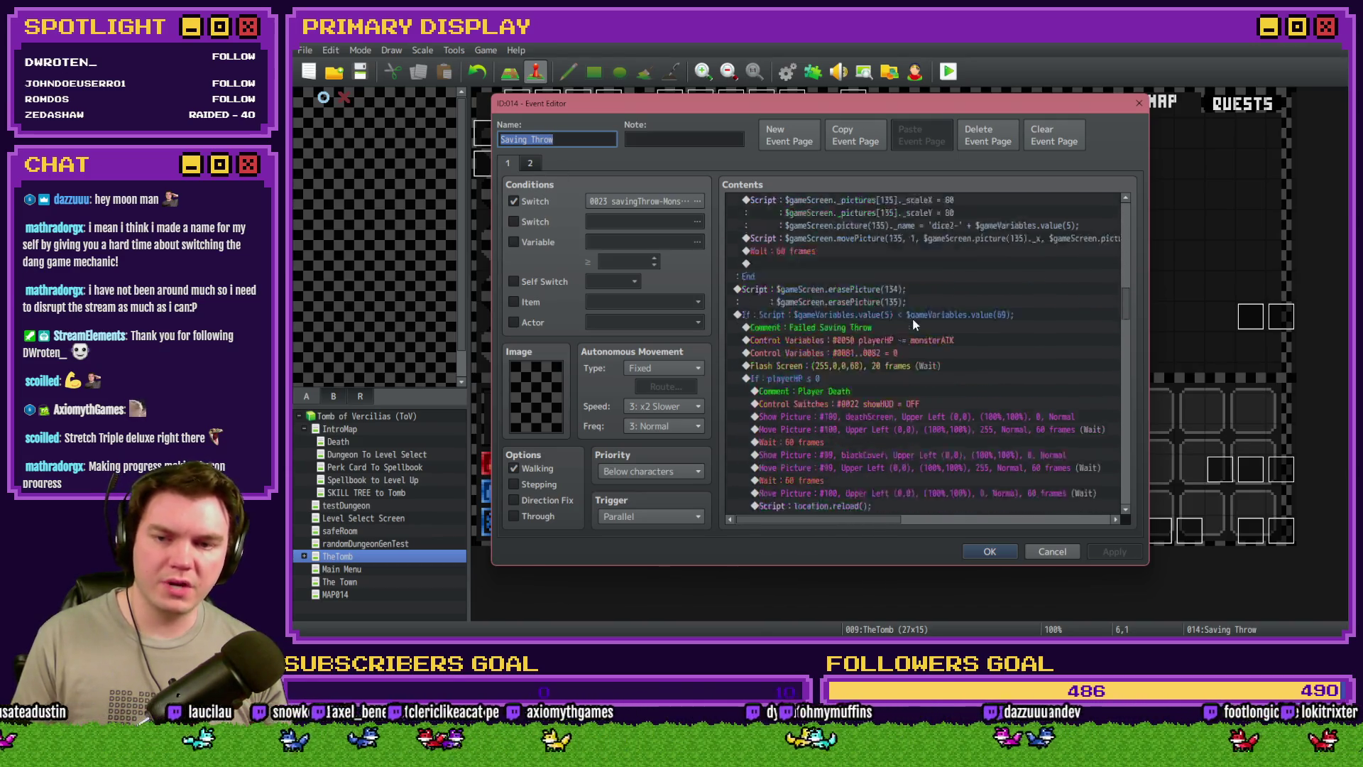
pyautogui.scroll(-1, 913, 321)
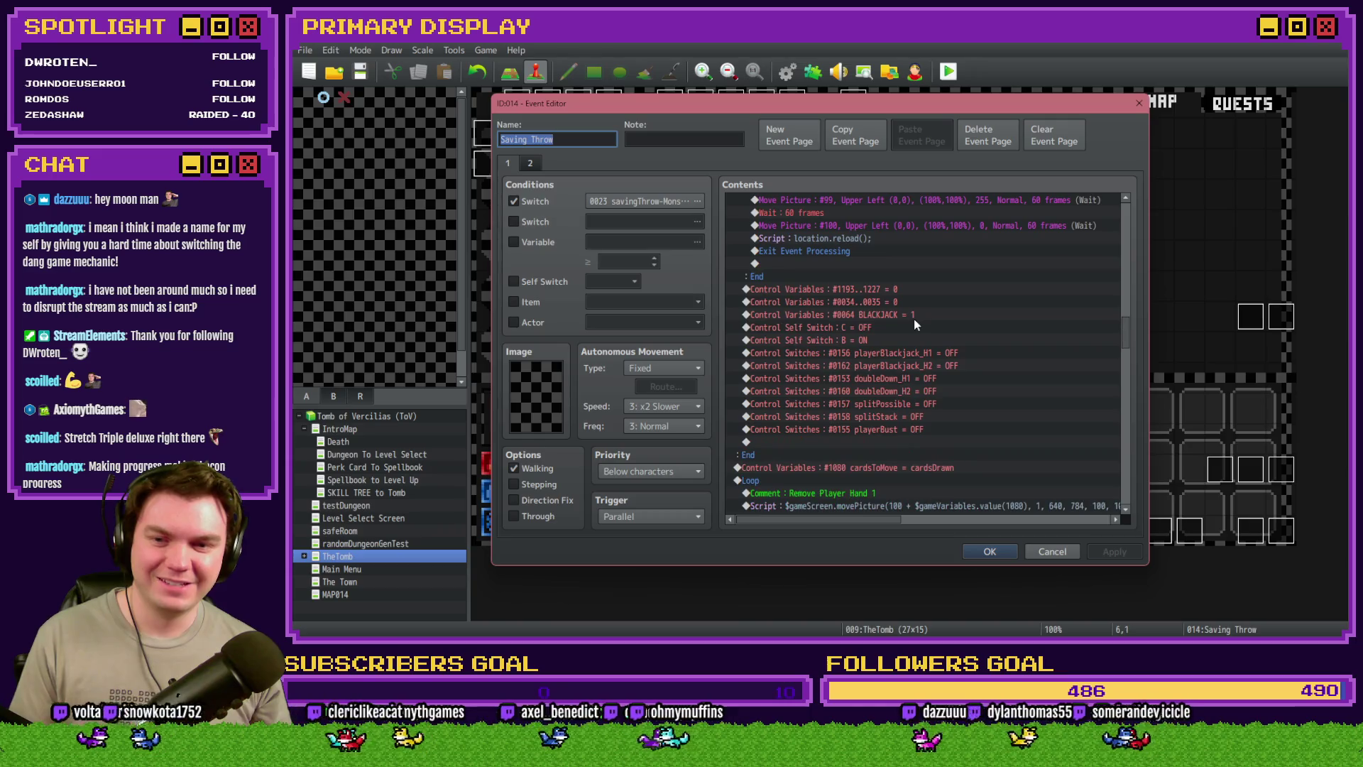
pyautogui.click(871, 291)
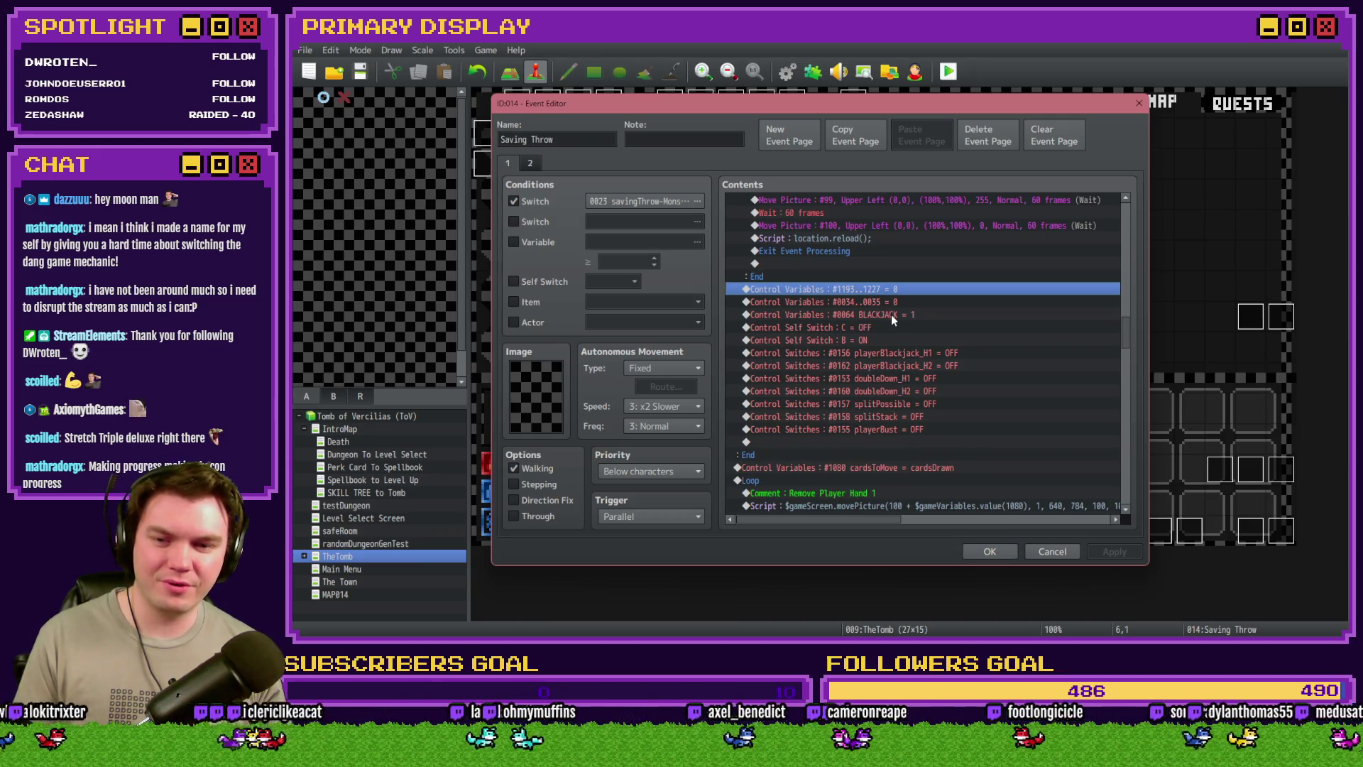
pyautogui.scroll(-3, 891, 314)
pyautogui.scroll(3, 894, 354)
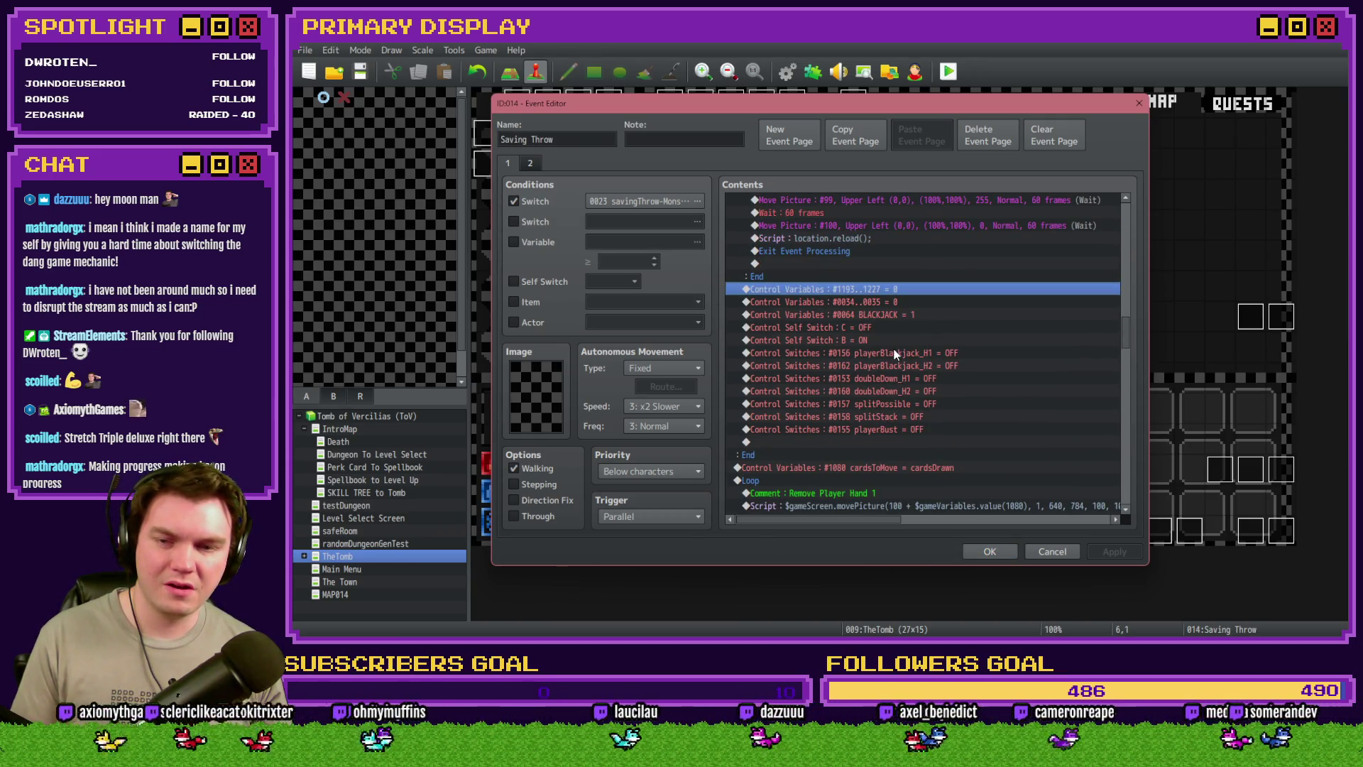
pyautogui.scroll(-3, 894, 354)
pyautogui.scroll(-6, 894, 354)
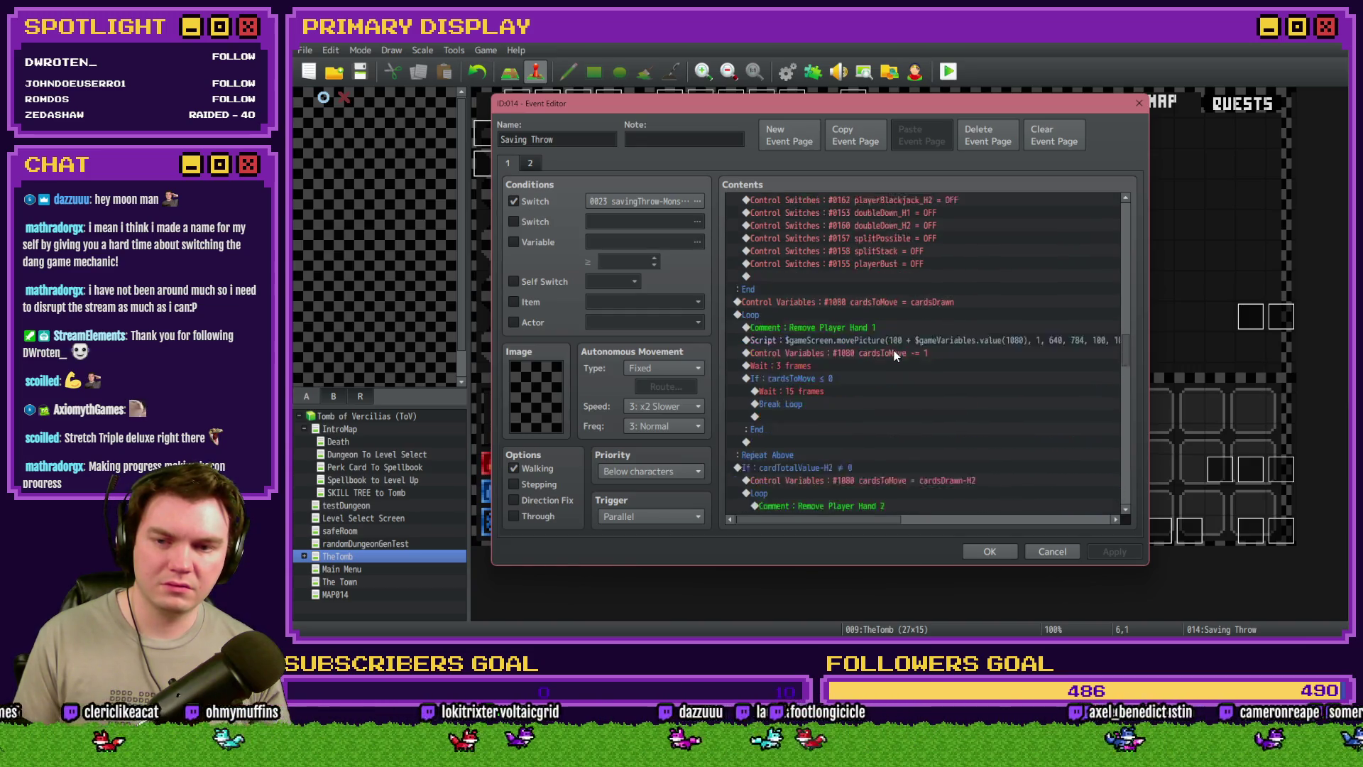
pyautogui.scroll(-7, 893, 350)
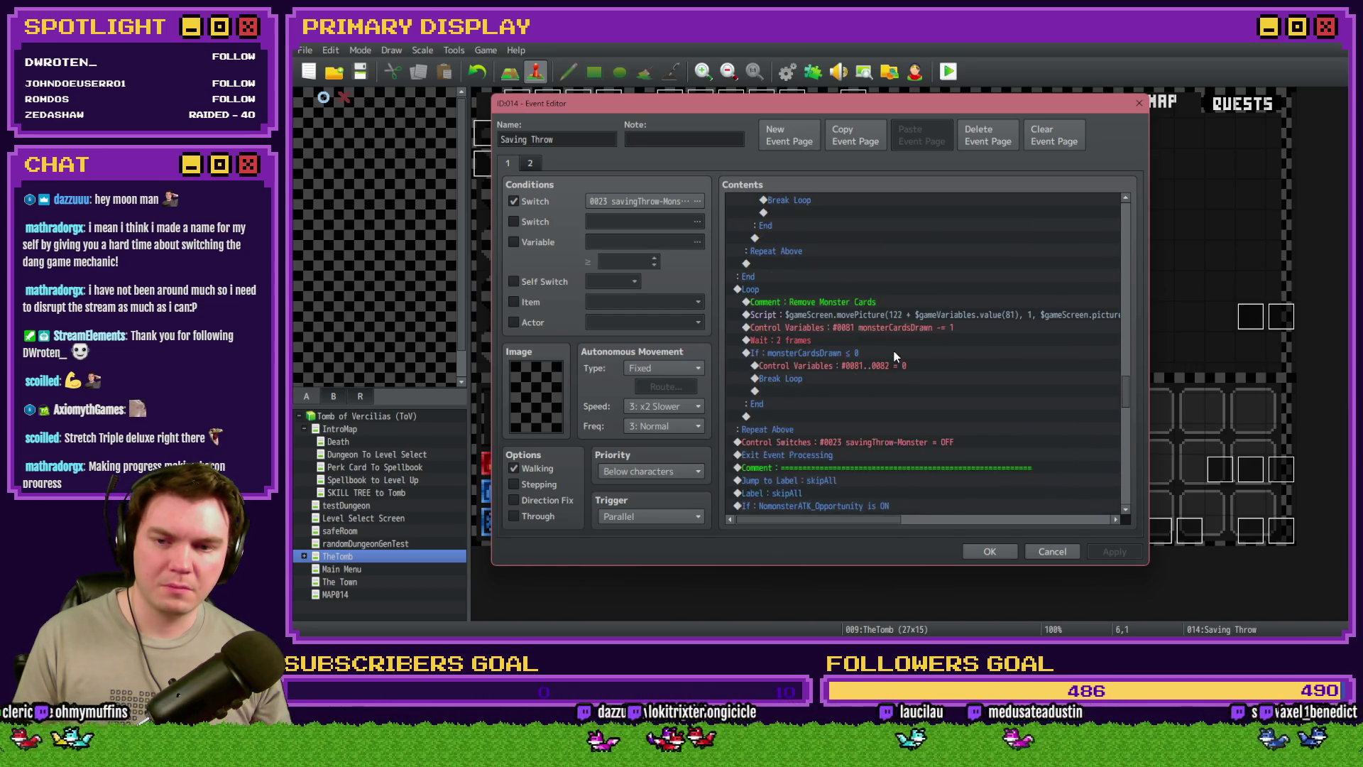
pyautogui.click(847, 342)
pyautogui.hotkey('ctrl', 'v')
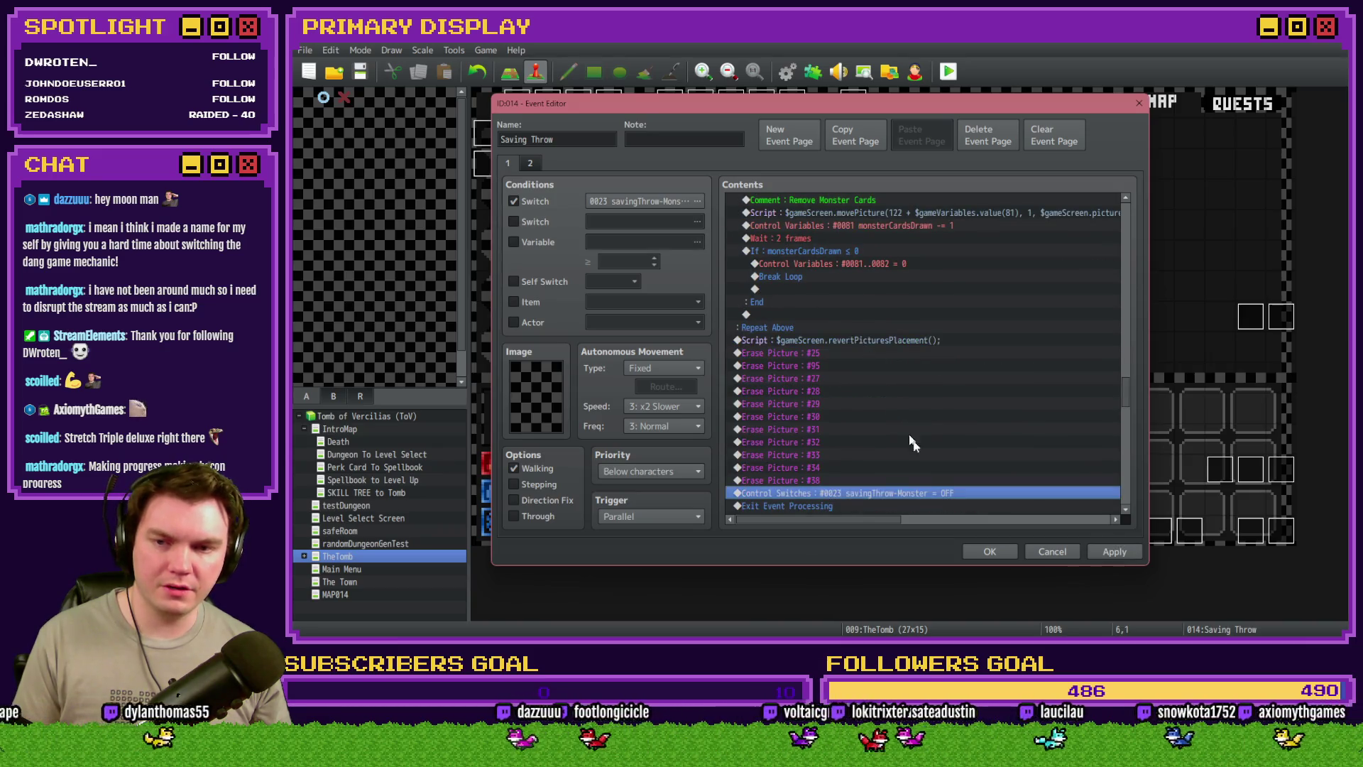
# Save the Saving Throw event and start a playtest
pyautogui.click(992, 552)
pyautogui.hotkey('ctrl', 'r')
pyautogui.click(784, 358)
# Walk into the next dungeon room until the '_x' TypeError, then close the game and reopen Saving Throw
pyautogui.moveTo(1271, 243)
pyautogui.mouseDown()
pyautogui.moveTo(933, 186)
pyautogui.moveTo(722, 130)
pyautogui.mouseUp()
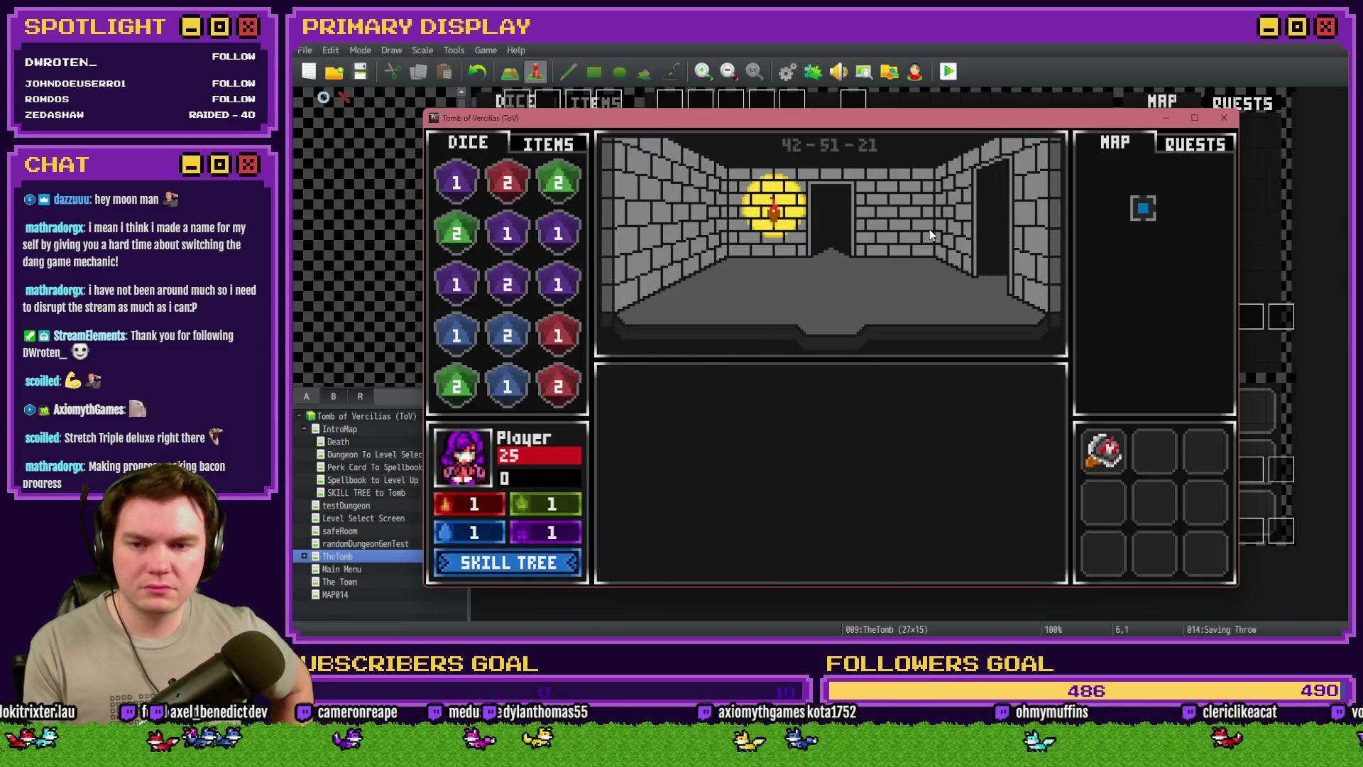
pyautogui.press('Up')
pyautogui.press('Up')
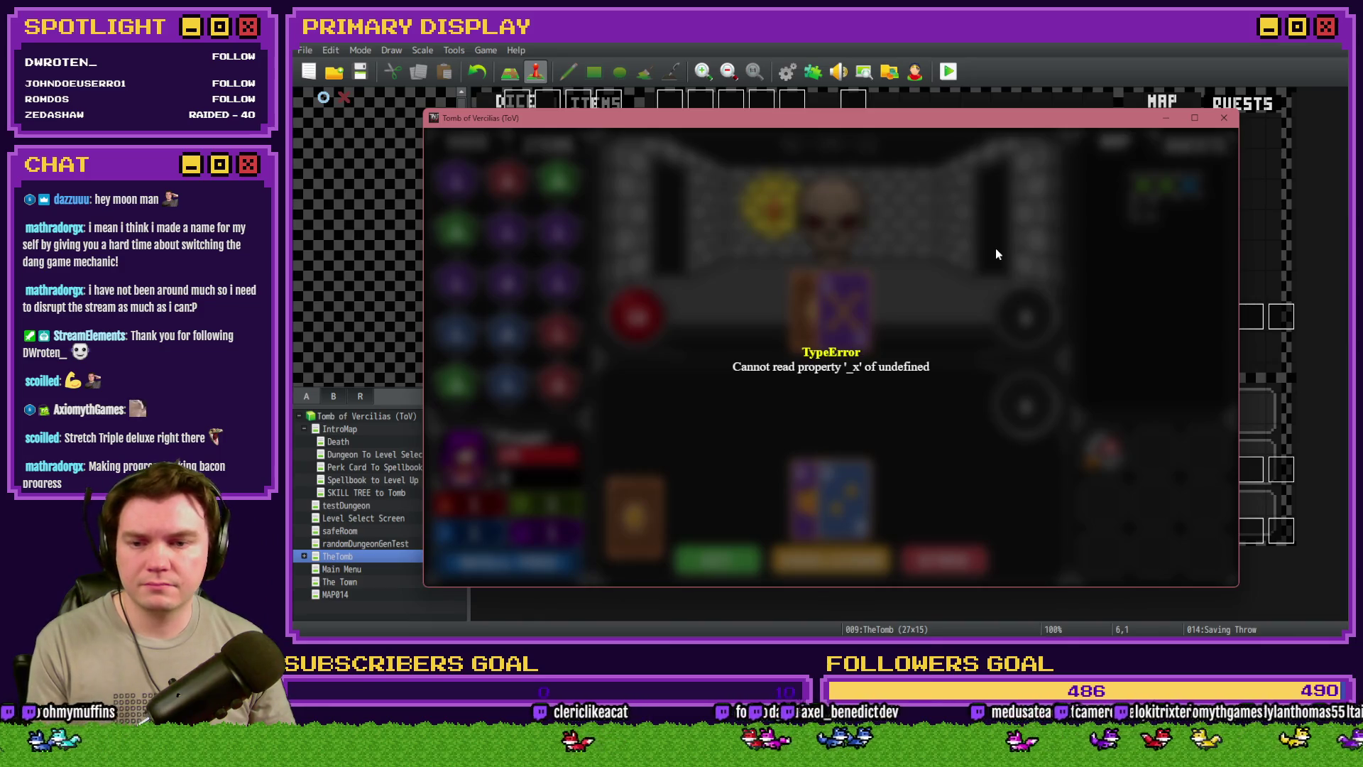
pyautogui.click(1224, 118)
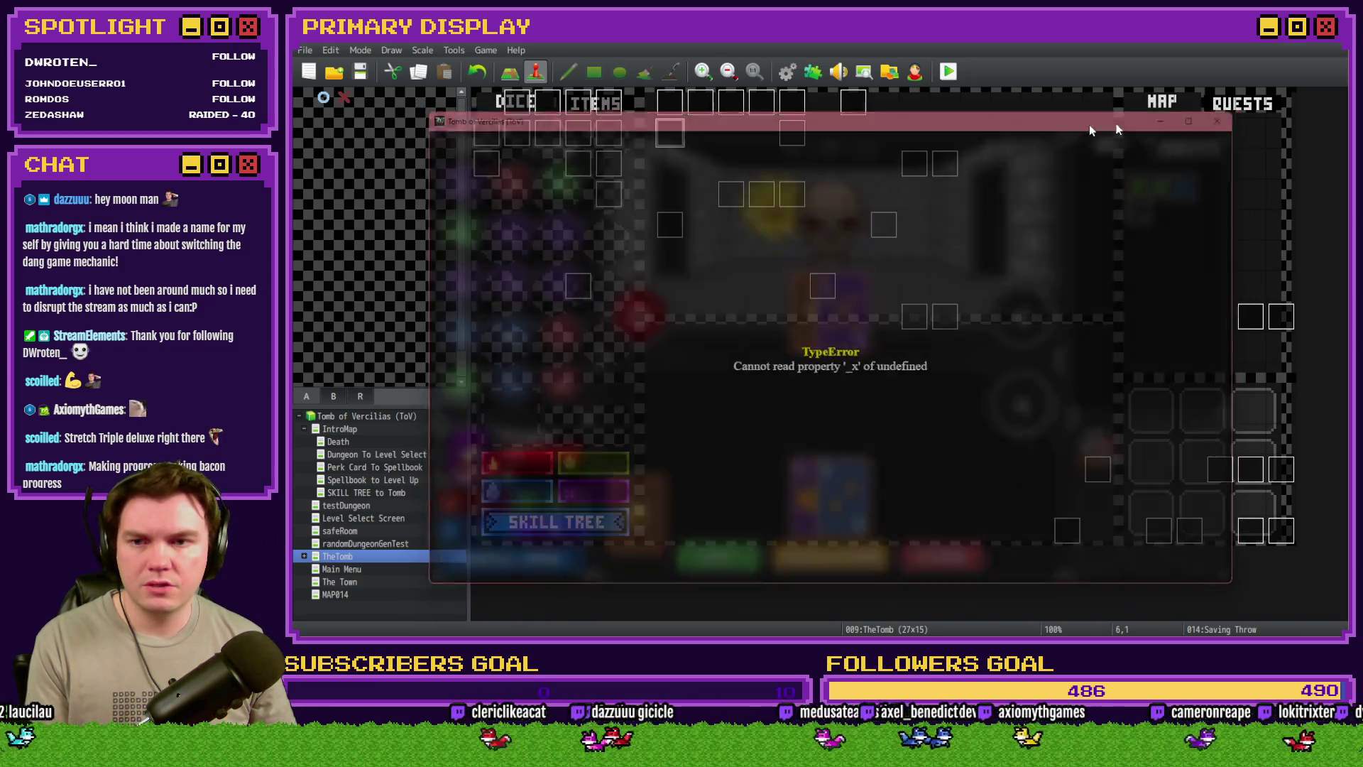
pyautogui.doubleClick(670, 135)
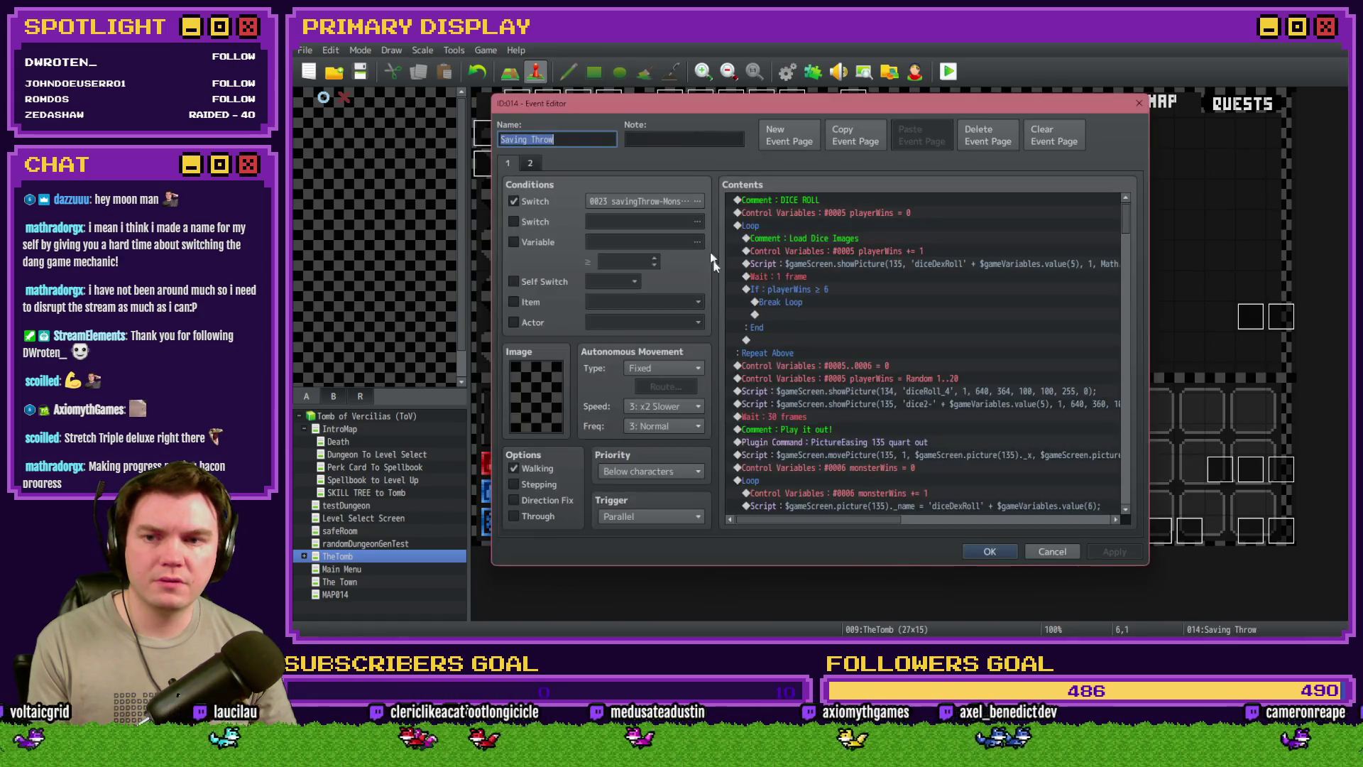
# Inspect the cardsToMove = cardsDrawn command in Saving Throw without changing it
pyautogui.moveTo(1125, 220); pyautogui.dragTo(1153, 348)
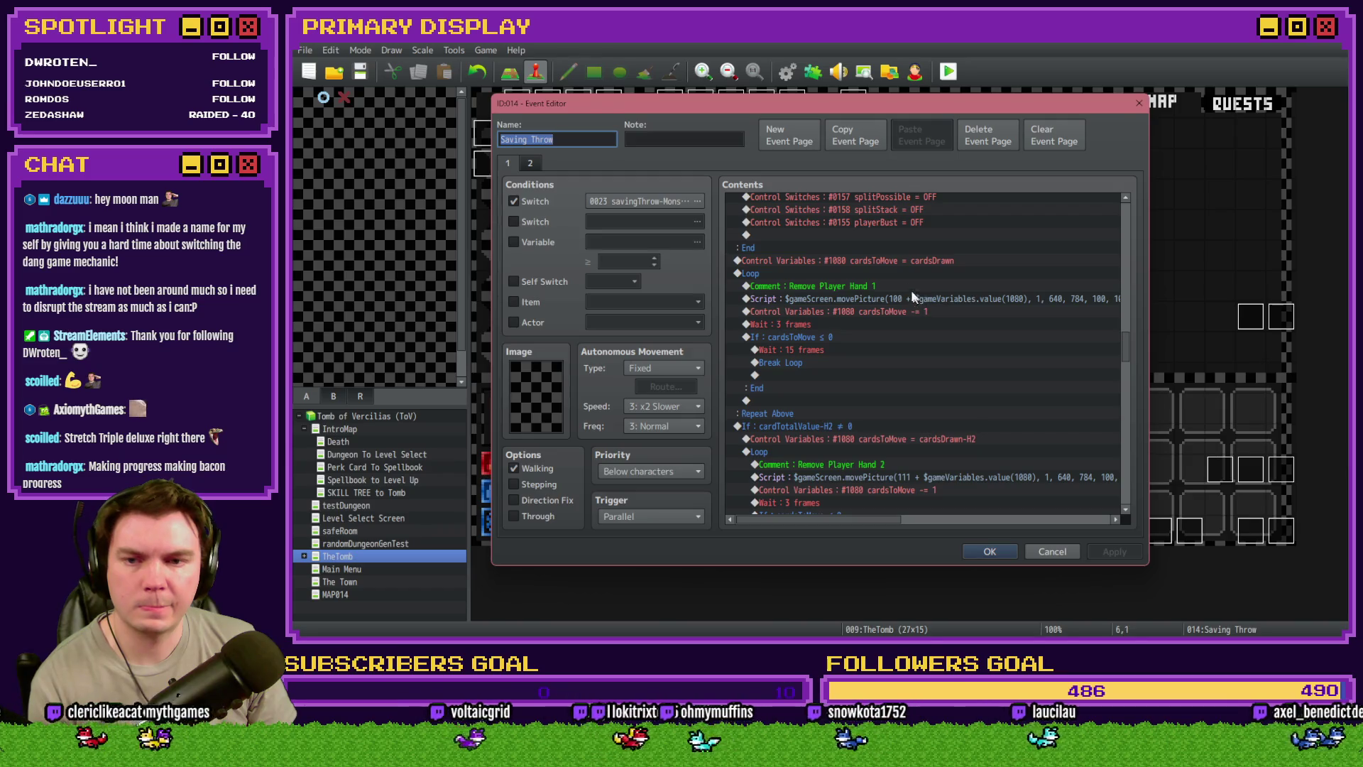
pyautogui.doubleClick(879, 266)
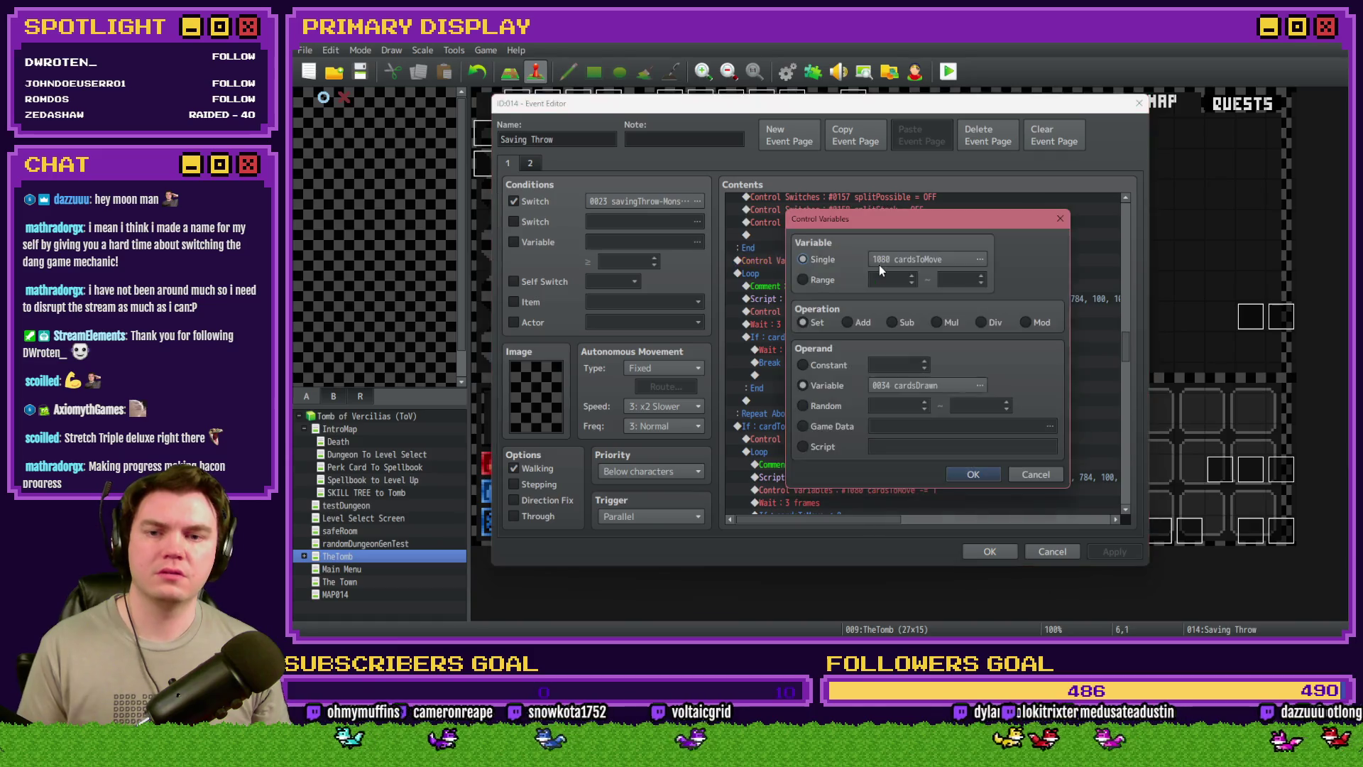
pyautogui.press('Return')
pyautogui.scroll(4, 873, 327)
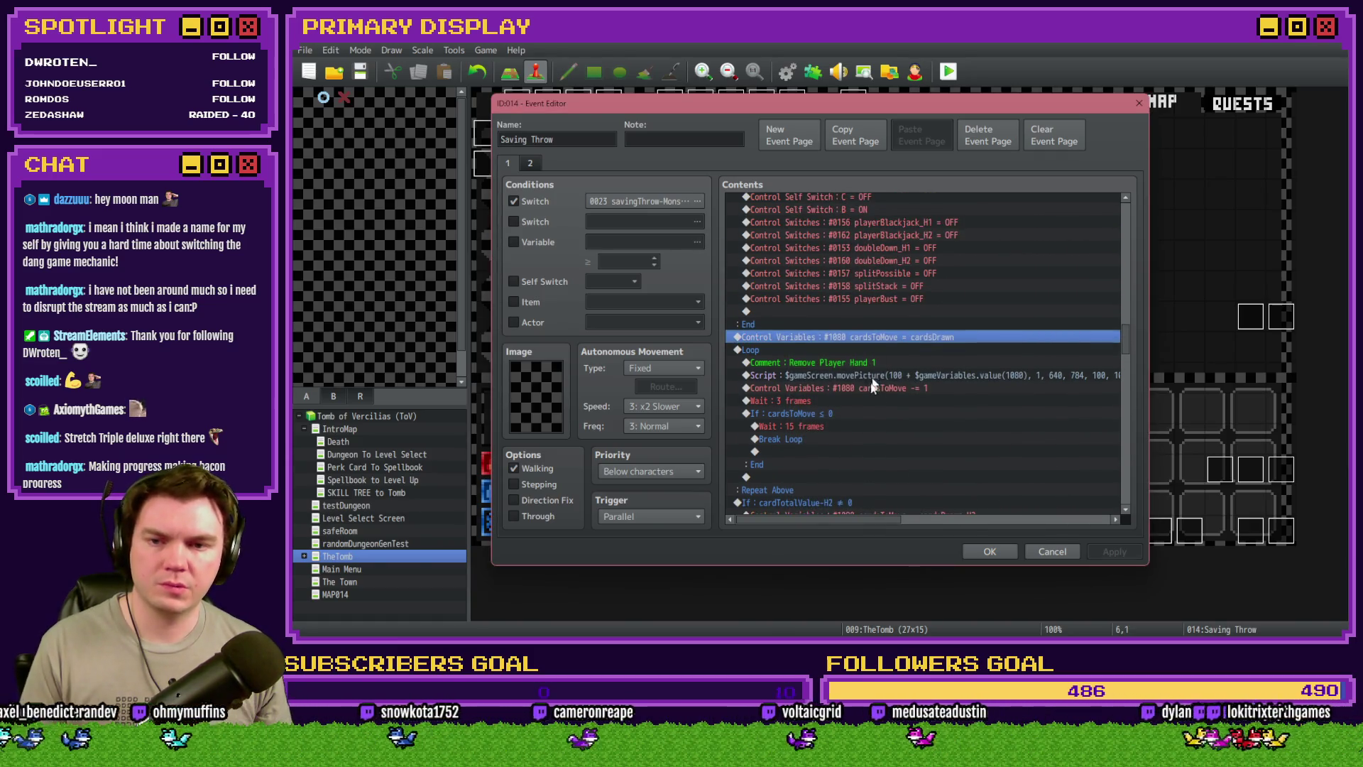
pyautogui.scroll(1, 867, 399)
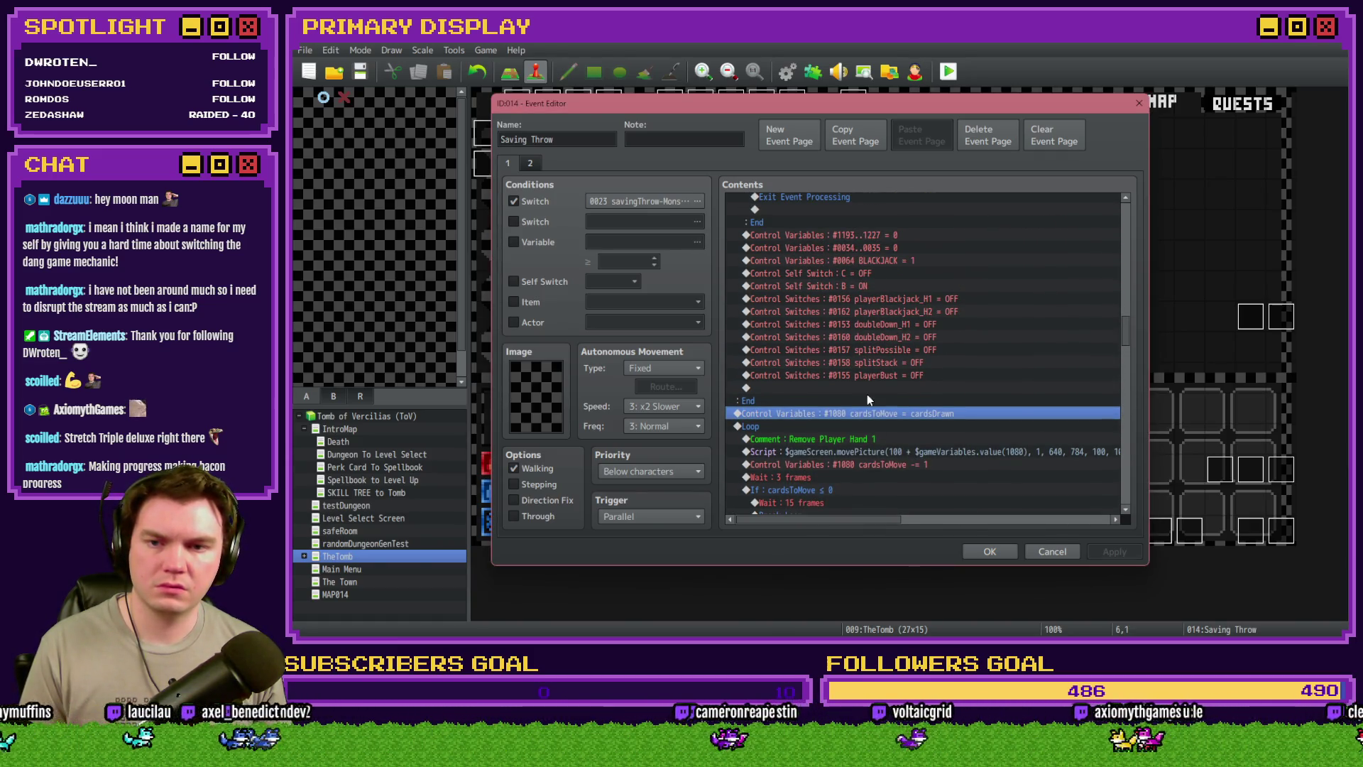
# Move the #1193..1227 through playerBust reset rows just above the savingThrow-Monster switch-off, then save
pyautogui.click(866, 235)
pyautogui.keyDown('shift'); pyautogui.click(881, 374); pyautogui.keyUp('shift')
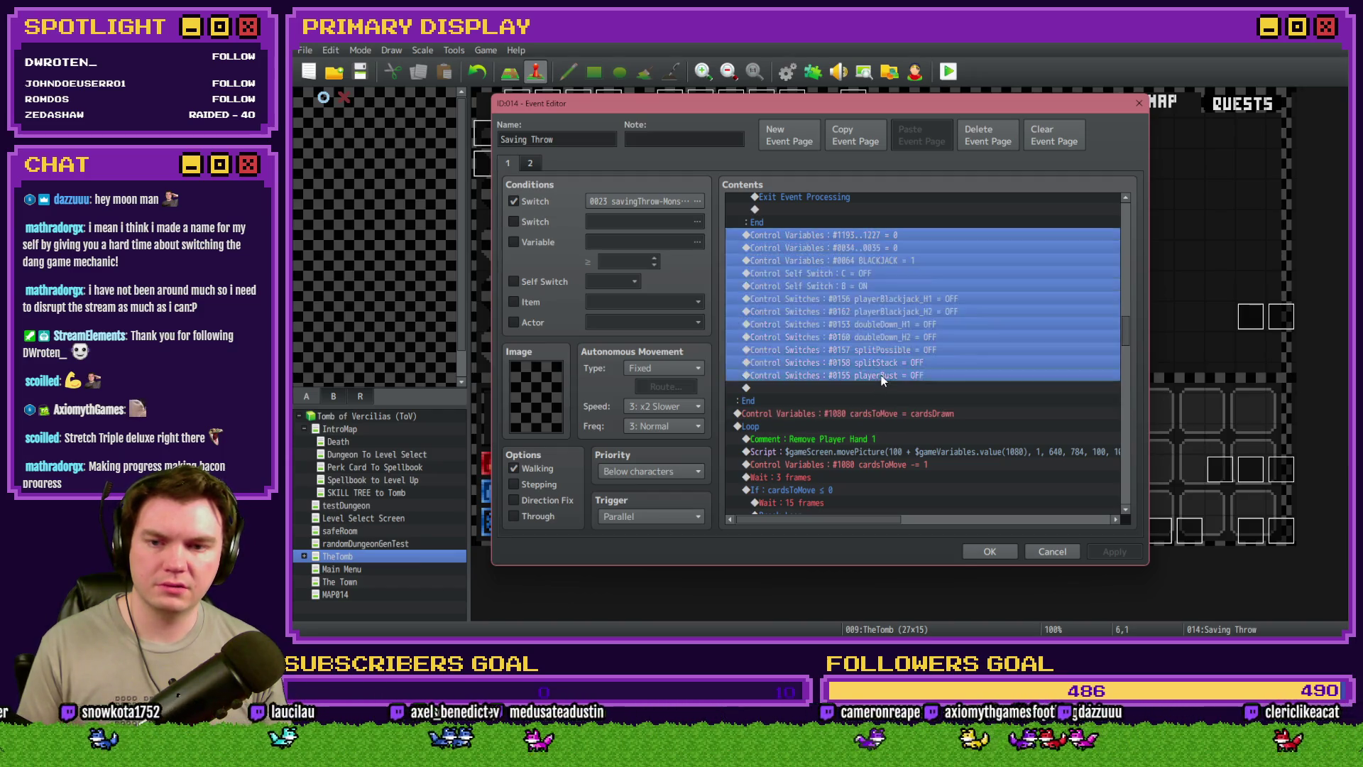
pyautogui.scroll(3, 862, 390)
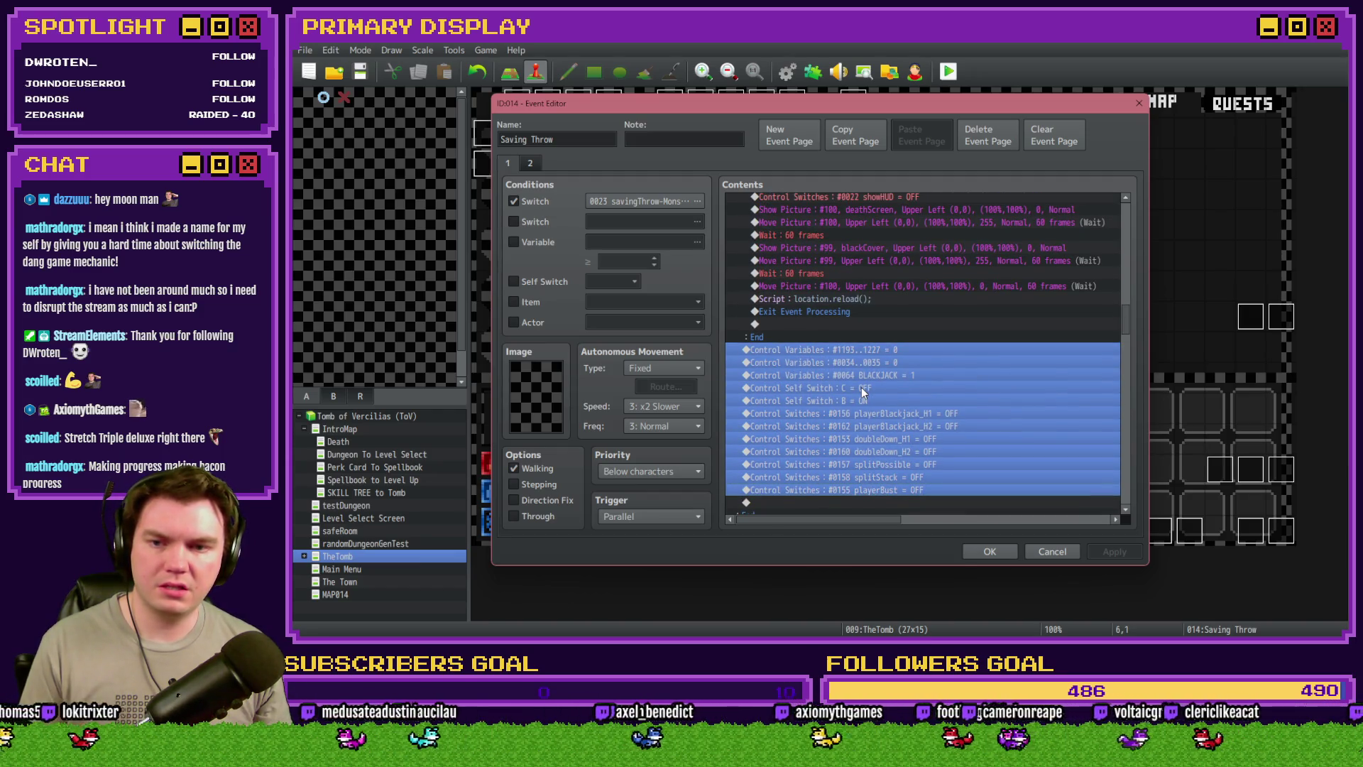
pyautogui.scroll(3, 862, 390)
pyautogui.scroll(-2, 862, 388)
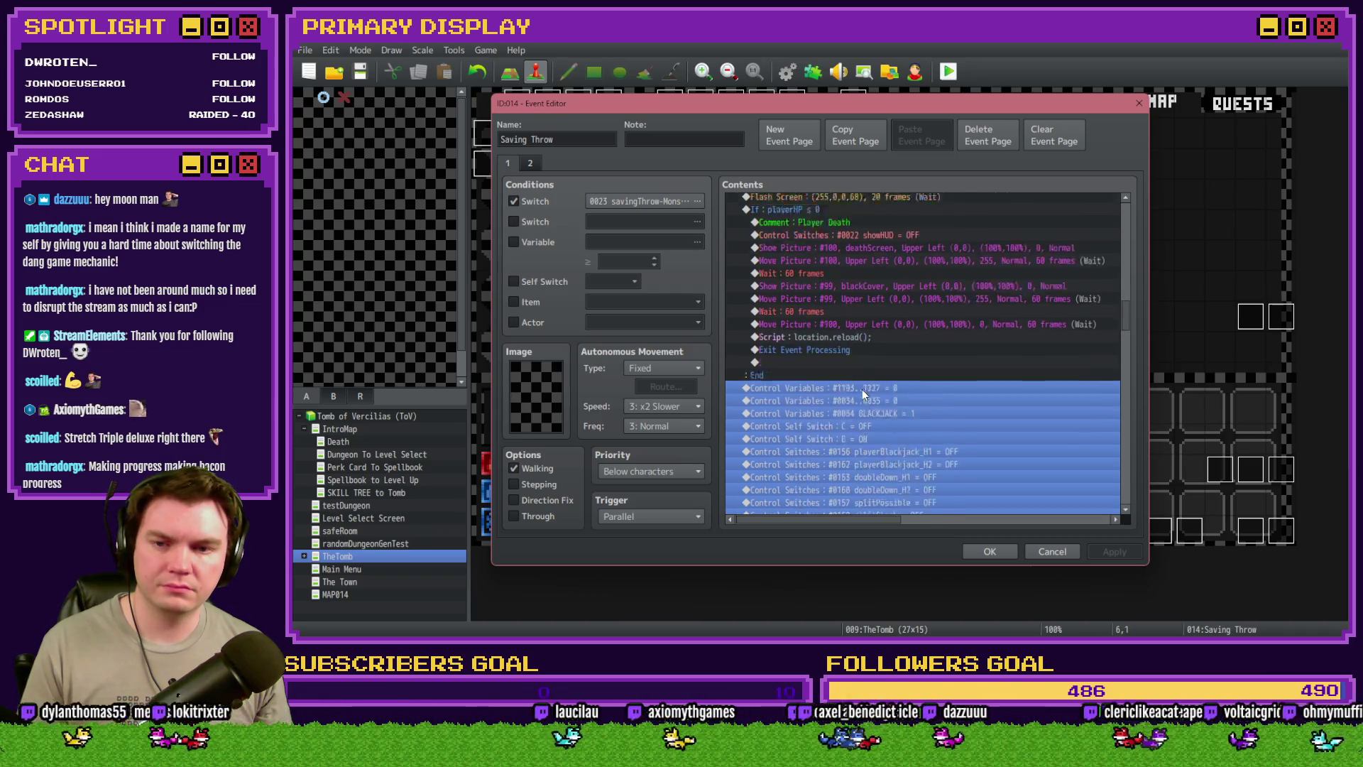
pyautogui.press('Delete')
pyautogui.scroll(-2, 862, 389)
pyautogui.scroll(-7, 864, 390)
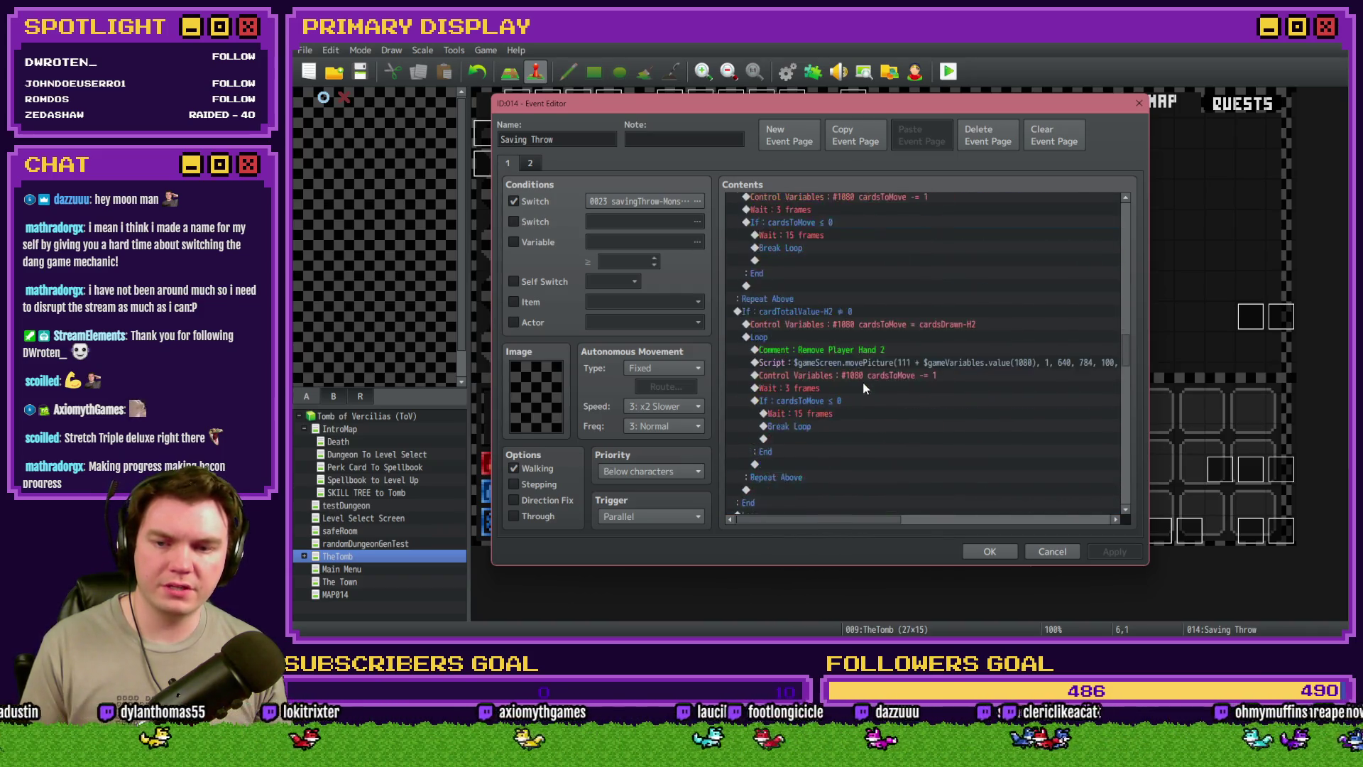
pyautogui.click(859, 400)
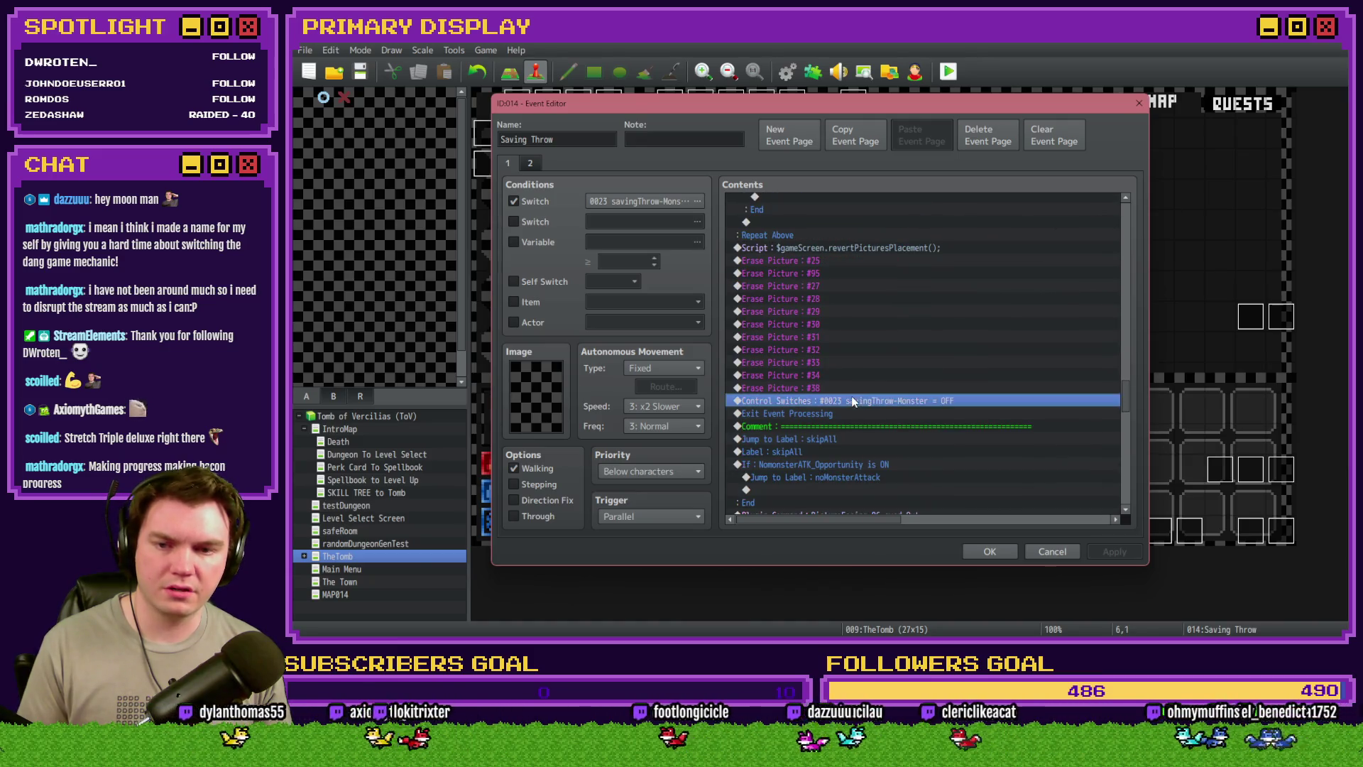
pyautogui.hotkey('ctrl', 'v')
pyautogui.click(990, 552)
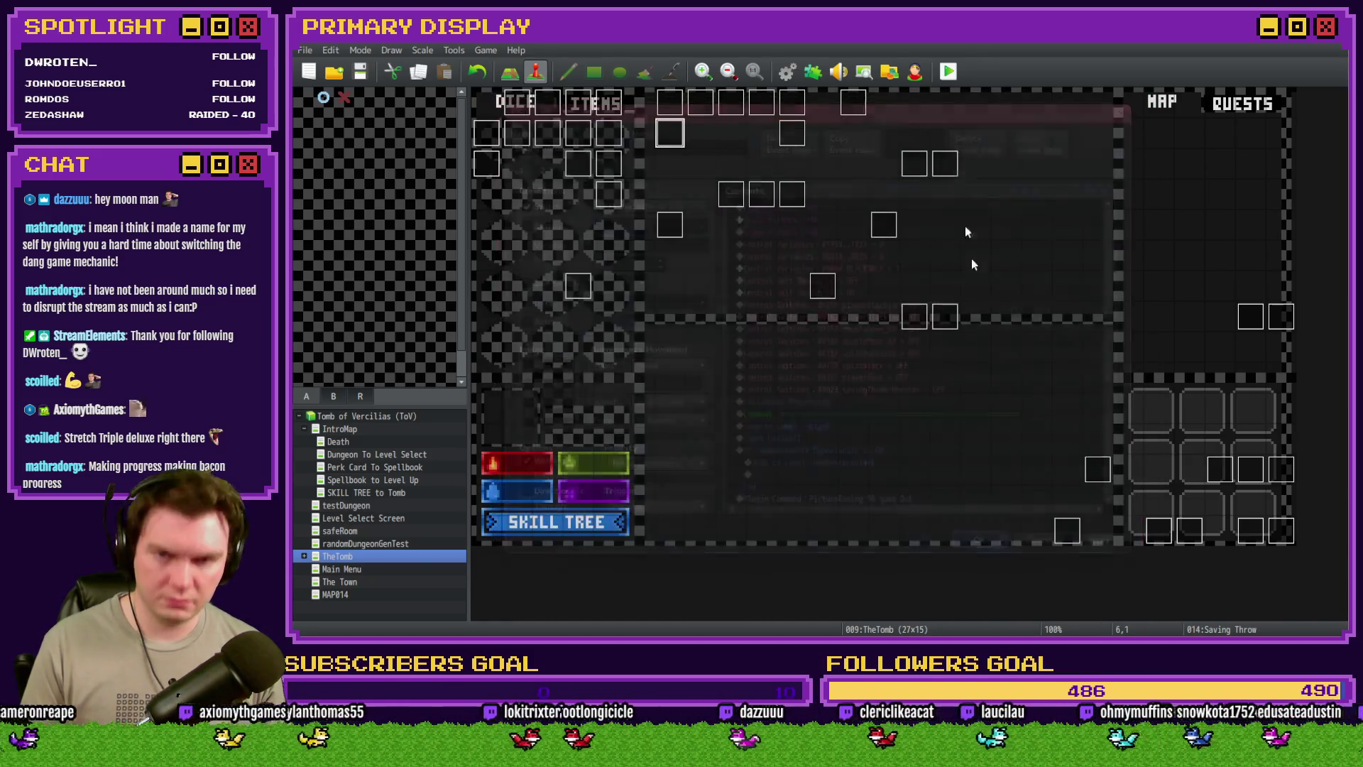
# Save and playtest, close the game after the '_x' TypeError, and reopen Saving Throw
pyautogui.click(948, 71)
pyautogui.click(775, 358)
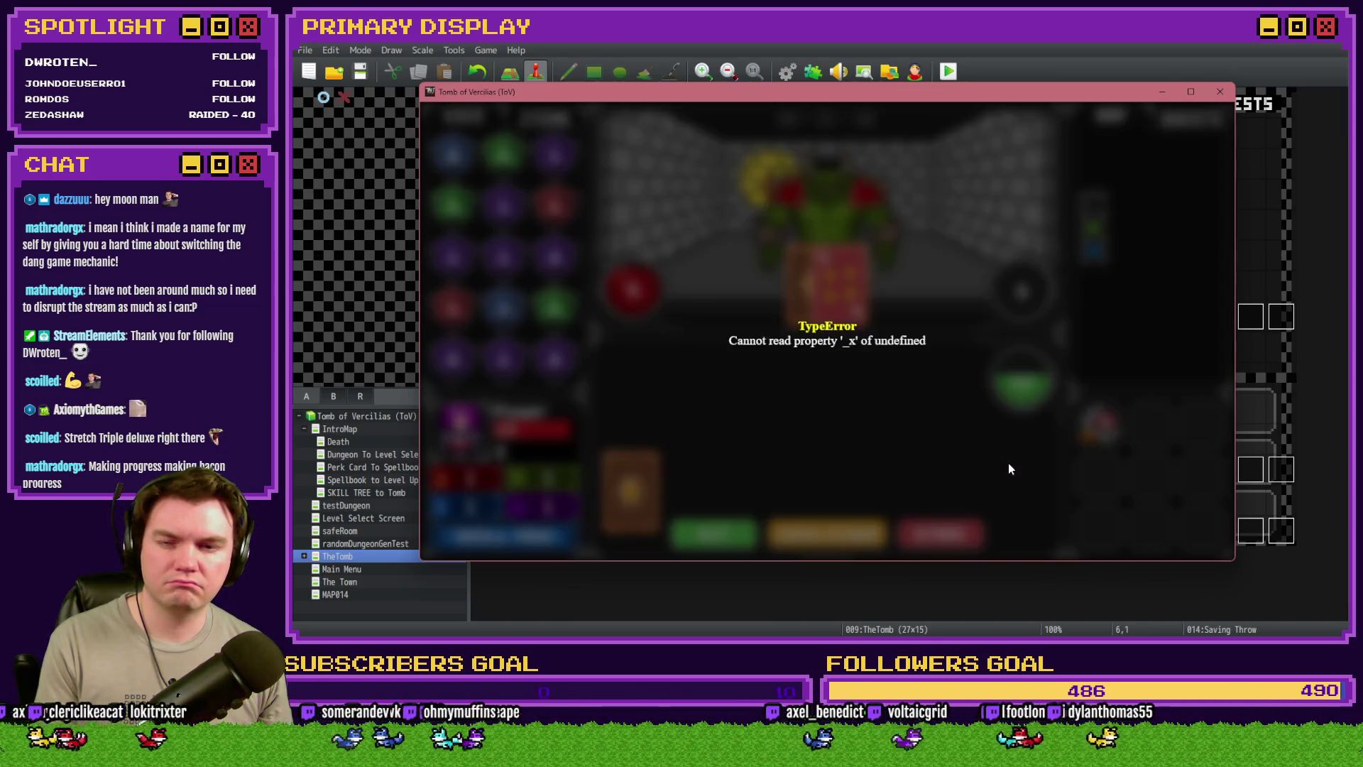
pyautogui.click(1218, 93)
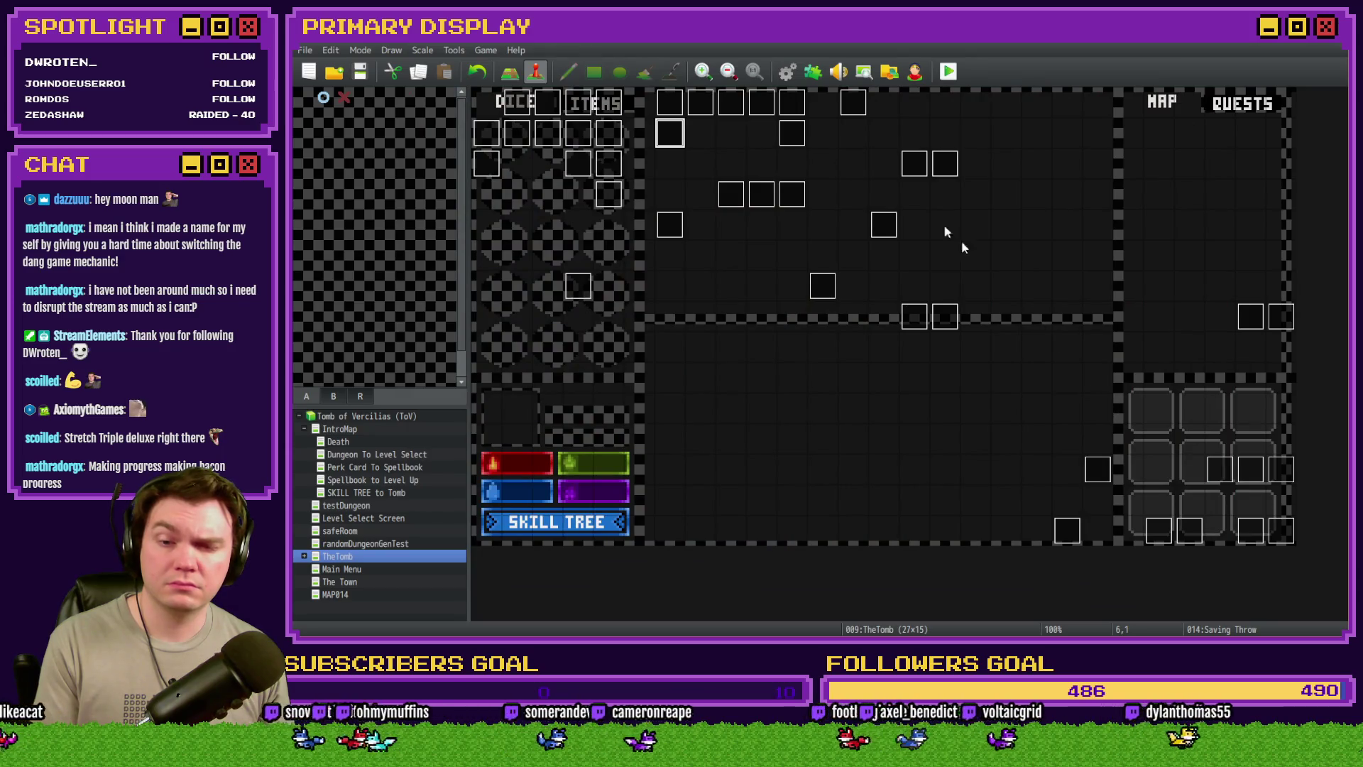
pyautogui.doubleClick(673, 129)
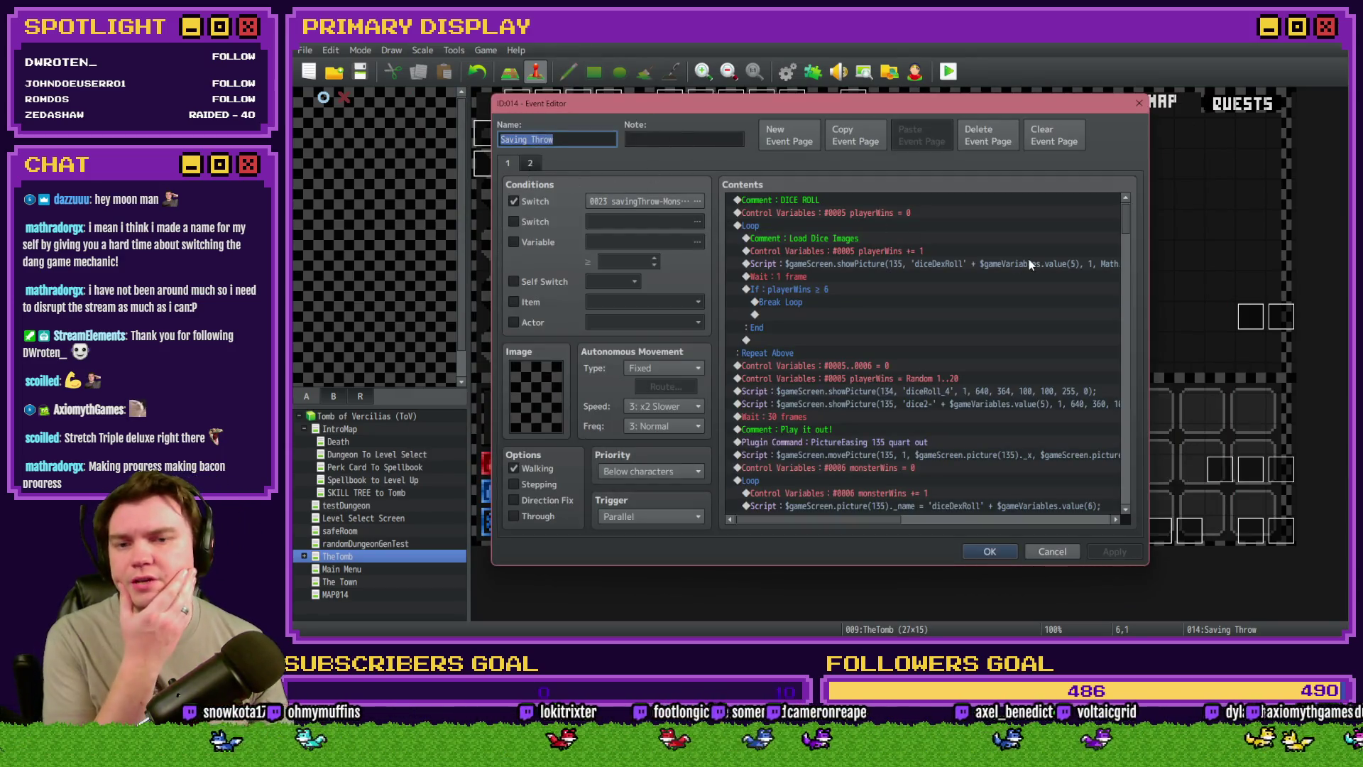
# Inspect the Remove Monster Cards loop and its monsterCardsDrawn -= 1 command in Saving Throw
pyautogui.moveTo(1125, 226); pyautogui.dragTo(1123, 364)
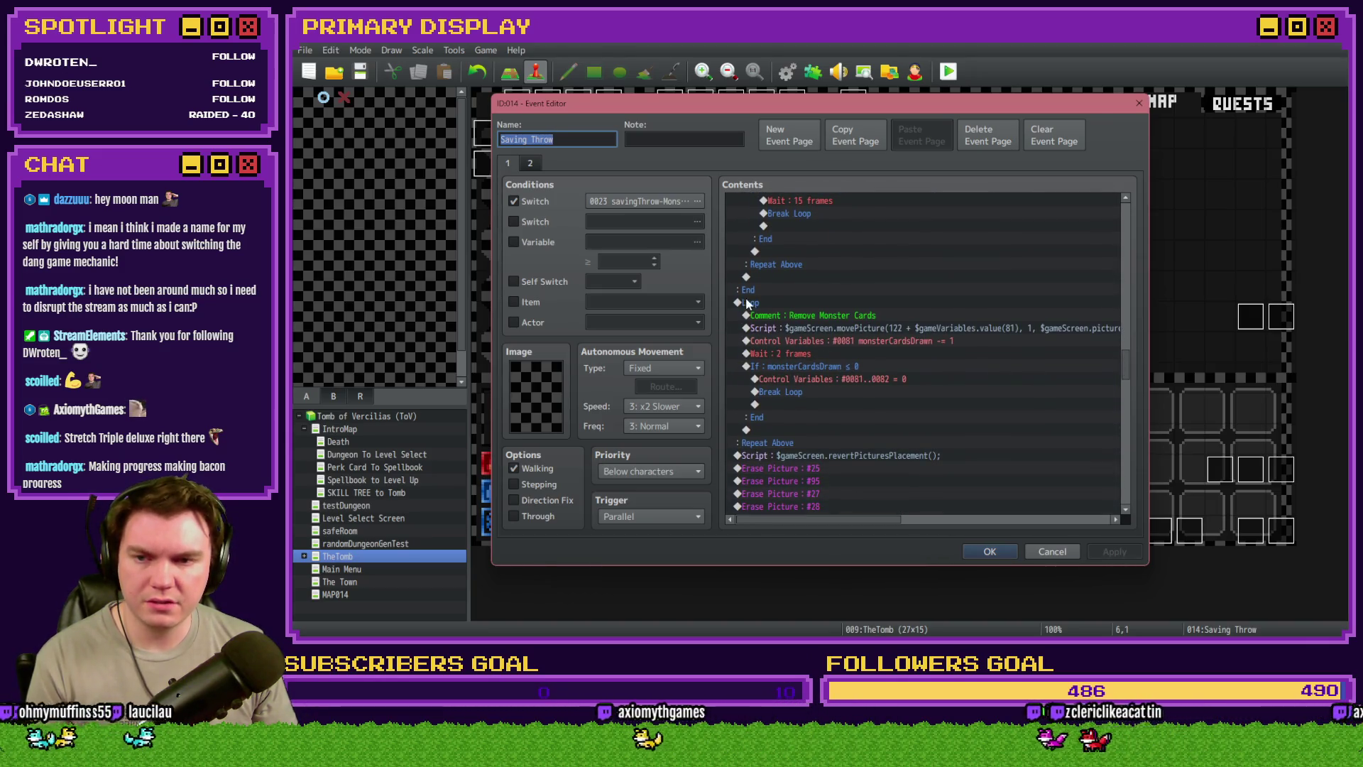
pyautogui.click(765, 305)
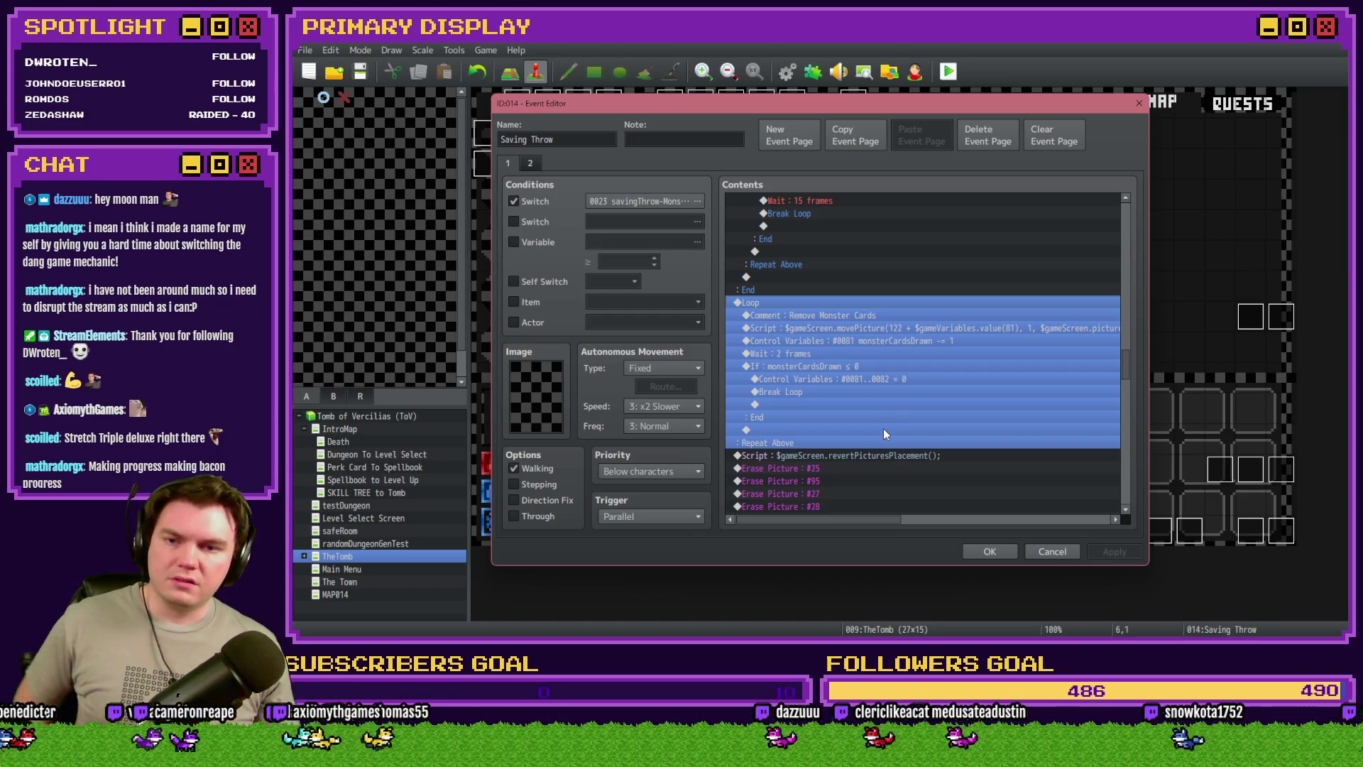
pyautogui.click(917, 342)
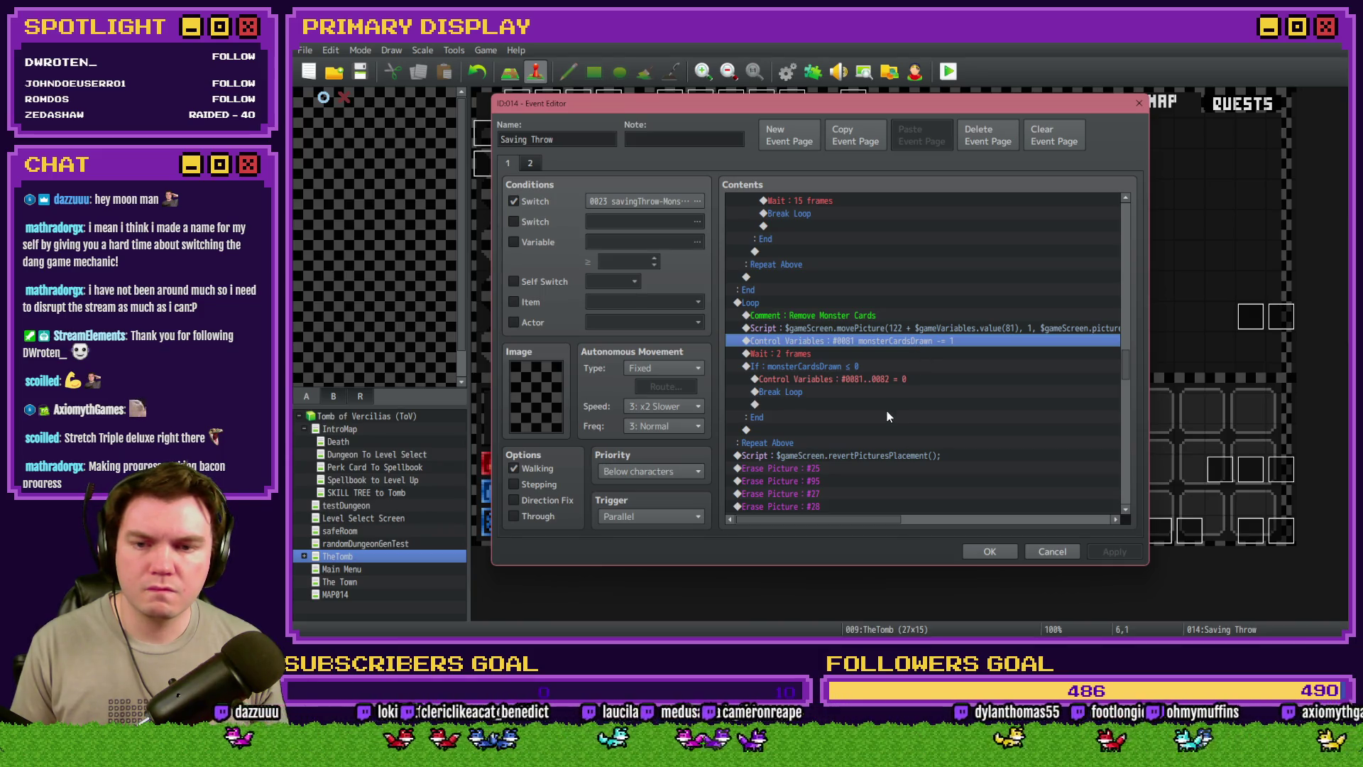
# Close Saving Throw, then open the Draw And Attack event at page 6
pyautogui.click(989, 552)
pyautogui.doubleClick(1250, 531)
pyautogui.press('Escape')
pyautogui.doubleClick(1250, 530)
pyautogui.click(619, 163)
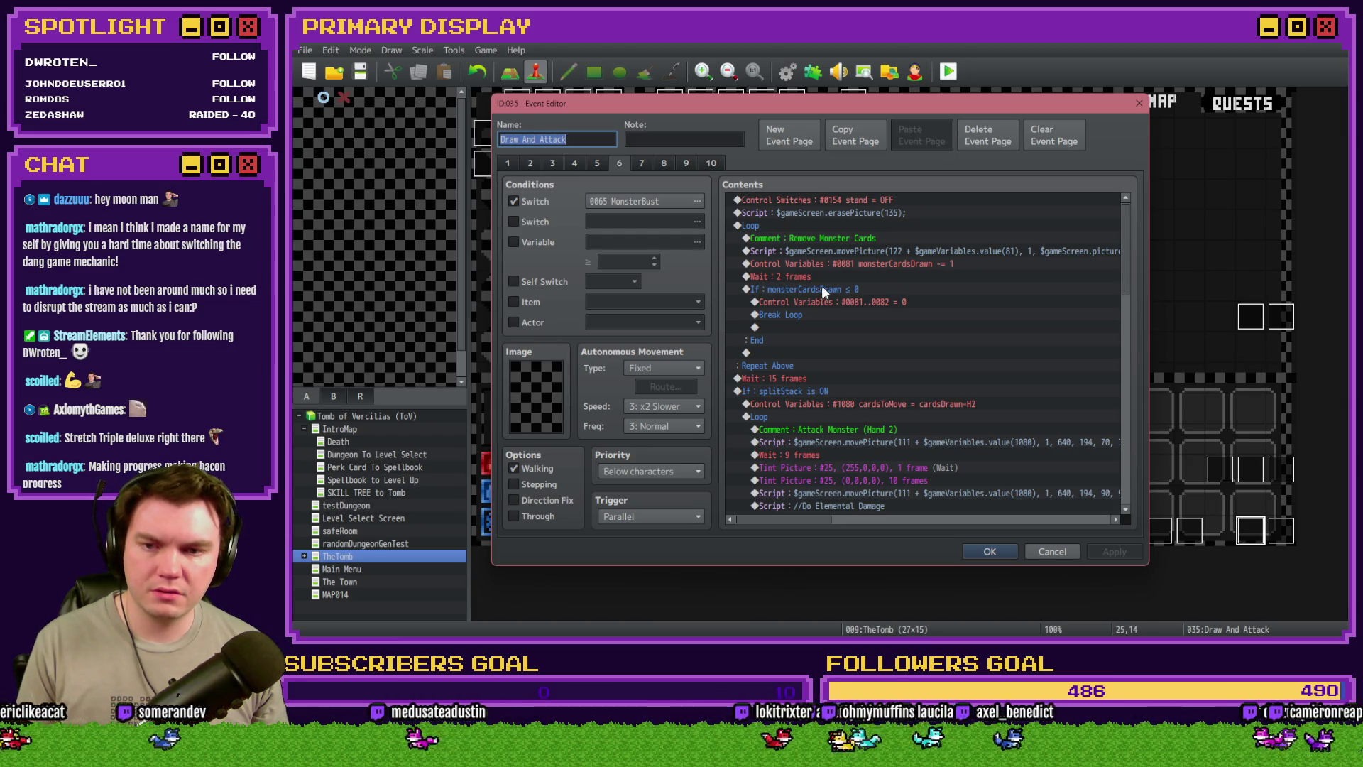
# Review page 6's monsterCardsDrawn -= 1 and Hand 2 cardsToMove = cardsDrawn commands without changing them
pyautogui.click(873, 262)
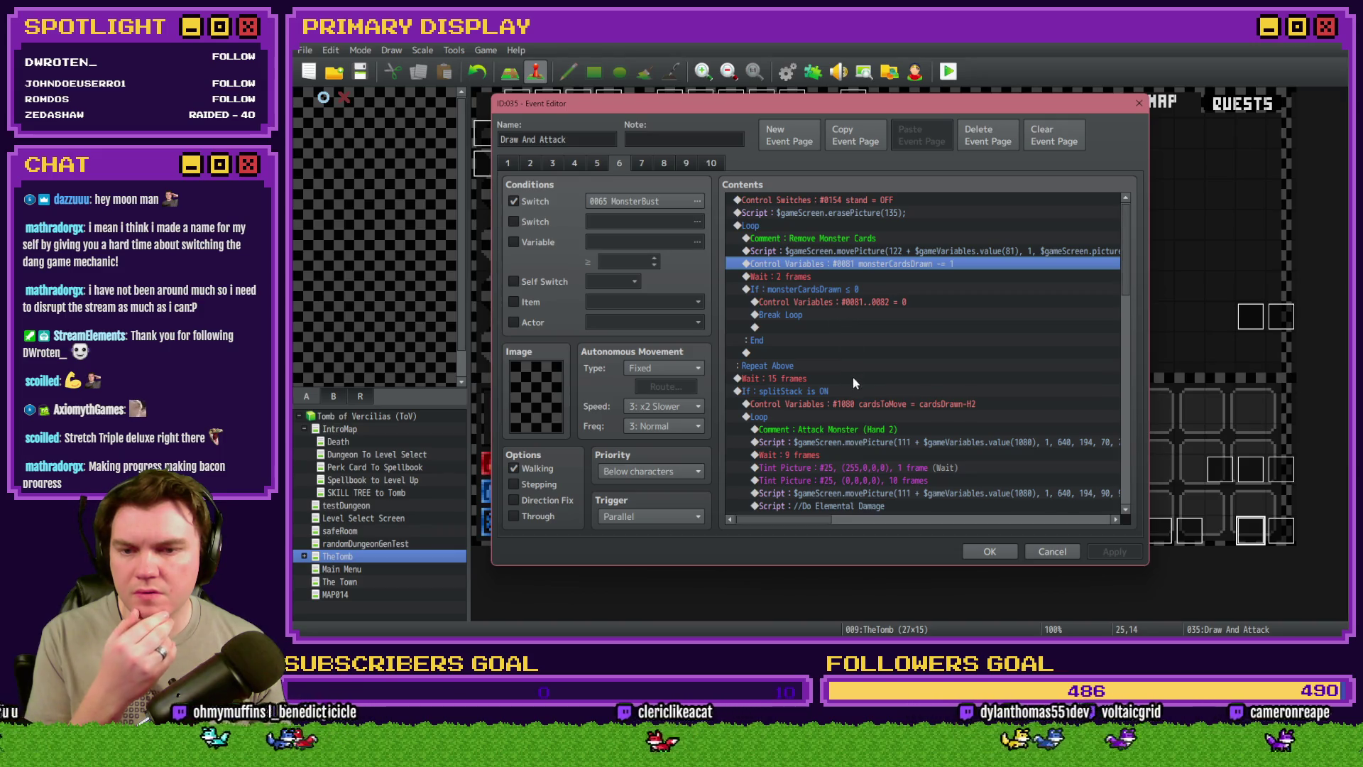
pyautogui.click(879, 407)
pyautogui.scroll(-2, 871, 428)
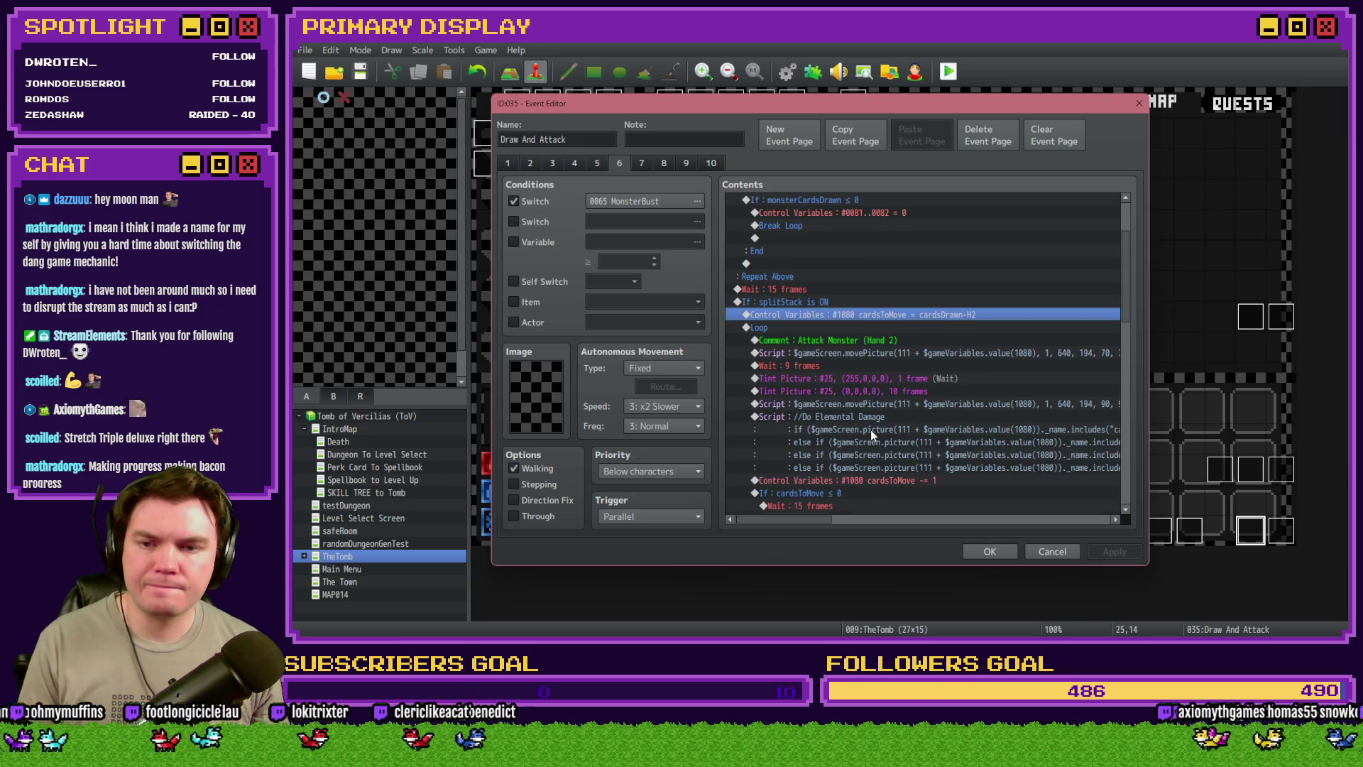
pyautogui.scroll(-6, 870, 429)
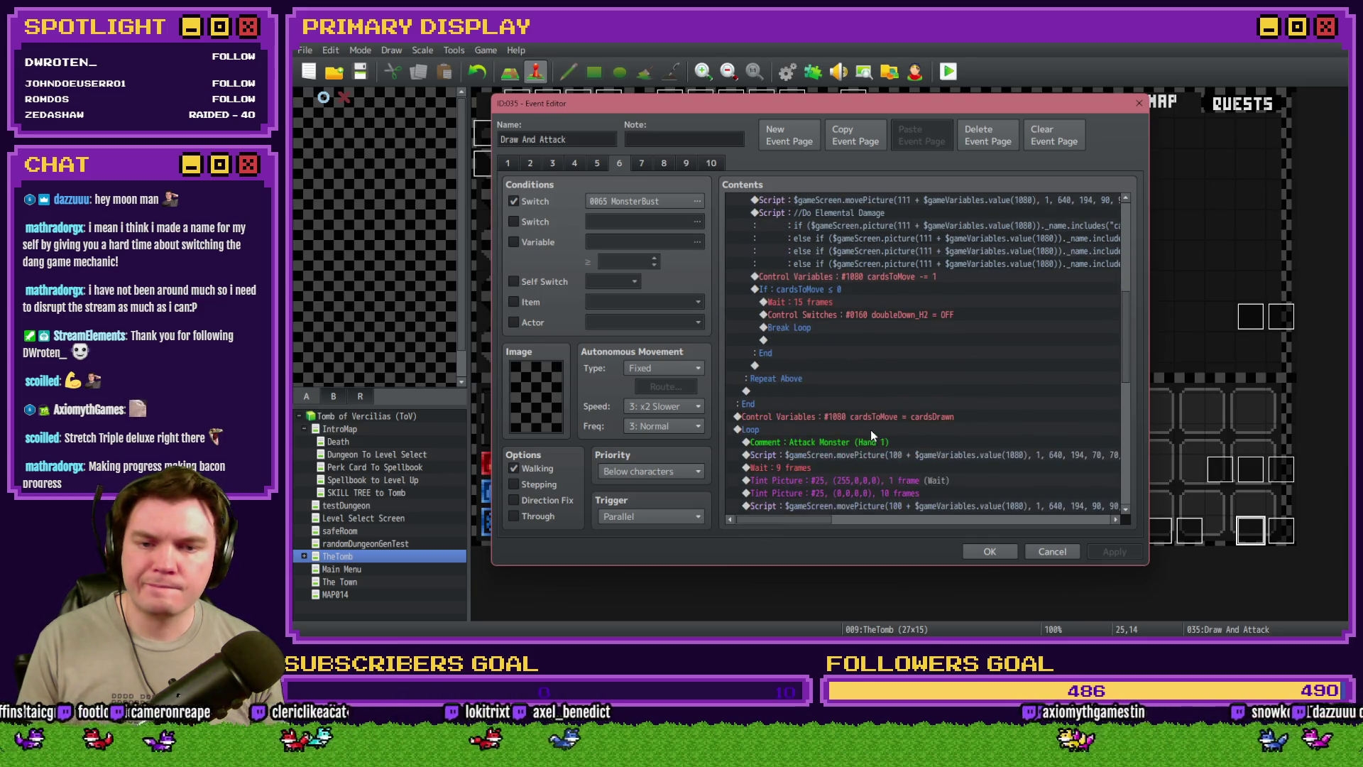
pyautogui.scroll(-3, 871, 429)
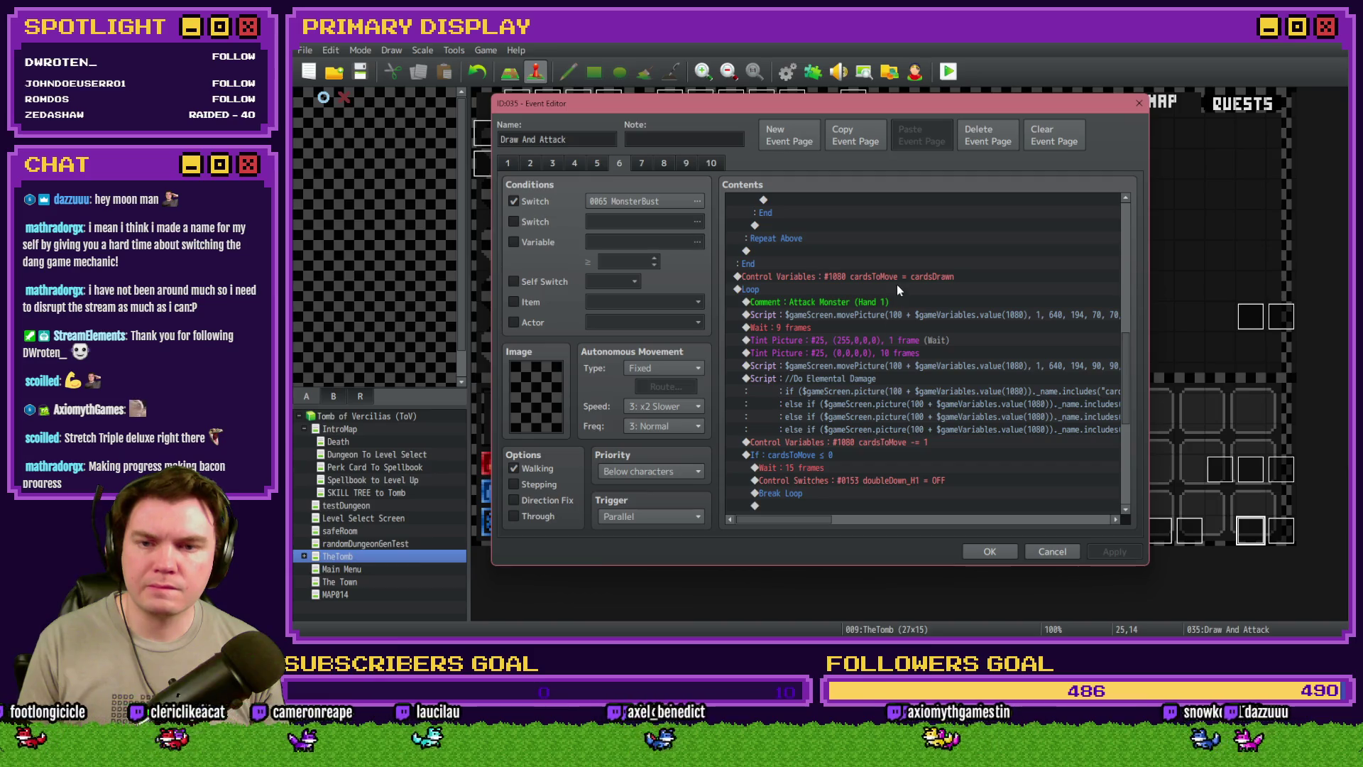
pyautogui.doubleClick(897, 277)
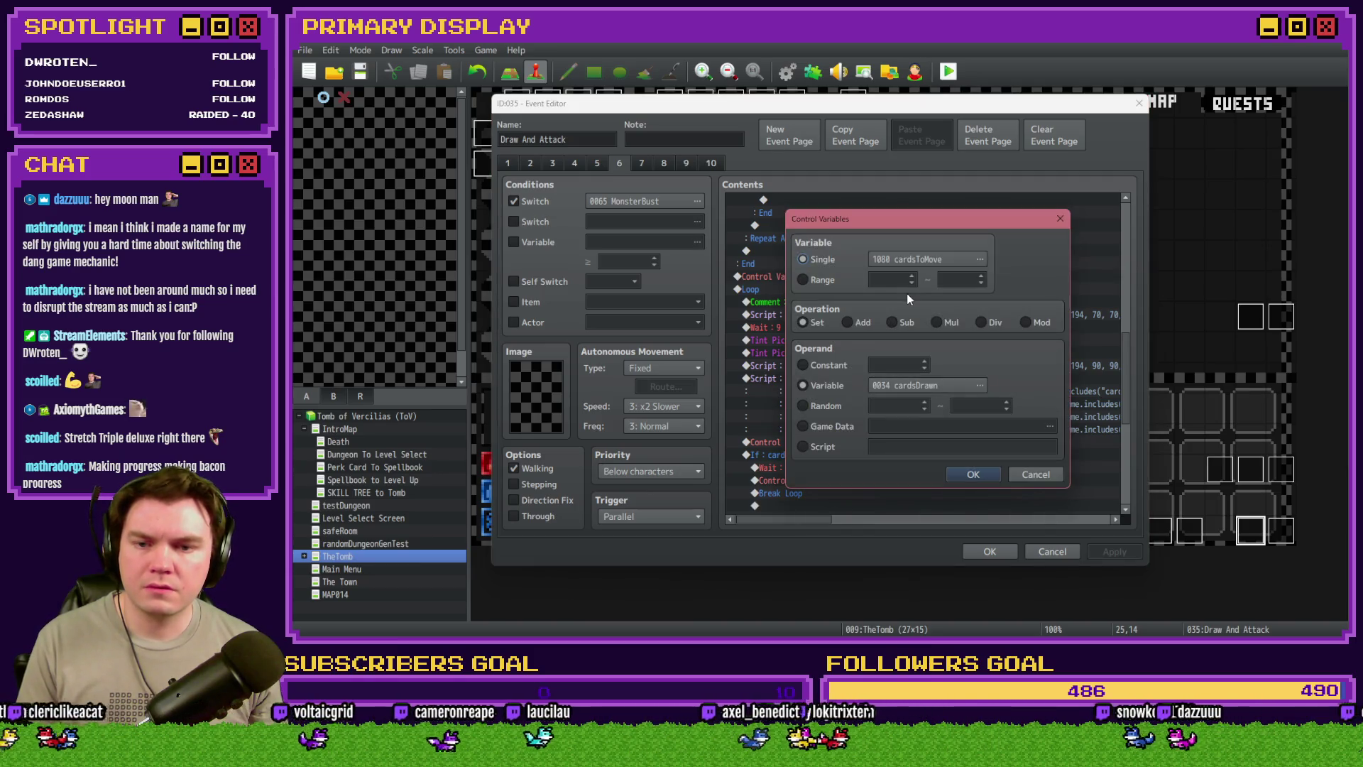
pyautogui.press('Escape')
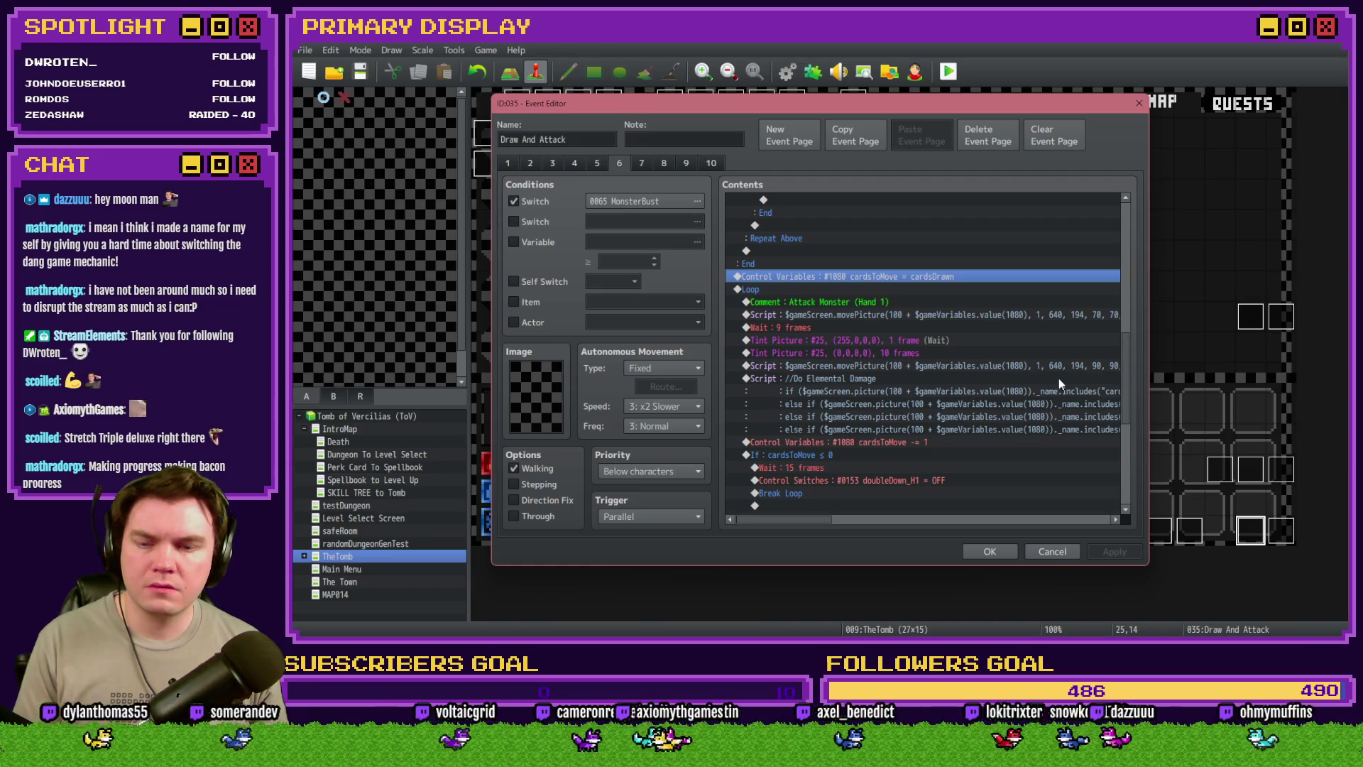
# On page 5, locate cardsToMove -= 1 and the Monster Attack H1 + Clear Cards comment
pyautogui.click(597, 163)
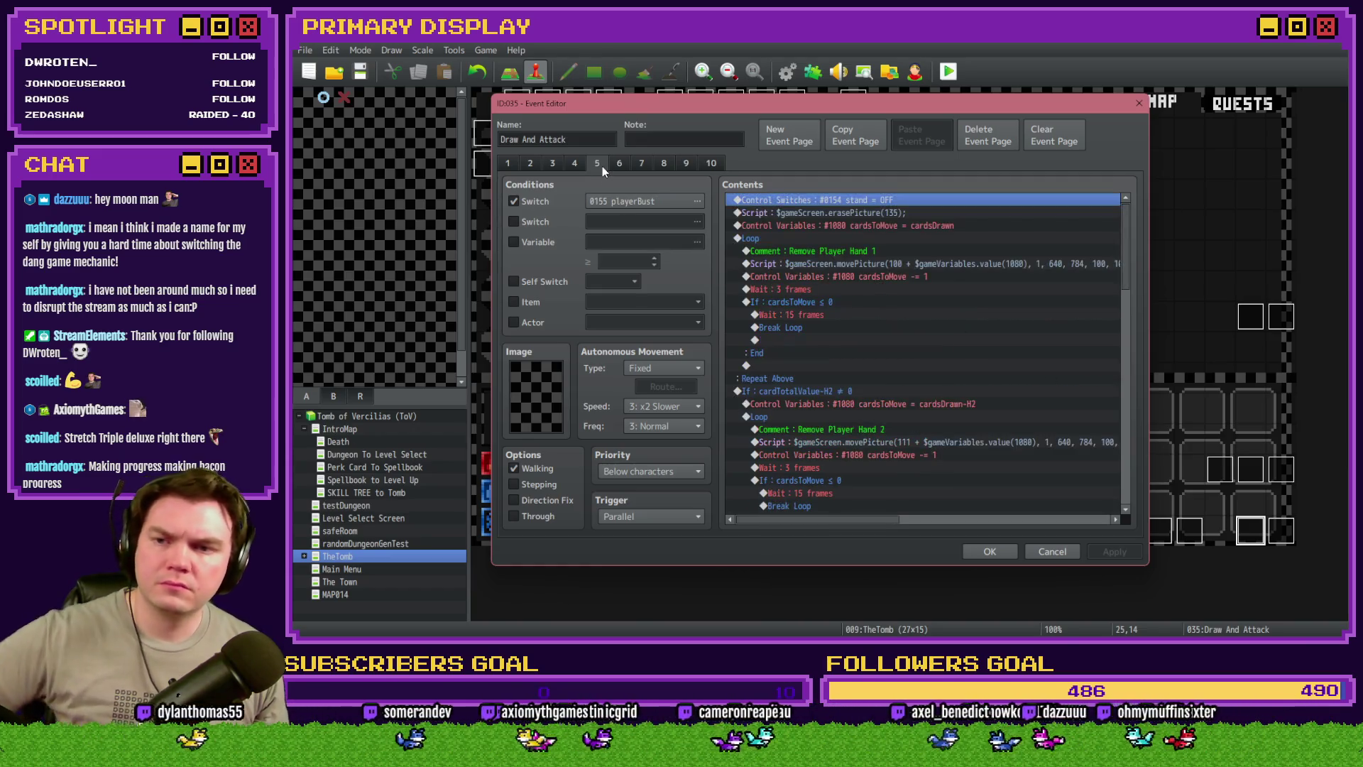
pyautogui.click(856, 277)
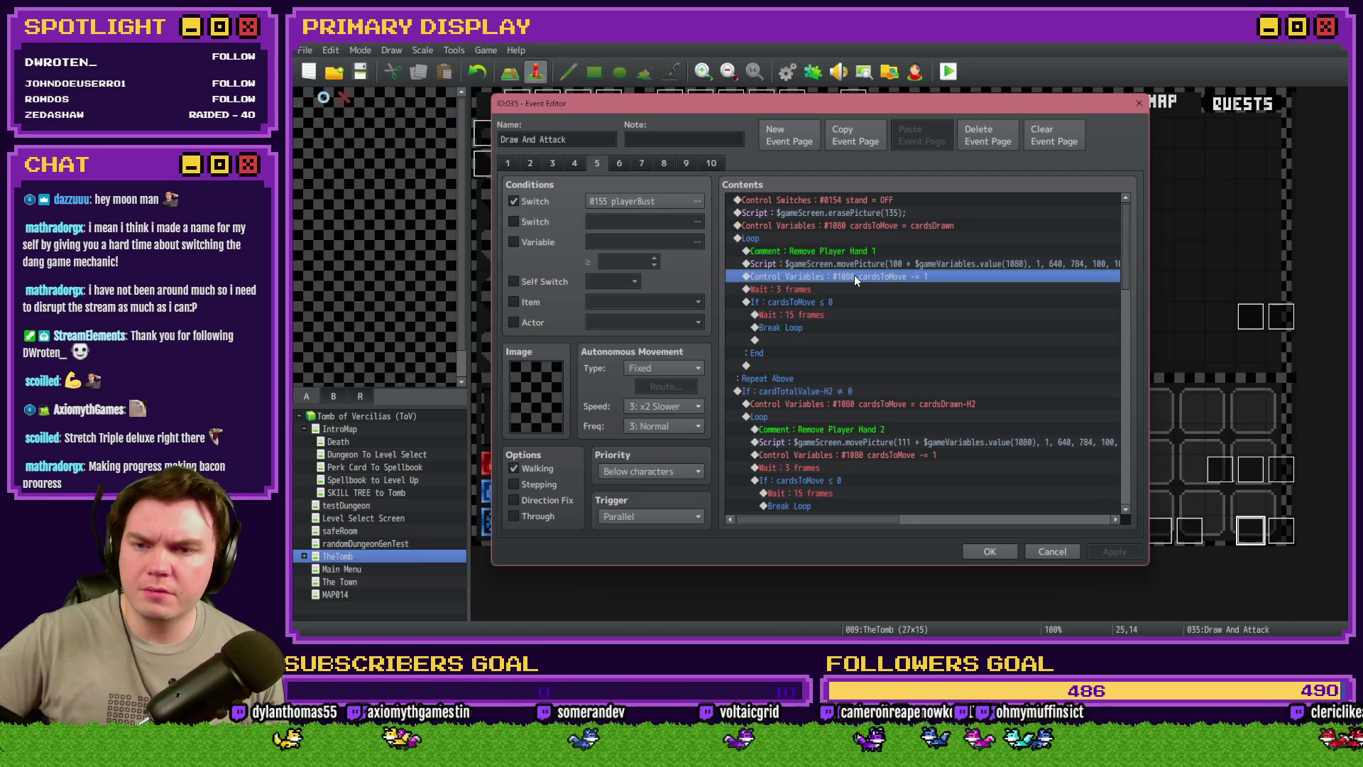
pyautogui.scroll(-3, 851, 263)
pyautogui.scroll(-4, 850, 264)
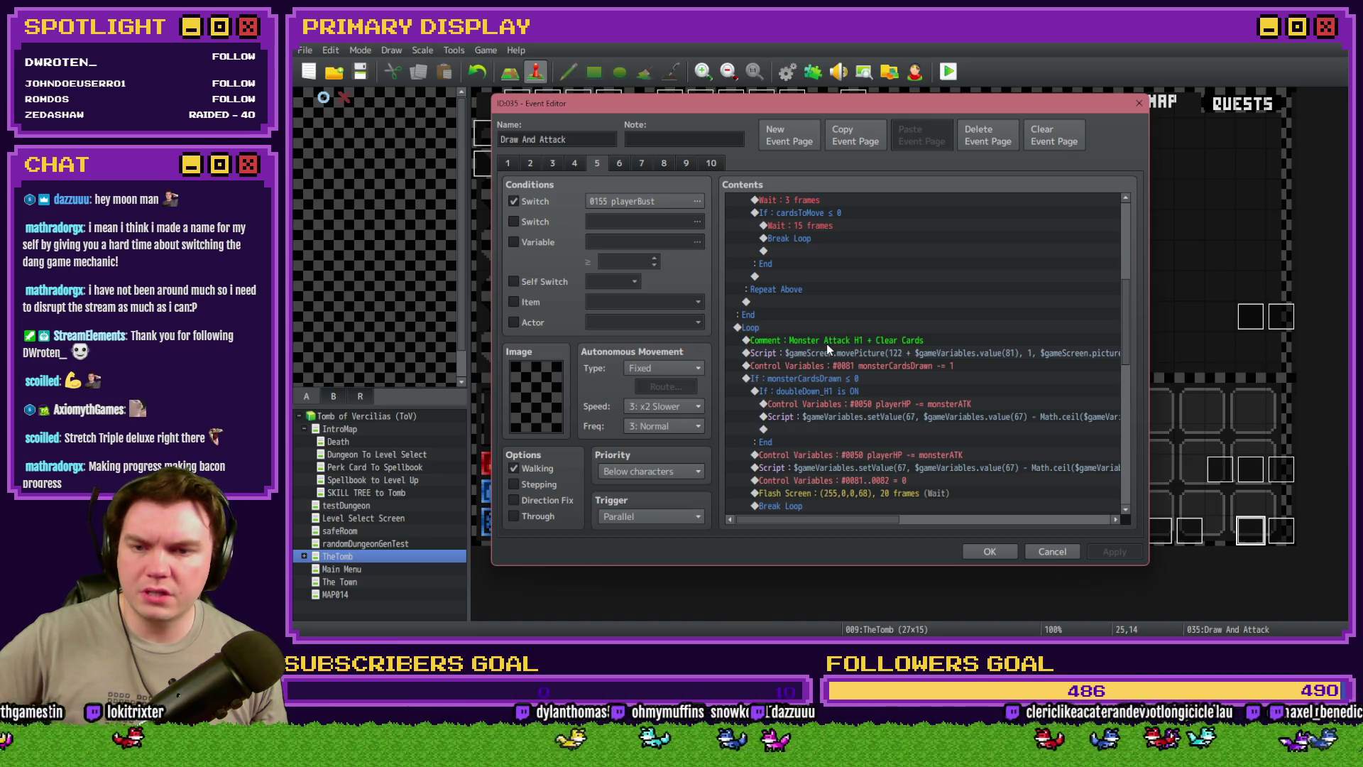
pyautogui.click(898, 343)
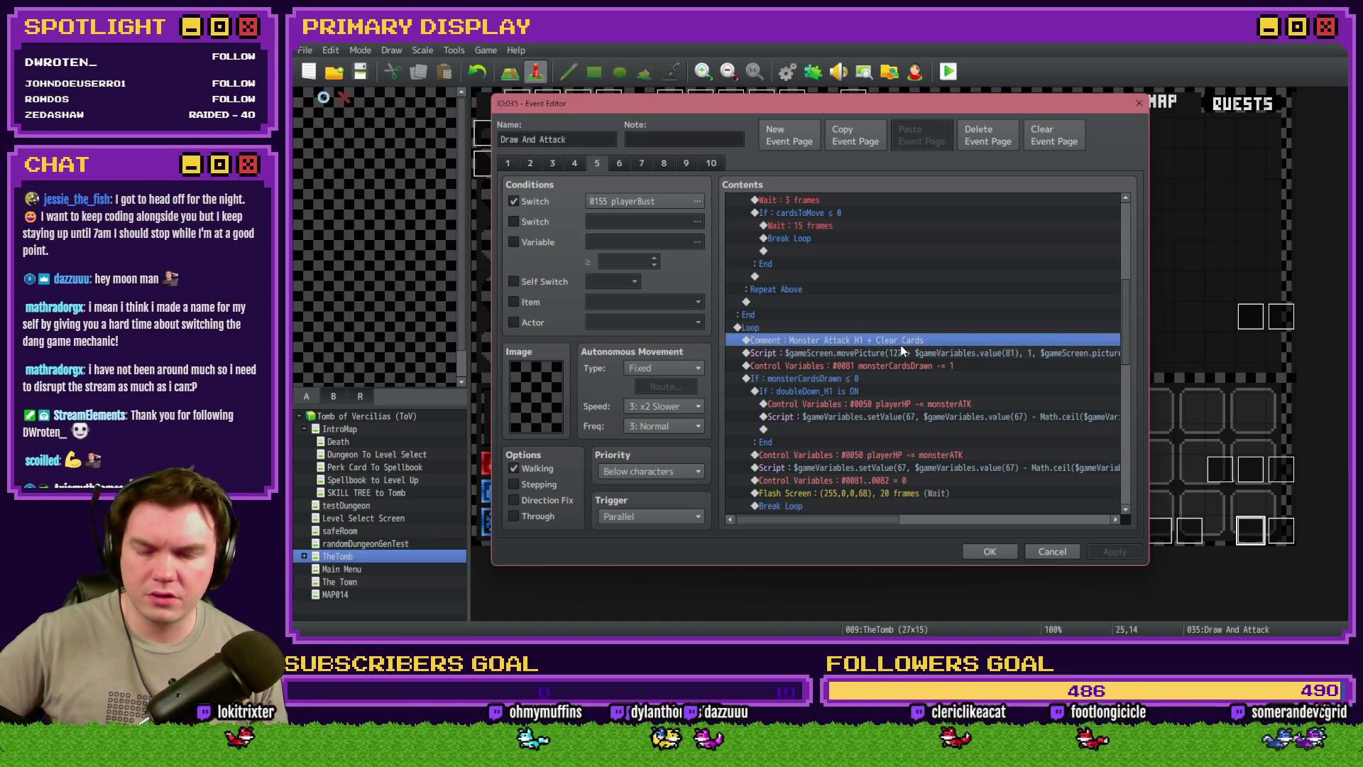
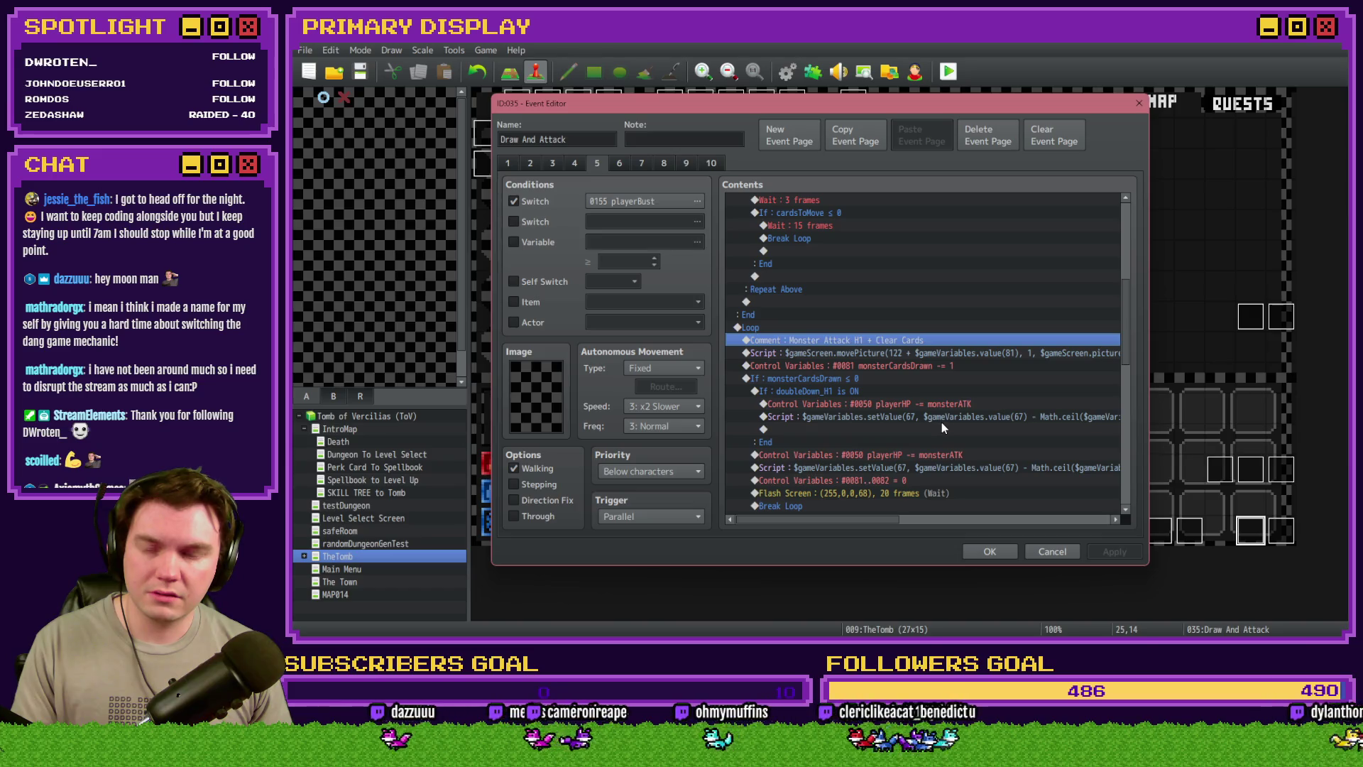
# Review the monsterCardsDrawn counter and player HP damage commands on event 035's page 5, then close it
pyautogui.click(852, 366)
pyautogui.click(859, 403)
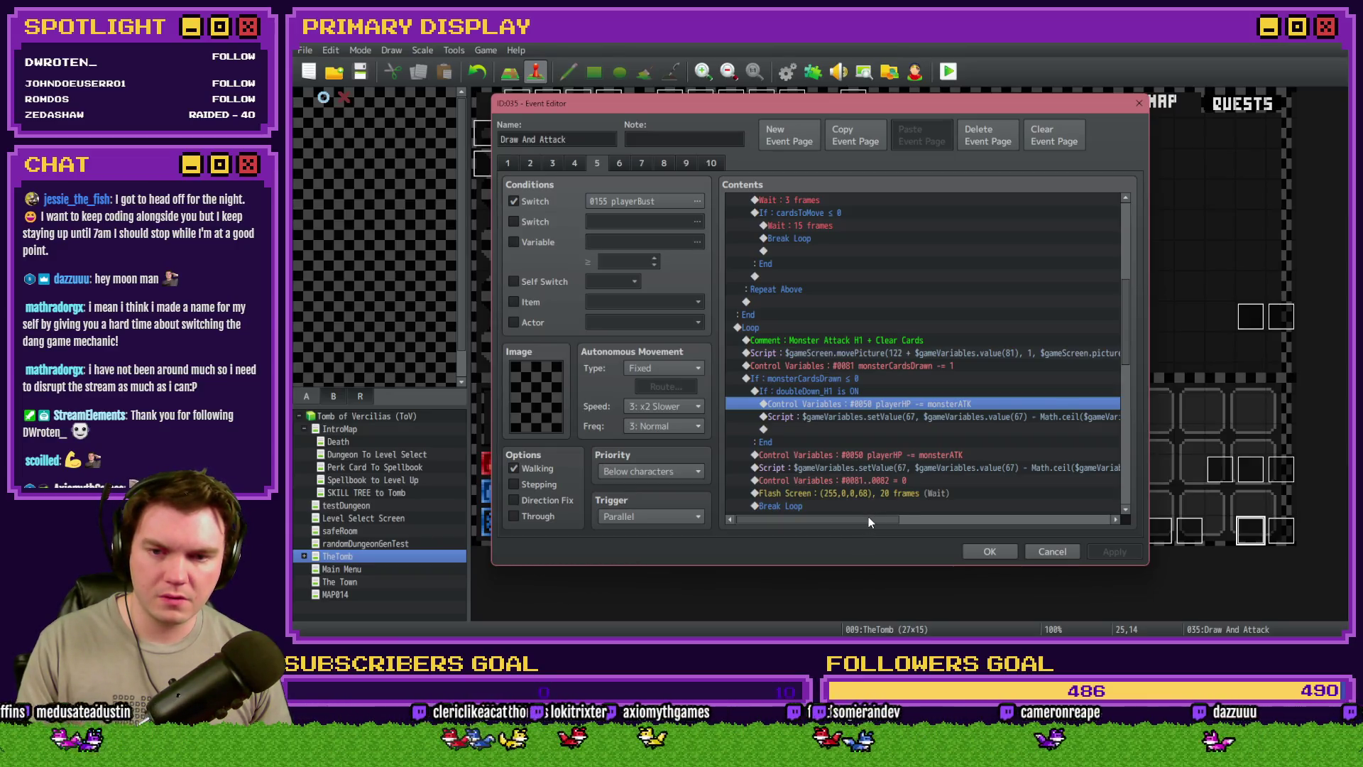
pyautogui.click(888, 416)
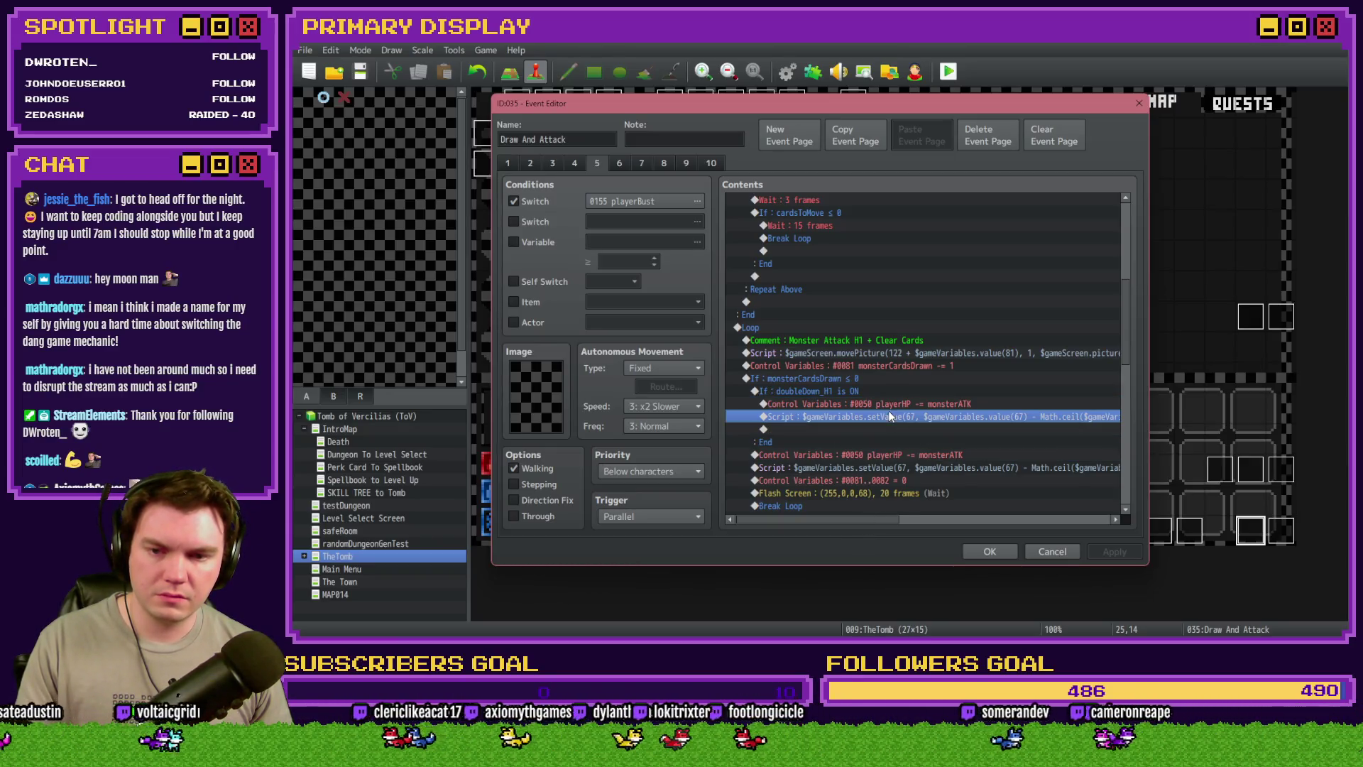
pyautogui.click(901, 368)
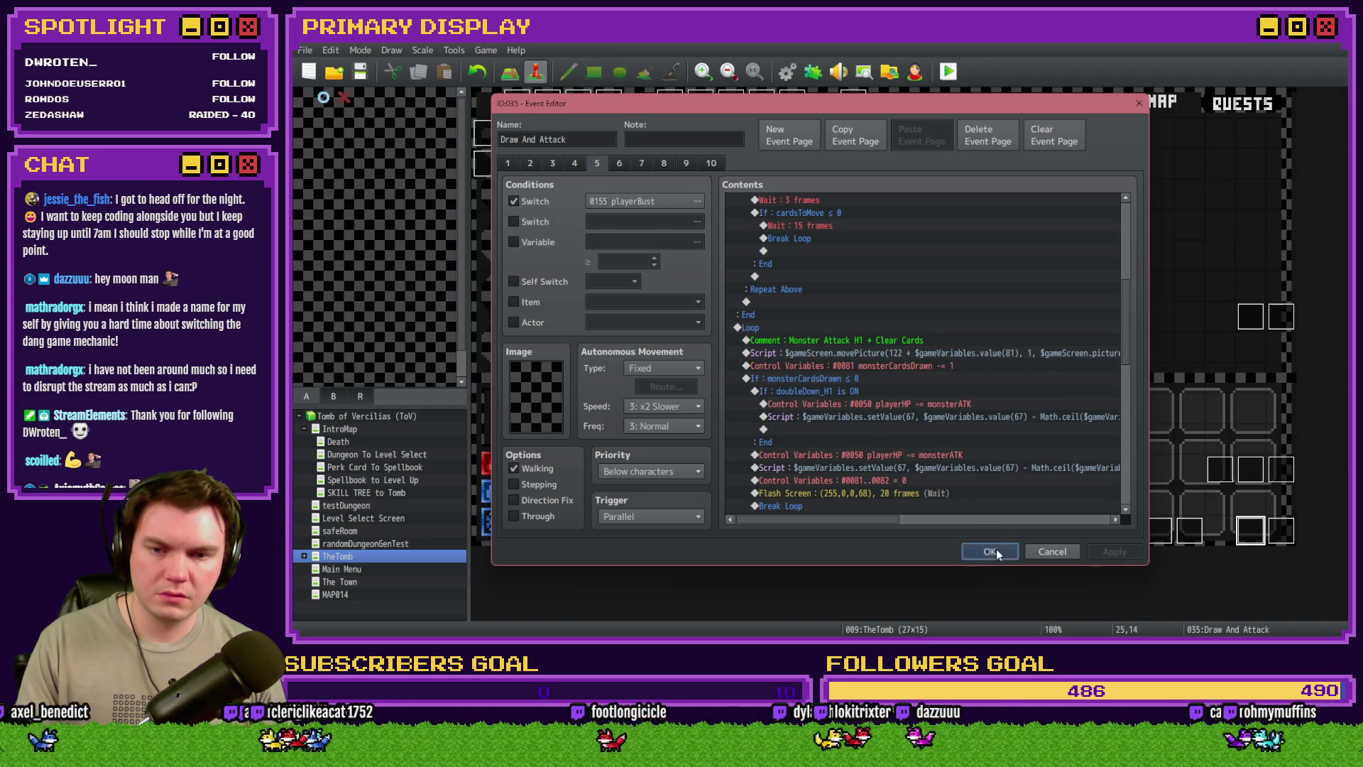
pyautogui.click(989, 551)
pyautogui.doubleClick(670, 130)
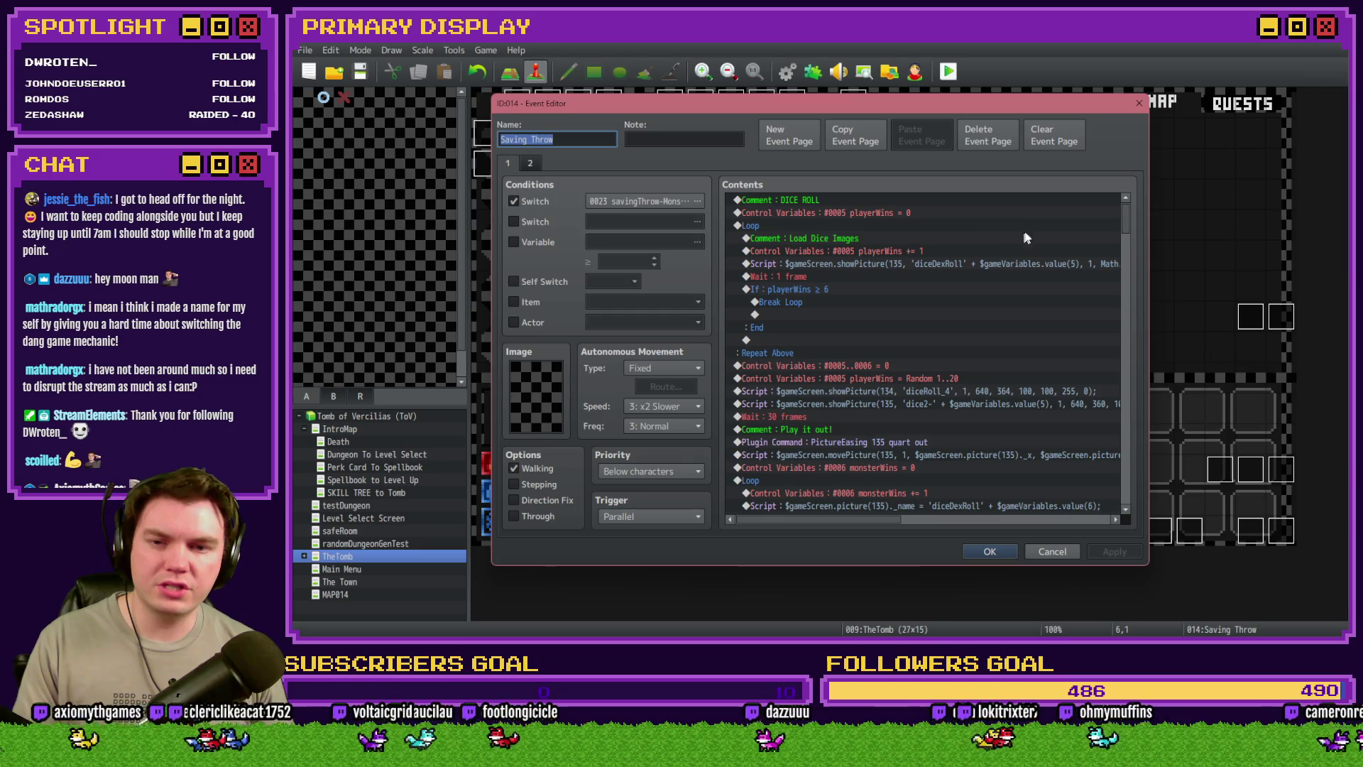
# Copy the variables 0081–0082 = 0 reset line and paste it above BLACKJACK in the cleanup
pyautogui.scroll(-7, 972, 381)
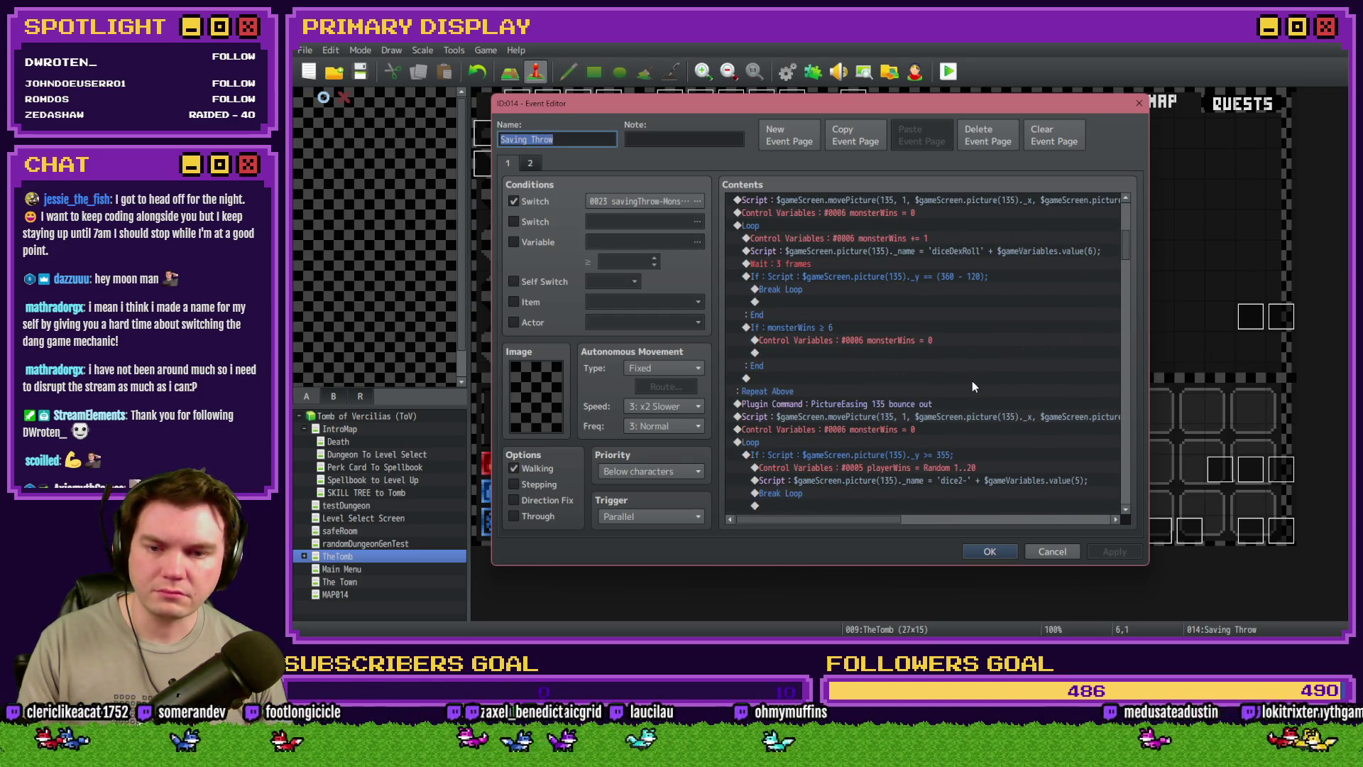
pyautogui.scroll(-6, 973, 381)
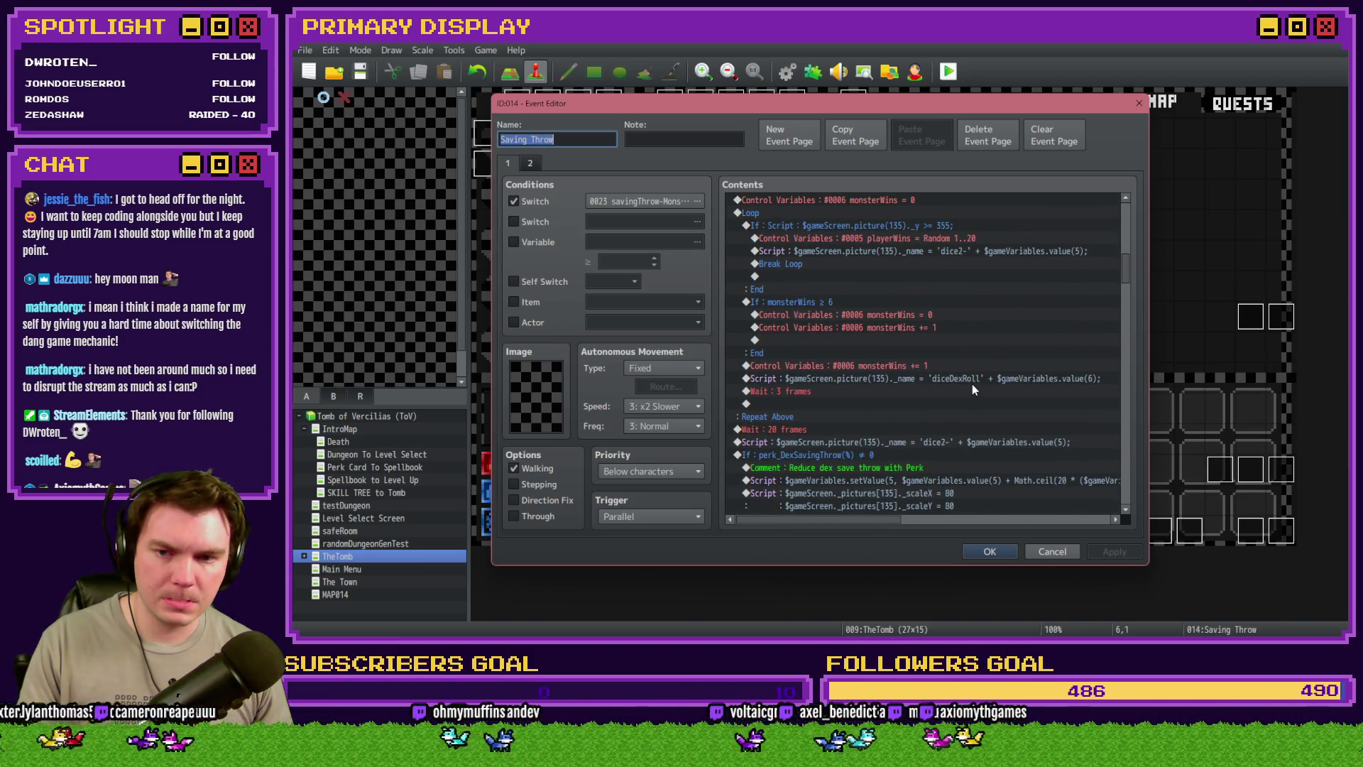
pyautogui.scroll(-3, 973, 385)
pyautogui.scroll(-5, 972, 384)
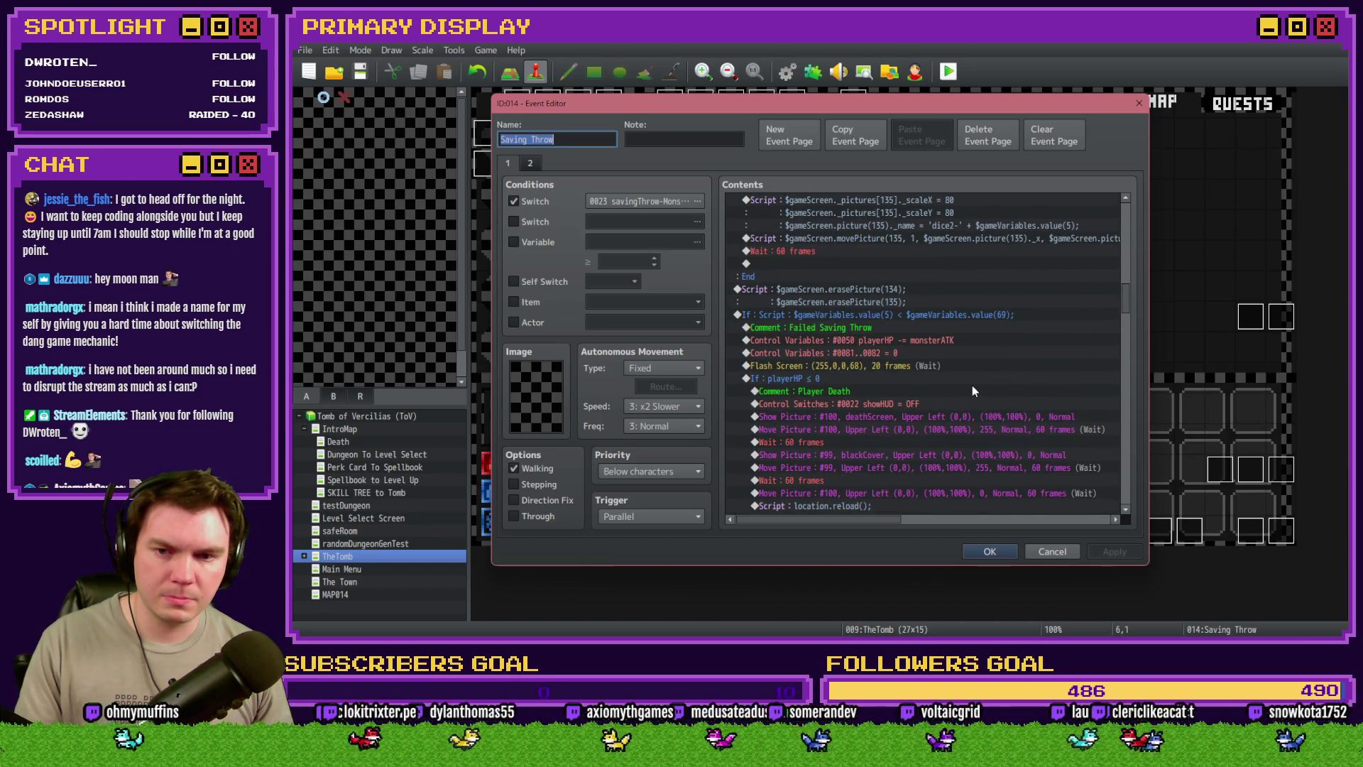
pyautogui.click(847, 352)
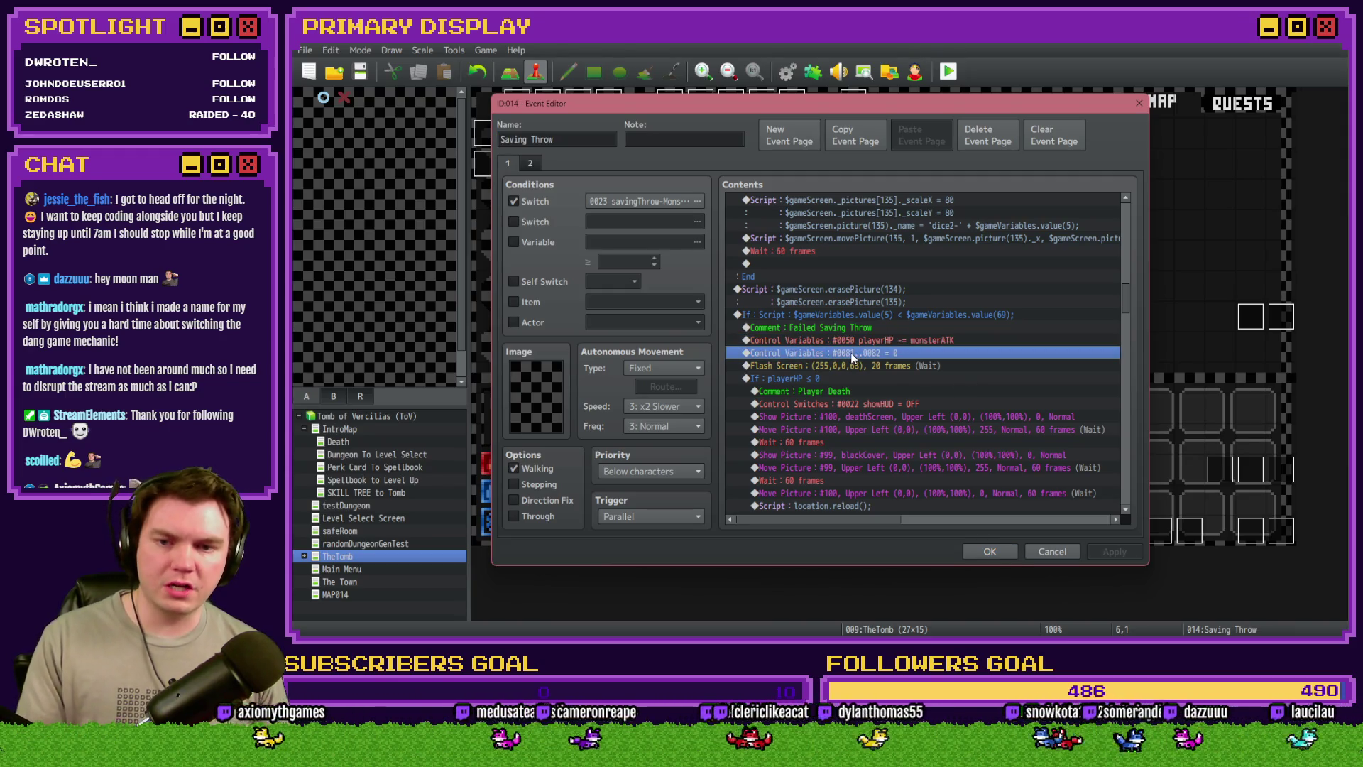
pyautogui.scroll(-2, 859, 353)
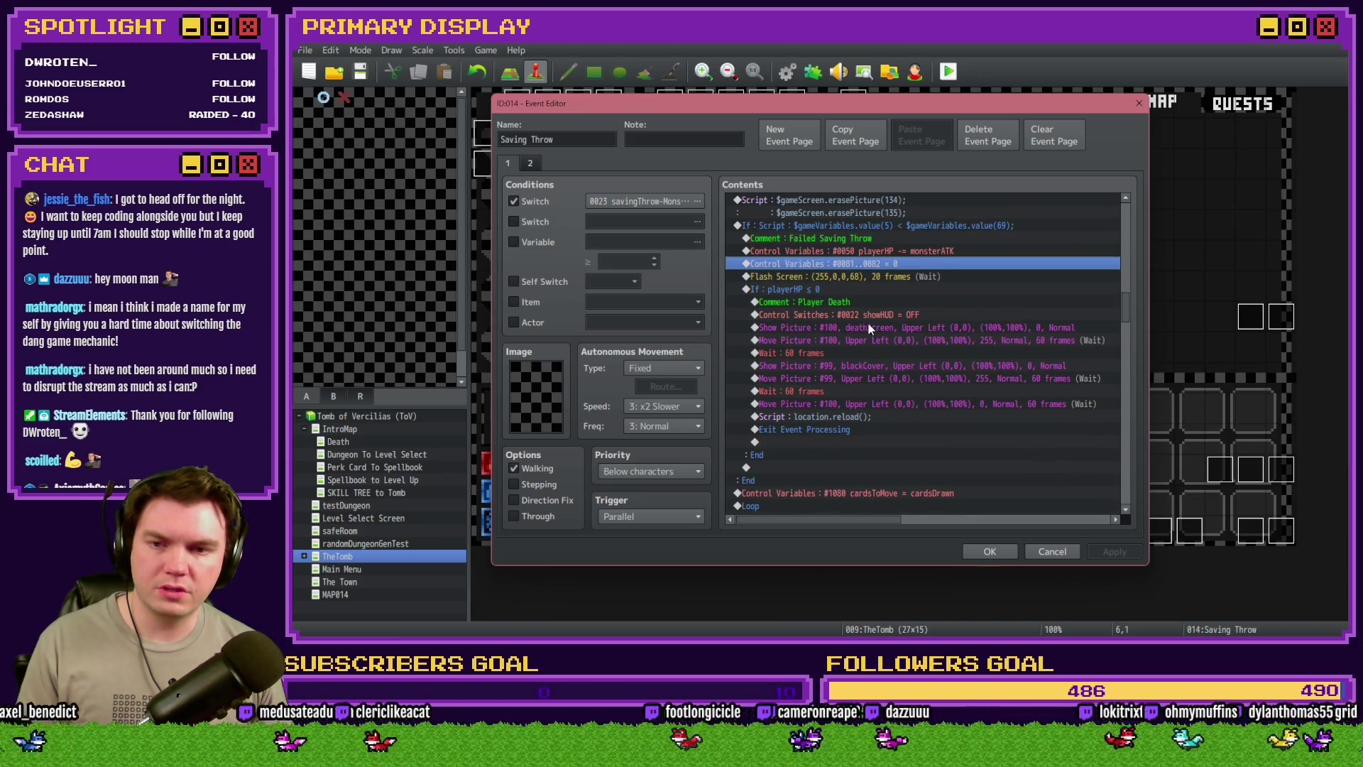
pyautogui.scroll(-8, 869, 328)
pyautogui.scroll(-5, 859, 338)
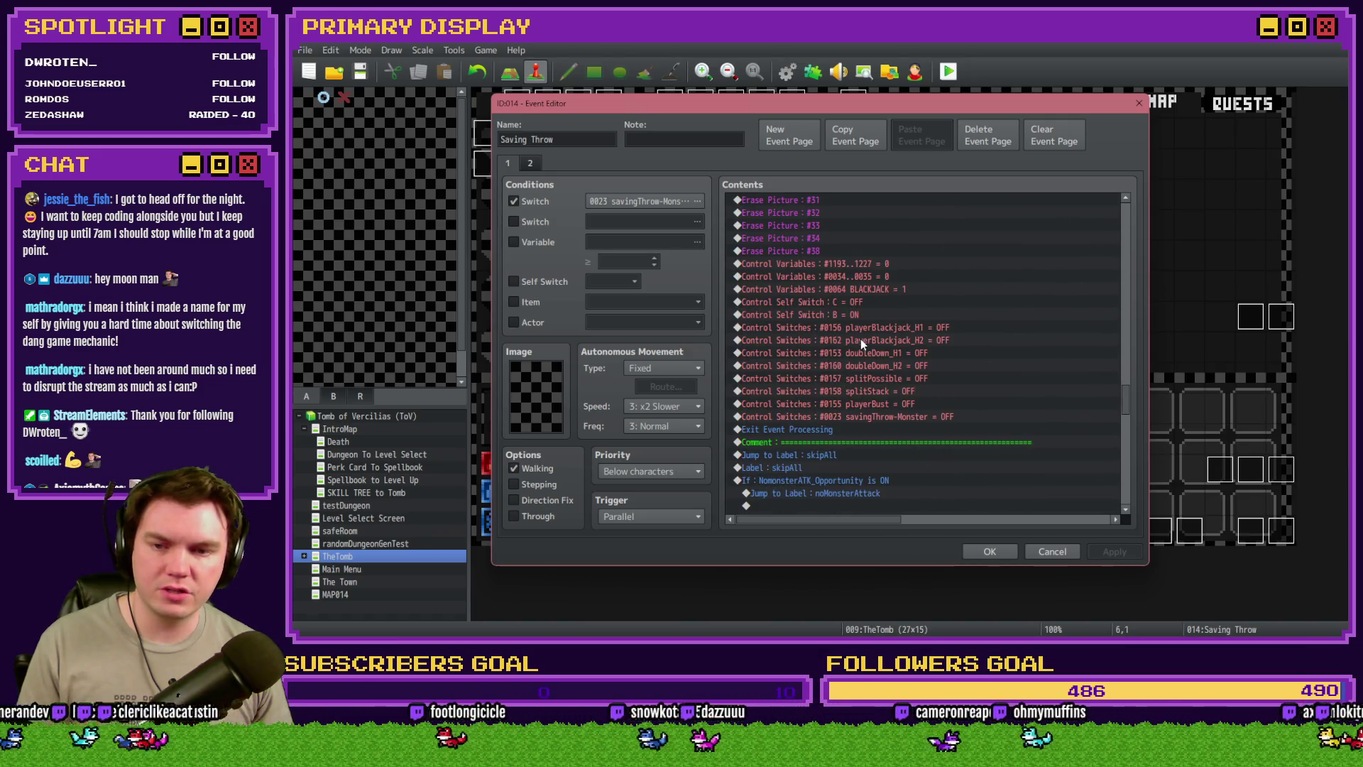
pyautogui.click(864, 293)
pyautogui.hotkey('ctrl', 'v')
# Close the Saving Throw event, save the project, and launch a playtest
pyautogui.click(990, 552)
pyautogui.click(948, 71)
pyautogui.click(767, 353)
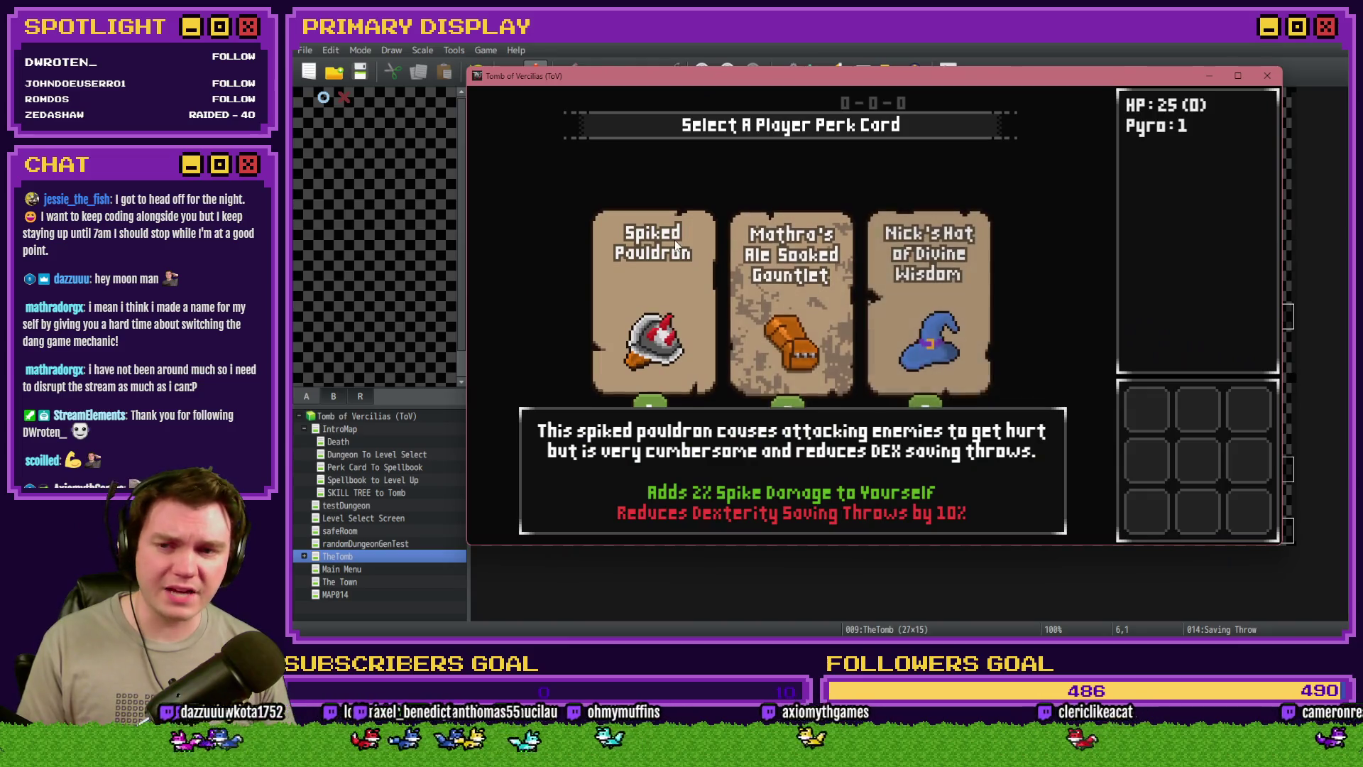
# Take the Spiked Pauldron card, walk into a card battle, hit once, then close the game
pyautogui.click(675, 240)
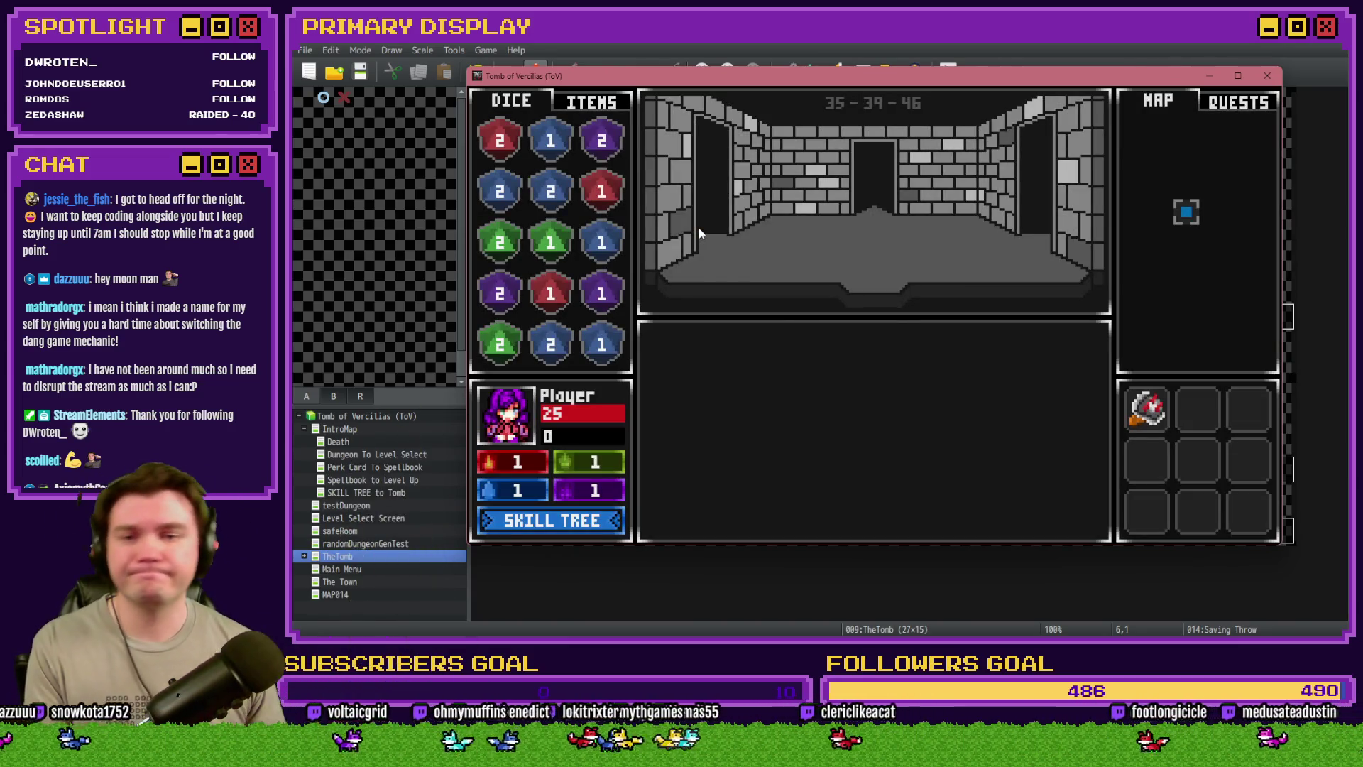
pyautogui.press('Up')
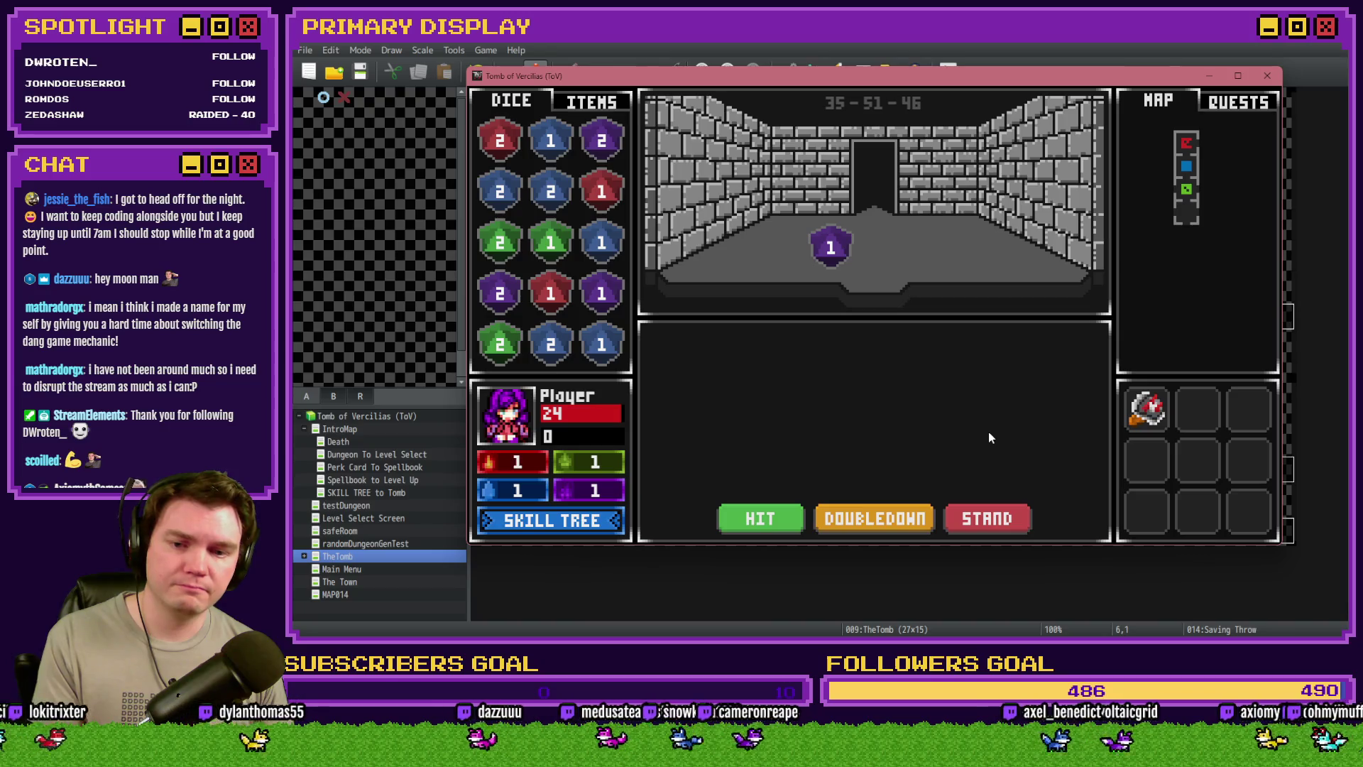
pyautogui.click(773, 514)
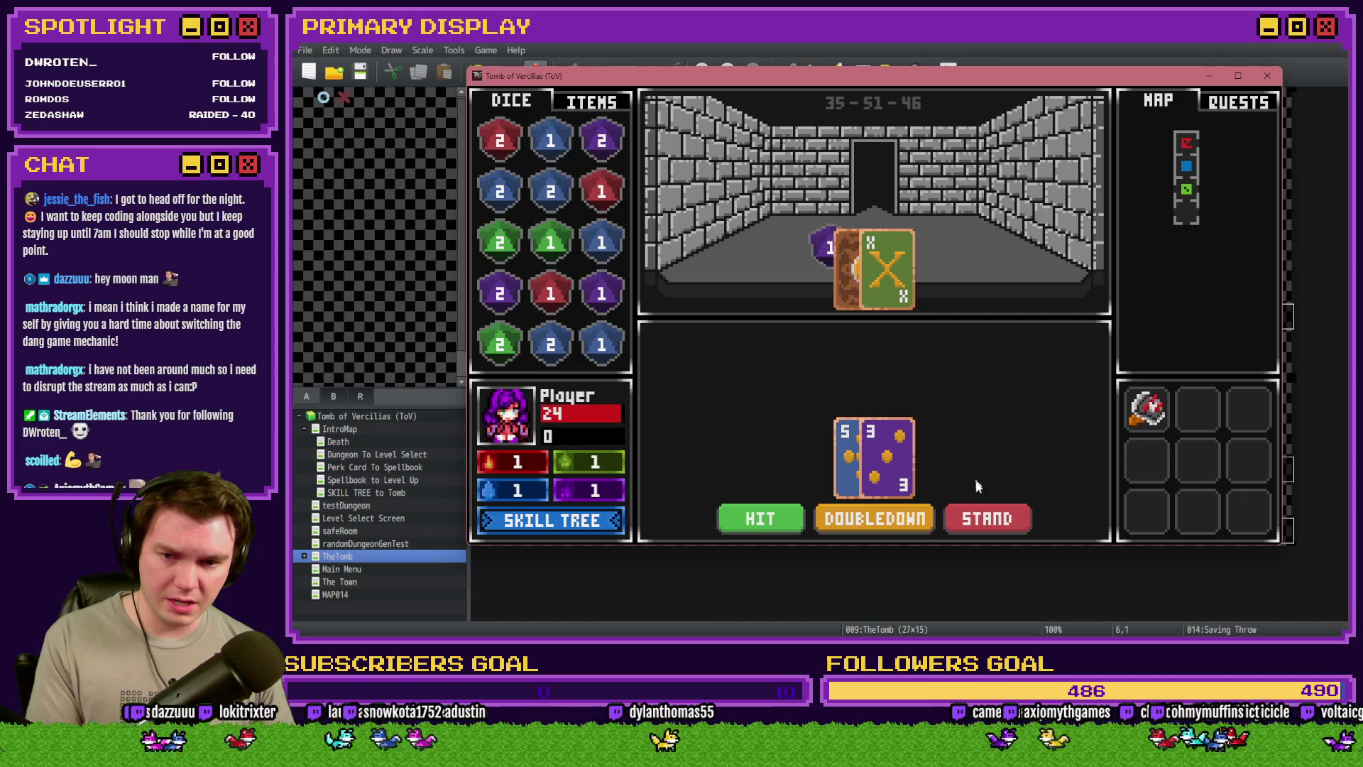
pyautogui.click(1266, 76)
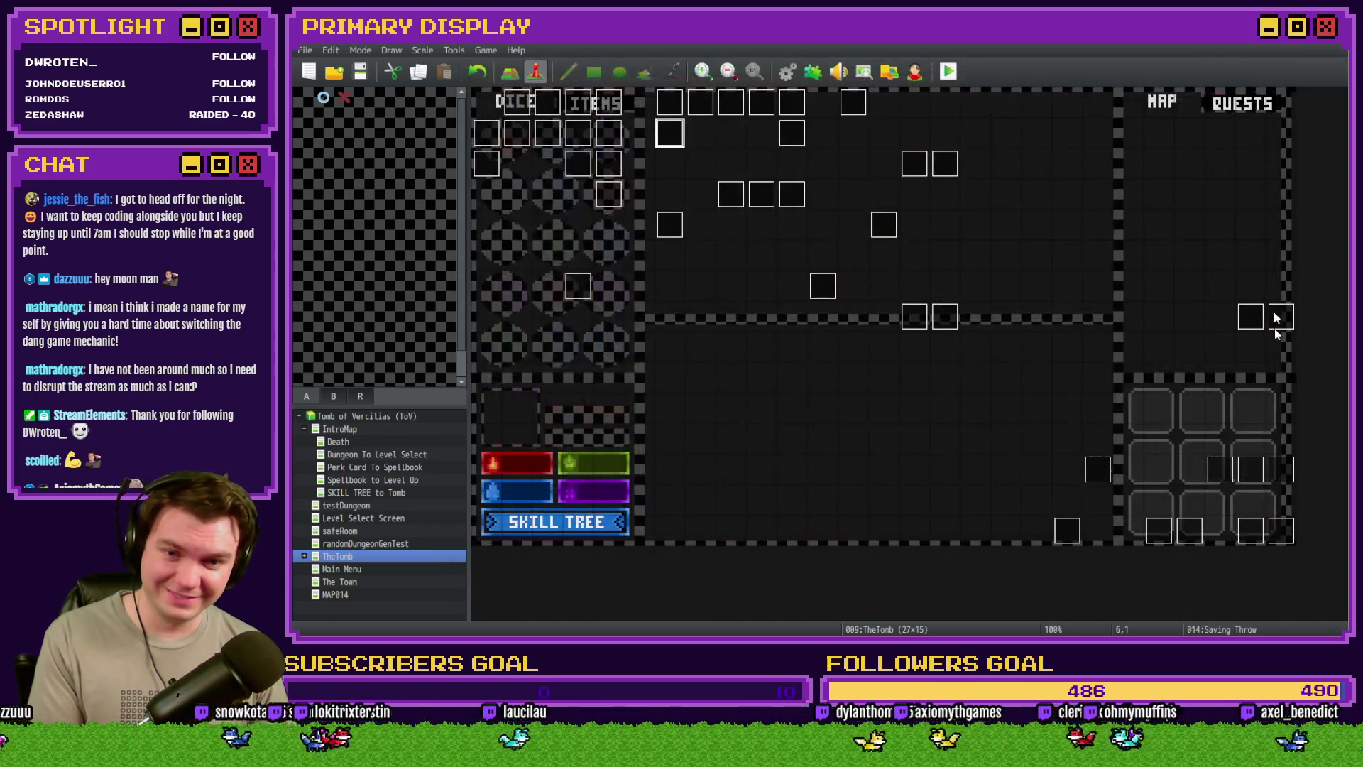
# Copy the $gameSelfSwitches.setValue script line from page 10 (deadMonster) of the Draw And Attack event
pyautogui.doubleClick(1250, 530)
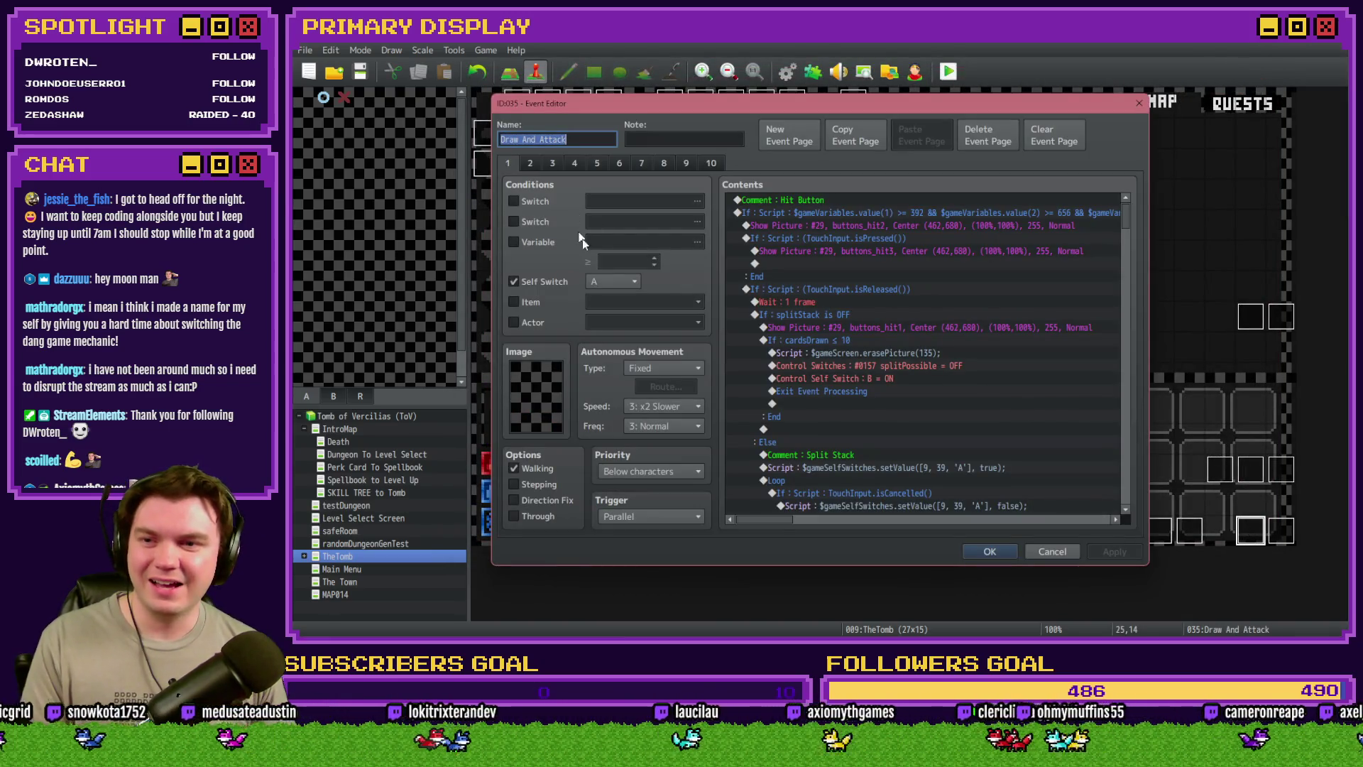
pyautogui.click(710, 163)
pyautogui.moveTo(1133, 217); pyautogui.dragTo(1132, 475)
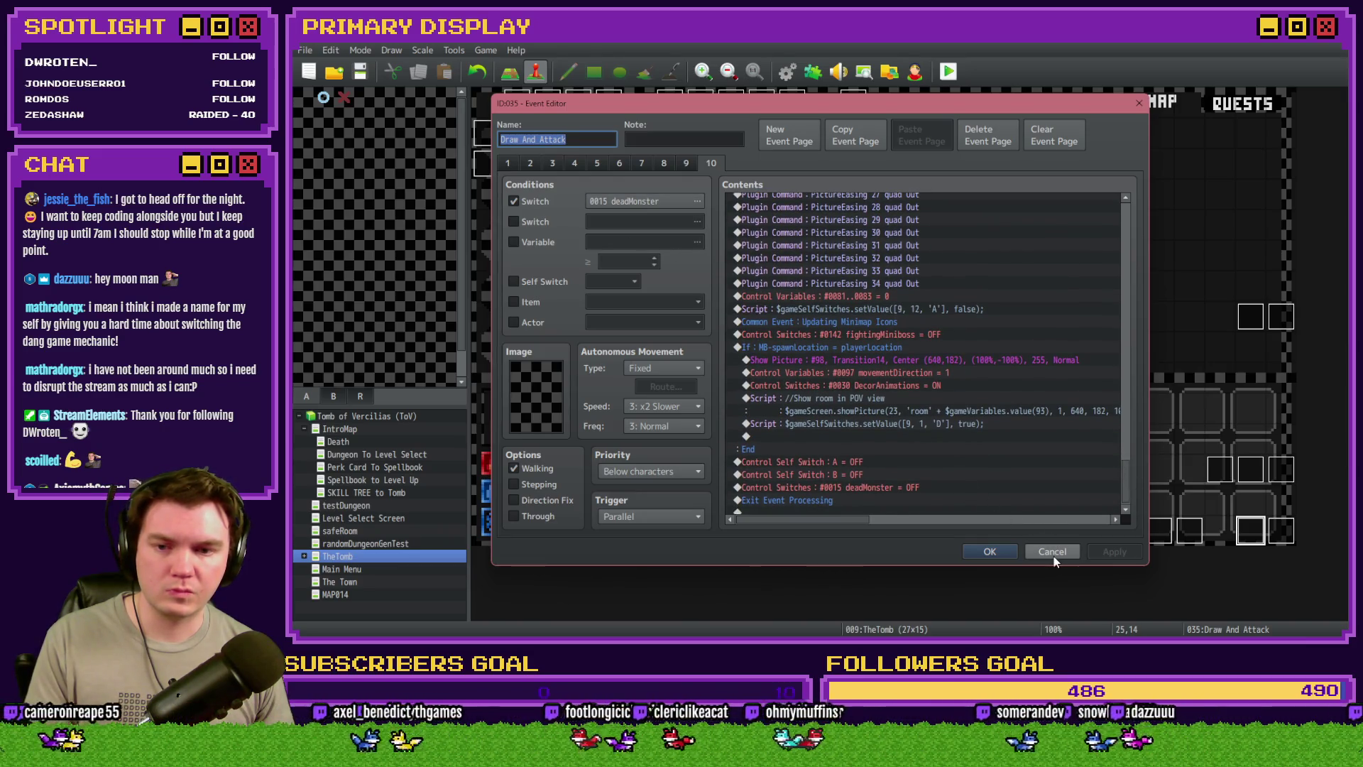
pyautogui.click(918, 424)
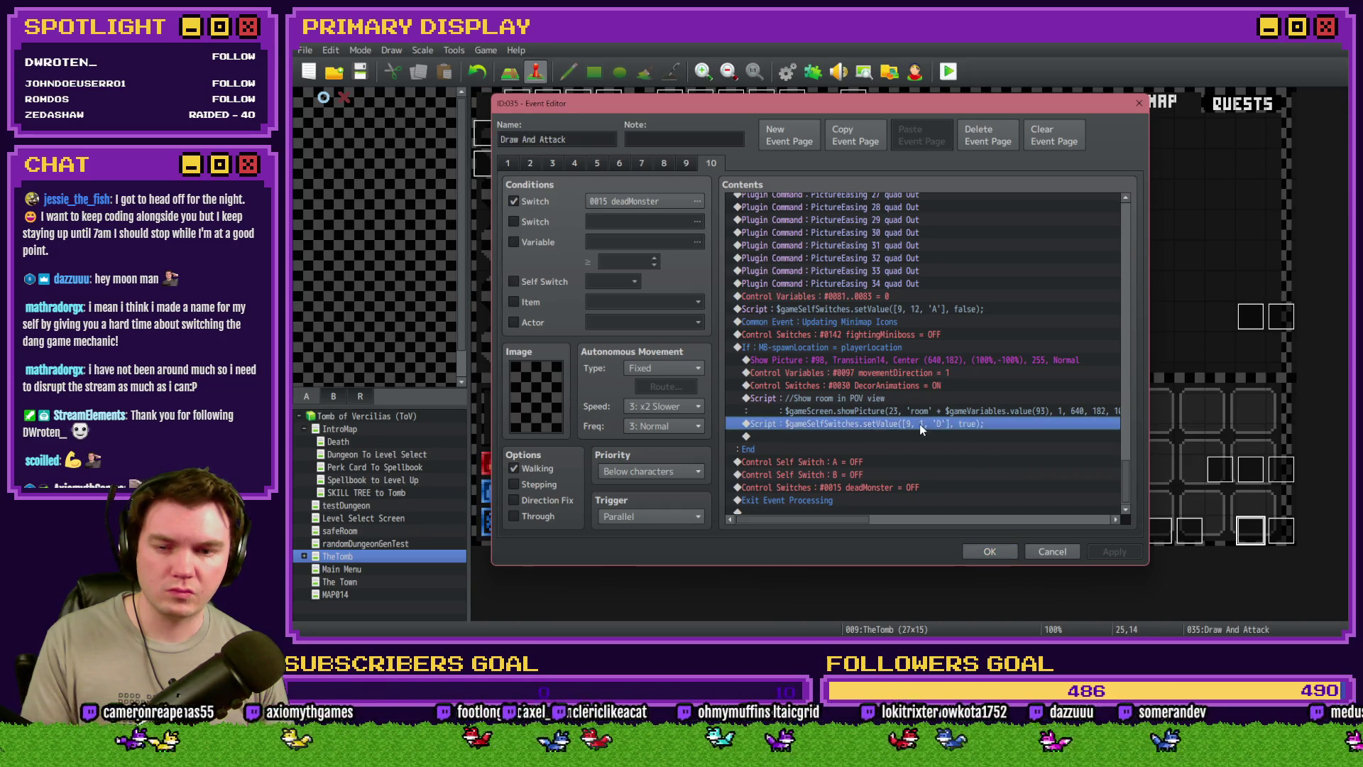
pyautogui.scroll(-1, 939, 476)
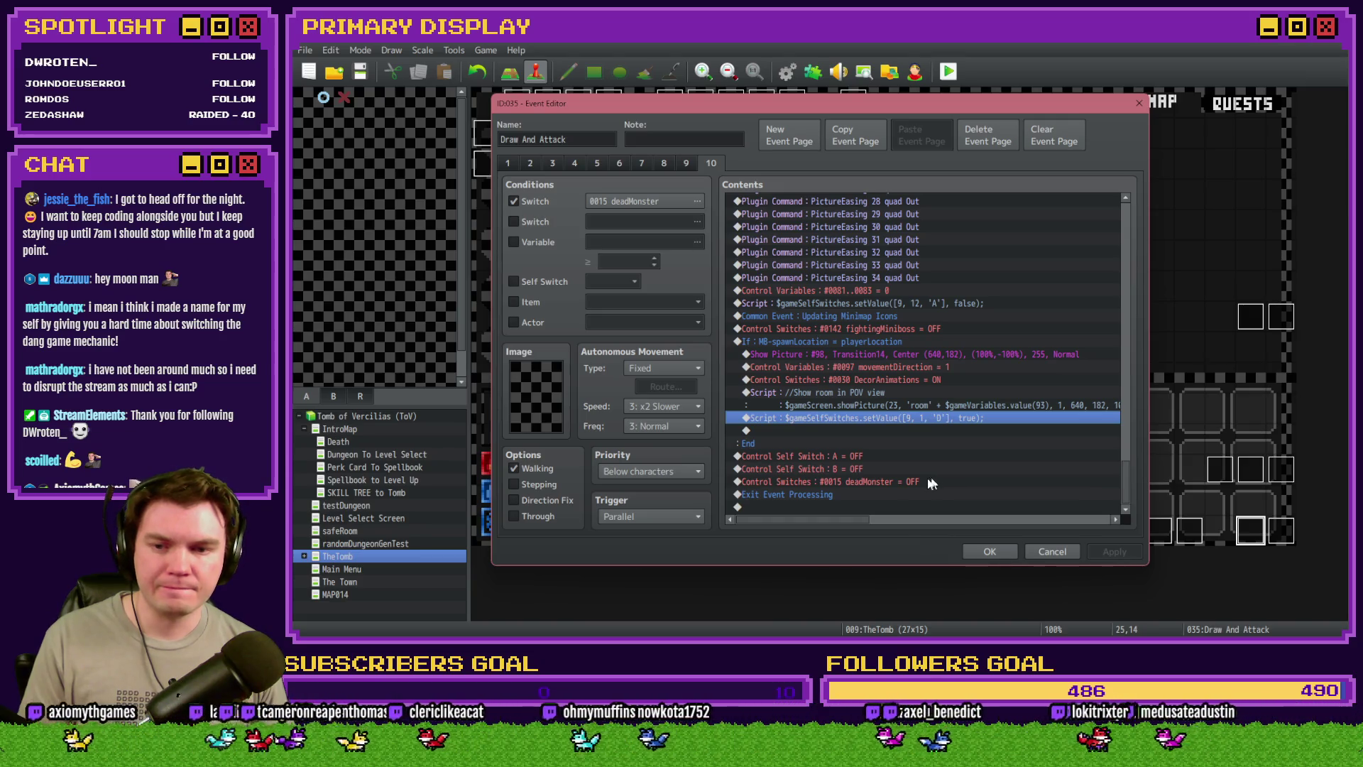
pyautogui.click(994, 551)
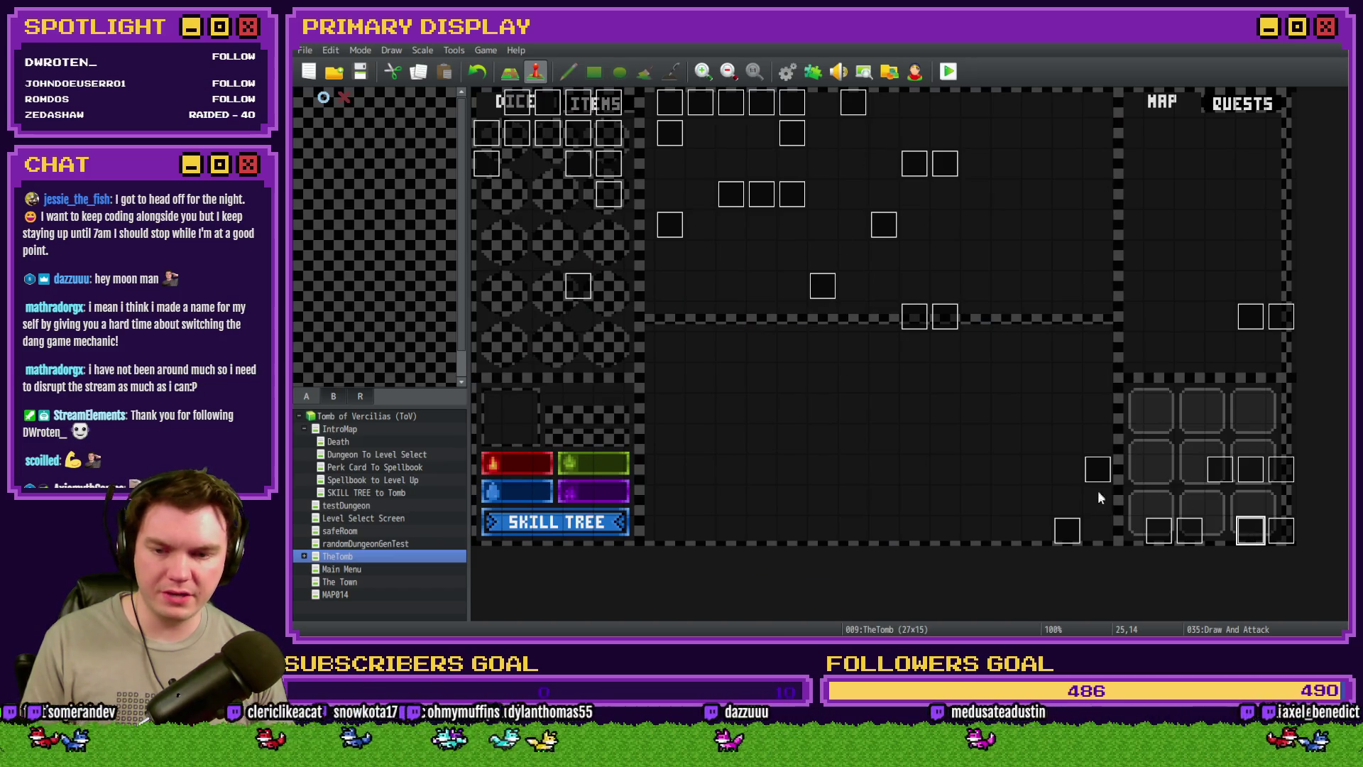
# Paste the self-switch script above Exit Event Processing, setting event 35's self switch A to false
pyautogui.doubleClick(670, 133)
pyautogui.scroll(-10, 927, 350)
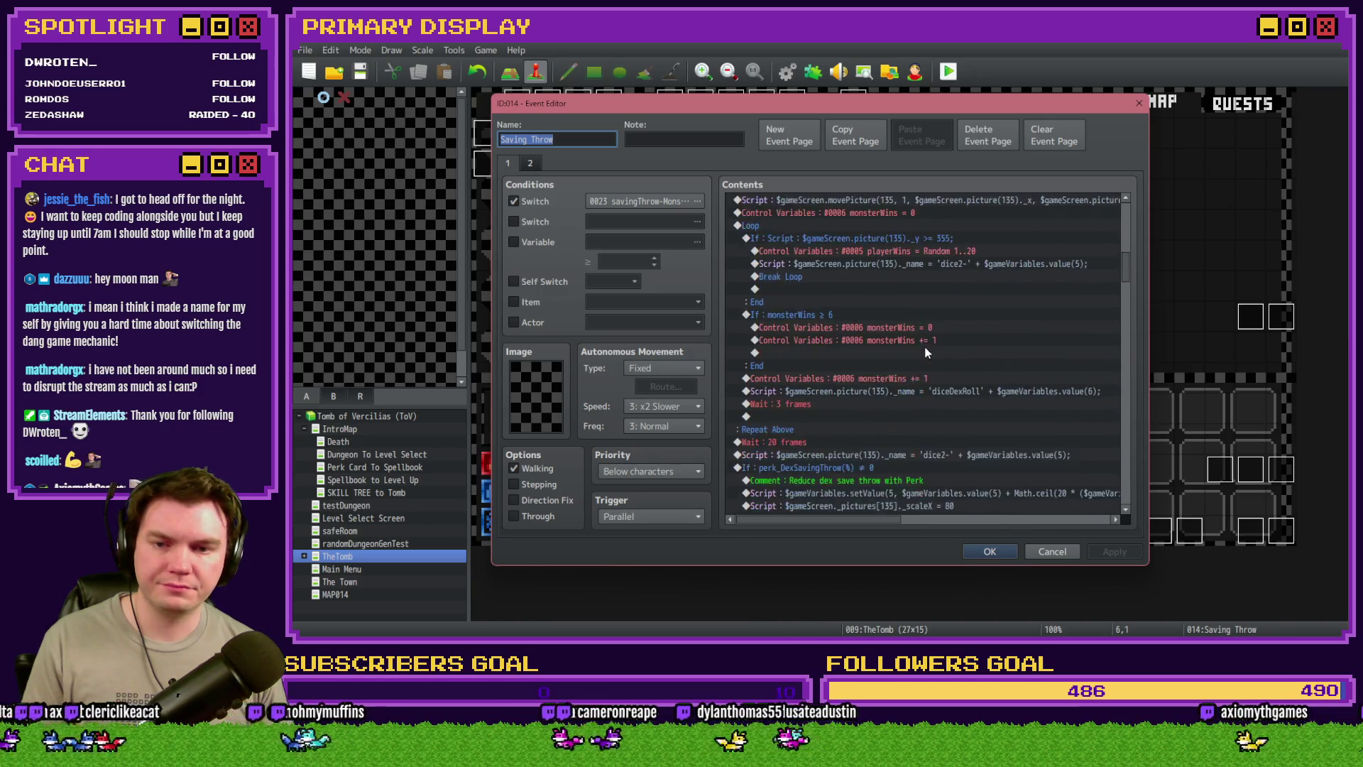
pyautogui.scroll(-15, 926, 352)
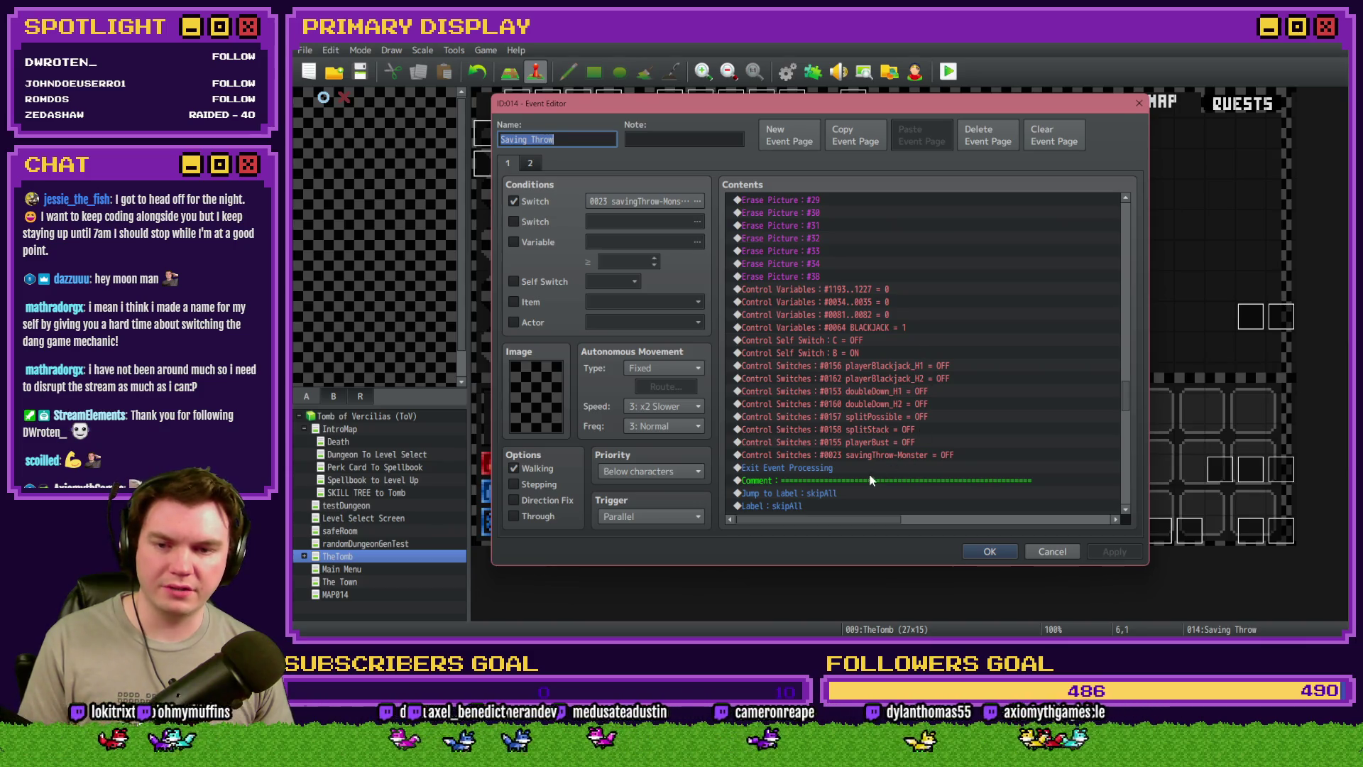
pyautogui.click(898, 467)
pyautogui.hotkey('ctrl', 'v')
pyautogui.press('Return')
pyautogui.click(942, 274)
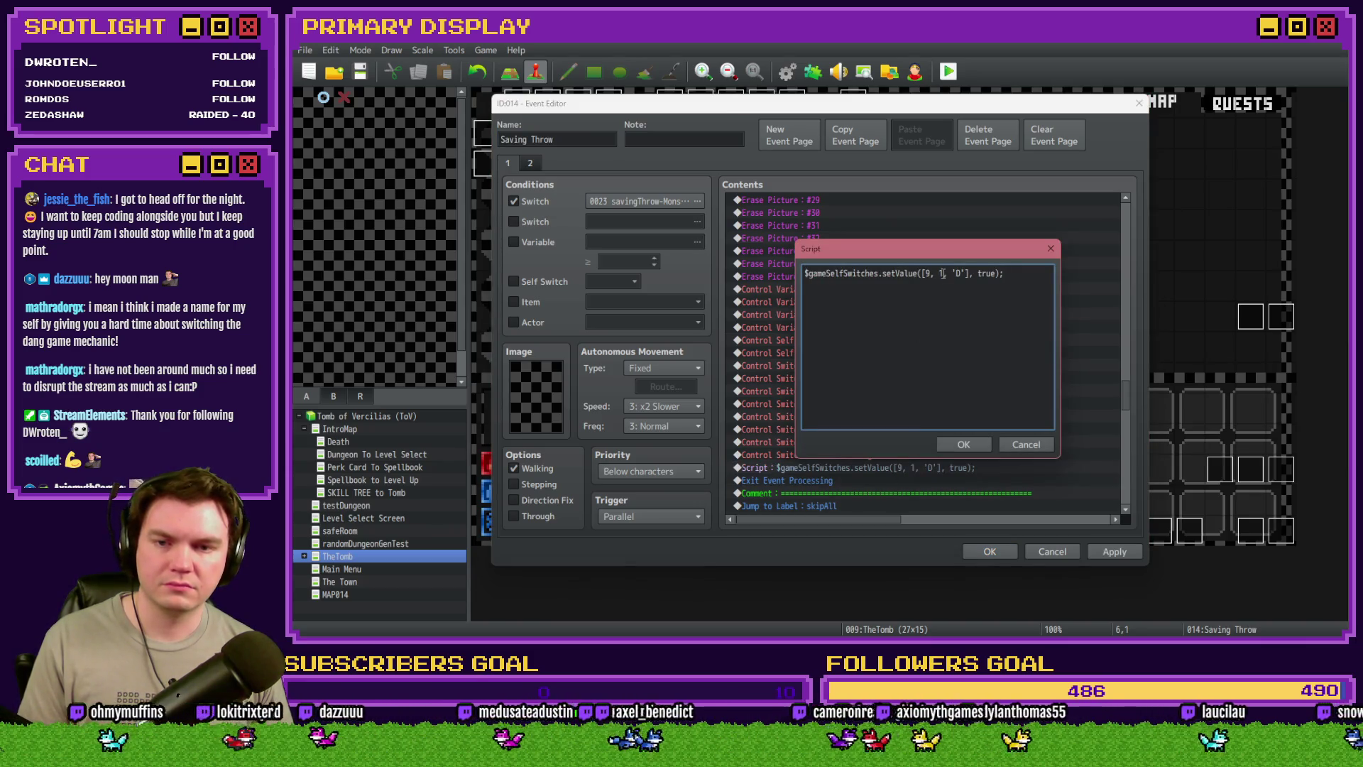
pyautogui.write('35')
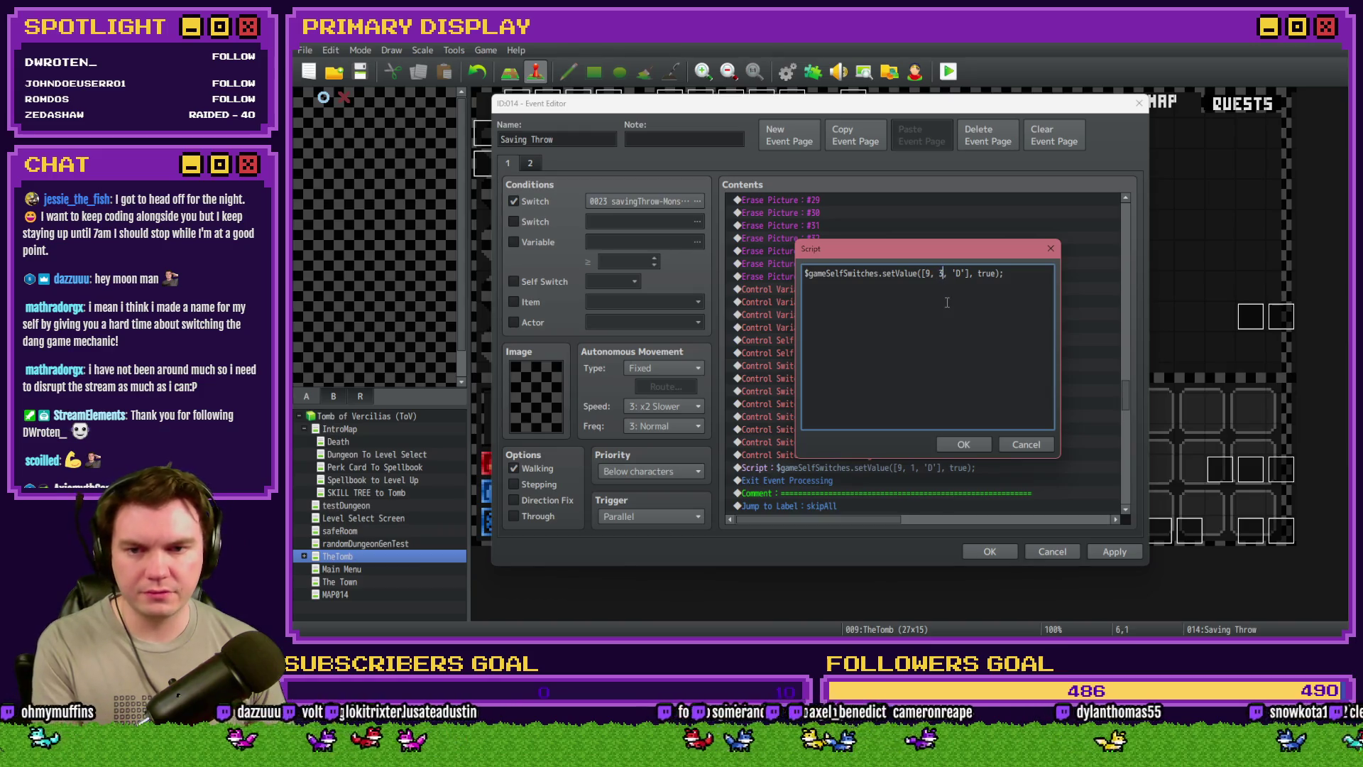
pyautogui.doubleClick(963, 273)
pyautogui.write('A')
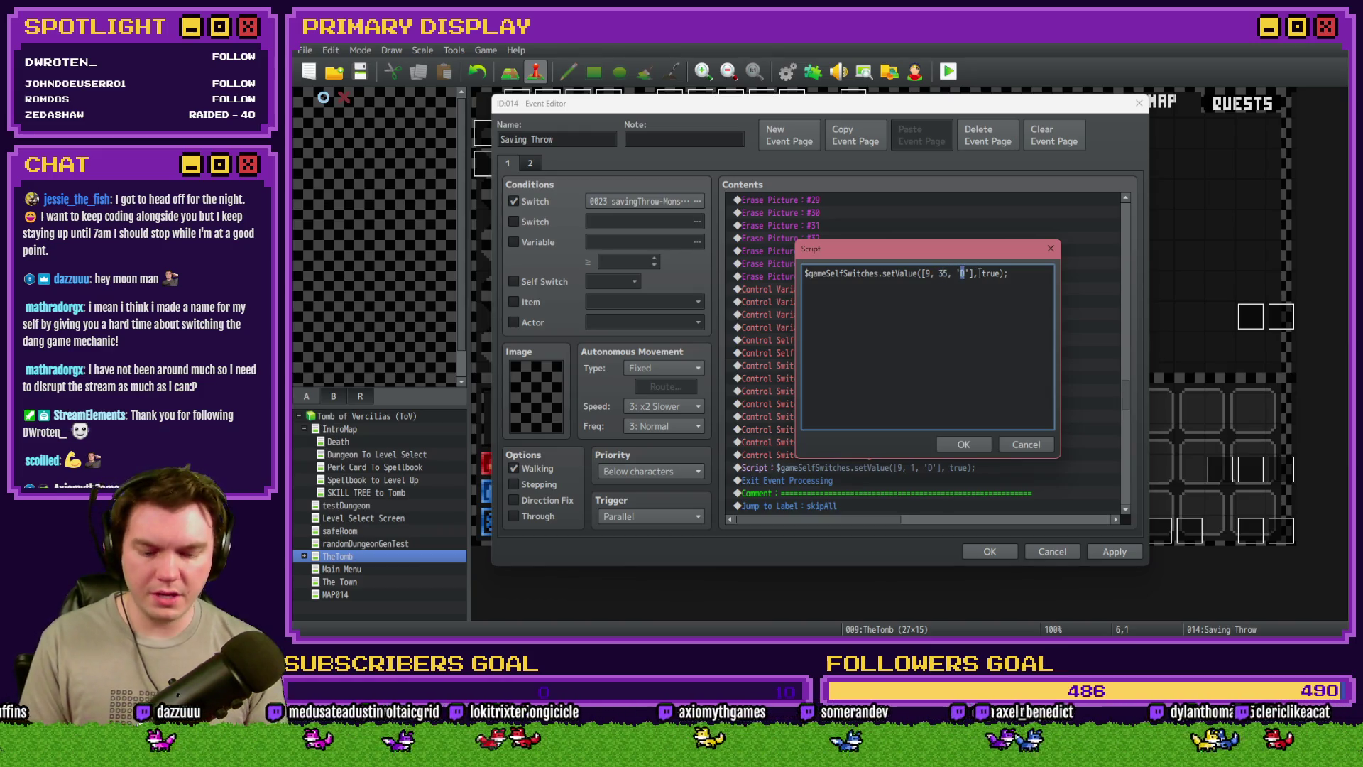
pyautogui.doubleClick(989, 273)
pyautogui.write('F')
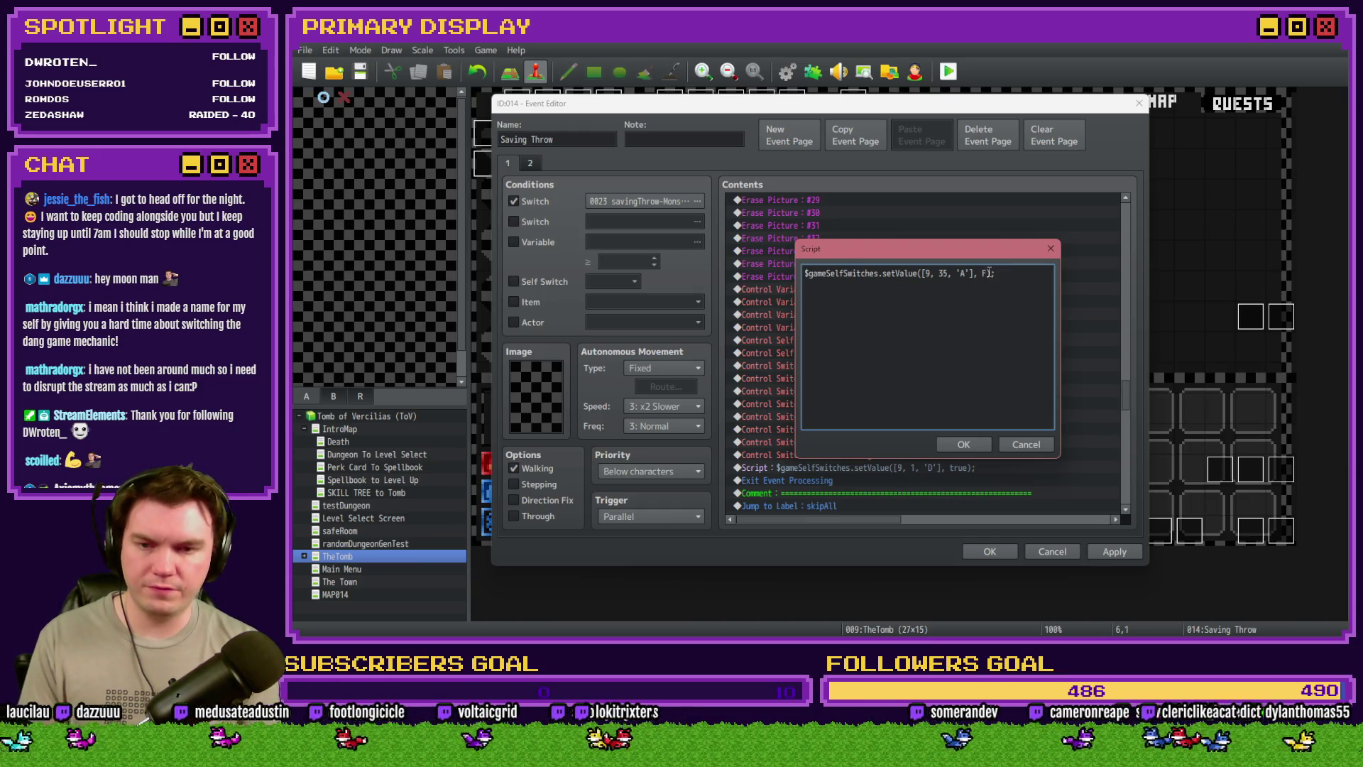
# Duplicate the script line for self switch B, confirm the script, and close the event
pyautogui.moveTo(1014, 273); pyautogui.dragTo(804, 273)
pyautogui.click(1027, 279)
pyautogui.write("$gameSelfSwitches.setValue([9, 35, 'A'], false);")
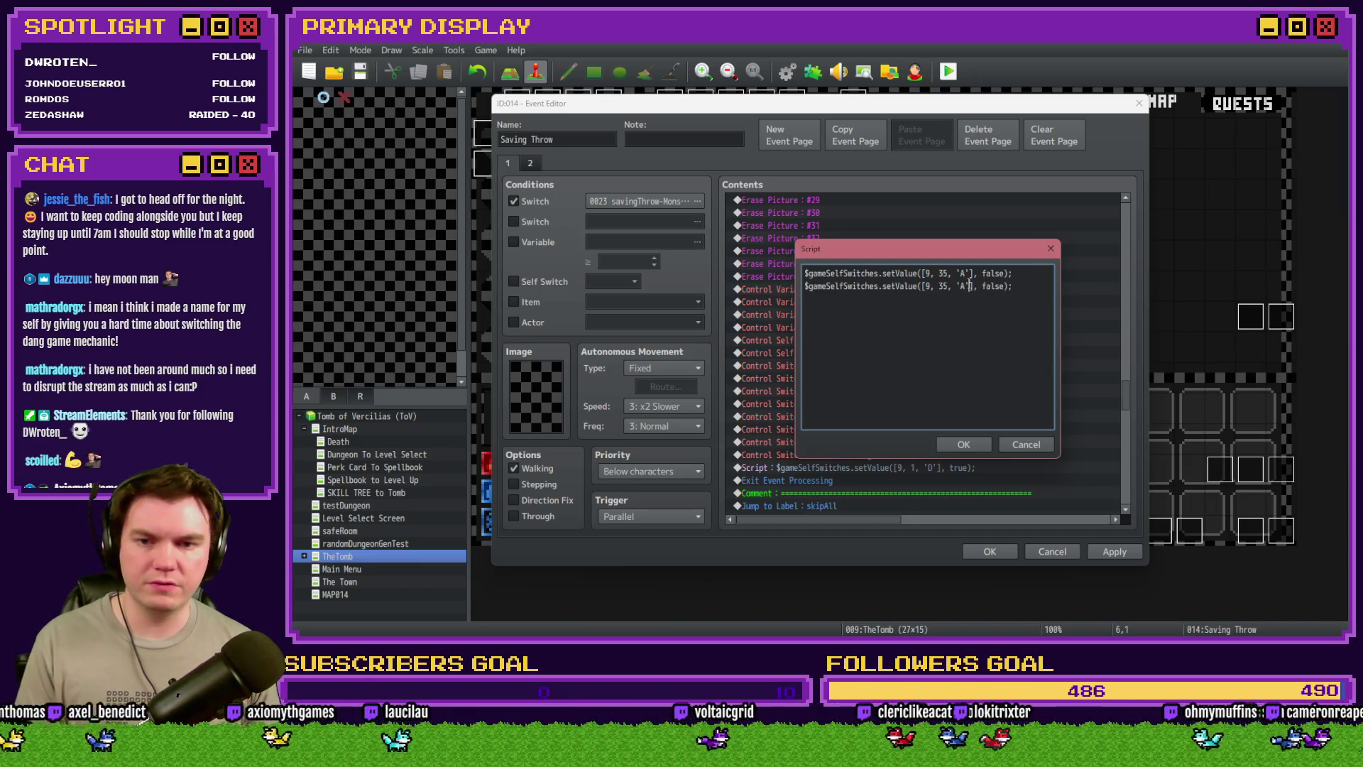
pyautogui.doubleClick(964, 285)
pyautogui.write('B')
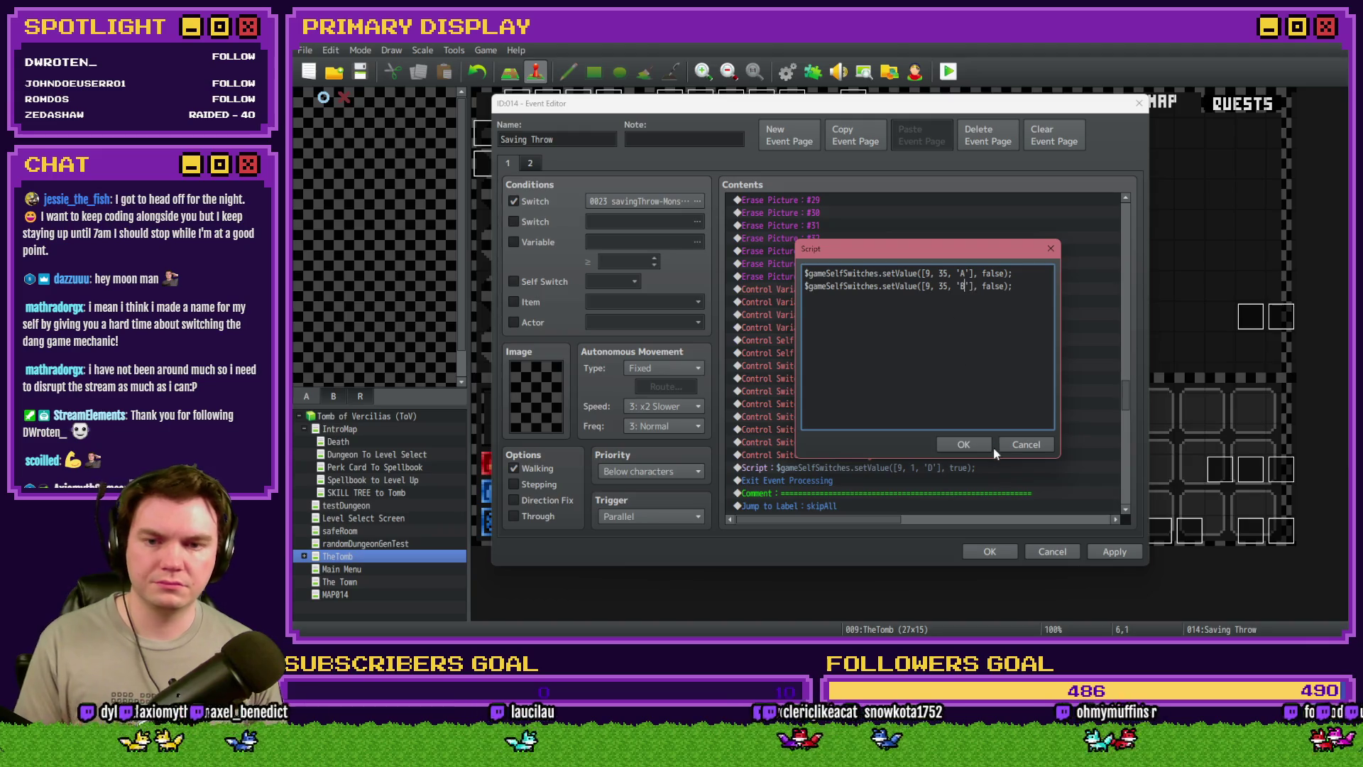
pyautogui.click(983, 445)
pyautogui.click(990, 551)
pyautogui.hotkey('alt', 'F4')
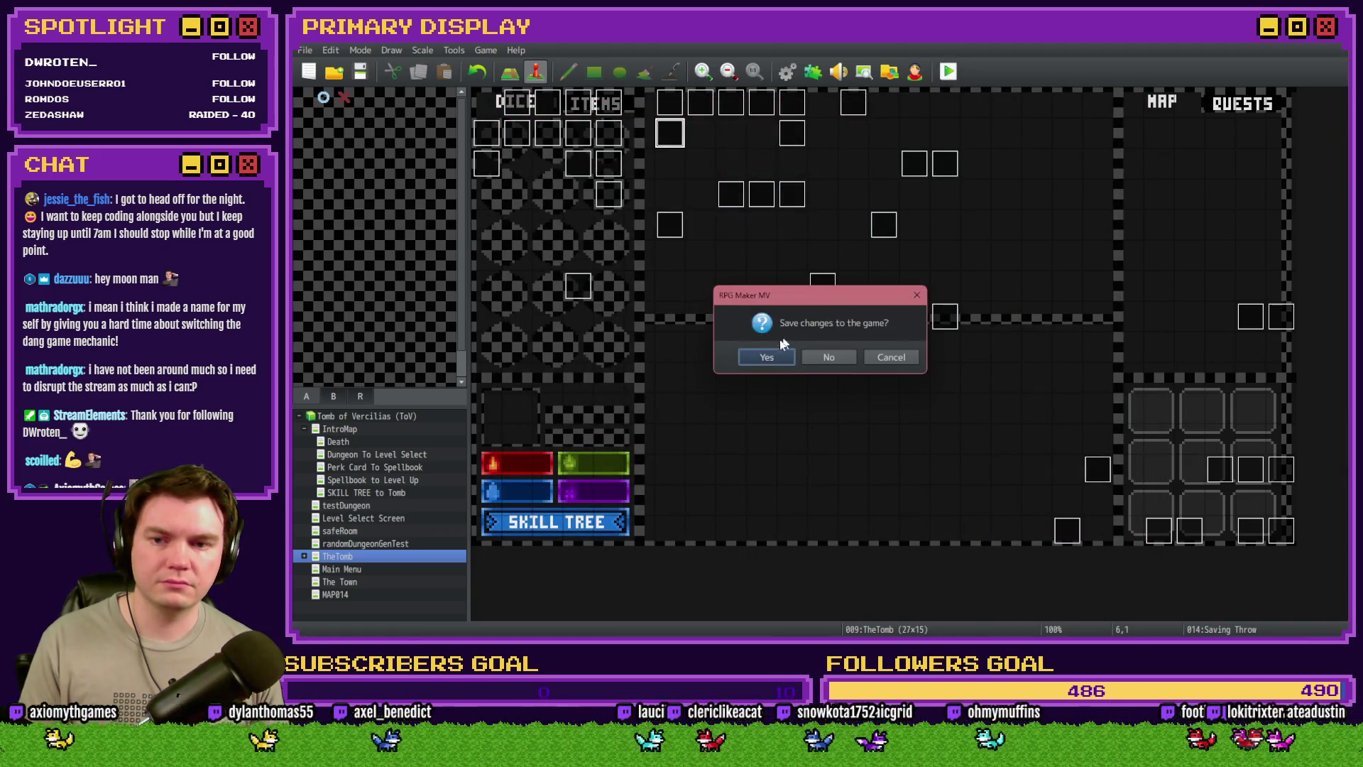
# Save, playtest with the Potion of Power perk, advance into the skull encounter, and open the HUD Maker
pyautogui.click(770, 357)
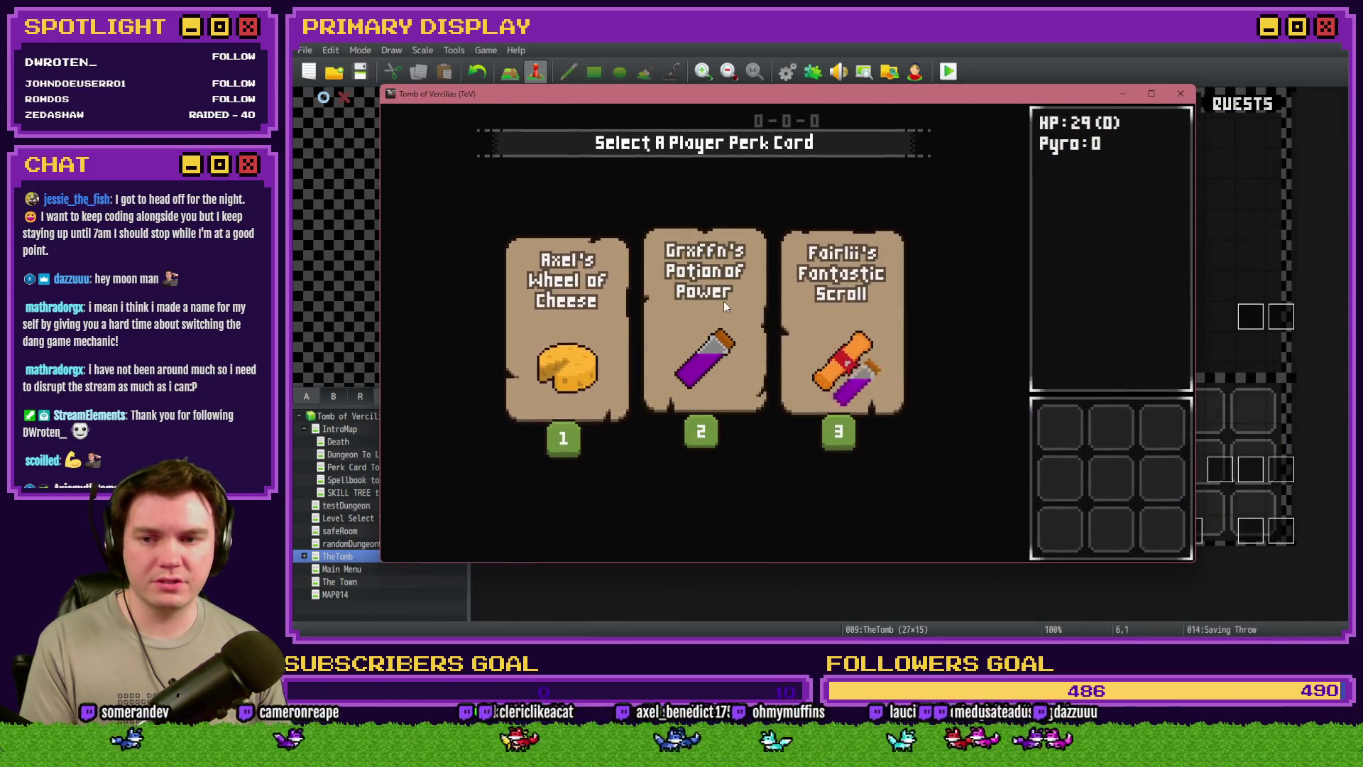
pyautogui.click(723, 301)
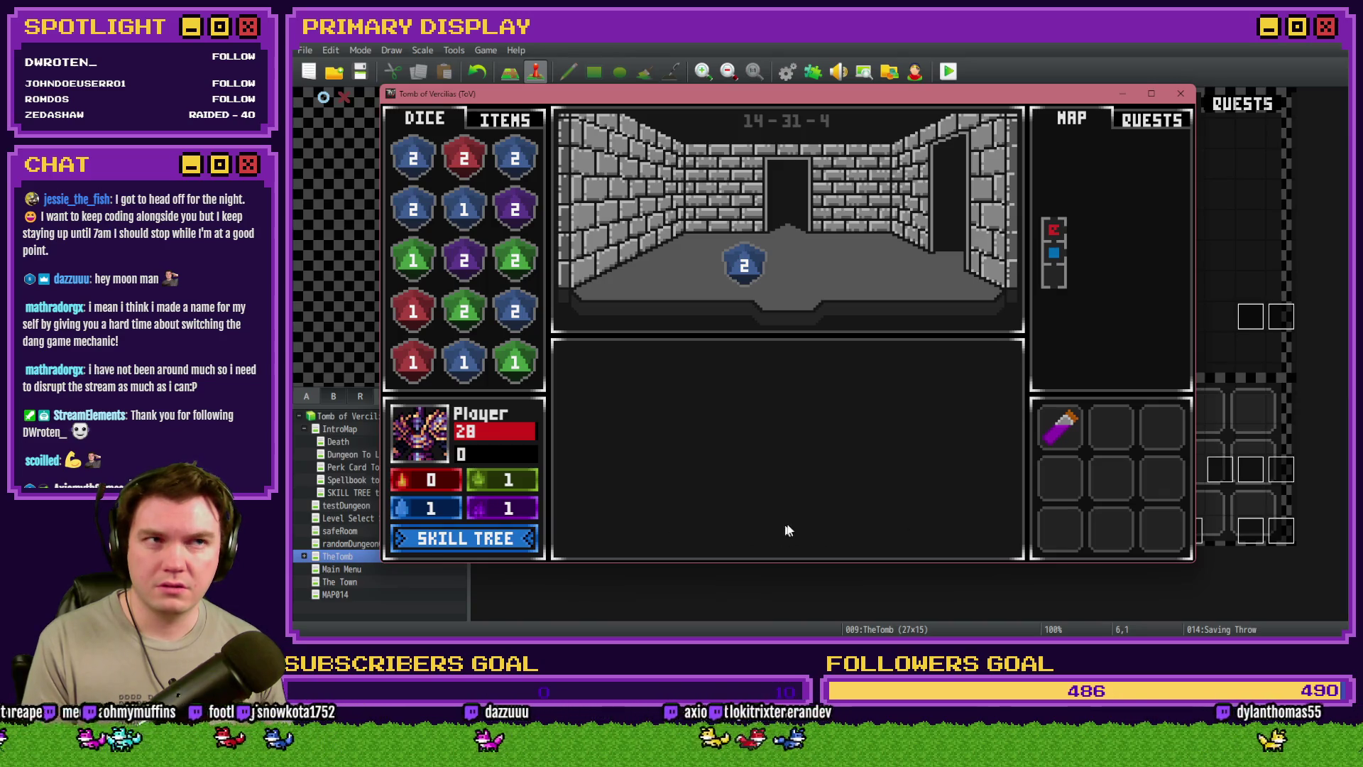
pyautogui.click(827, 485)
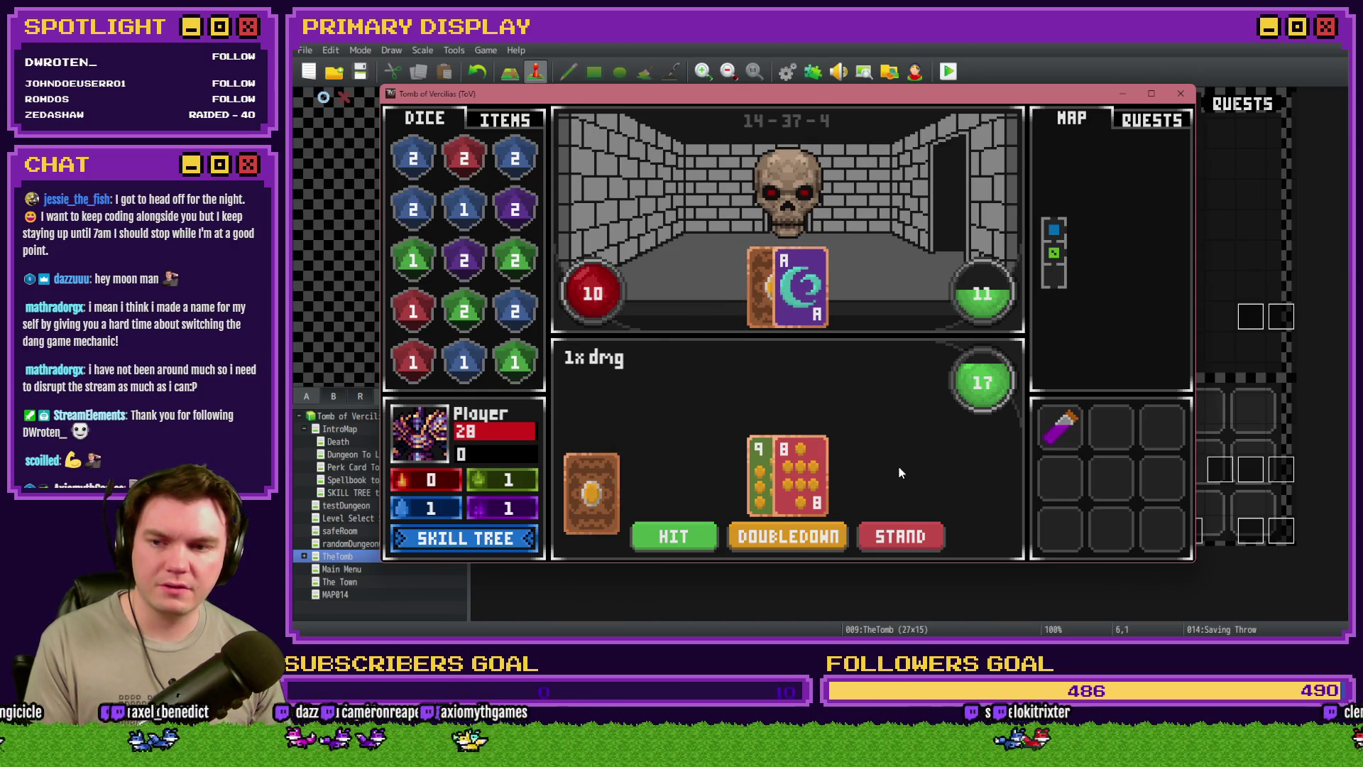
pyautogui.press('F12')
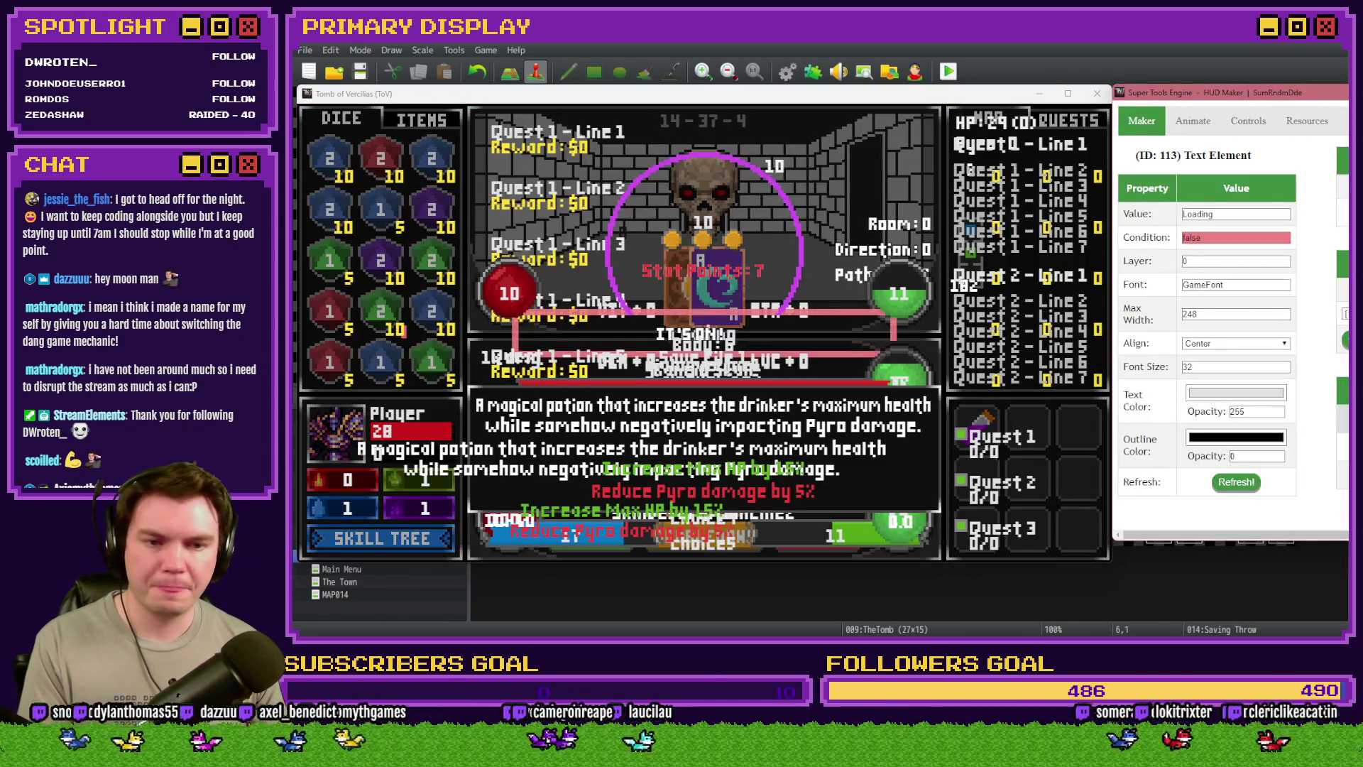
# Check the display conditions of HUD elements 114 (Player) and 370 (1x dmg), refresh, and close the playtest
pyautogui.click(449, 413)
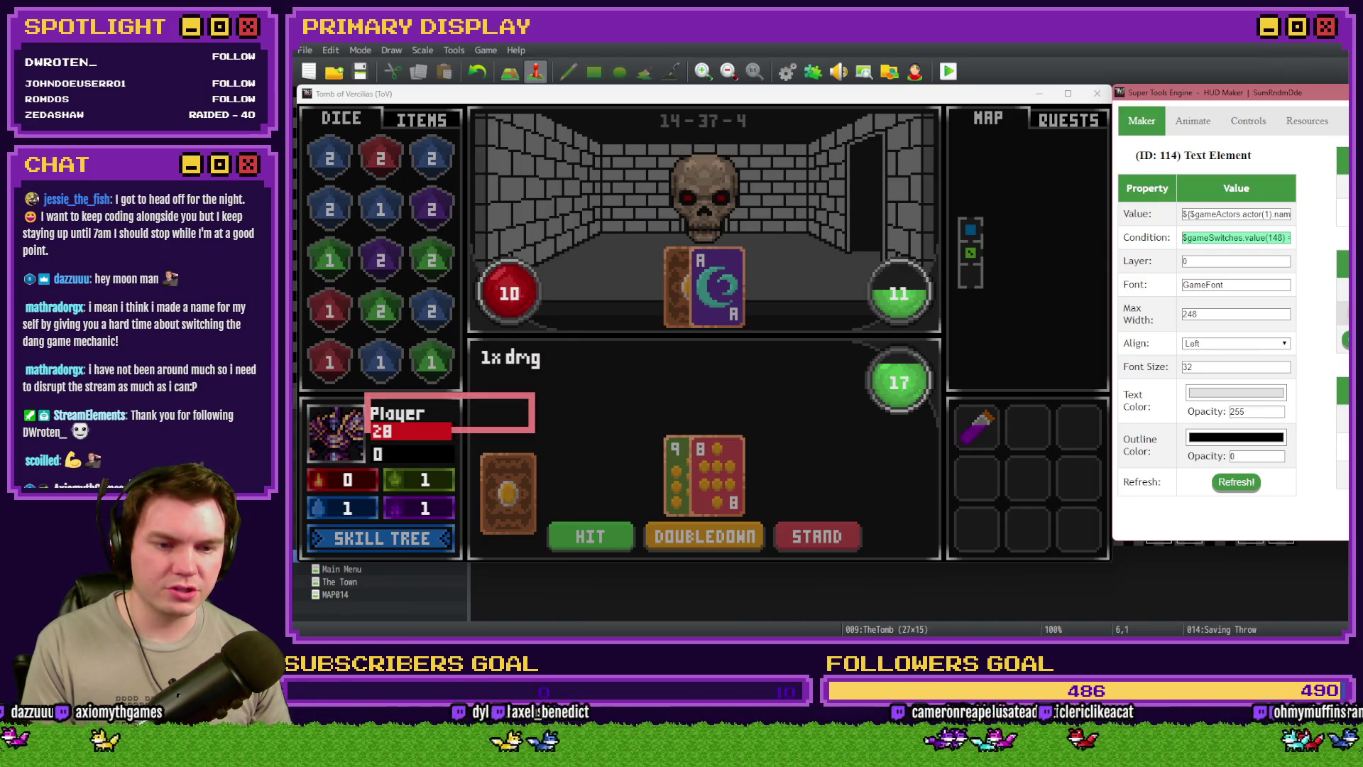
pyautogui.click(511, 357)
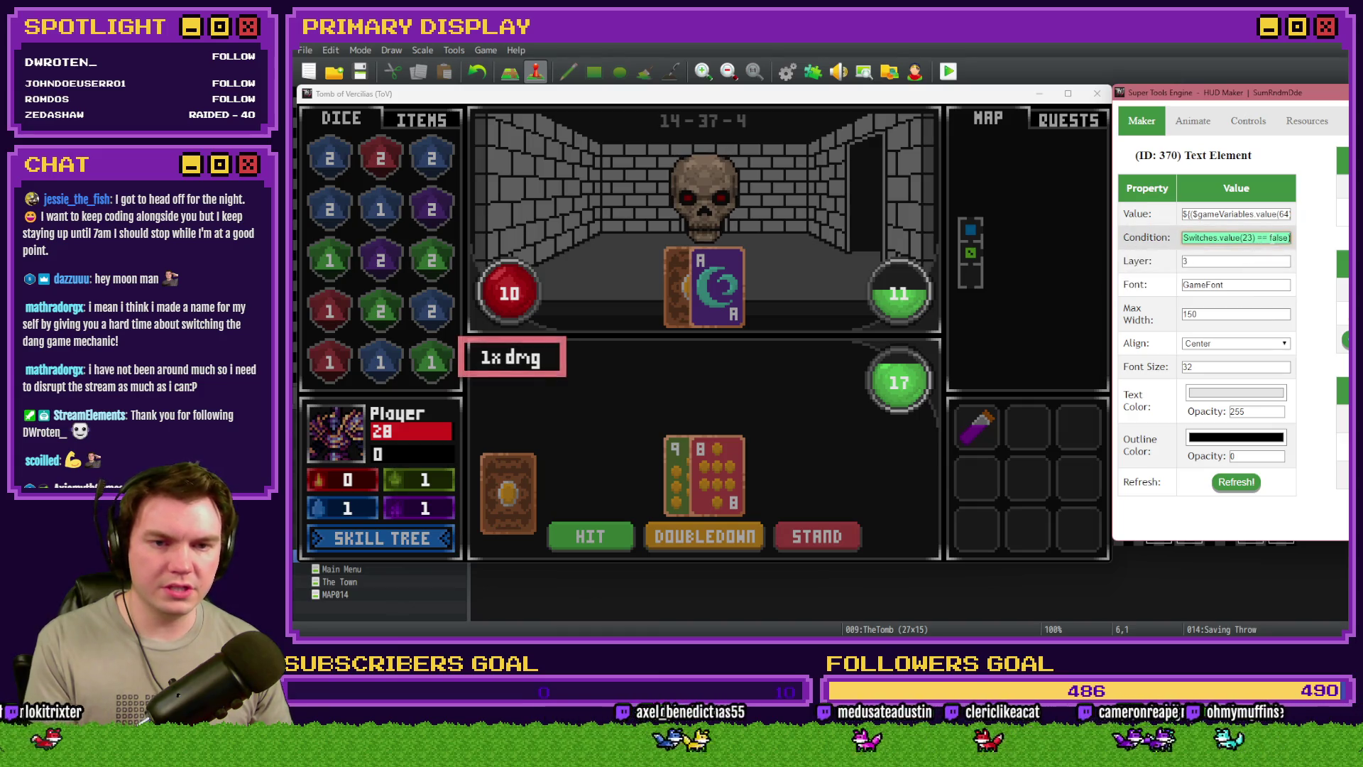
pyautogui.press('Left')
pyautogui.press('Left')
pyautogui.press('Left')
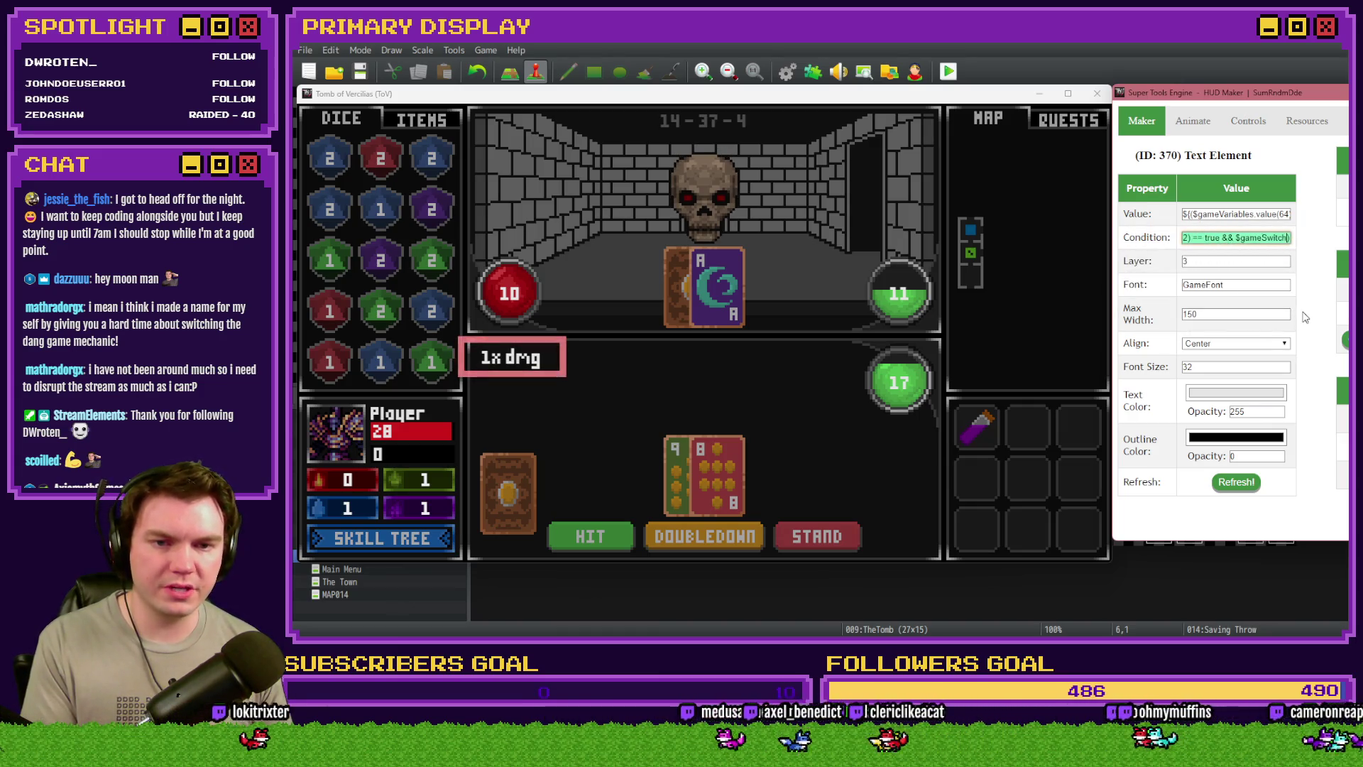
pyautogui.press('Right')
pyautogui.press('Right')
pyautogui.press('Right')
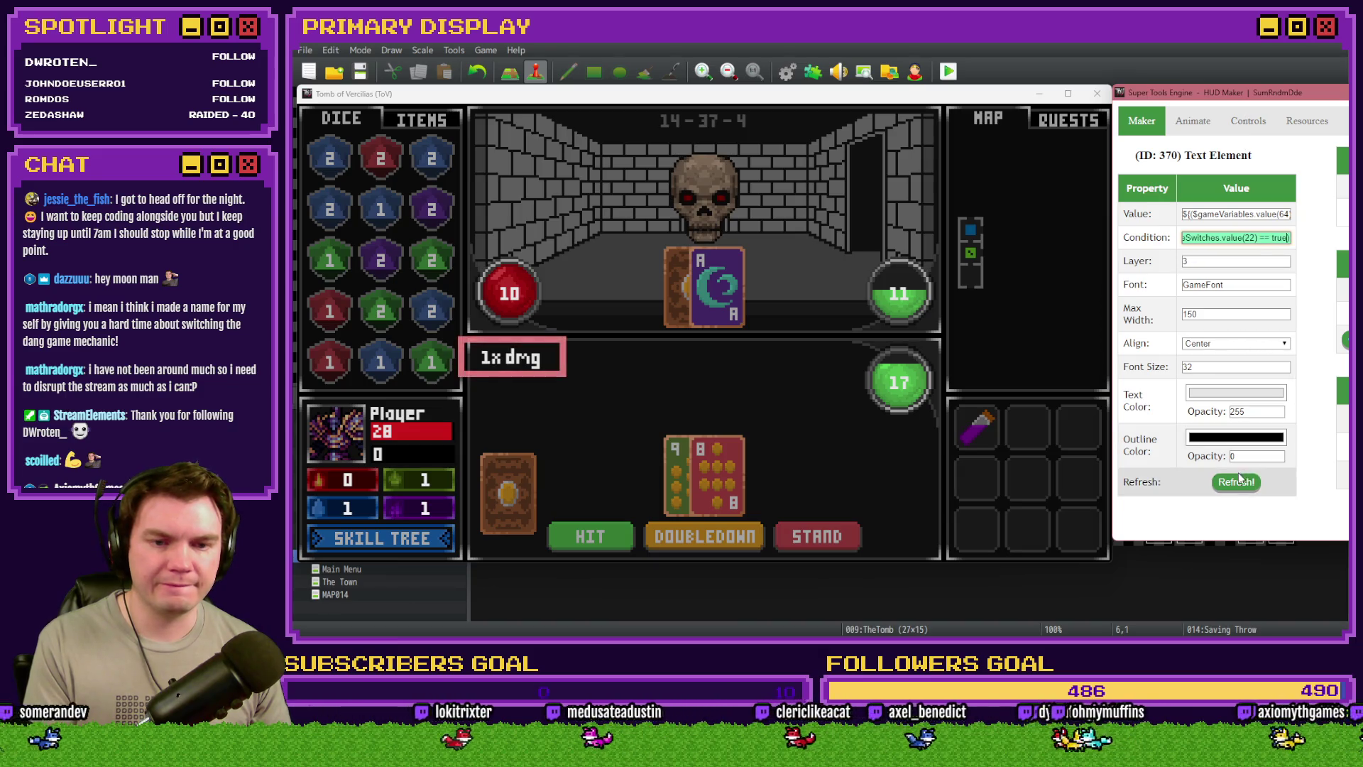
pyautogui.click(1236, 481)
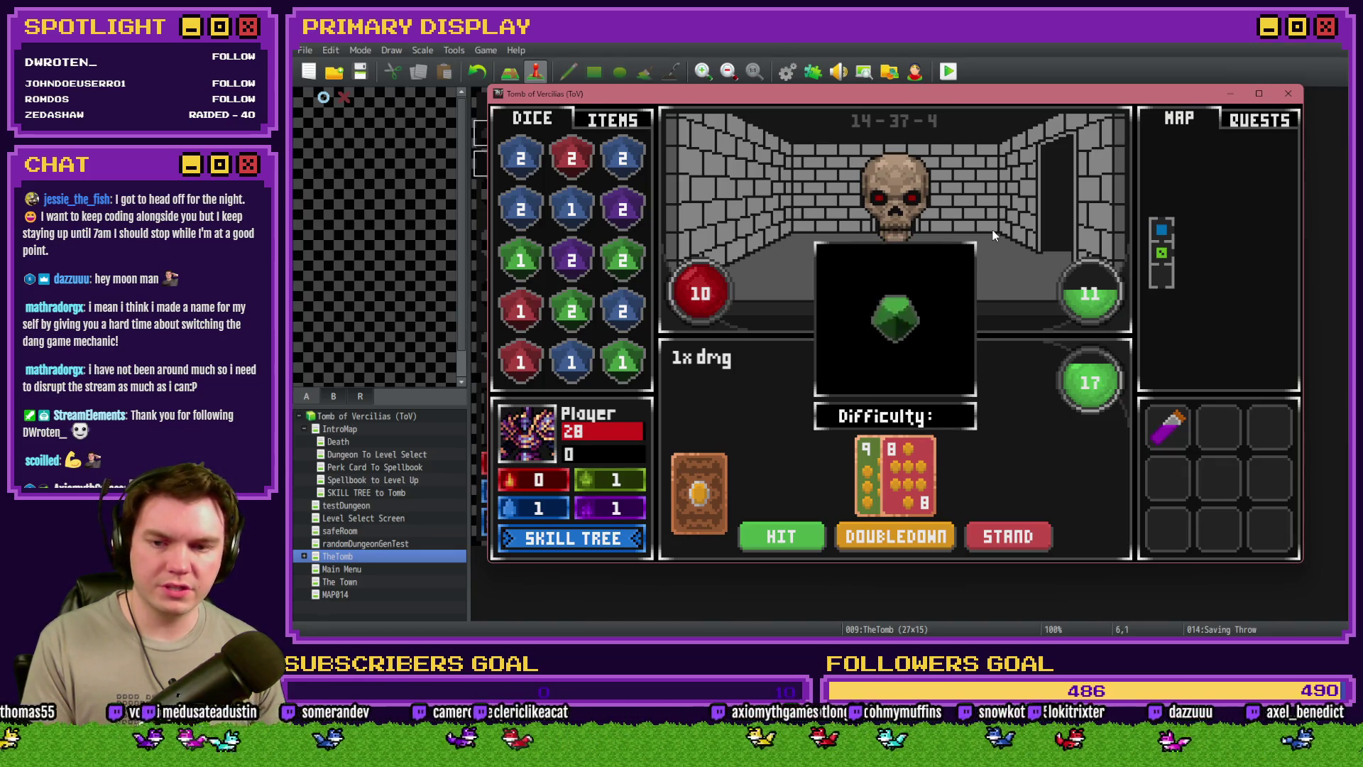
pyautogui.click(1288, 93)
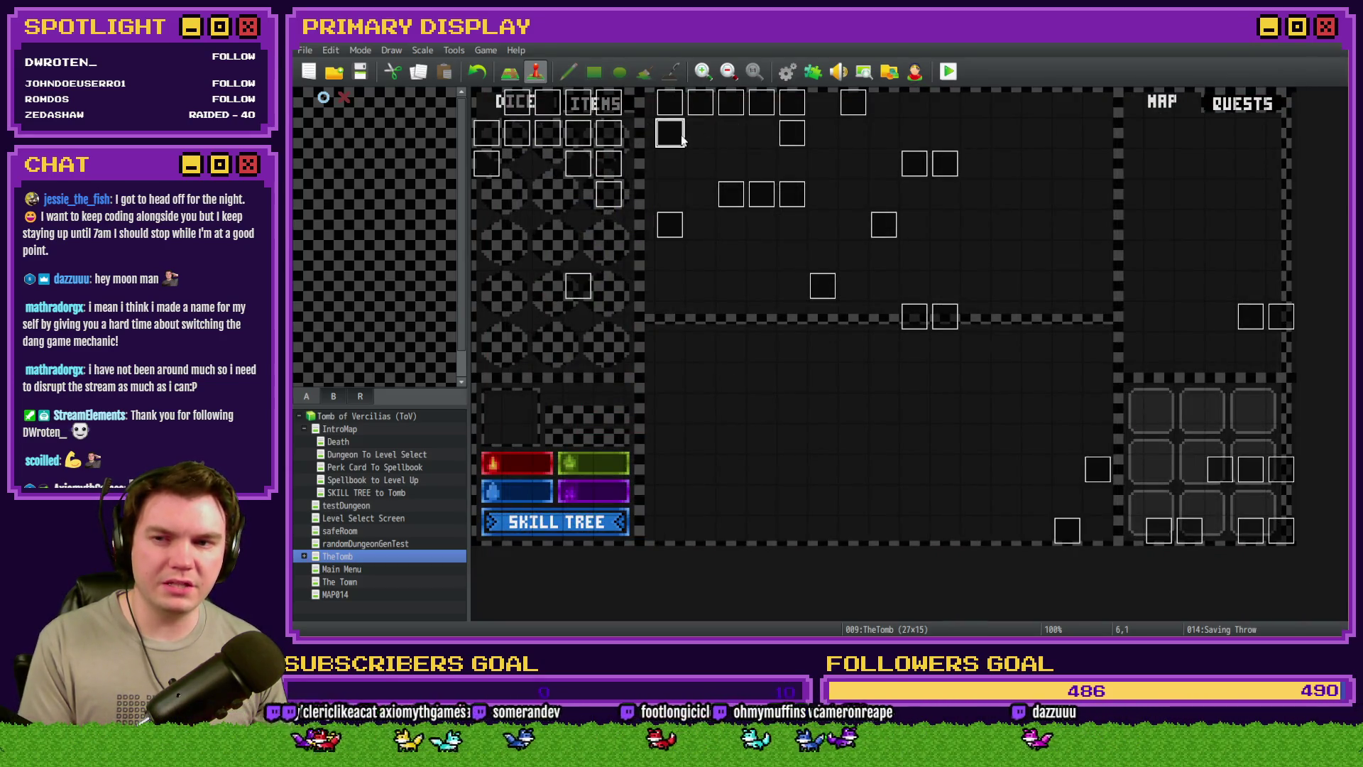
# Review the failure branch's Flash Screen command in Saving Throw, then close it and start a playtest
pyautogui.doubleClick(674, 136)
pyautogui.scroll(-10, 974, 327)
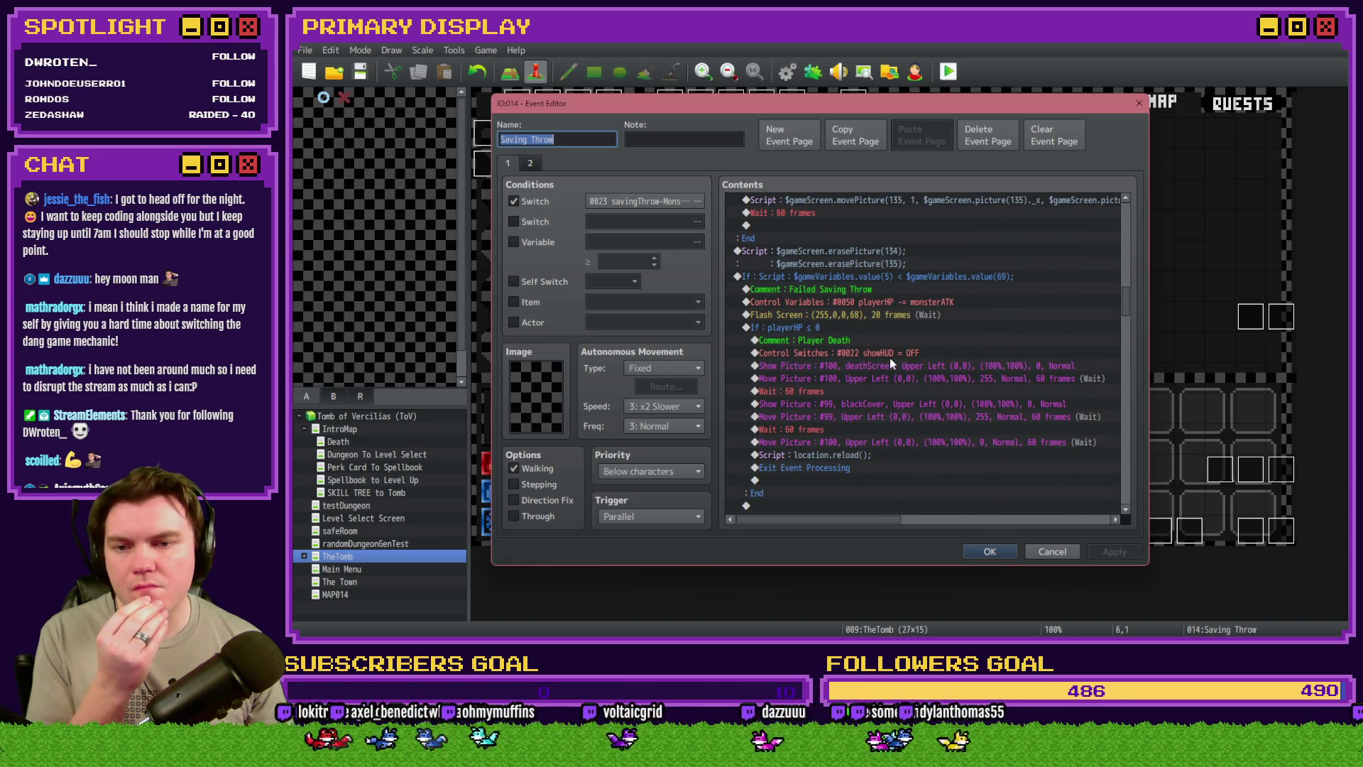
pyautogui.click(908, 317)
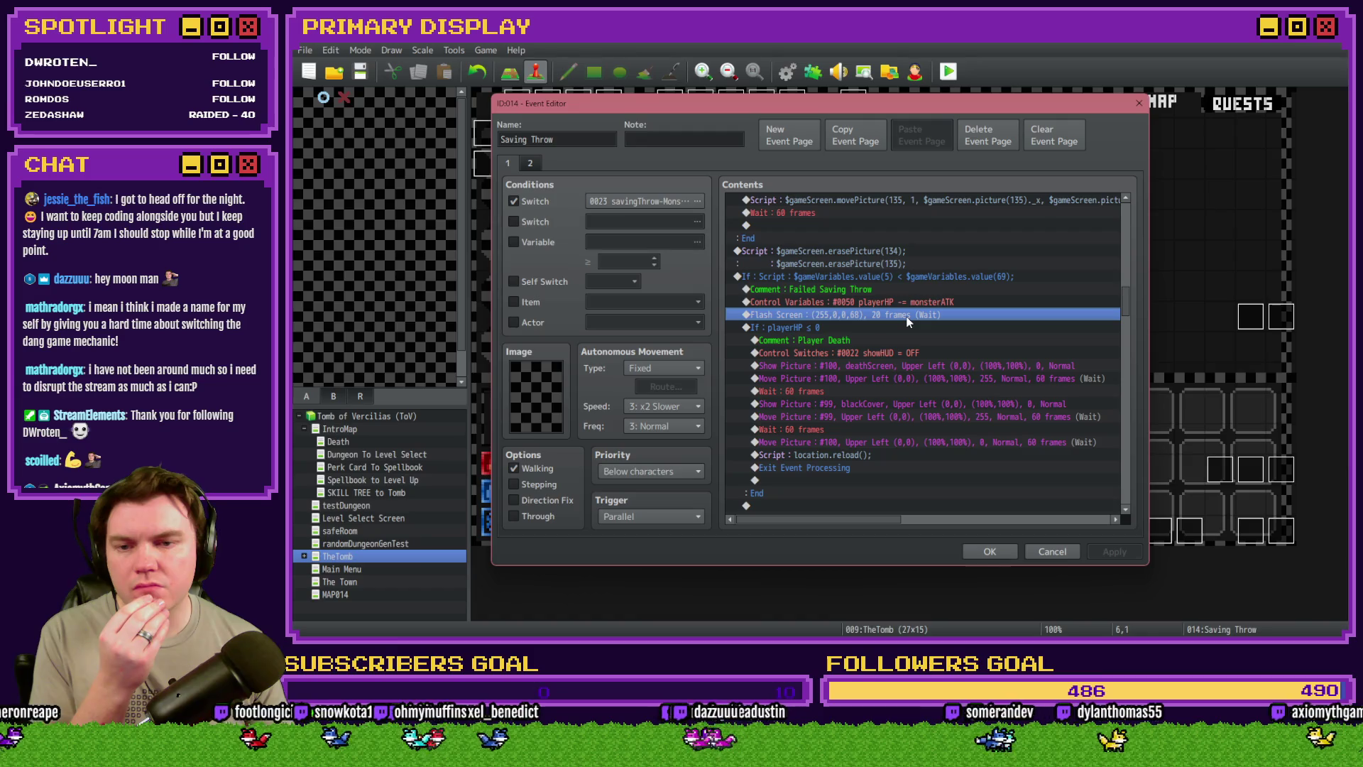
pyautogui.scroll(3, 906, 323)
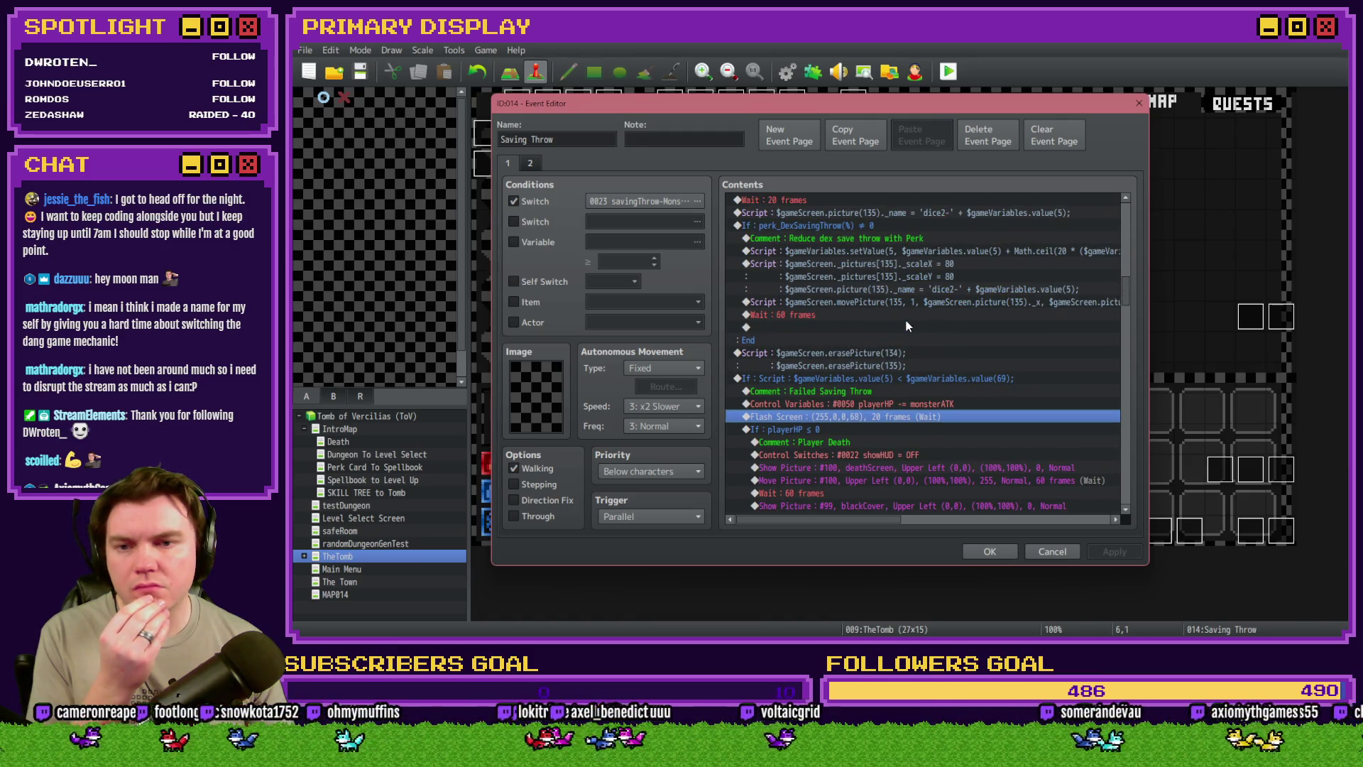
pyautogui.scroll(2, 905, 318)
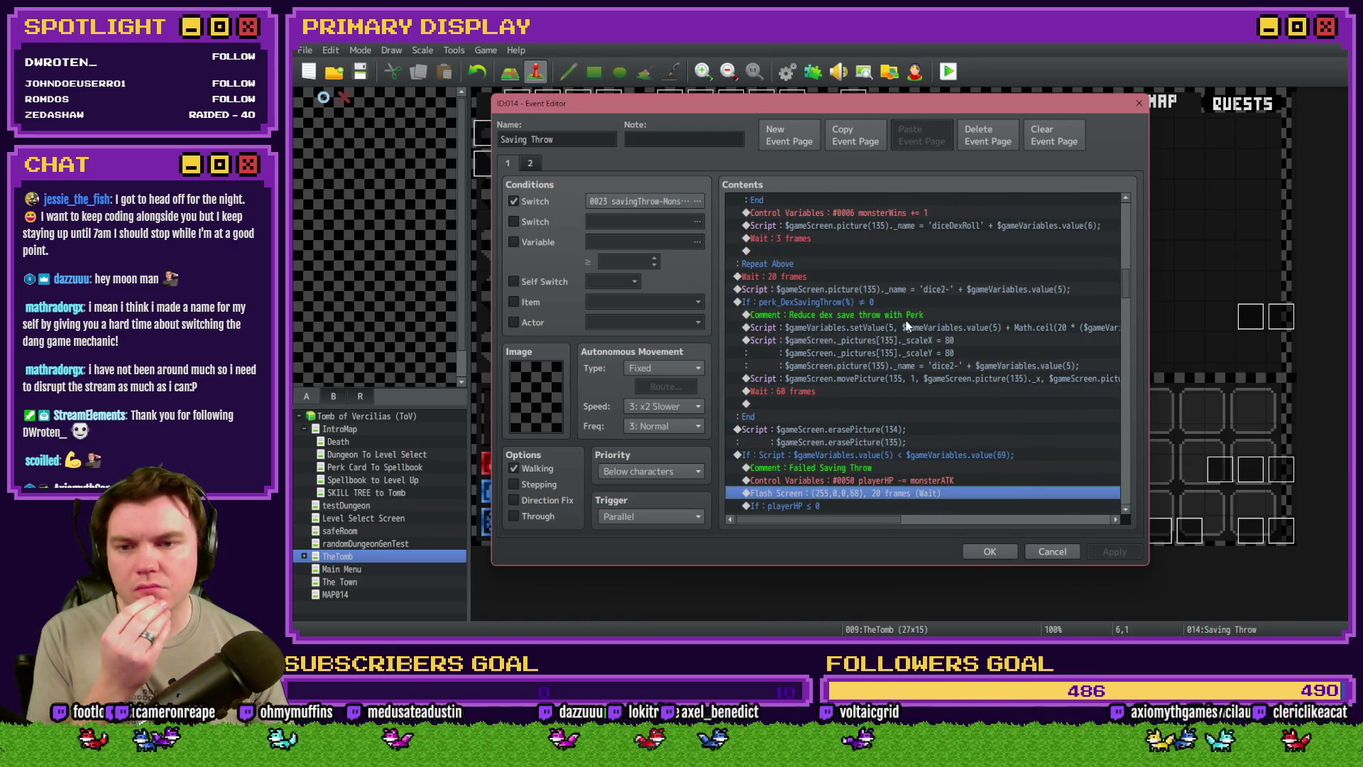
pyautogui.scroll(-7, 906, 321)
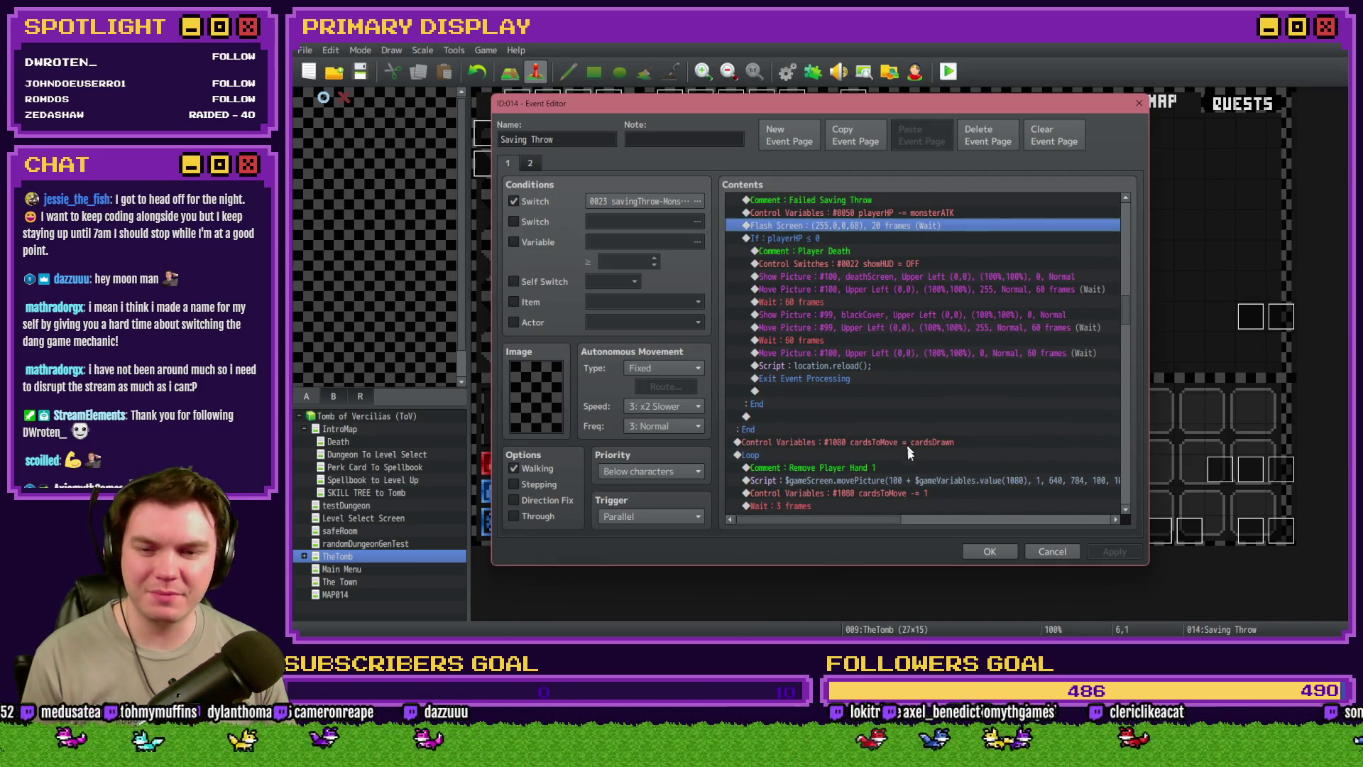
pyautogui.click(990, 552)
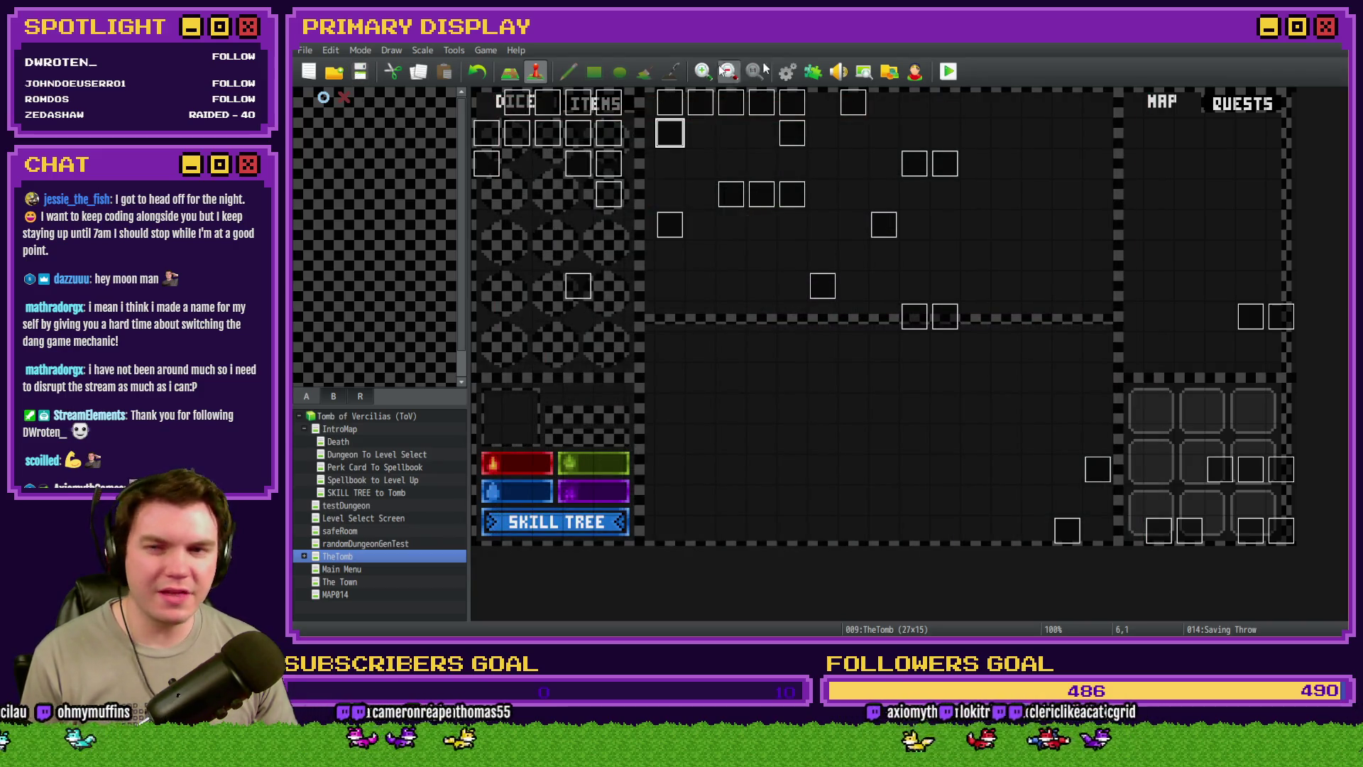
pyautogui.click(947, 70)
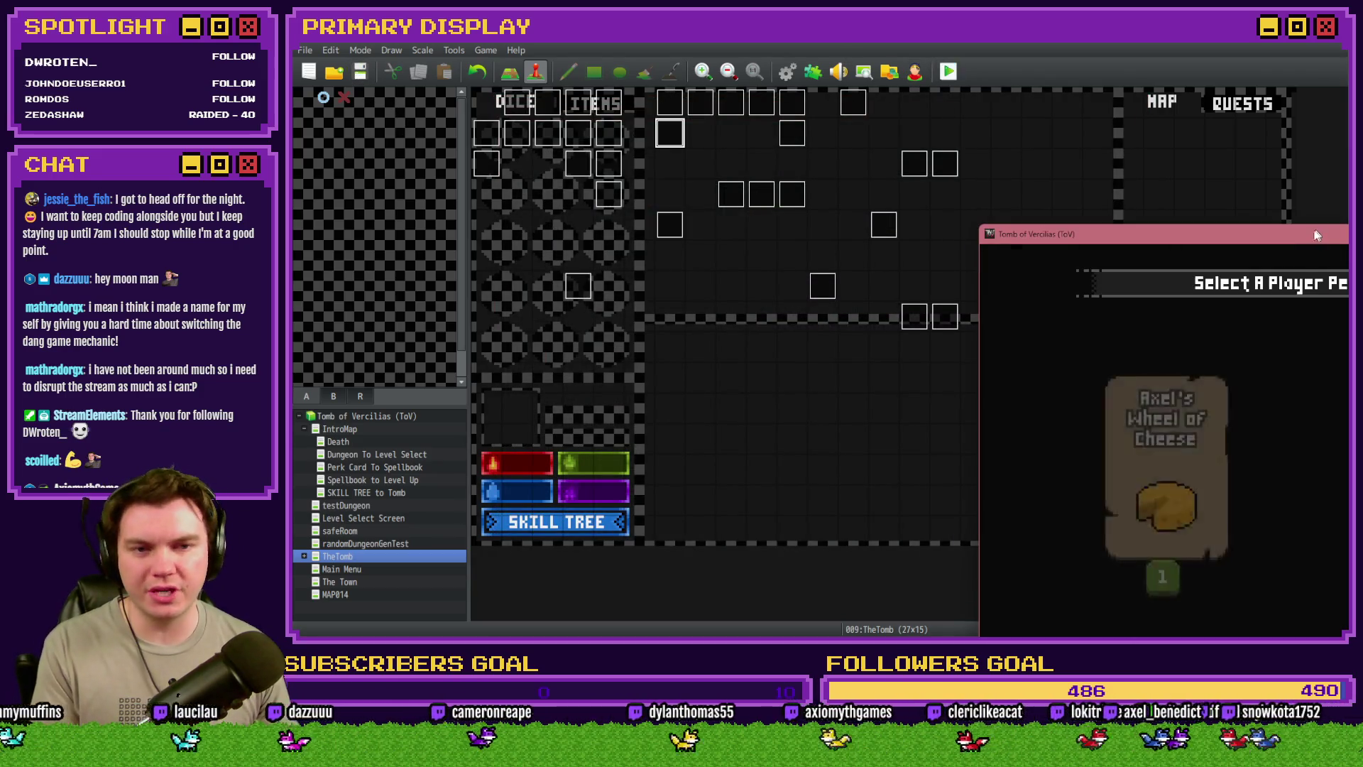
# Take the Spiked Pauldron perk, walk the corridor into the red-die encounter, then close the game
pyautogui.moveTo(1315, 229); pyautogui.dragTo(731, 101)
pyautogui.click(732, 284)
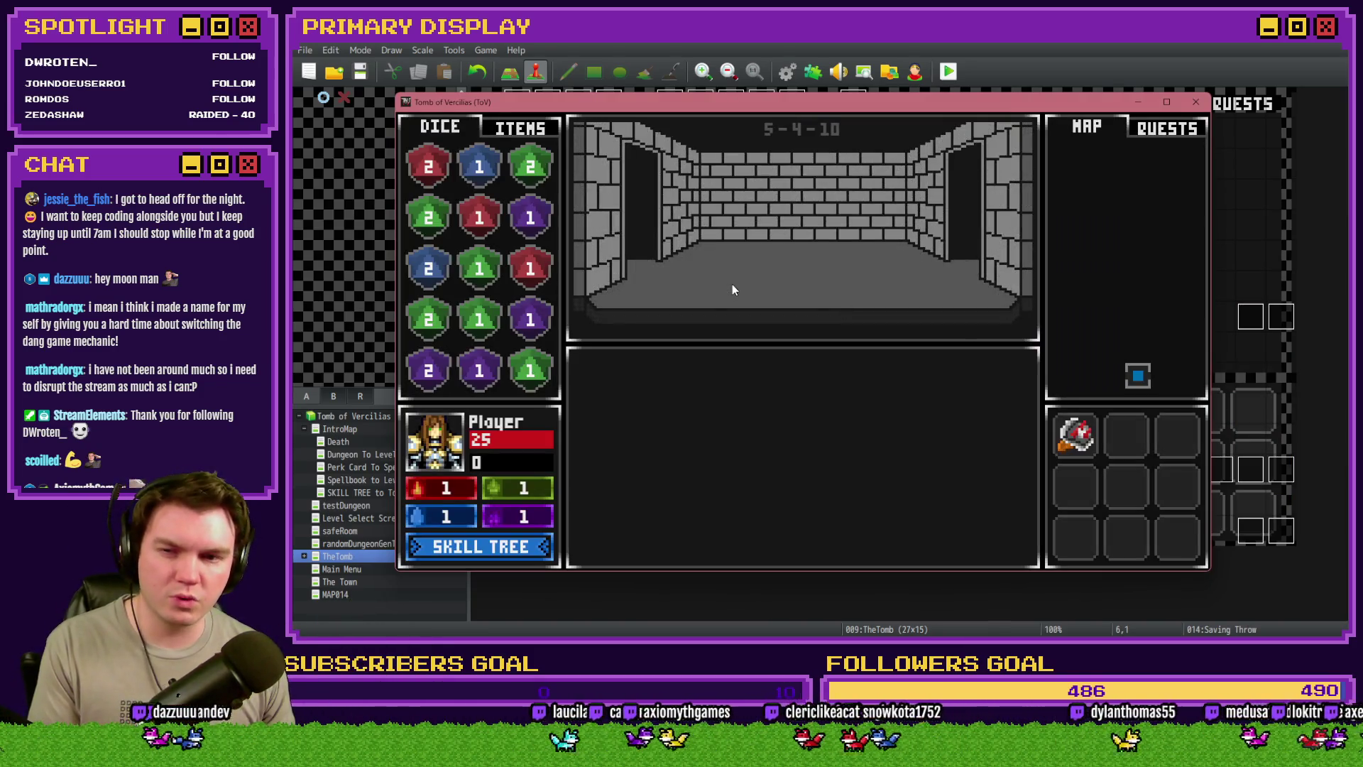
pyautogui.press('Up')
pyautogui.press('Up')
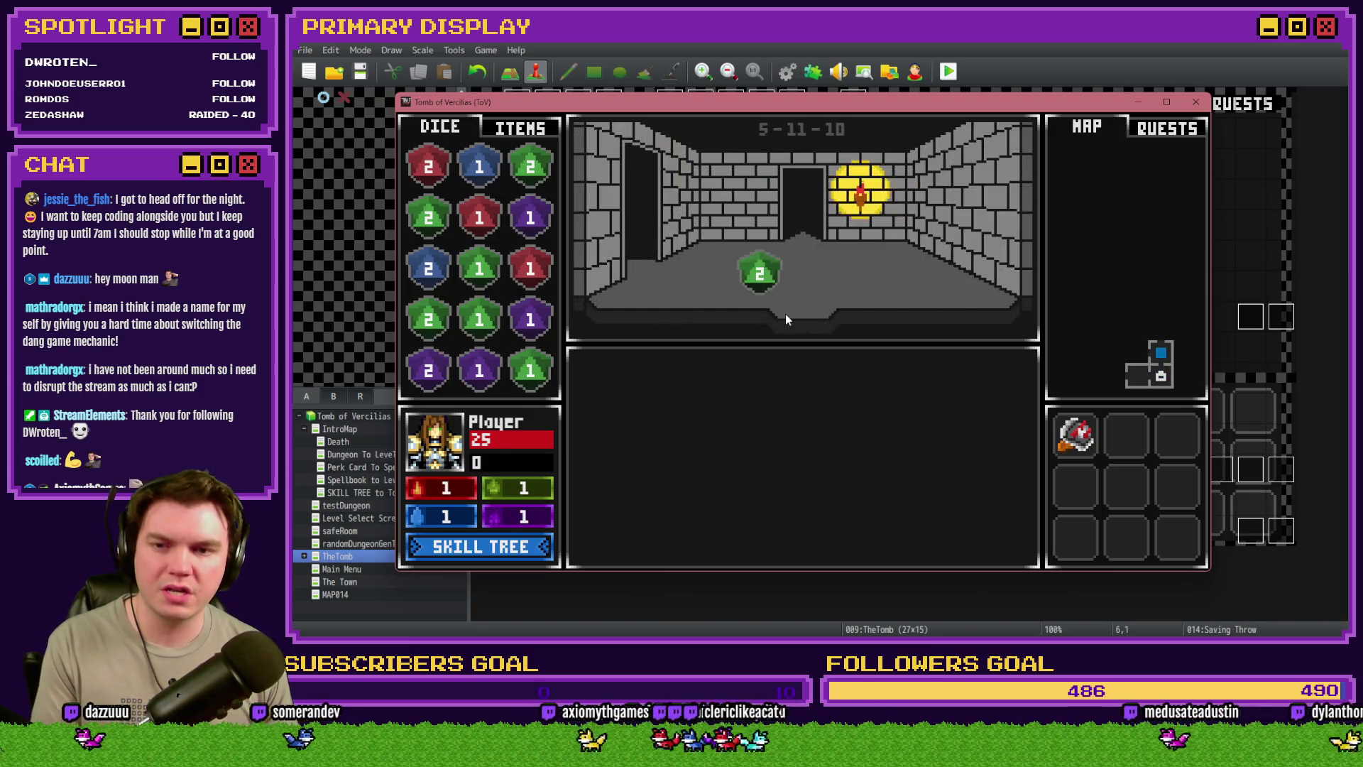
pyautogui.press('Up')
pyautogui.press('Left')
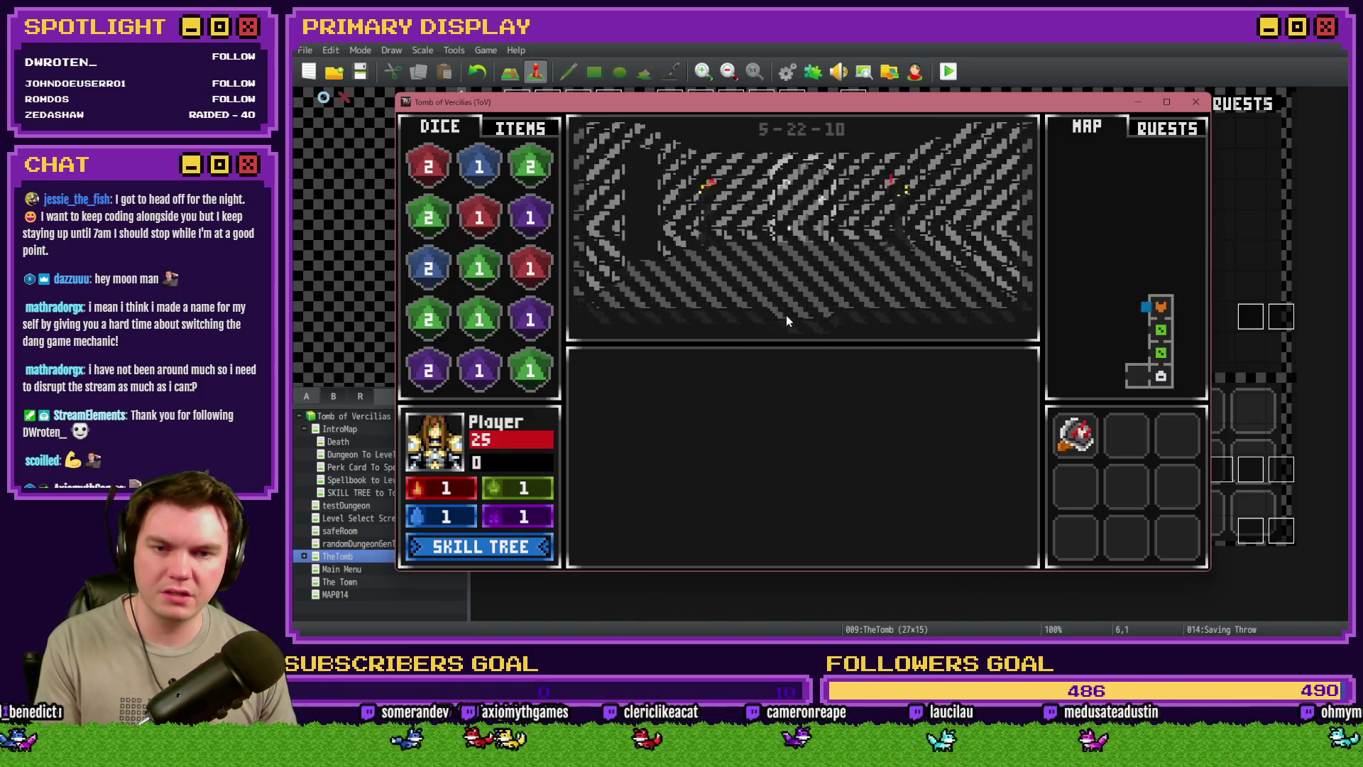
pyautogui.press('Up')
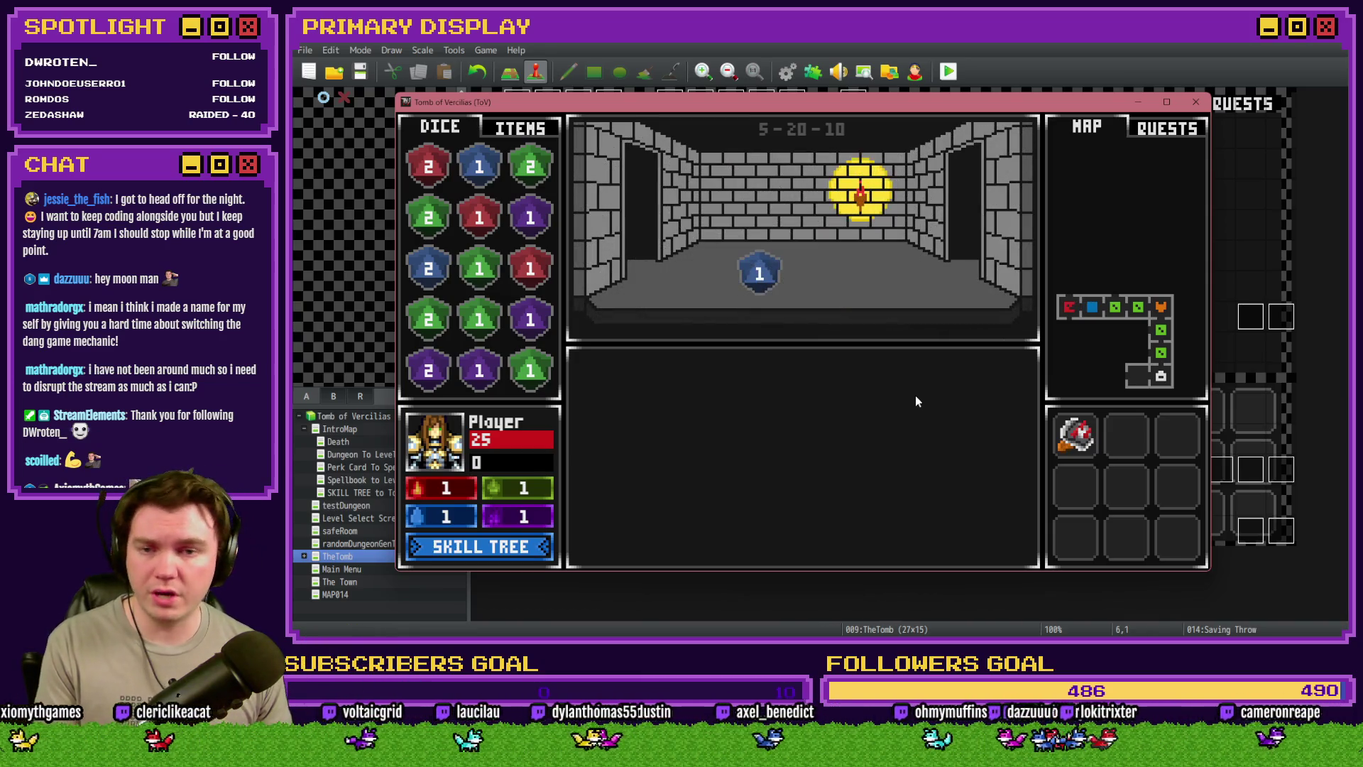
pyautogui.click(1197, 104)
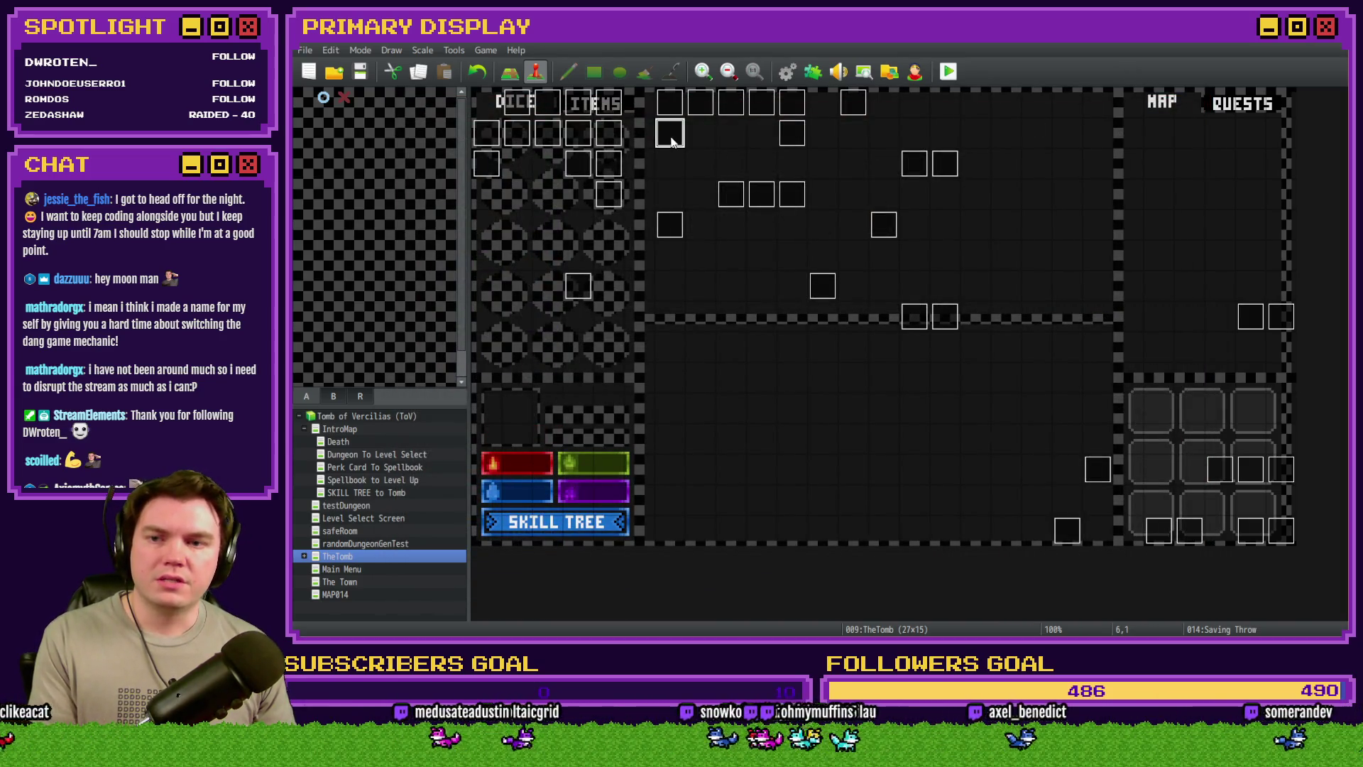
# Glance at the Saving Throw event, close it, and start another playtest
pyautogui.doubleClick(671, 137)
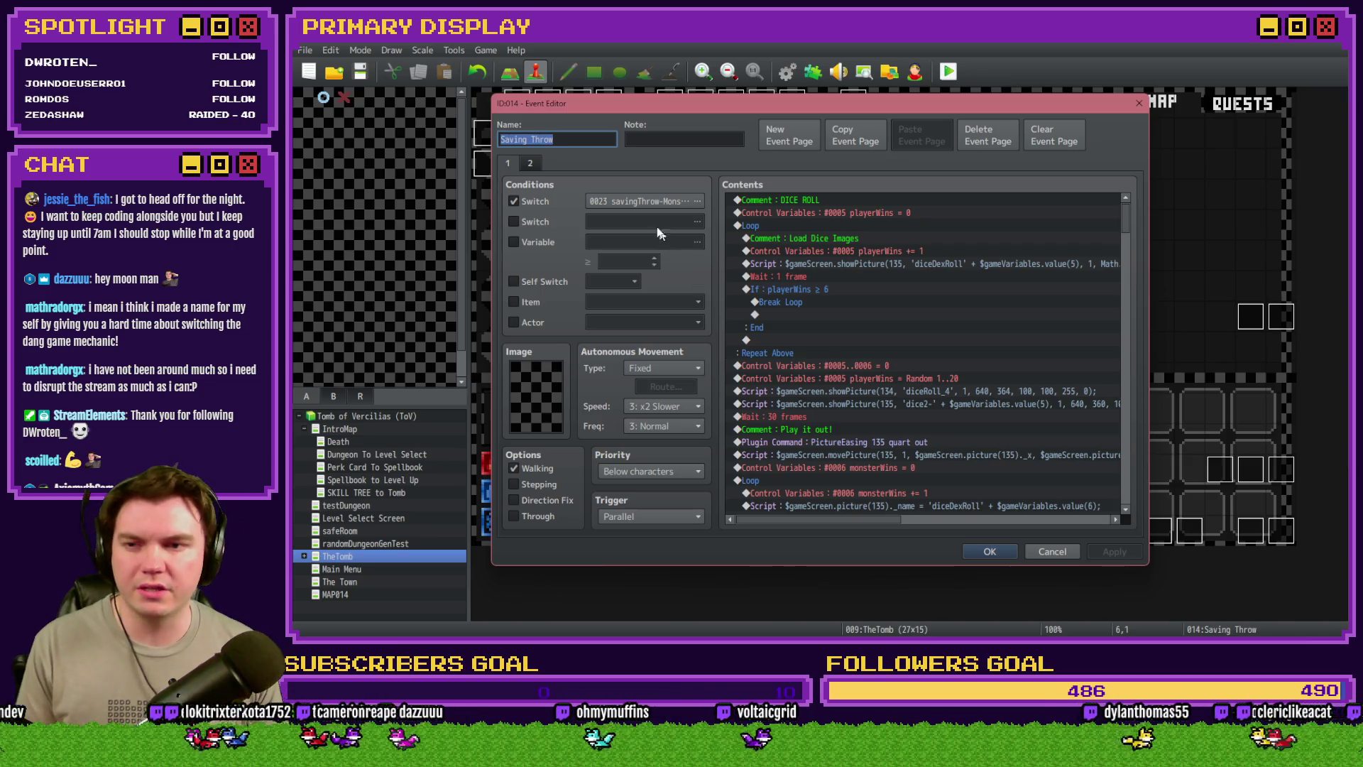
pyautogui.press('Escape')
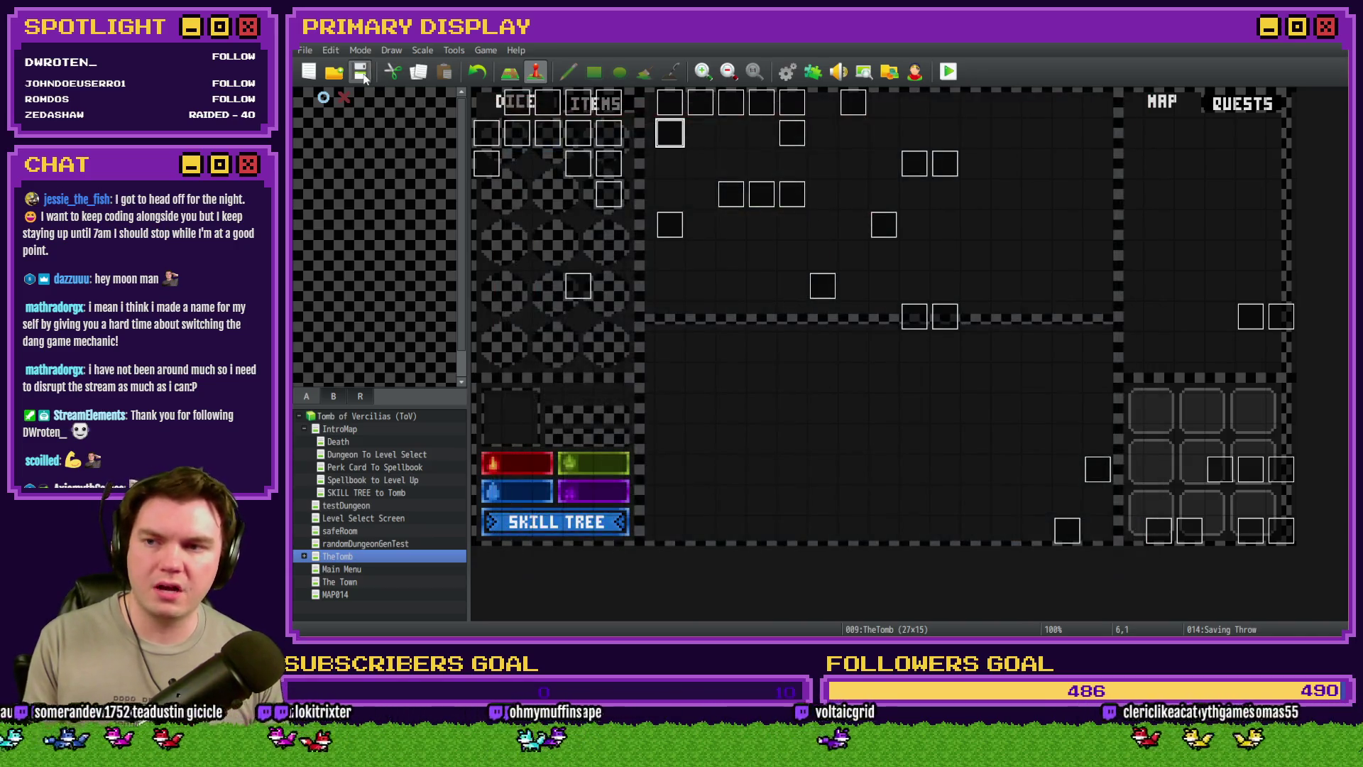
pyautogui.click(955, 74)
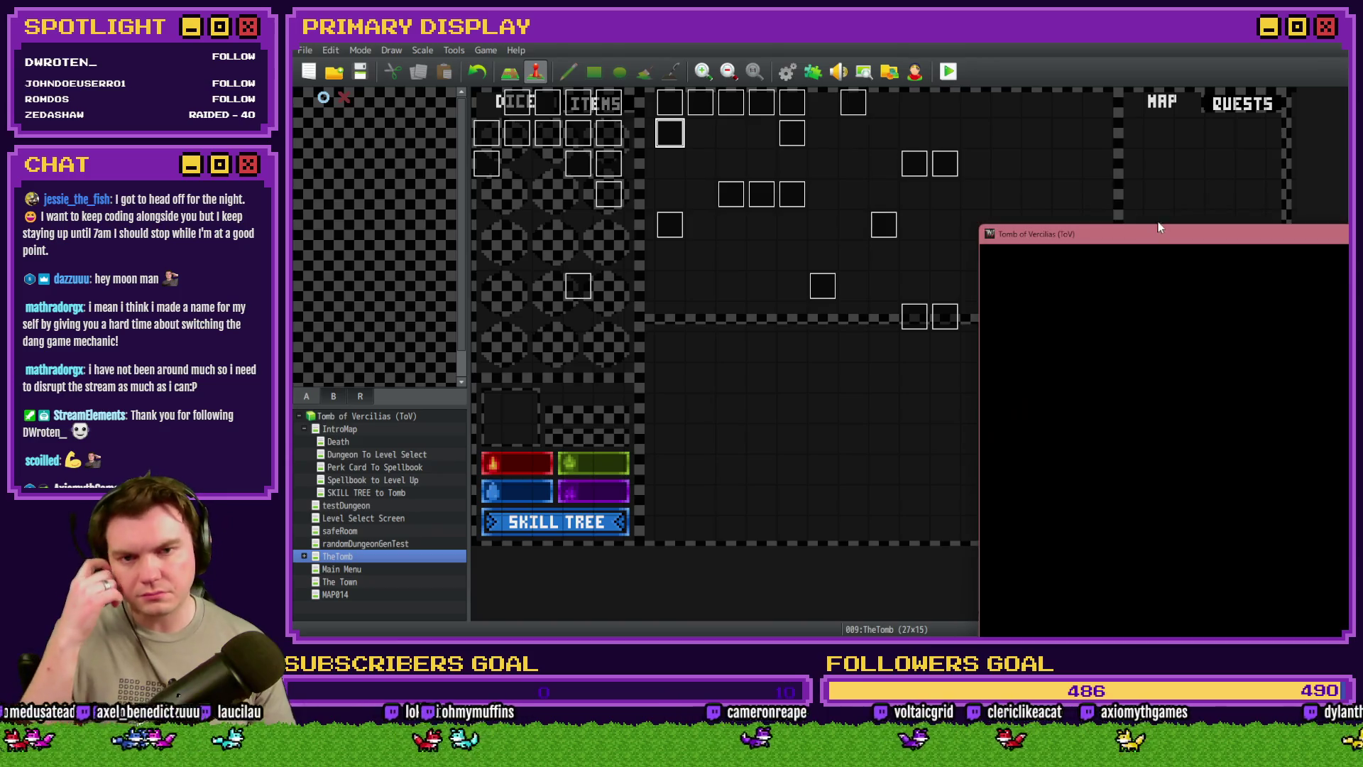
# Take the Fairlii's Fantastic Scroll perk, end the playtest, and reopen the Saving Throw event
pyautogui.moveTo(1126, 221); pyautogui.dragTo(617, 85)
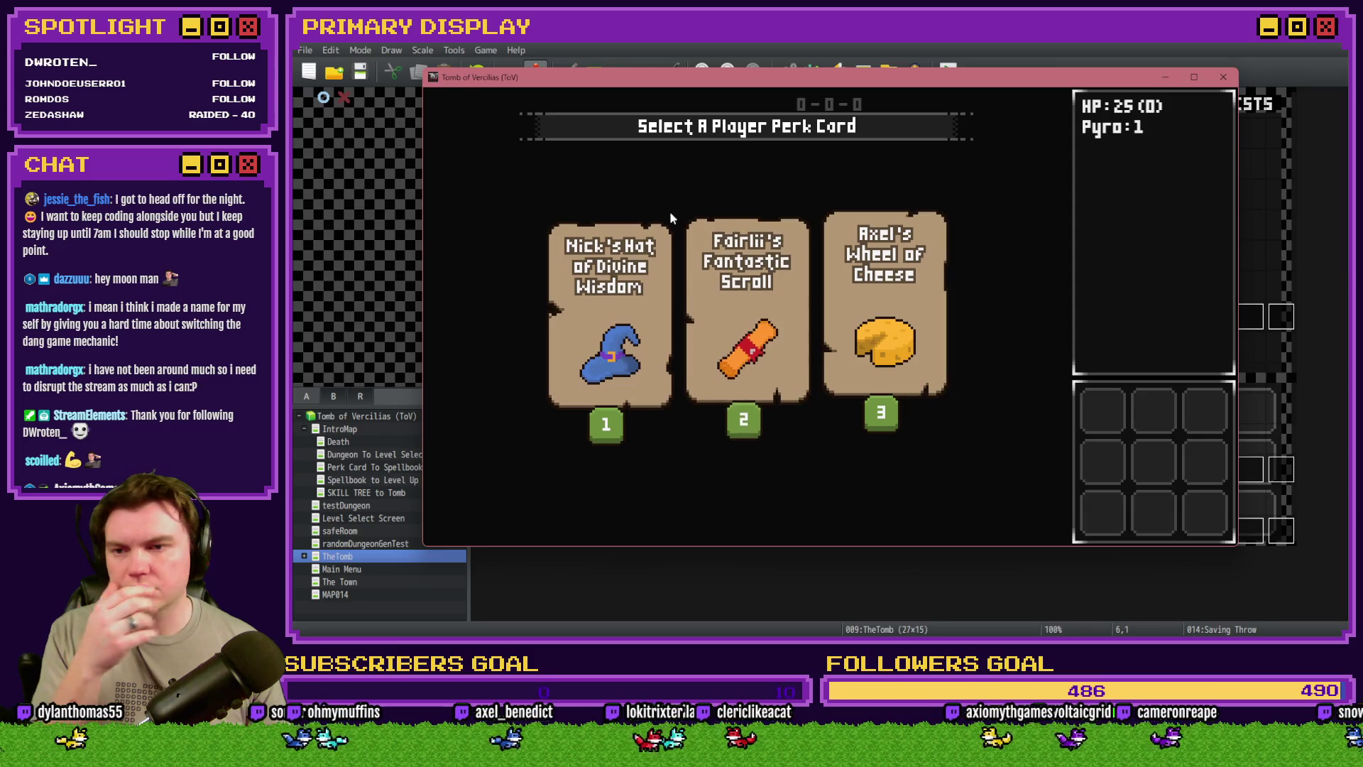
pyautogui.click(739, 284)
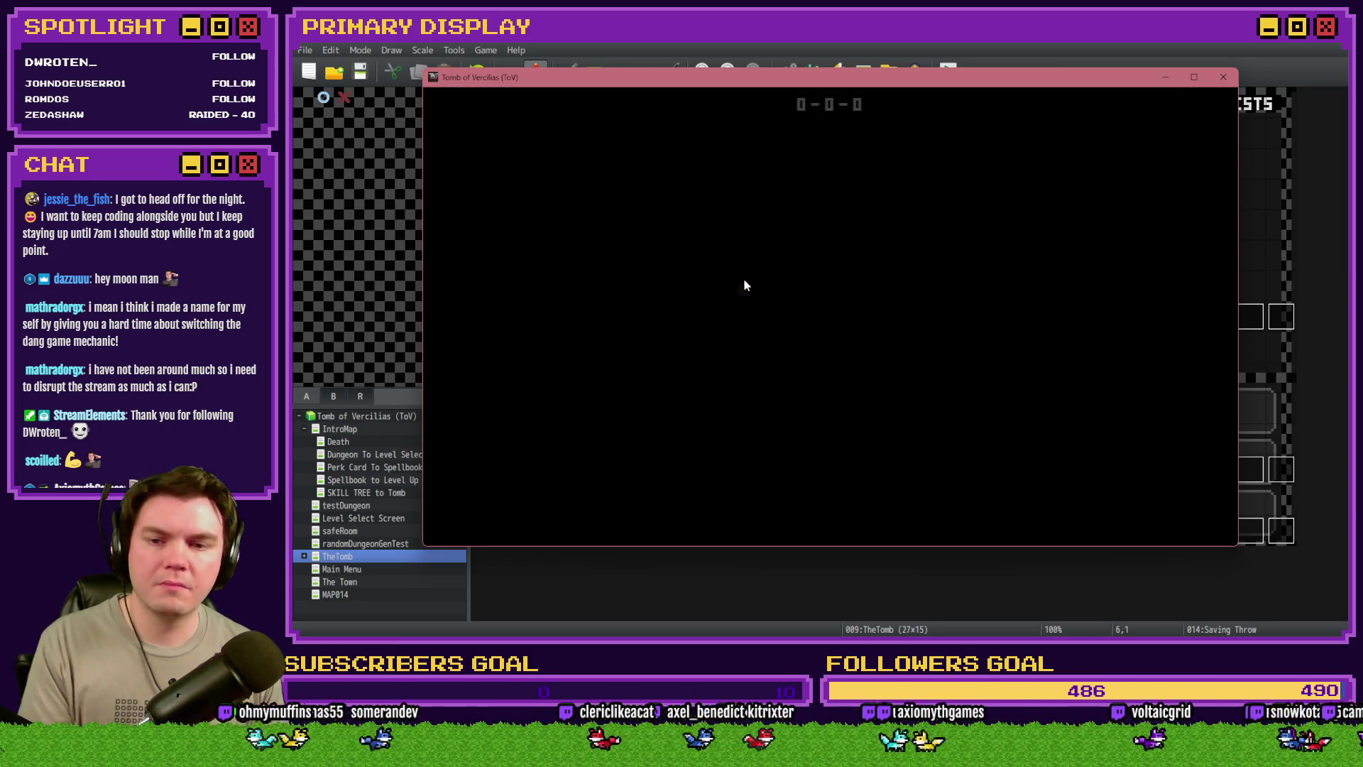
pyautogui.press('F12')
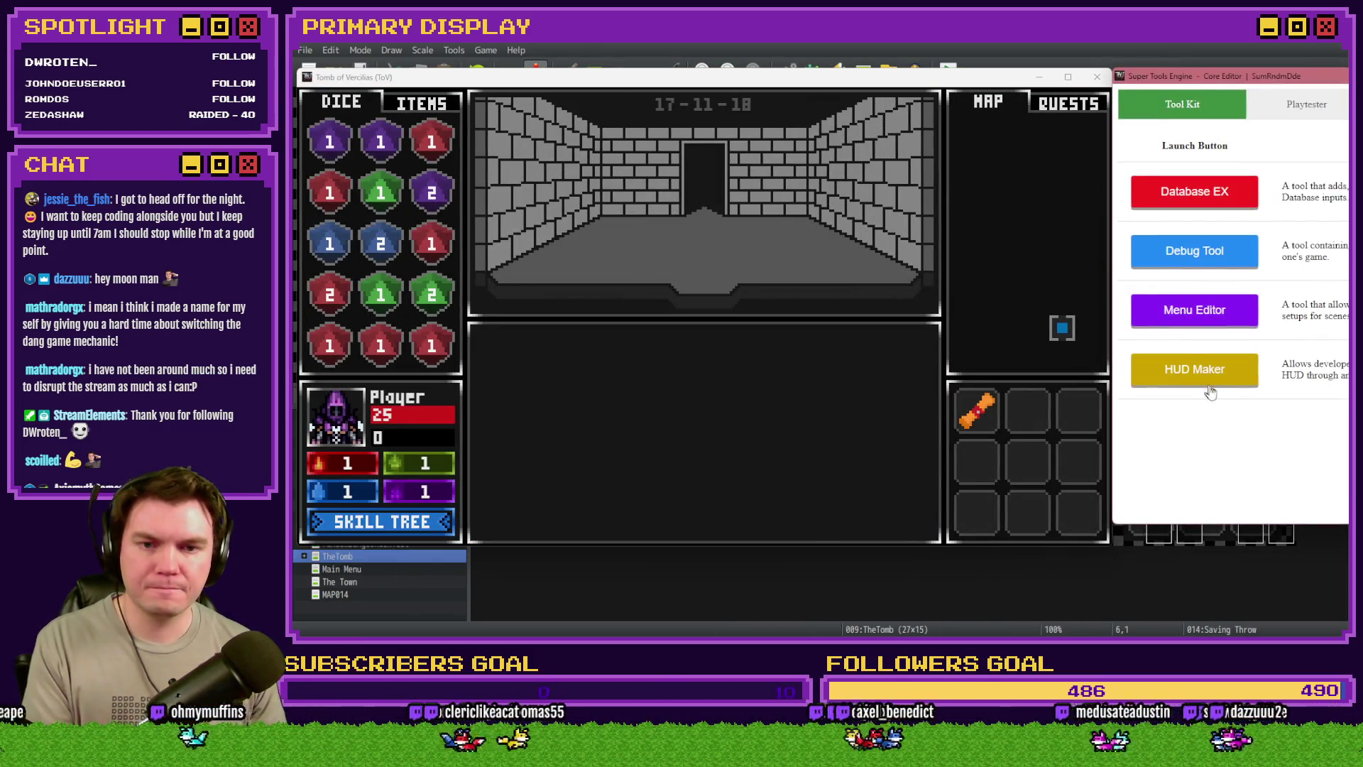
pyautogui.click(1208, 384)
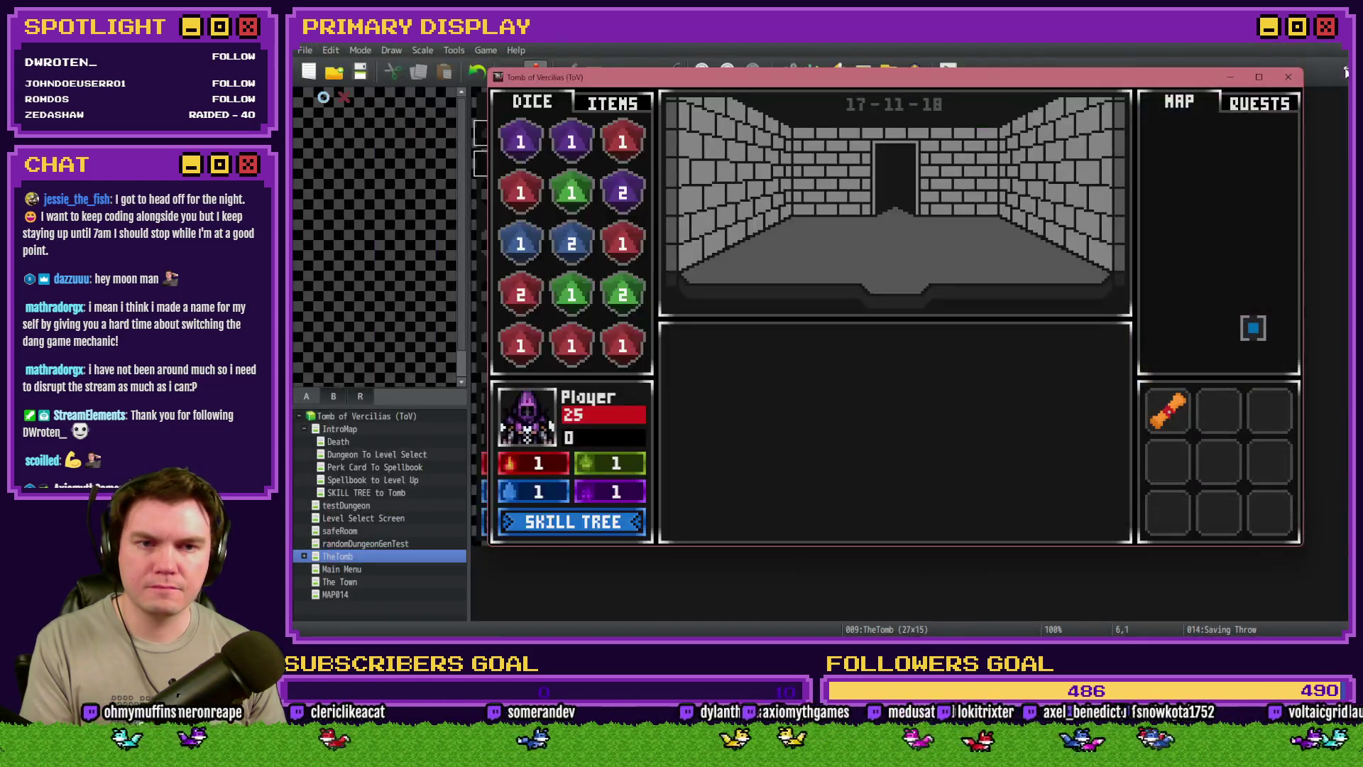
pyautogui.doubleClick(617, 167)
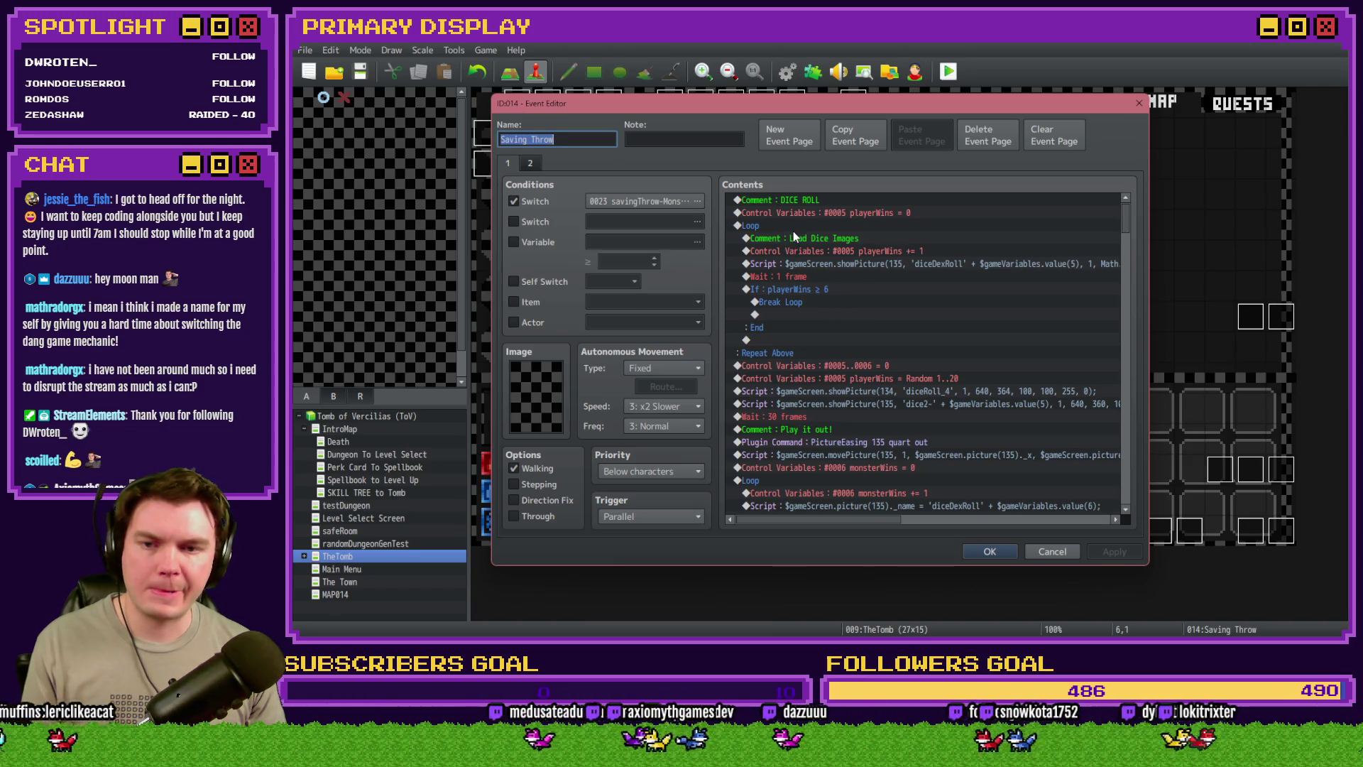
# Insert a 999-frame Wait command after the dice pictures and paste extra copies
pyautogui.click(760, 228)
pyautogui.press('Down')
pyautogui.press('Insert')
pyautogui.click(1006, 204)
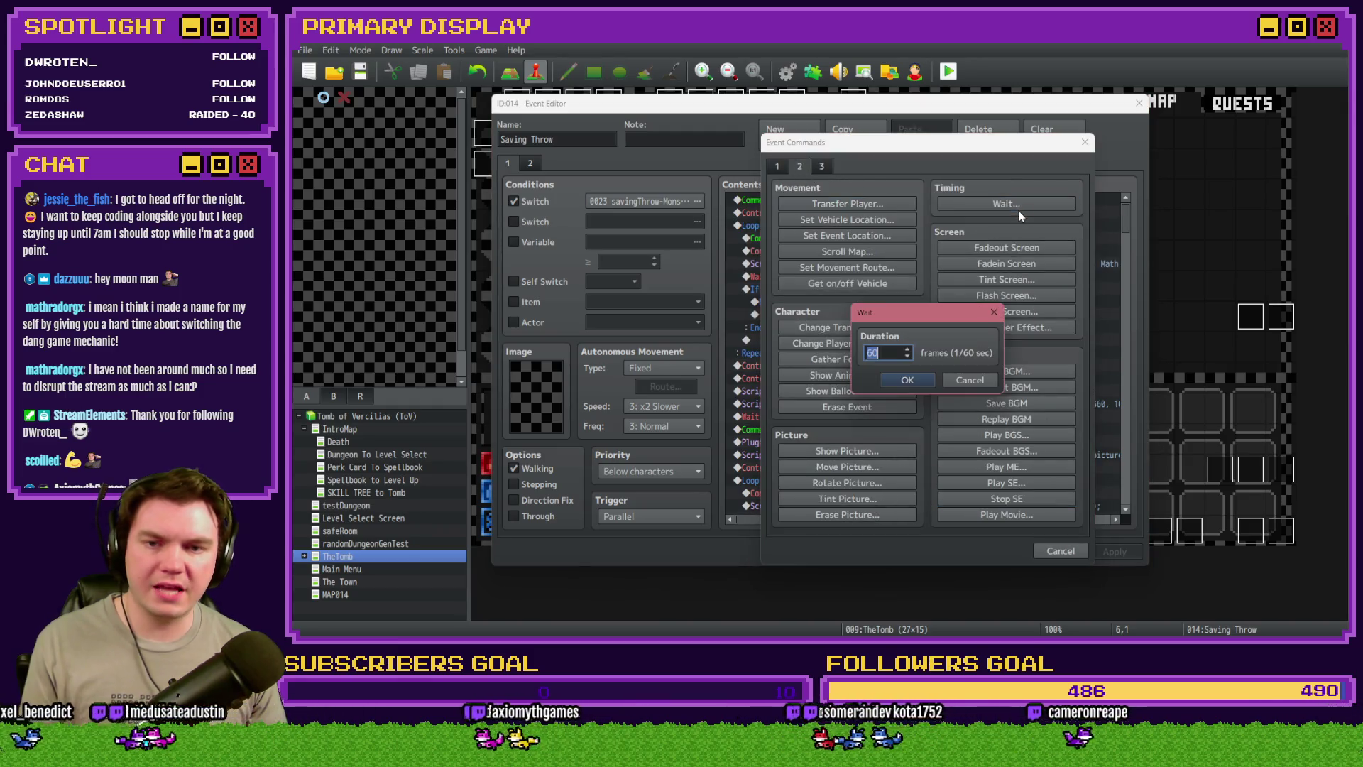
pyautogui.write('999')
pyautogui.click(915, 381)
pyautogui.click(874, 366)
pyautogui.hotkey('ctrl', 'c')
pyautogui.hotkey('ctrl', 'v')
pyautogui.hotkey('ctrl', 'v')
pyautogui.hotkey('ctrl', 'v')
# Close the event editor, save, and run a quick playtest, then close it
pyautogui.click(985, 551)
pyautogui.click(949, 71)
pyautogui.click(790, 357)
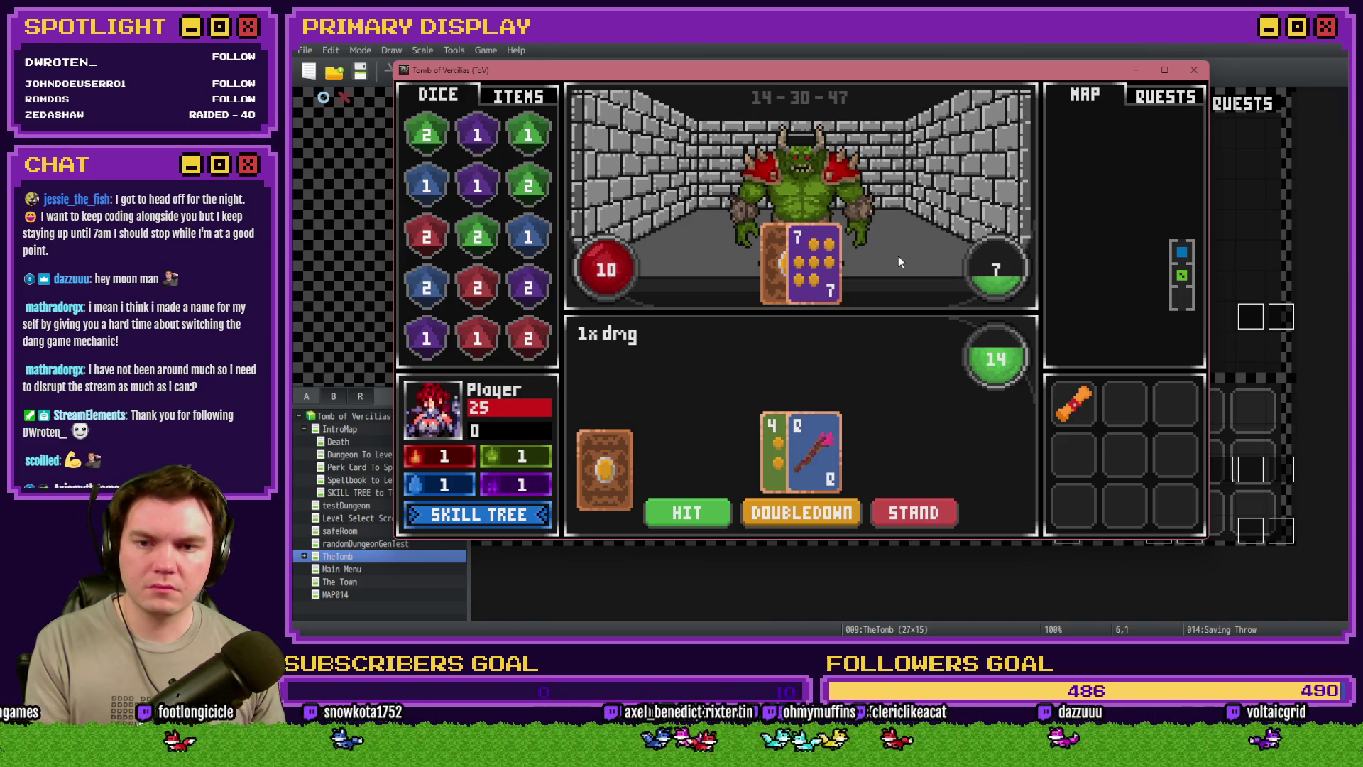
pyautogui.click(1193, 69)
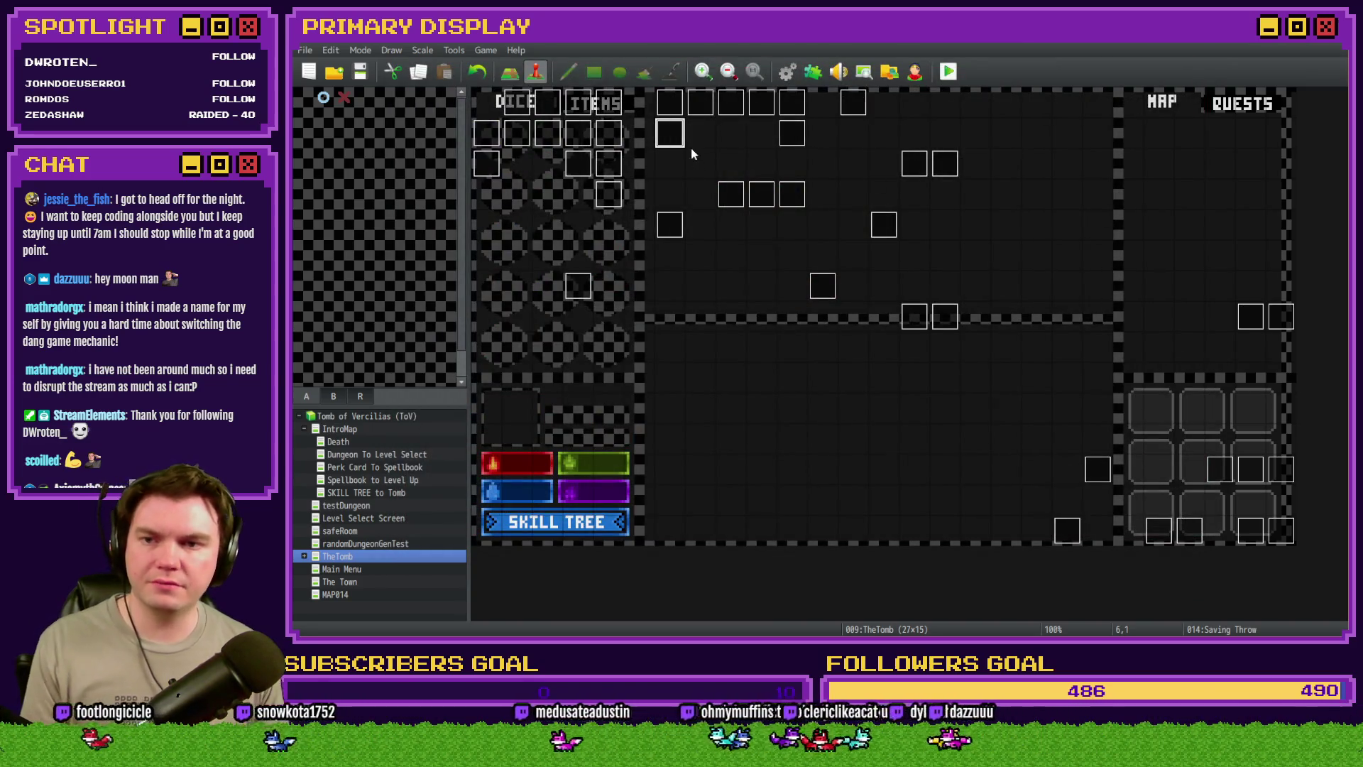
# Replace the misplaced waits with five 999-frame waits just before 'Wait : 30 frames'
pyautogui.doubleClick(670, 132)
pyautogui.click(807, 377)
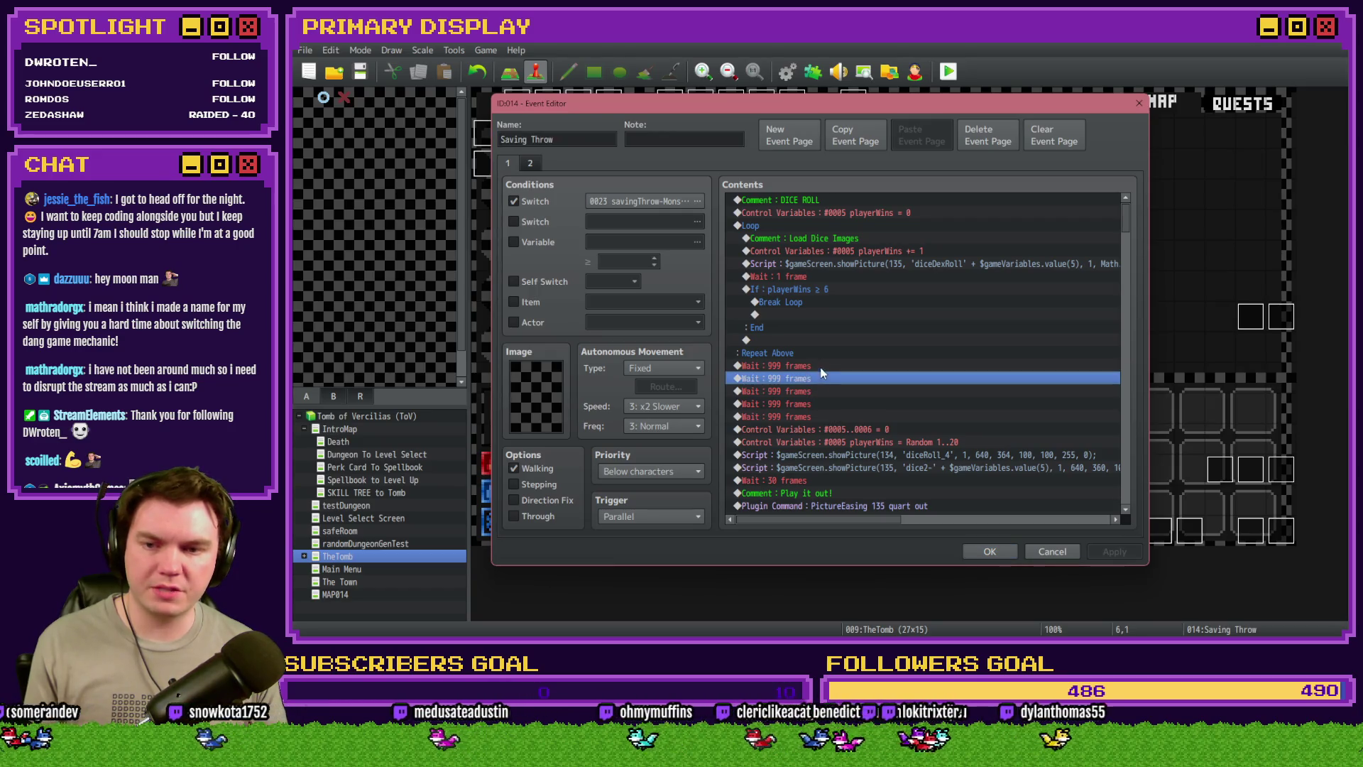
pyautogui.click(821, 366)
pyautogui.keyDown('shift'); pyautogui.click(820, 415); pyautogui.keyUp('shift')
pyautogui.press('Delete')
pyautogui.scroll(-3, 821, 412)
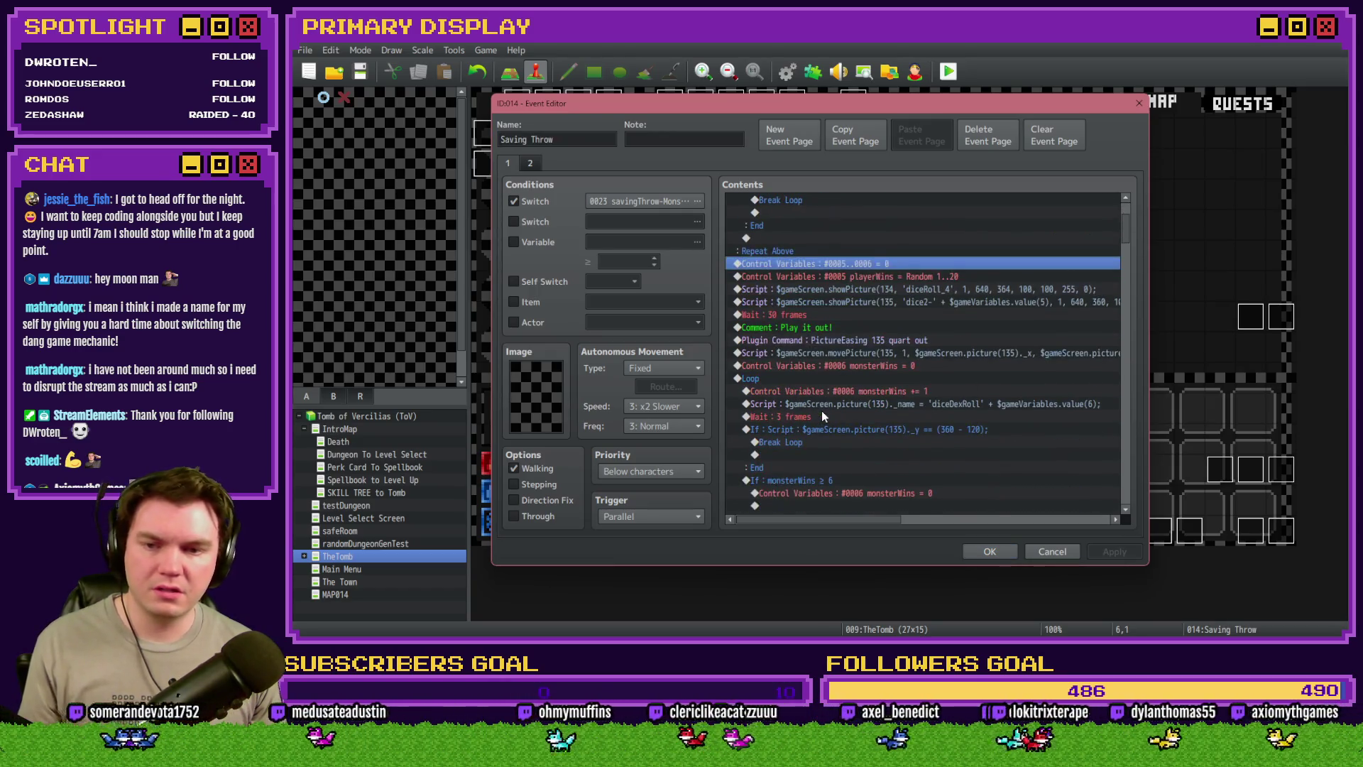
pyautogui.scroll(3, 821, 410)
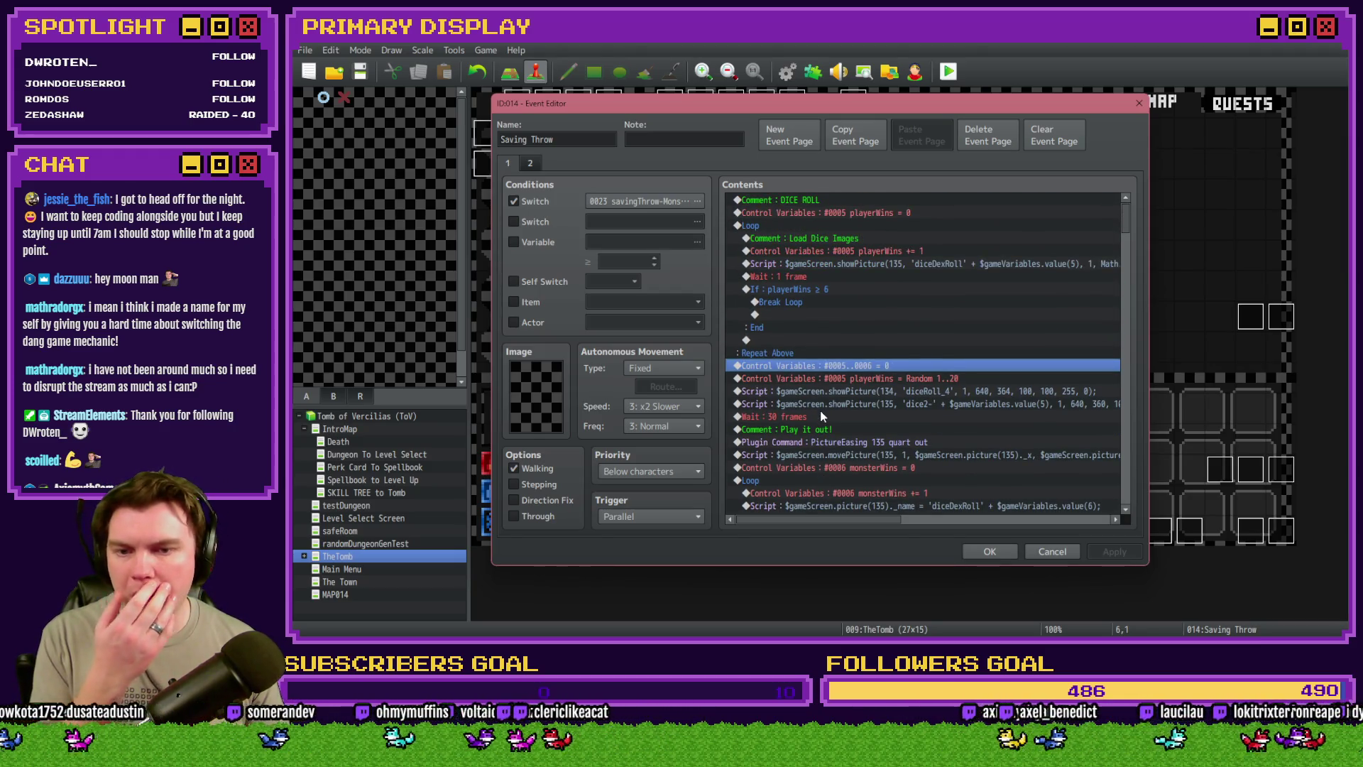
pyautogui.click(822, 416)
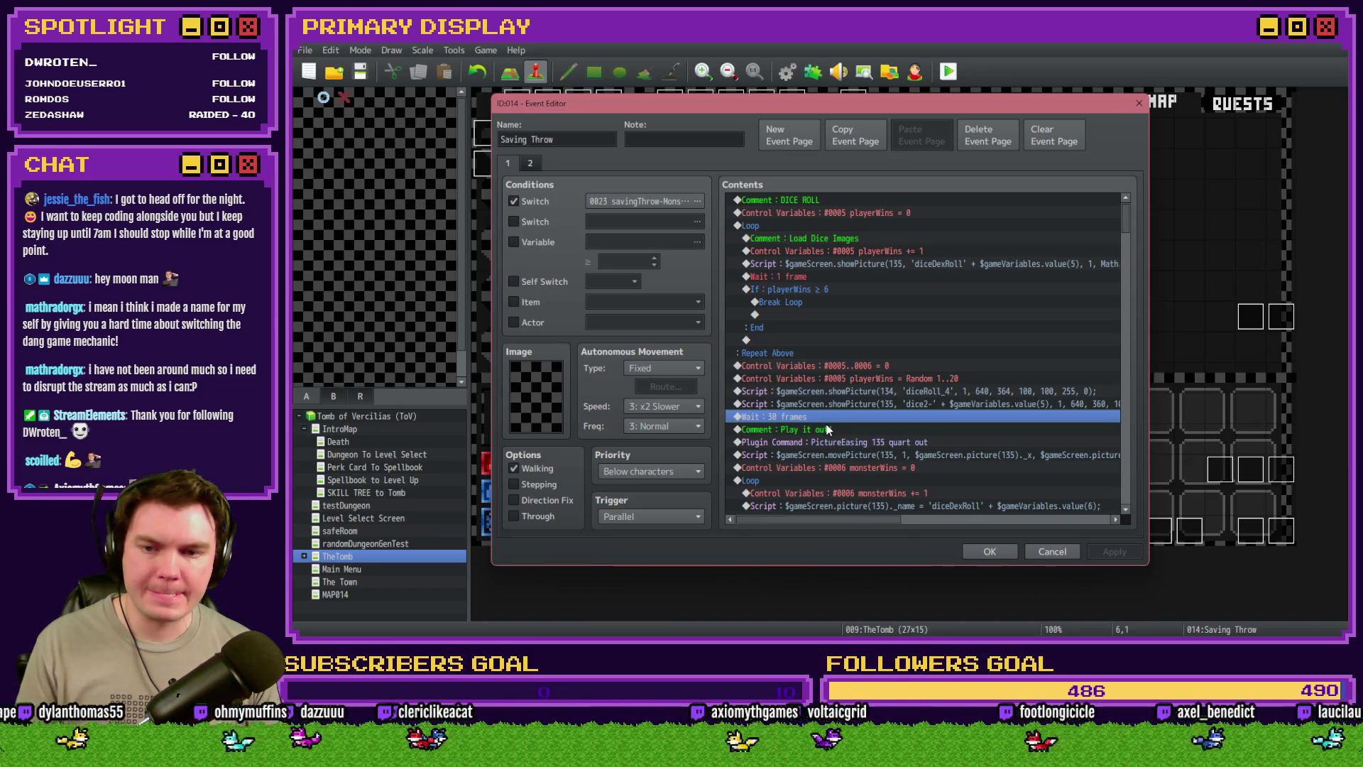
pyautogui.hotkey('ctrl', 'v')
pyautogui.hotkey('ctrl', 'v')
pyautogui.hotkey('ctrl', 'v')
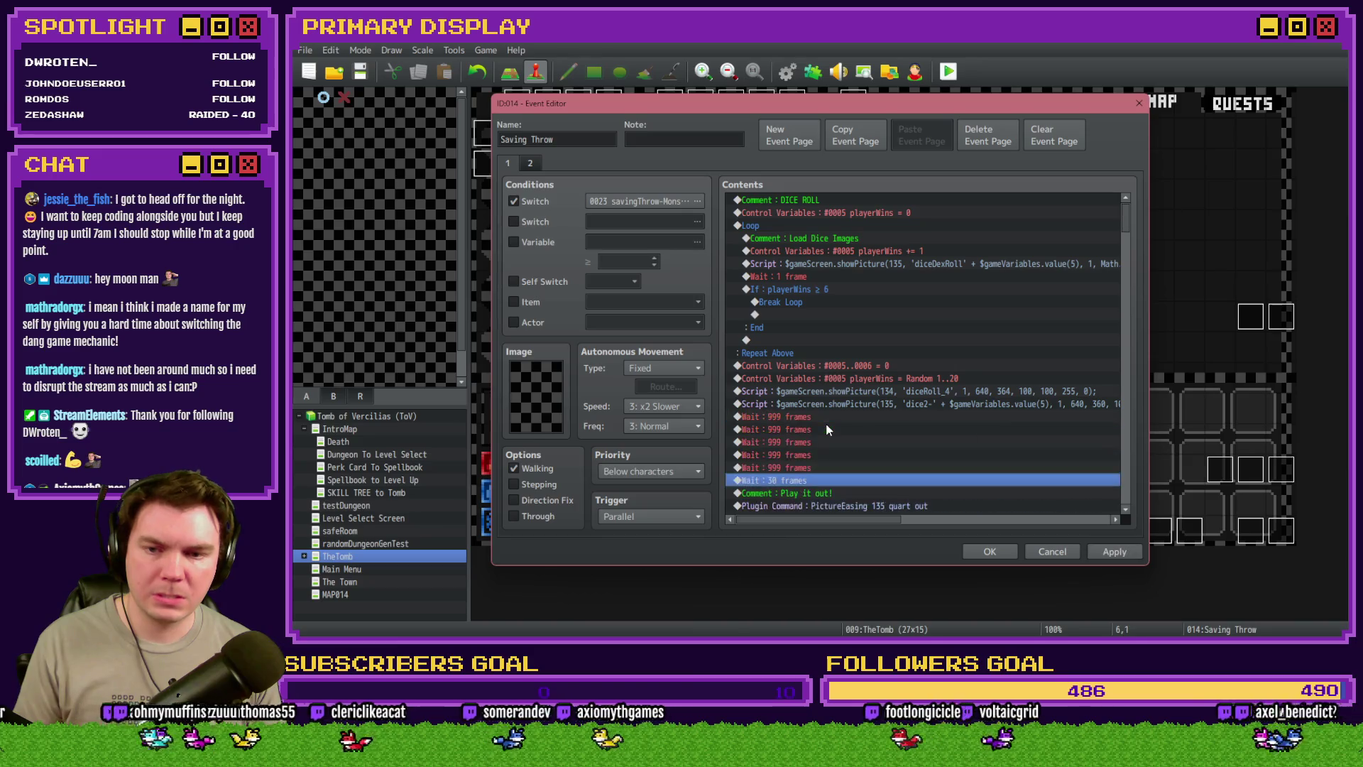
# Apply the event changes, undo a trial variable condition, and close the Event Editor
pyautogui.click(1120, 554)
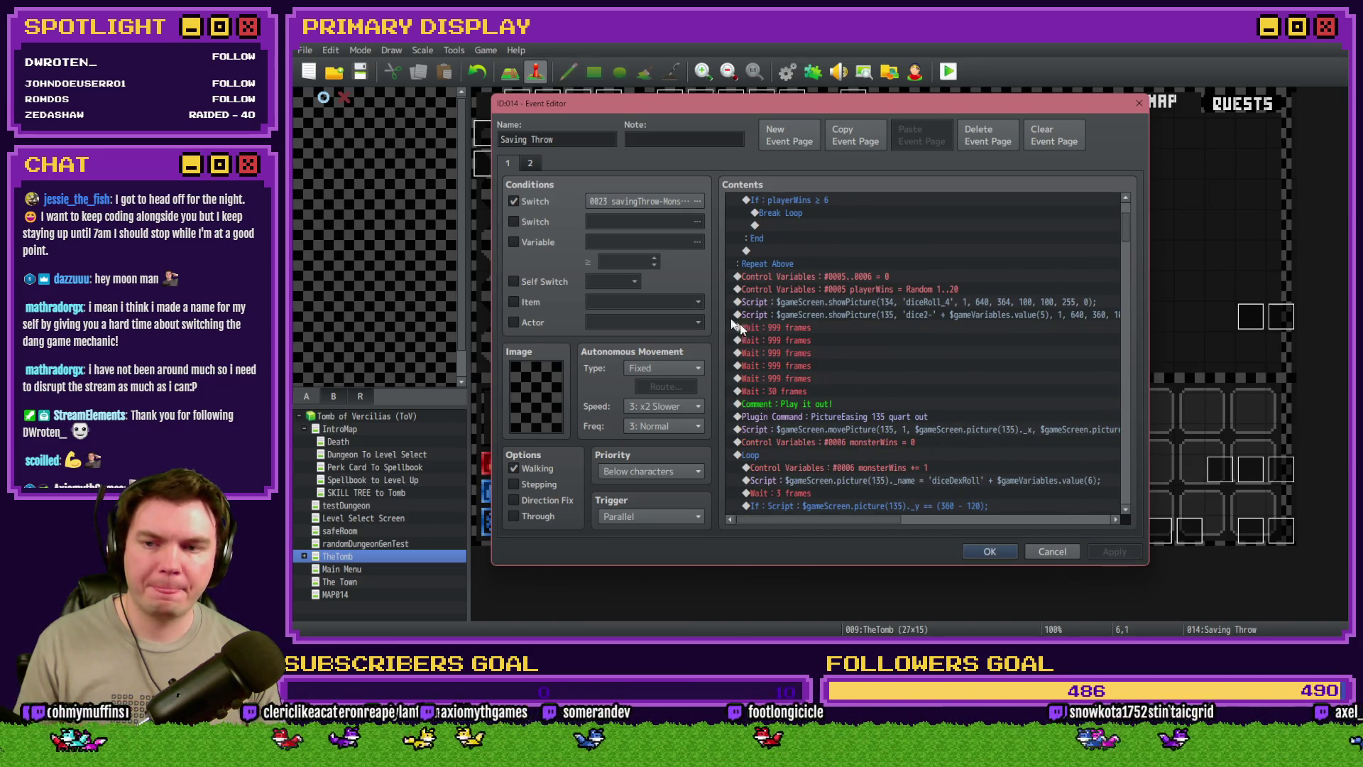
pyautogui.click(534, 248)
pyautogui.click(697, 242)
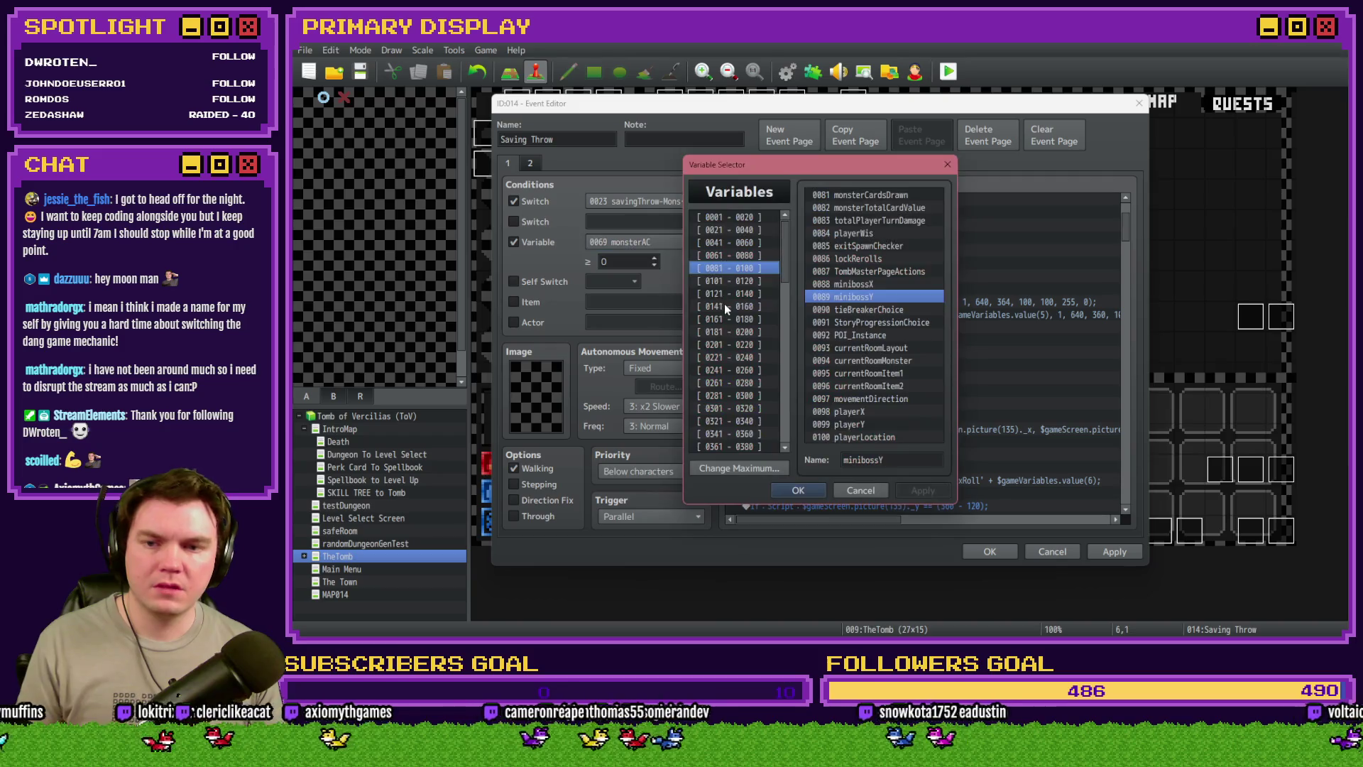
pyautogui.press('Escape')
pyautogui.click(538, 242)
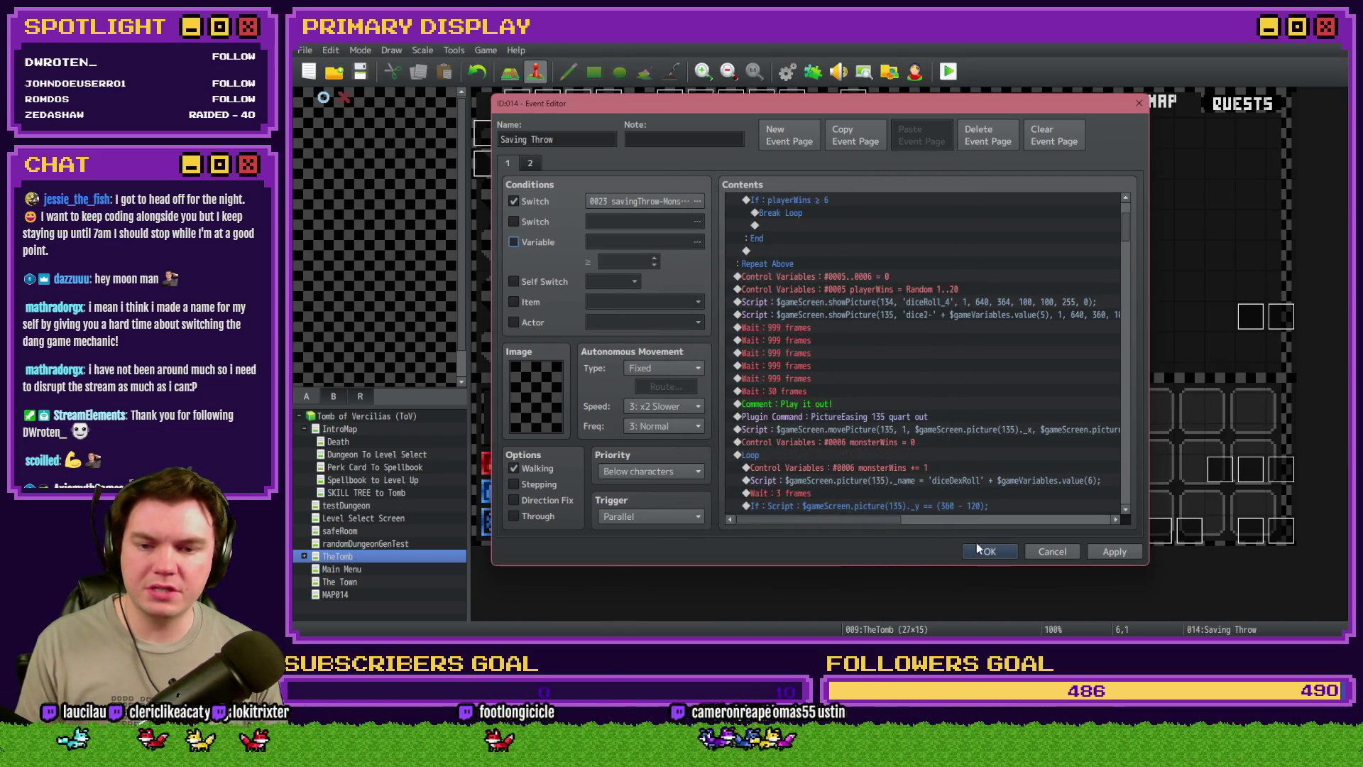
pyautogui.click(986, 551)
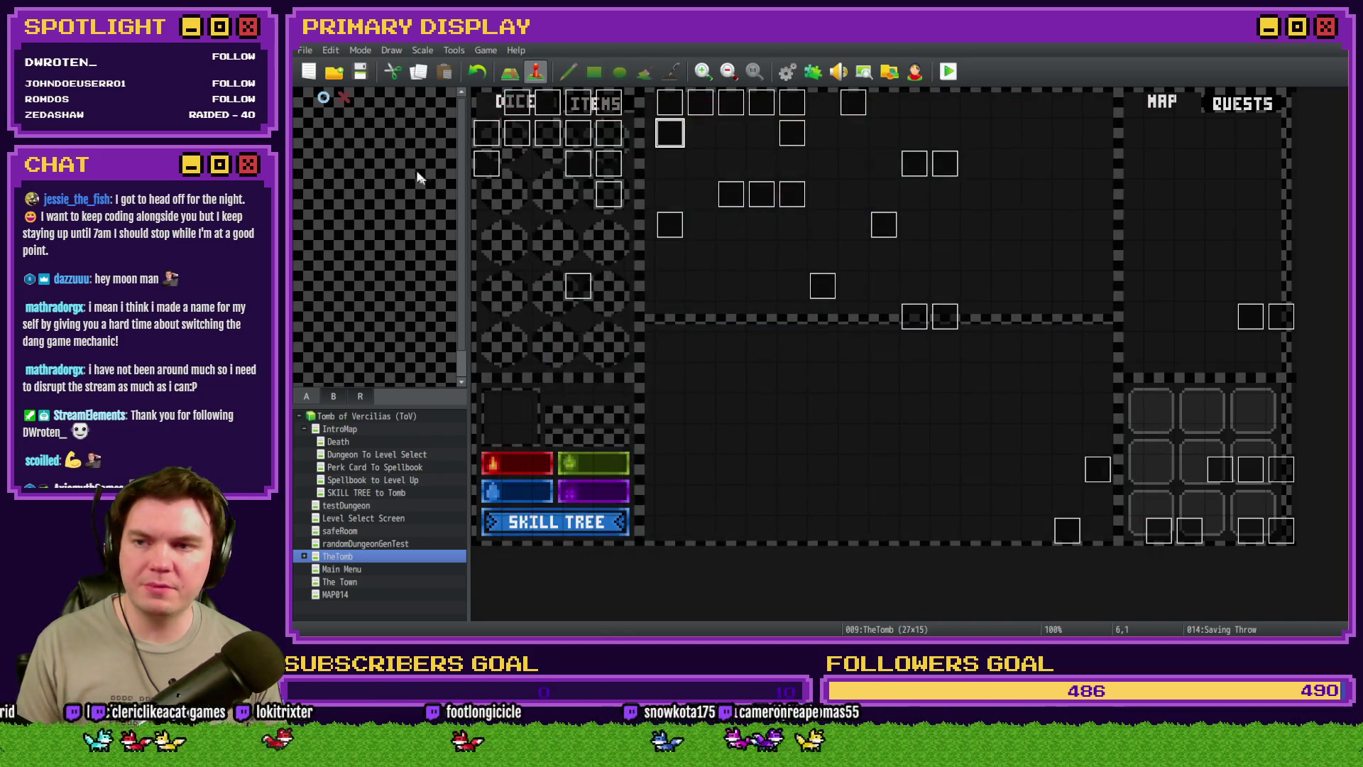
# Playtest with Fairlii's Fantastic Scroll perk, then open HUD Maker and select the left 1x dmg text
pyautogui.click(946, 74)
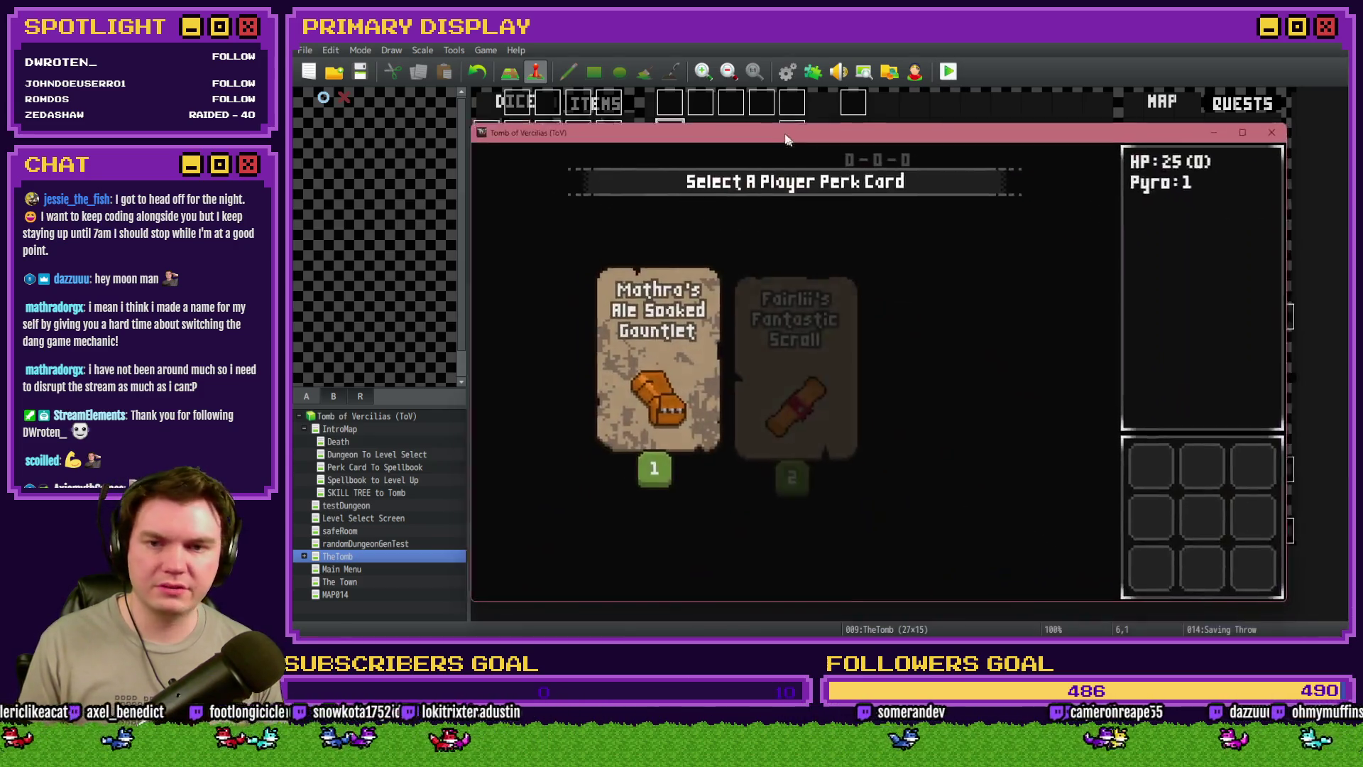
pyautogui.click(748, 280)
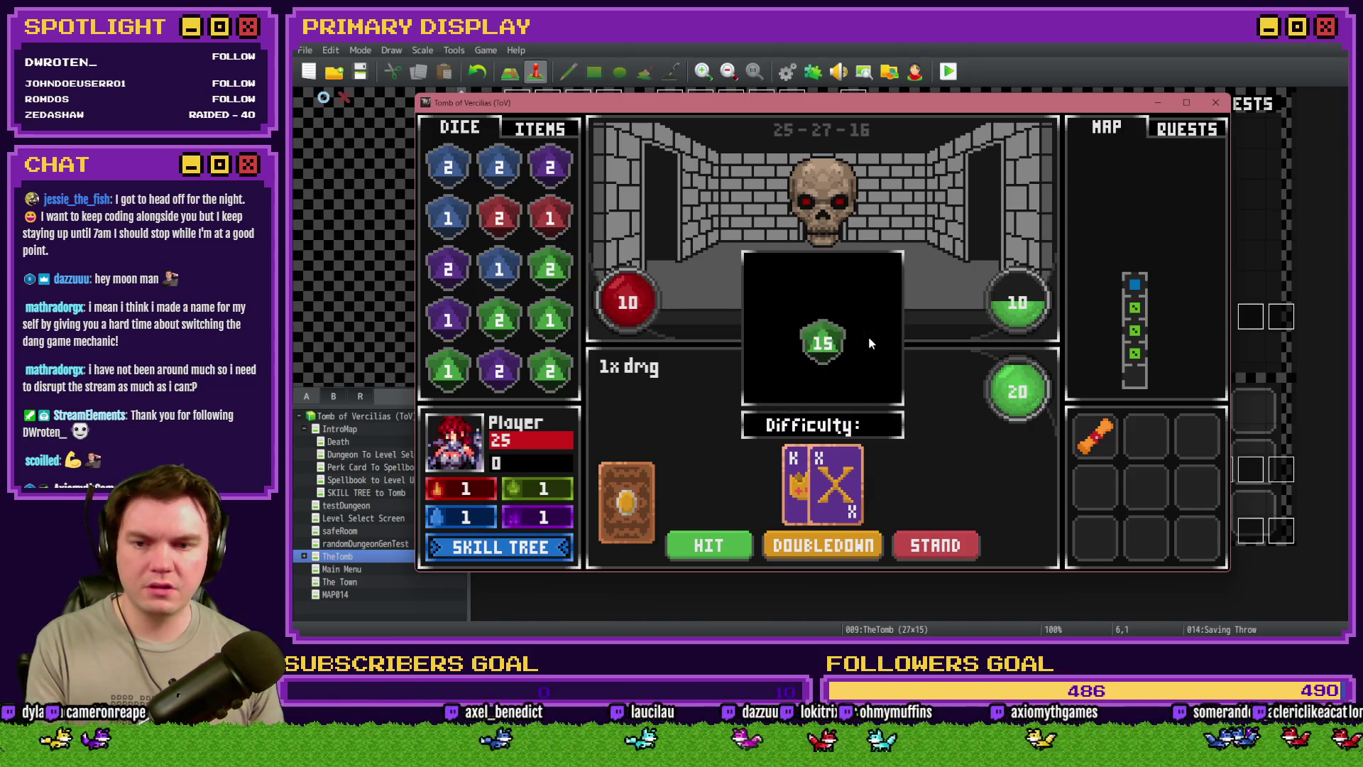
pyautogui.press('F10')
pyautogui.click(1176, 399)
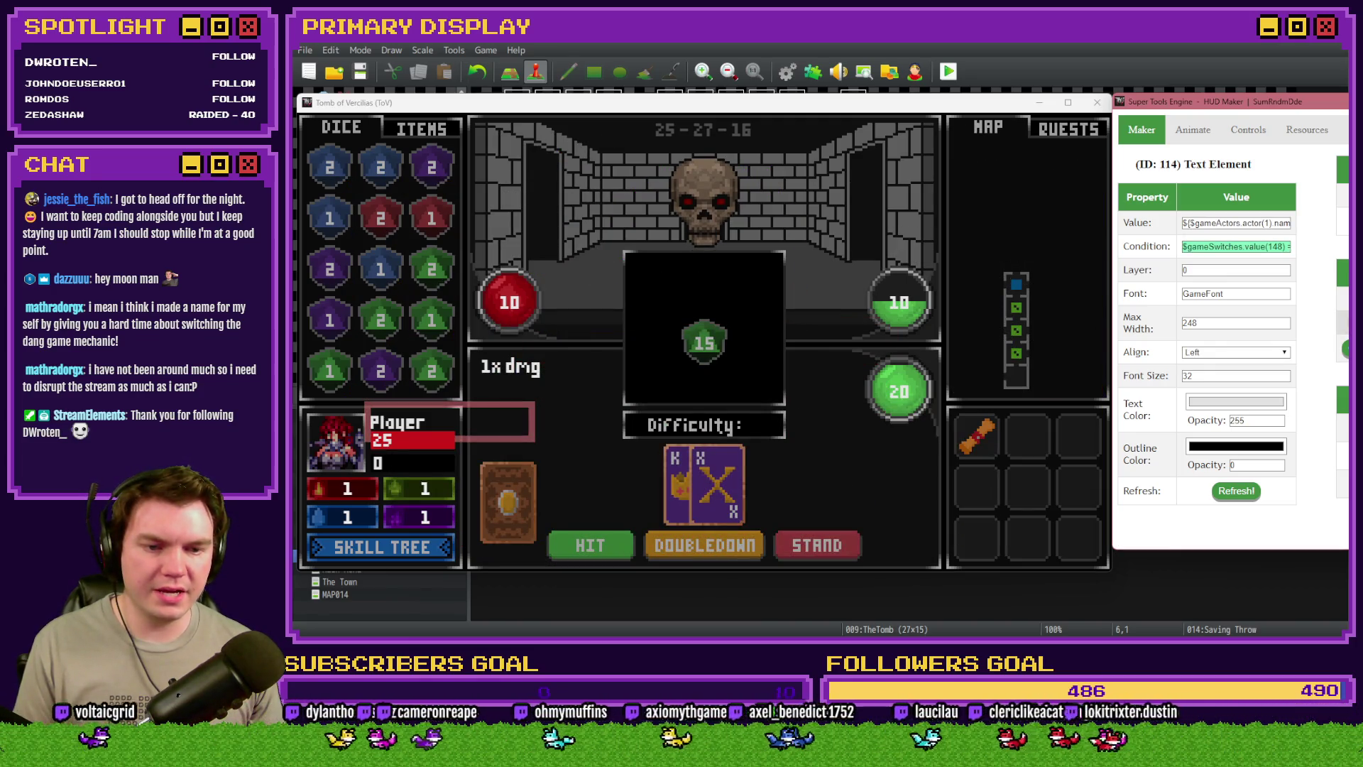
pyautogui.click(512, 366)
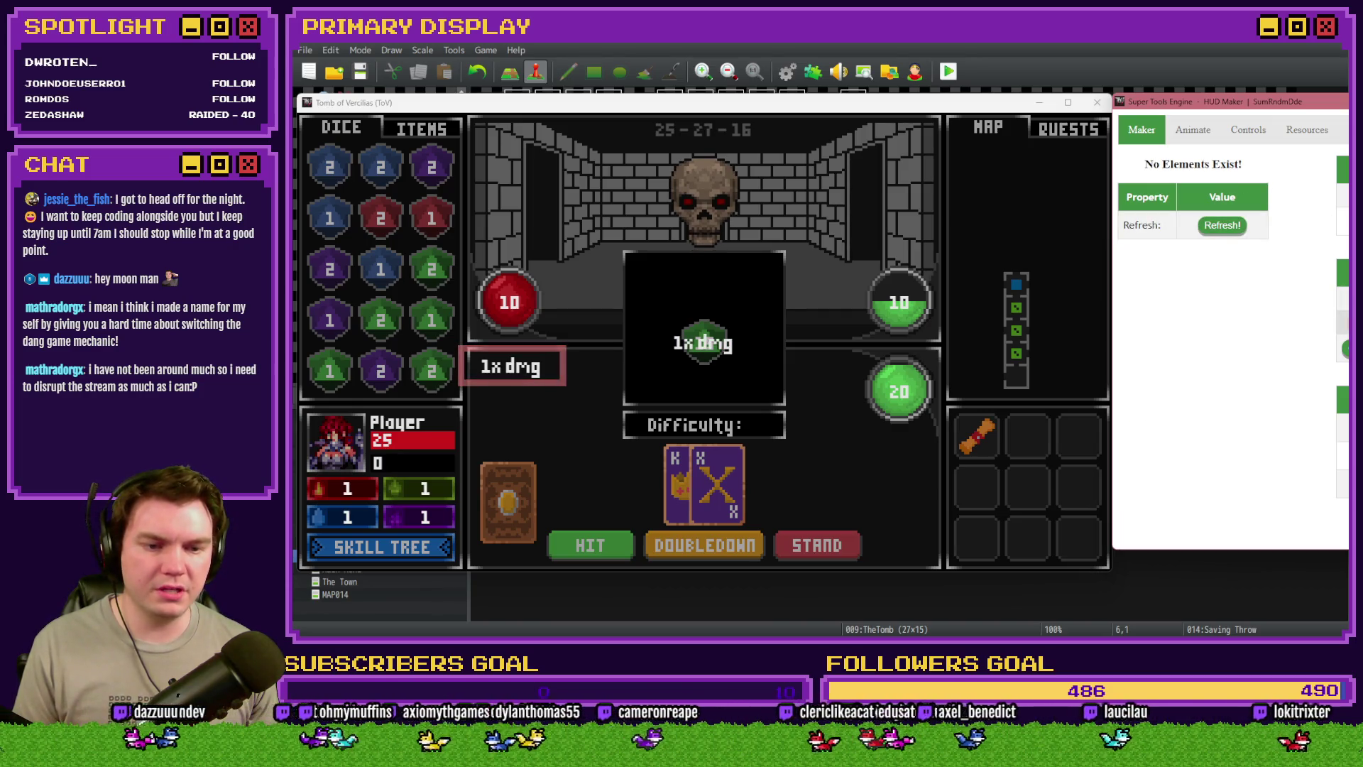
# Give the centre HUD text element Left alignment and a max width of 80
pyautogui.click(703, 342)
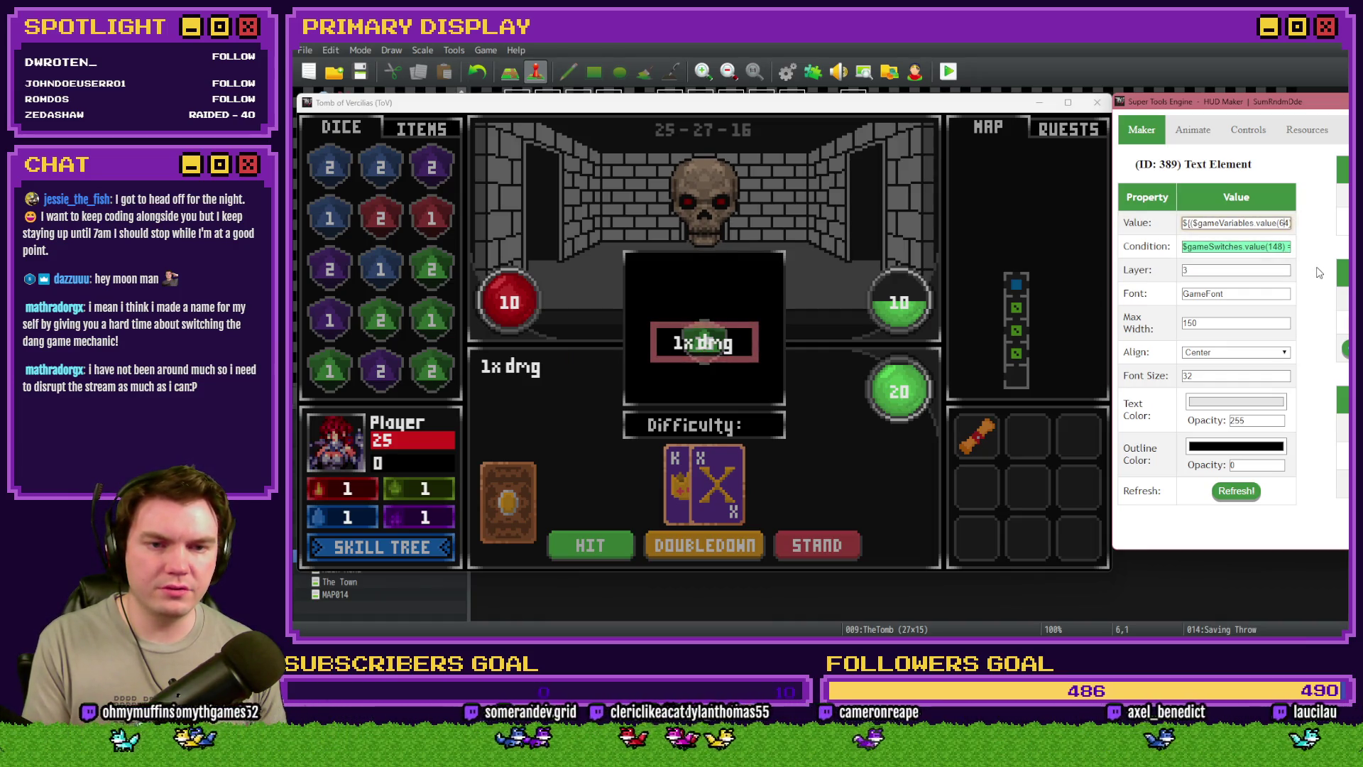
pyautogui.press('End')
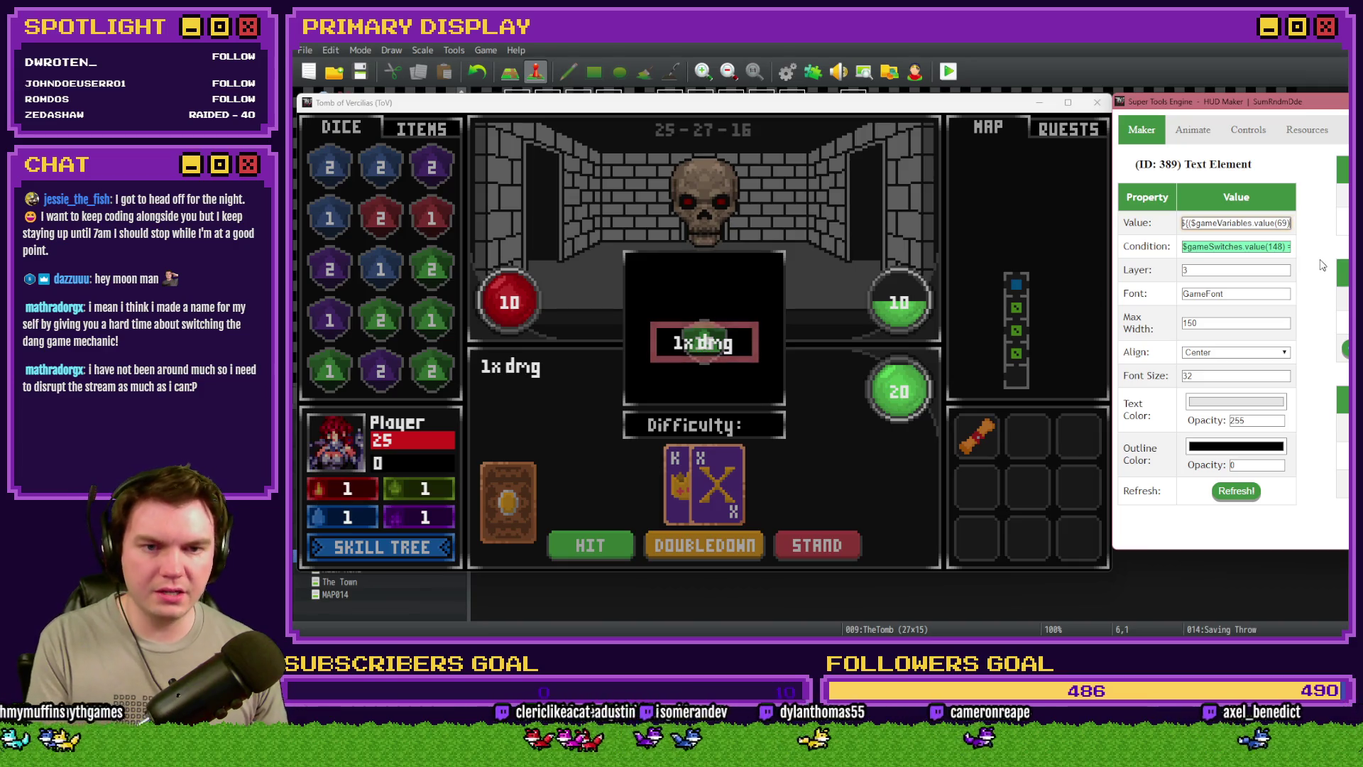
pyautogui.press('Home')
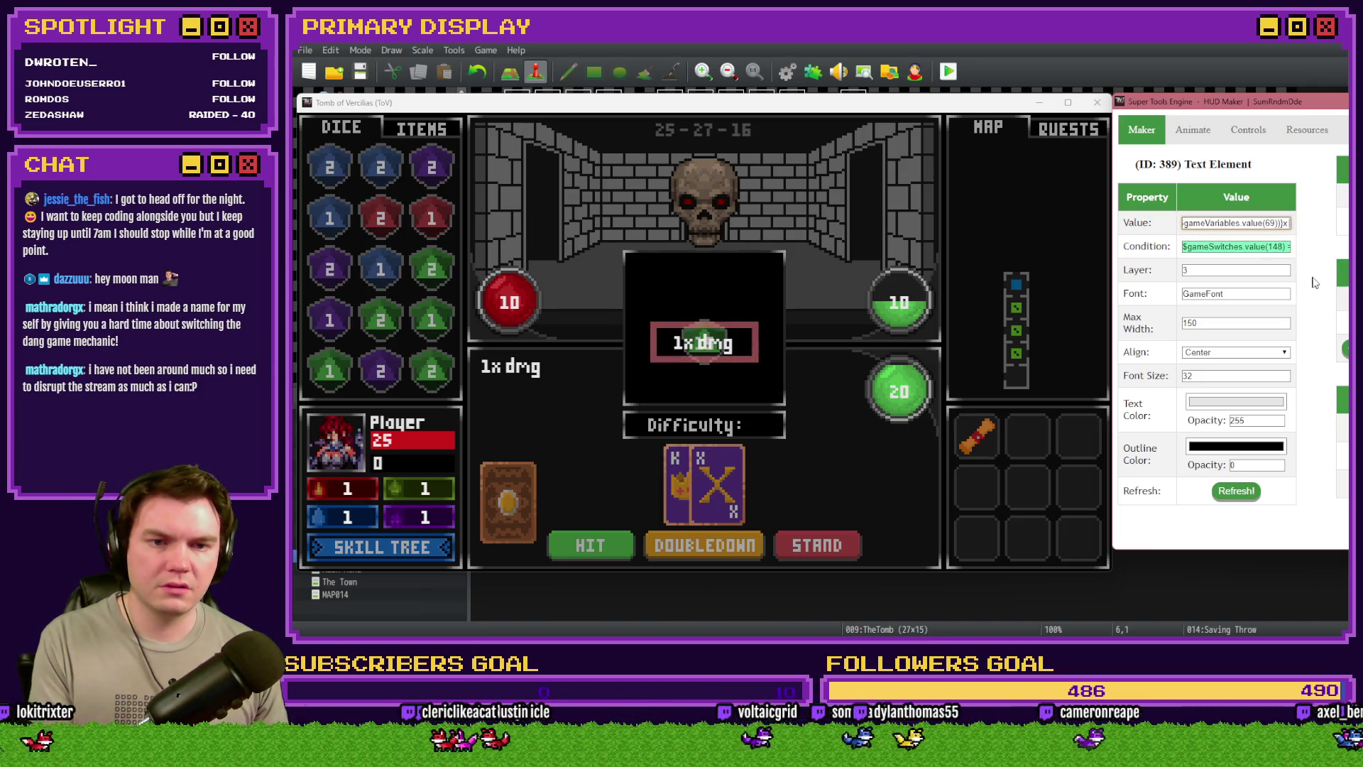
pyautogui.click(1237, 492)
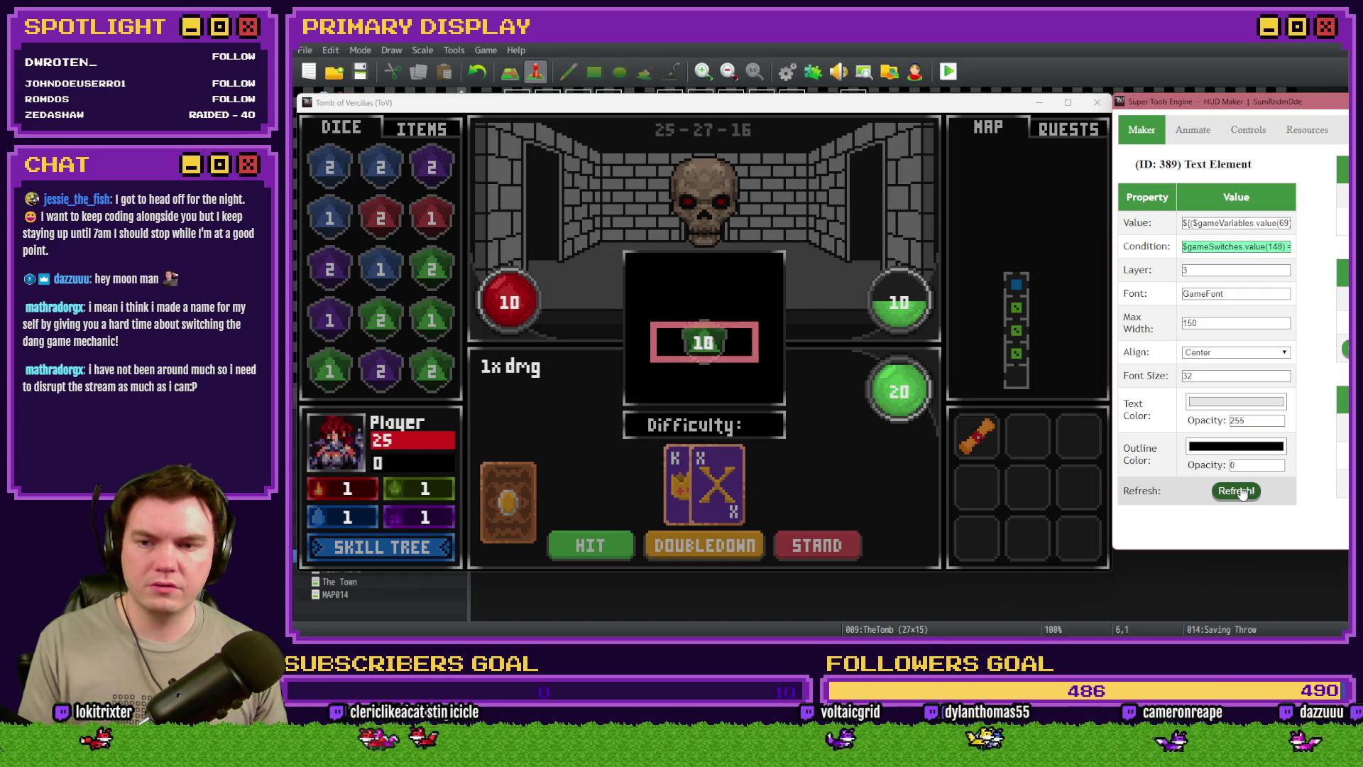
pyautogui.click(1236, 352)
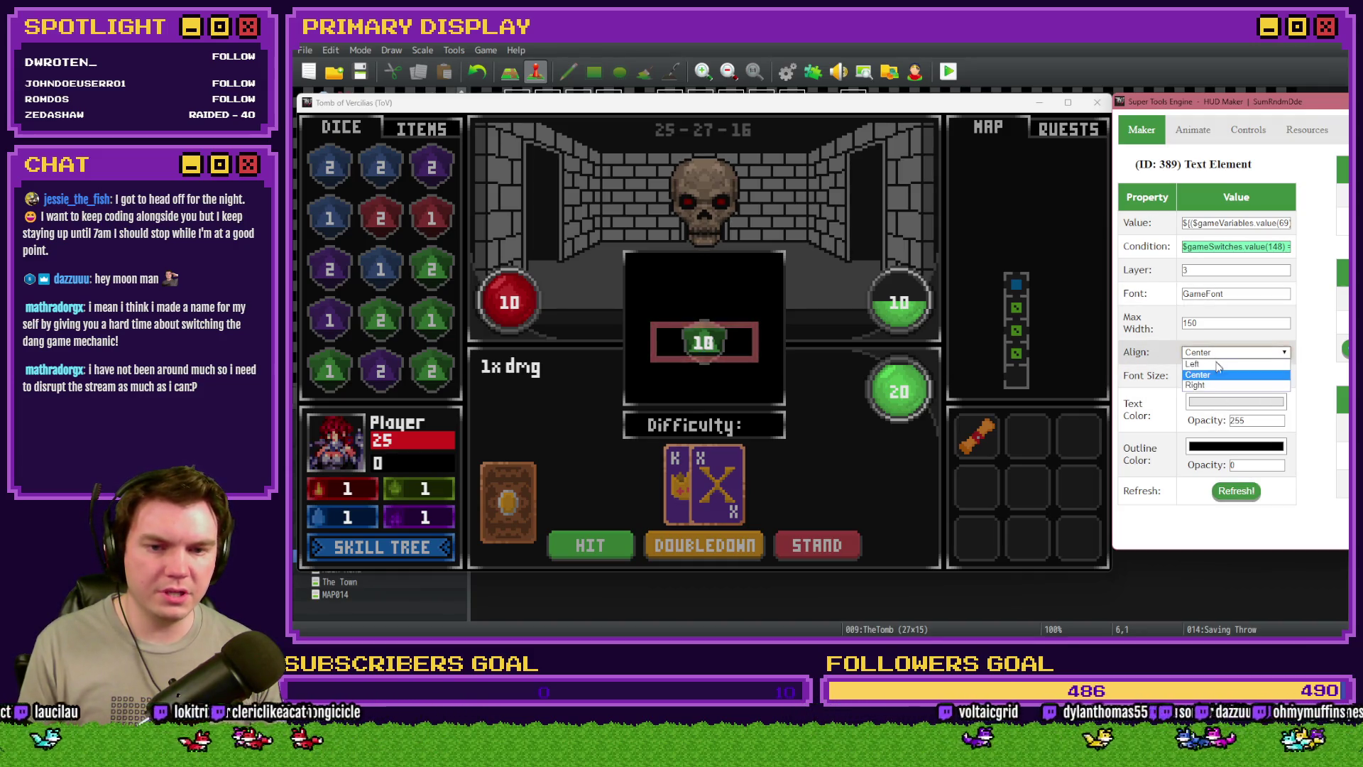
pyautogui.click(1207, 364)
pyautogui.click(1237, 492)
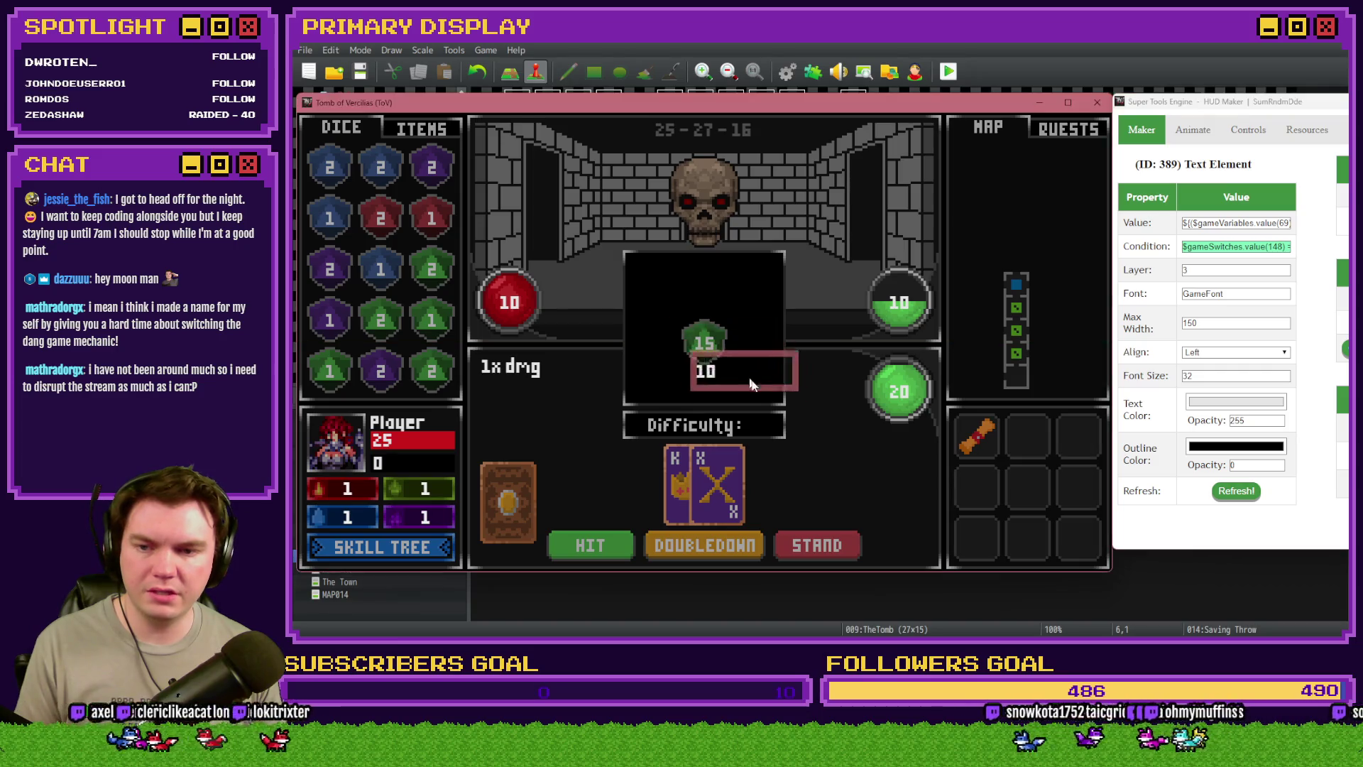
pyautogui.doubleClick(1207, 323)
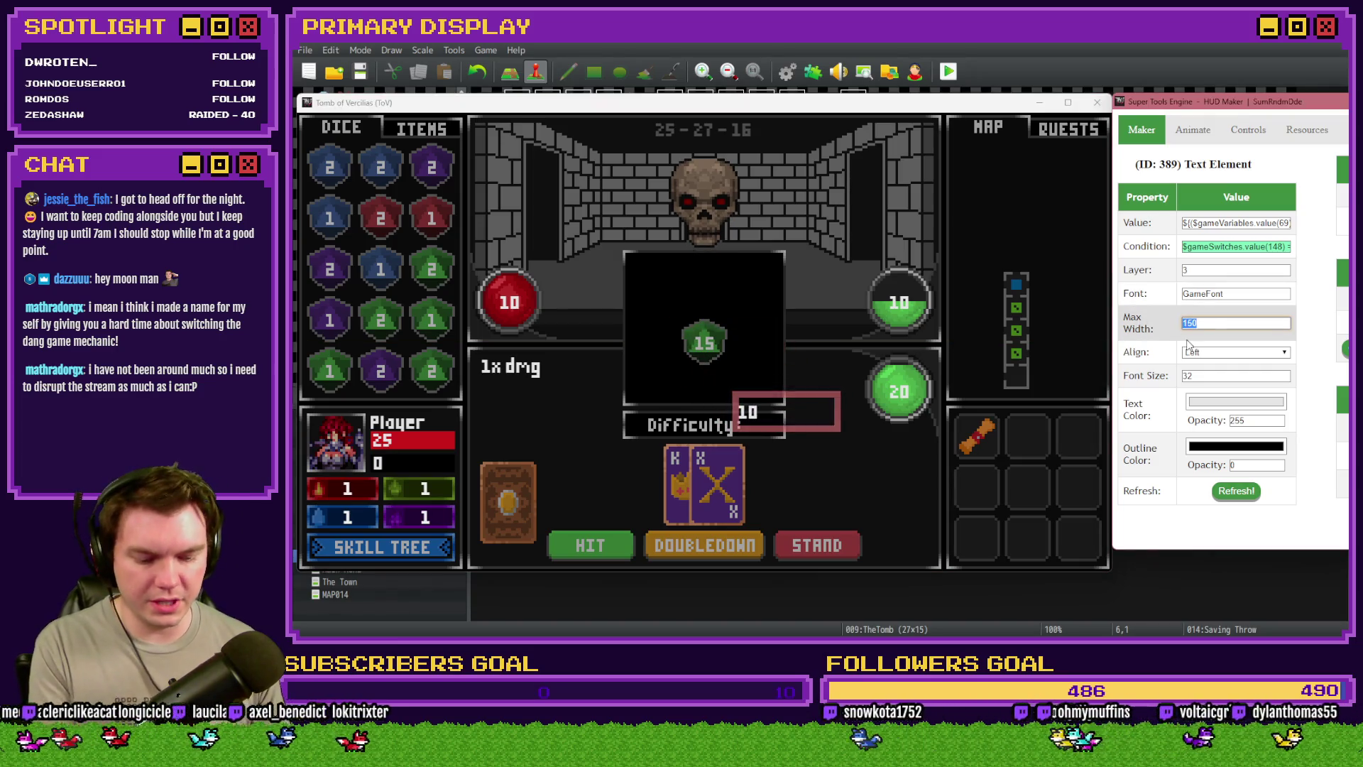
pyautogui.write('80')
pyautogui.click(1237, 492)
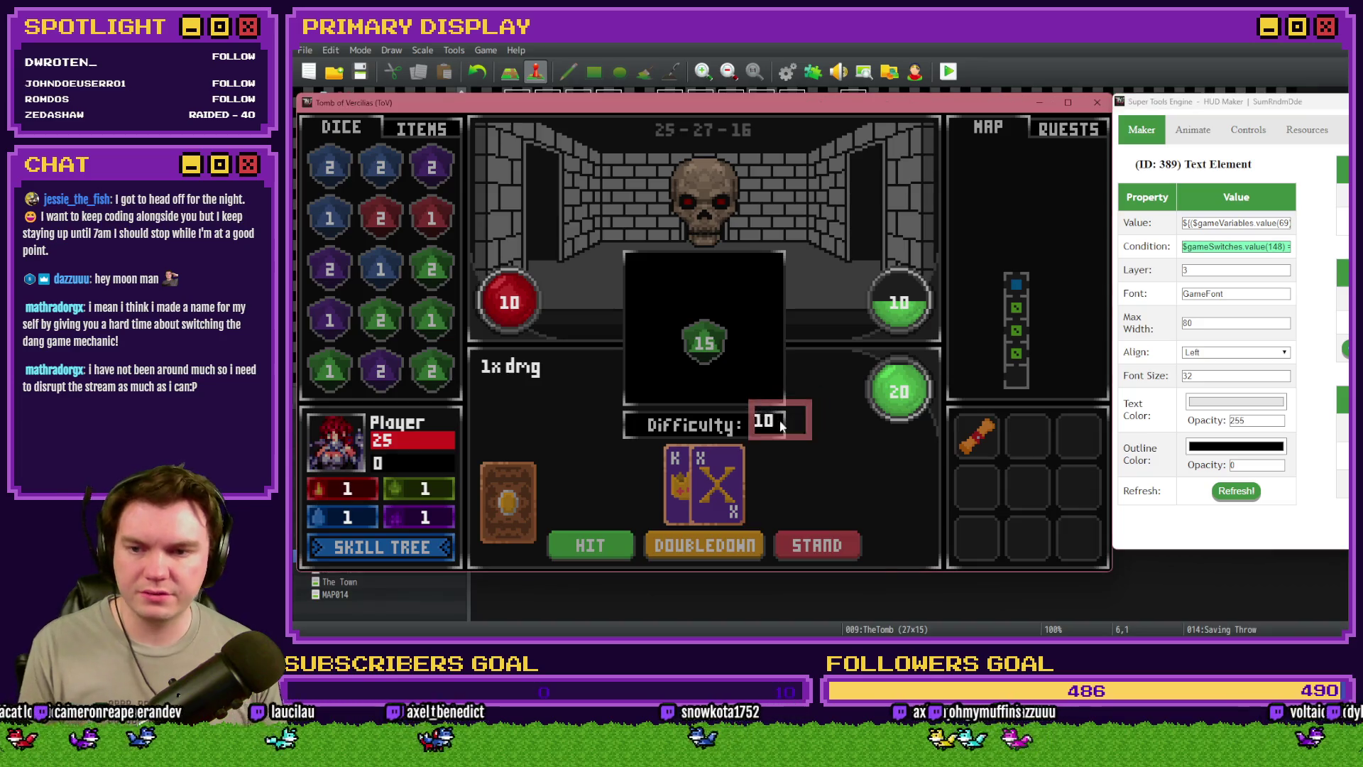
# Move the difficulty number beside the Difficulty label, then leave HUD Maker and close the game
pyautogui.moveTo(770, 430); pyautogui.dragTo(751, 432)
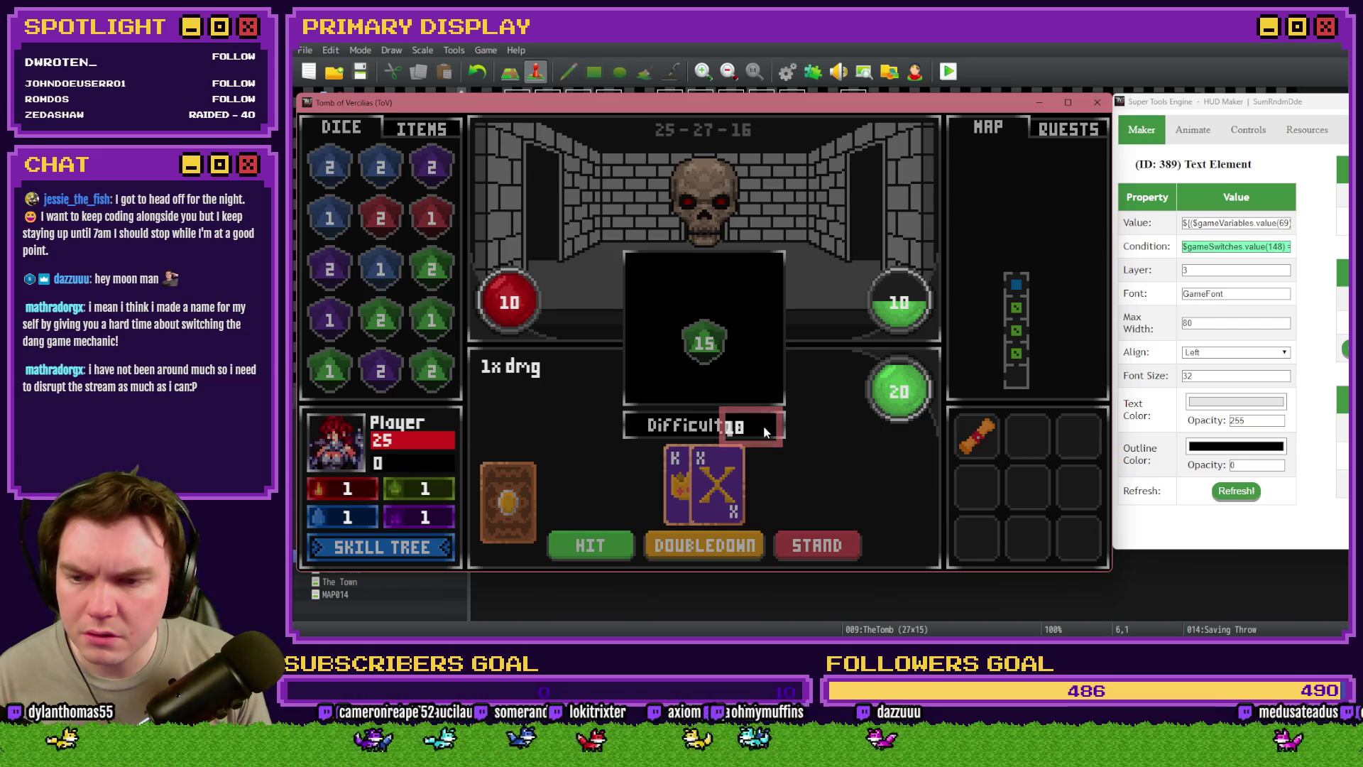
pyautogui.press('Left')
pyautogui.press('Left')
pyautogui.press('Left')
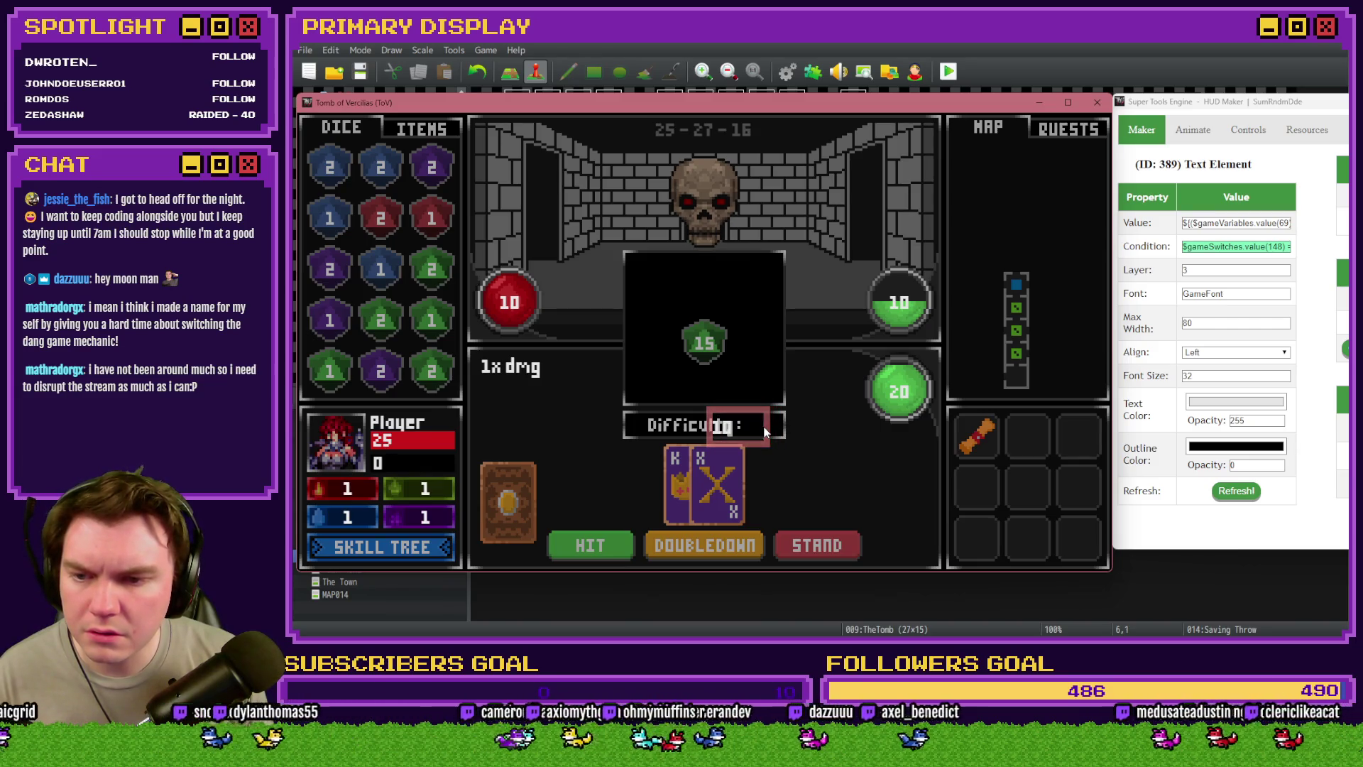
pyautogui.press('Up')
pyautogui.press('Up')
pyautogui.press('Up')
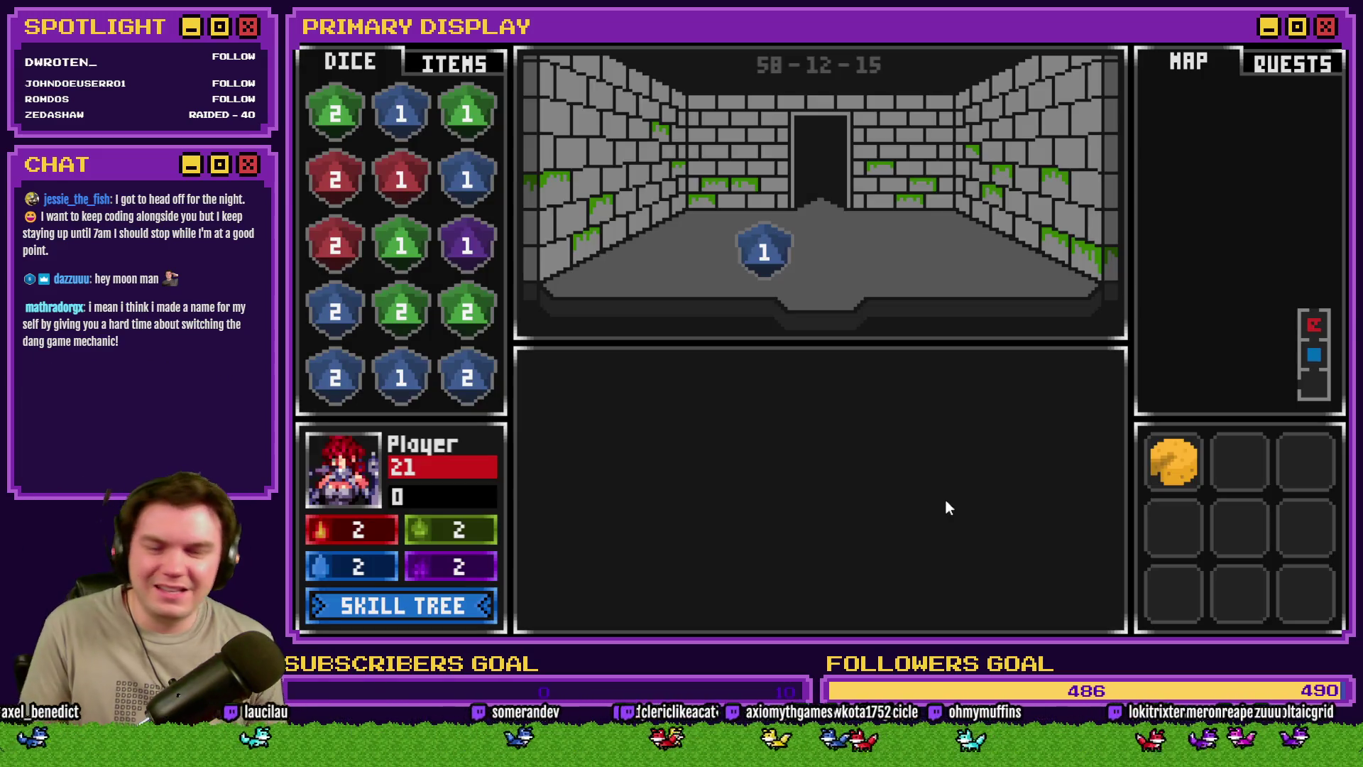
pyautogui.press('Up')
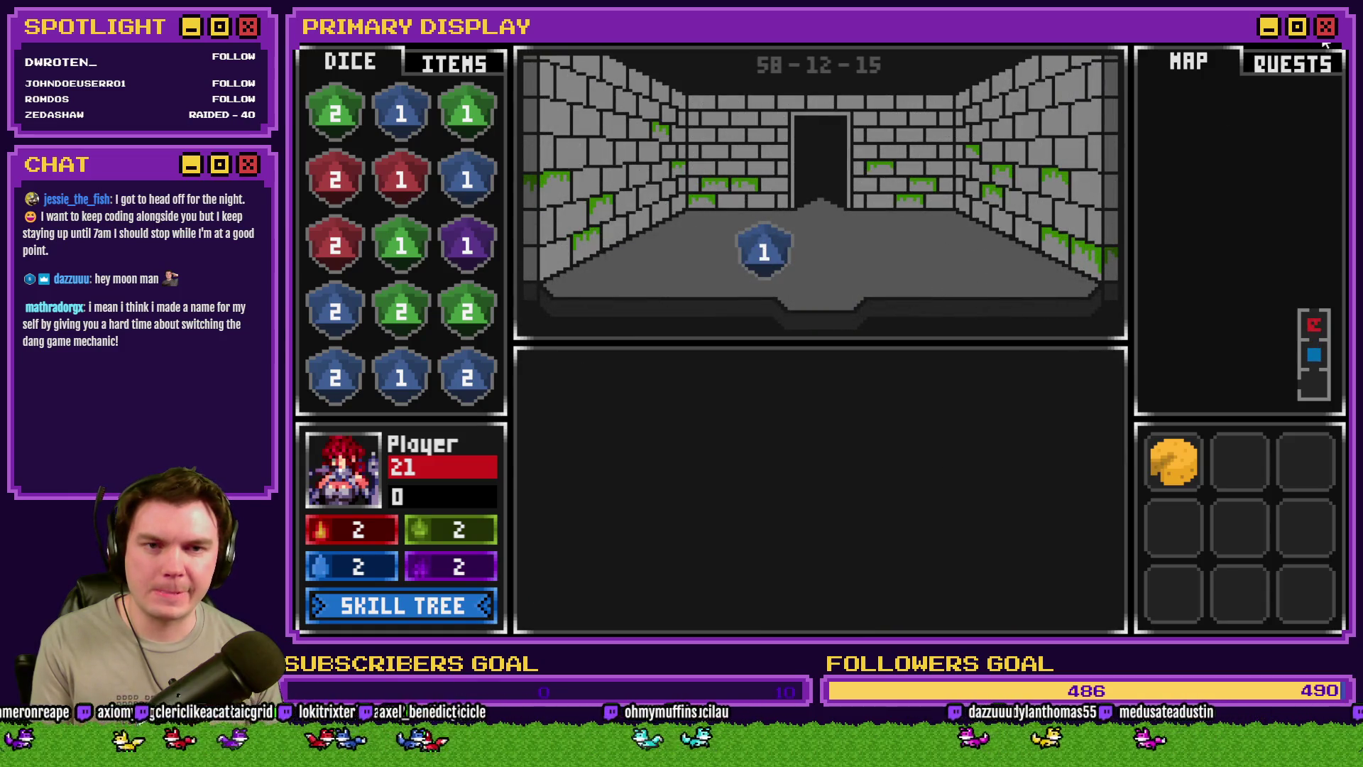
pyautogui.hotkey('alt', 'F4')
# Open the Saving Throw event and find the script that shows the second die
pyautogui.doubleClick(665, 135)
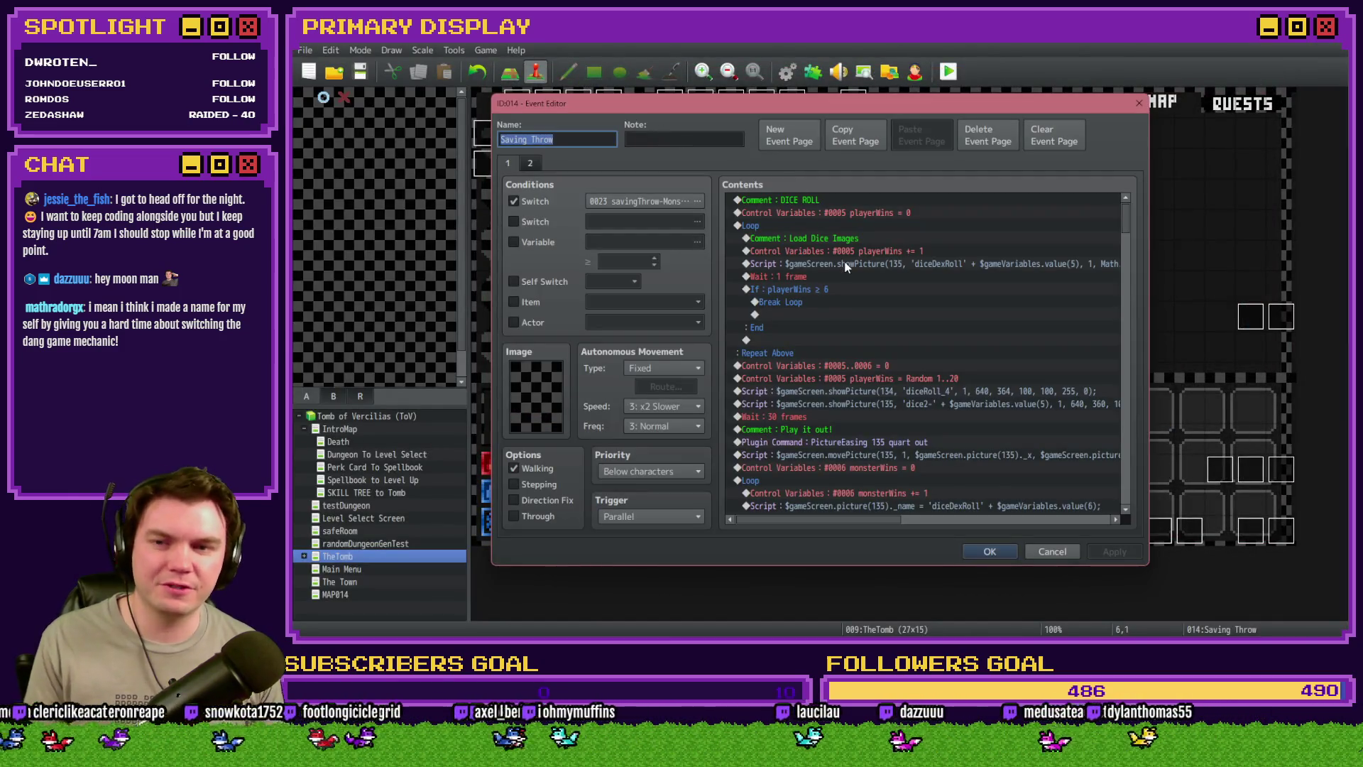
pyautogui.scroll(-2, 842, 356)
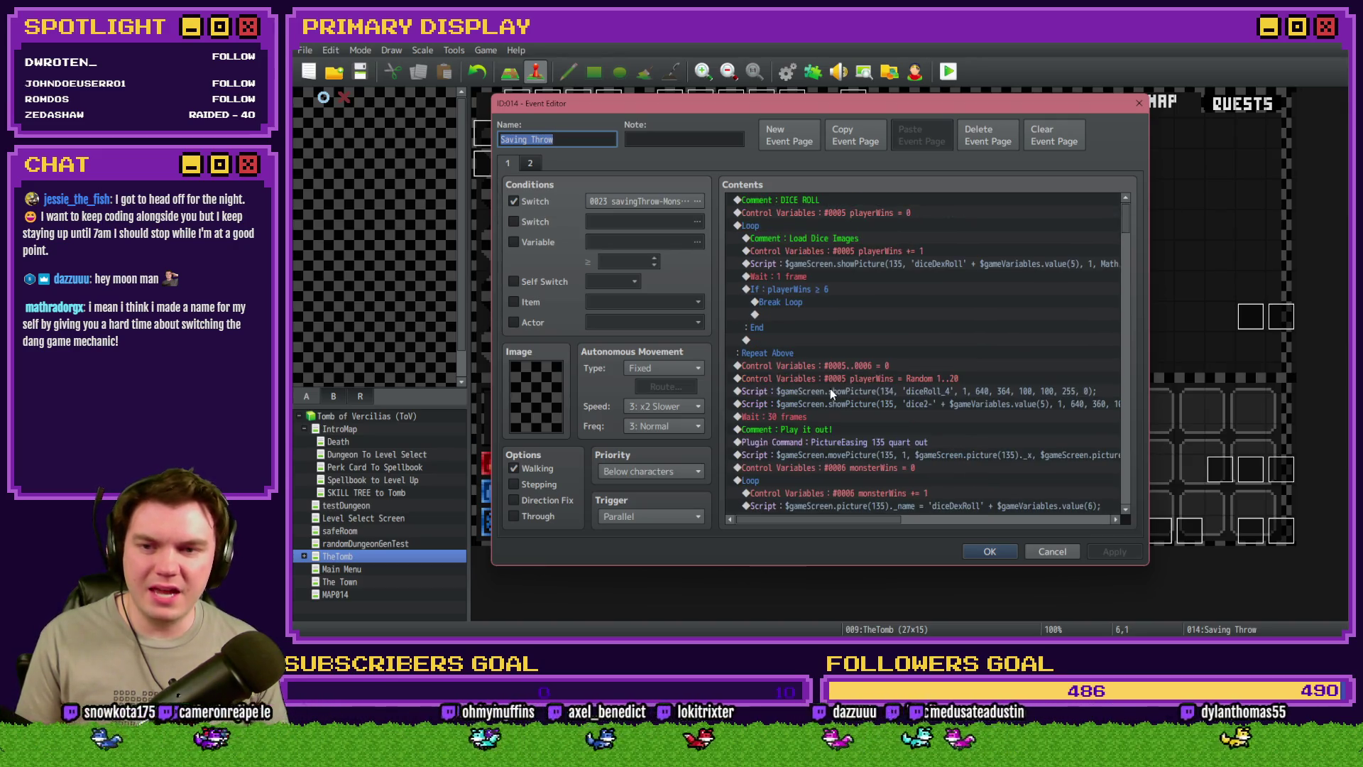
pyautogui.click(822, 314)
pyautogui.click(836, 289)
pyautogui.click(840, 302)
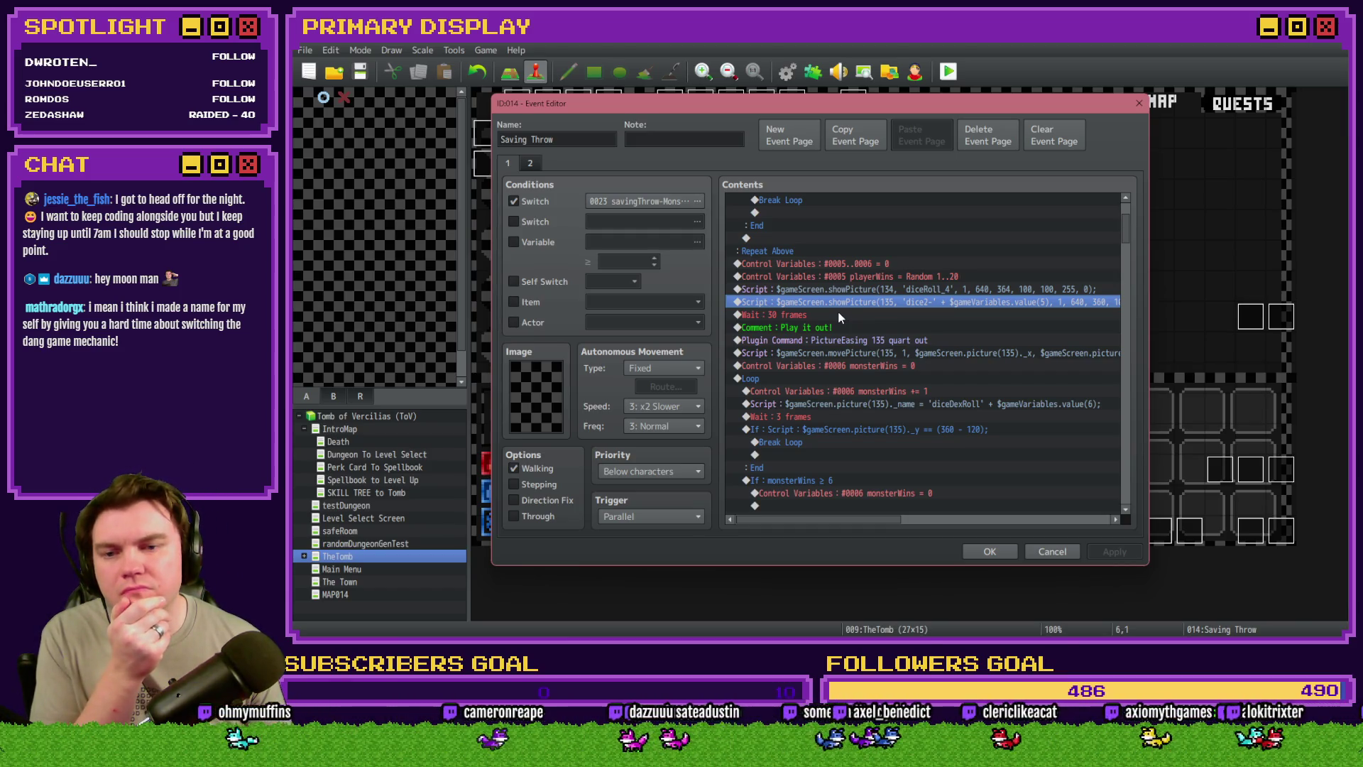
# Insert Control Switches setting new switch 0169 showDifficultyNum to ON after the dice script
pyautogui.click(838, 311)
pyautogui.press('Insert')
pyautogui.click(845, 312)
pyautogui.click(964, 321)
pyautogui.moveTo(867, 312); pyautogui.dragTo(871, 344)
pyautogui.click(959, 317)
pyautogui.click(995, 480)
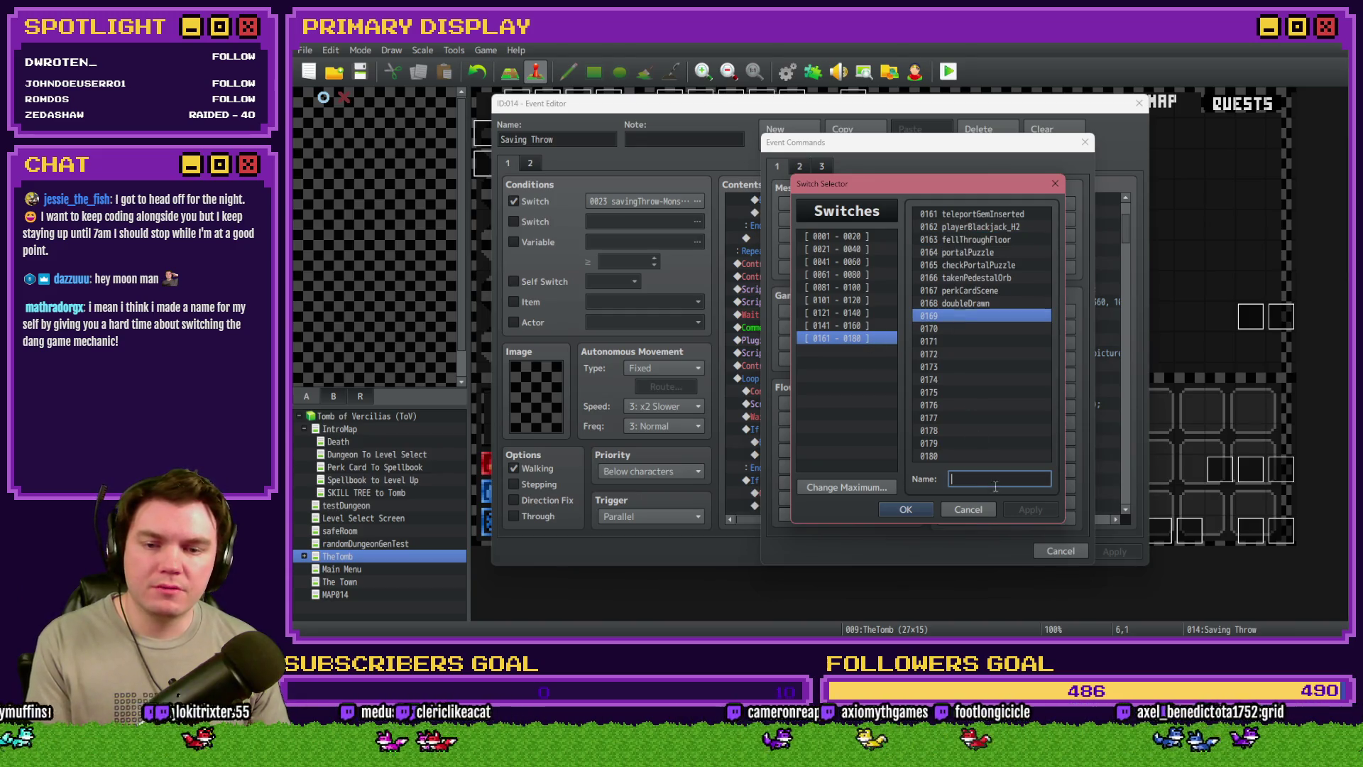
pyautogui.write('showDifficultyNum')
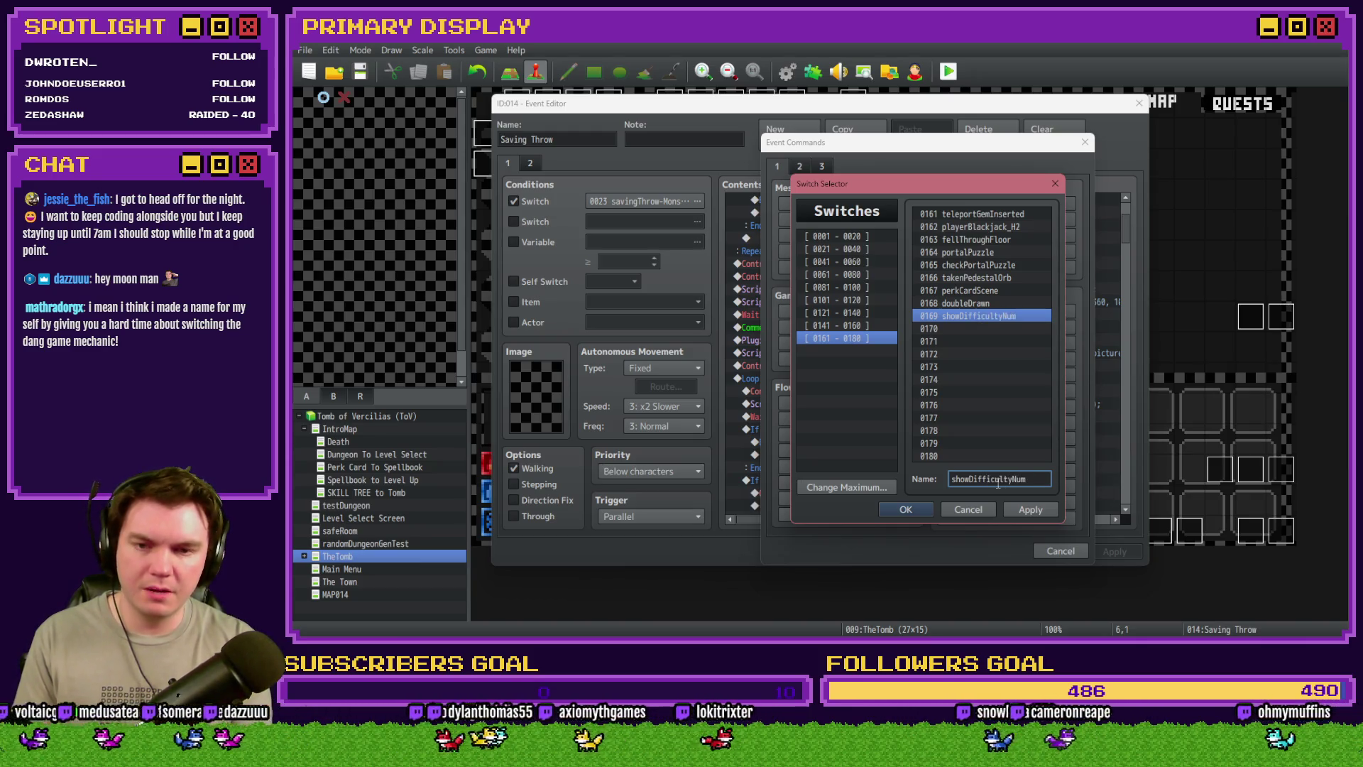
pyautogui.press('Return')
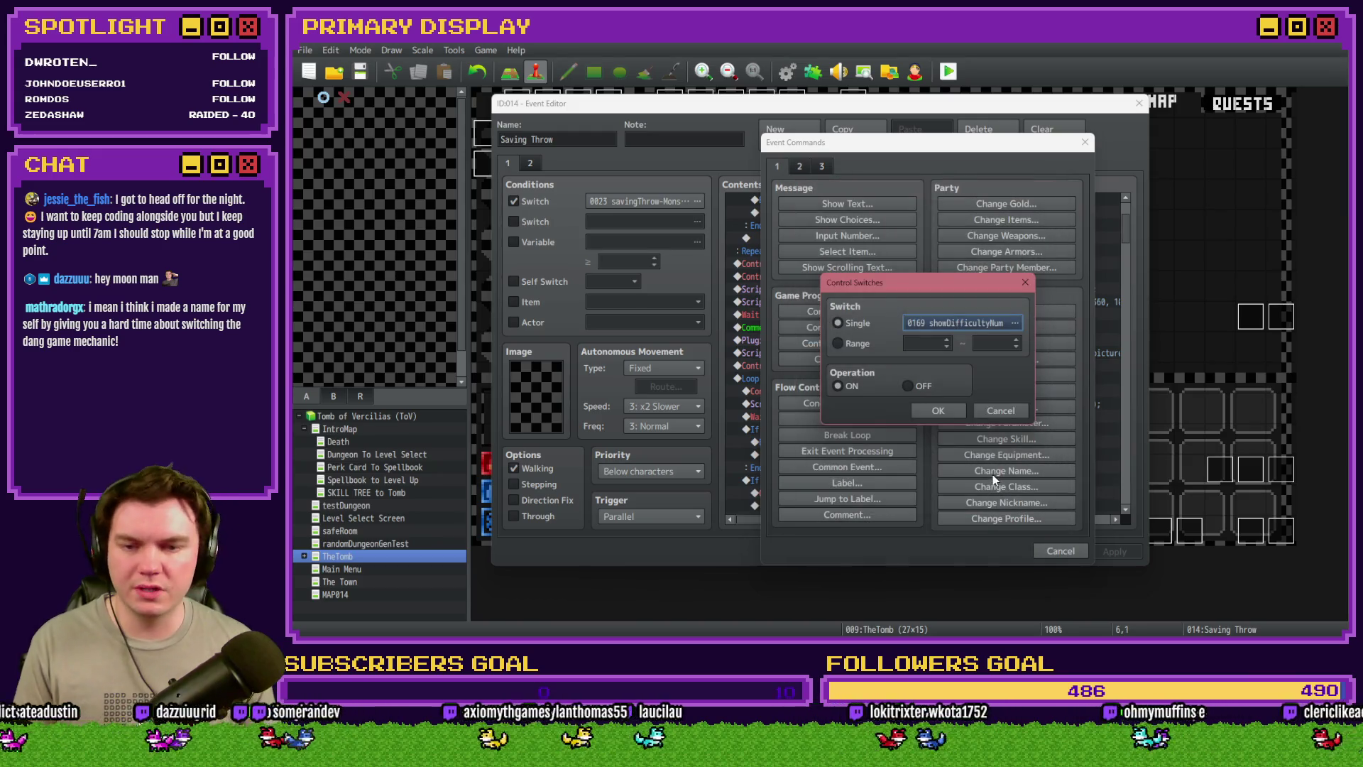
pyautogui.click(935, 415)
pyautogui.click(902, 316)
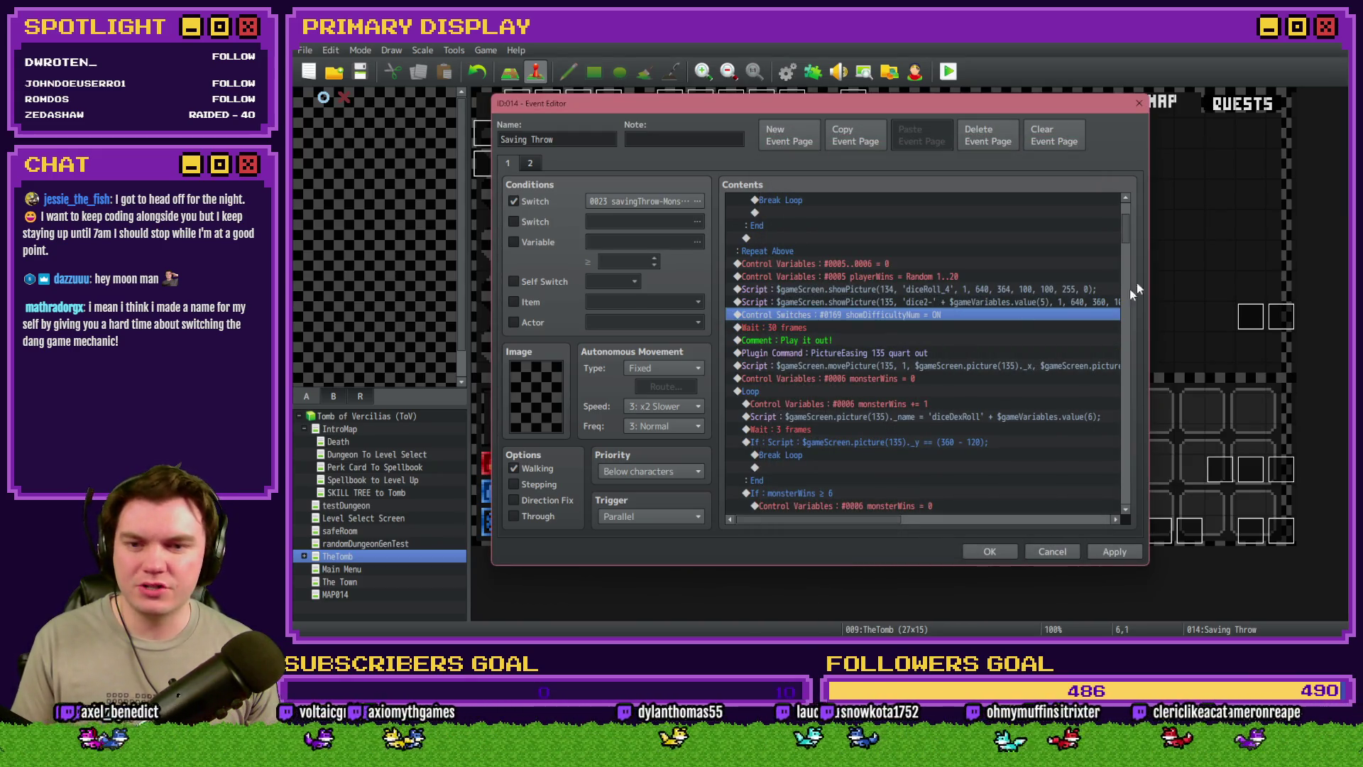
# Paste a showDifficultyNum OFF copy above the If block, save the event, and playtest
pyautogui.moveTo(1123, 237)
pyautogui.mouseDown()
pyautogui.moveTo(1131, 371)
pyautogui.moveTo(1135, 230)
pyautogui.mouseUp()
pyautogui.scroll(1, 1138, 241)
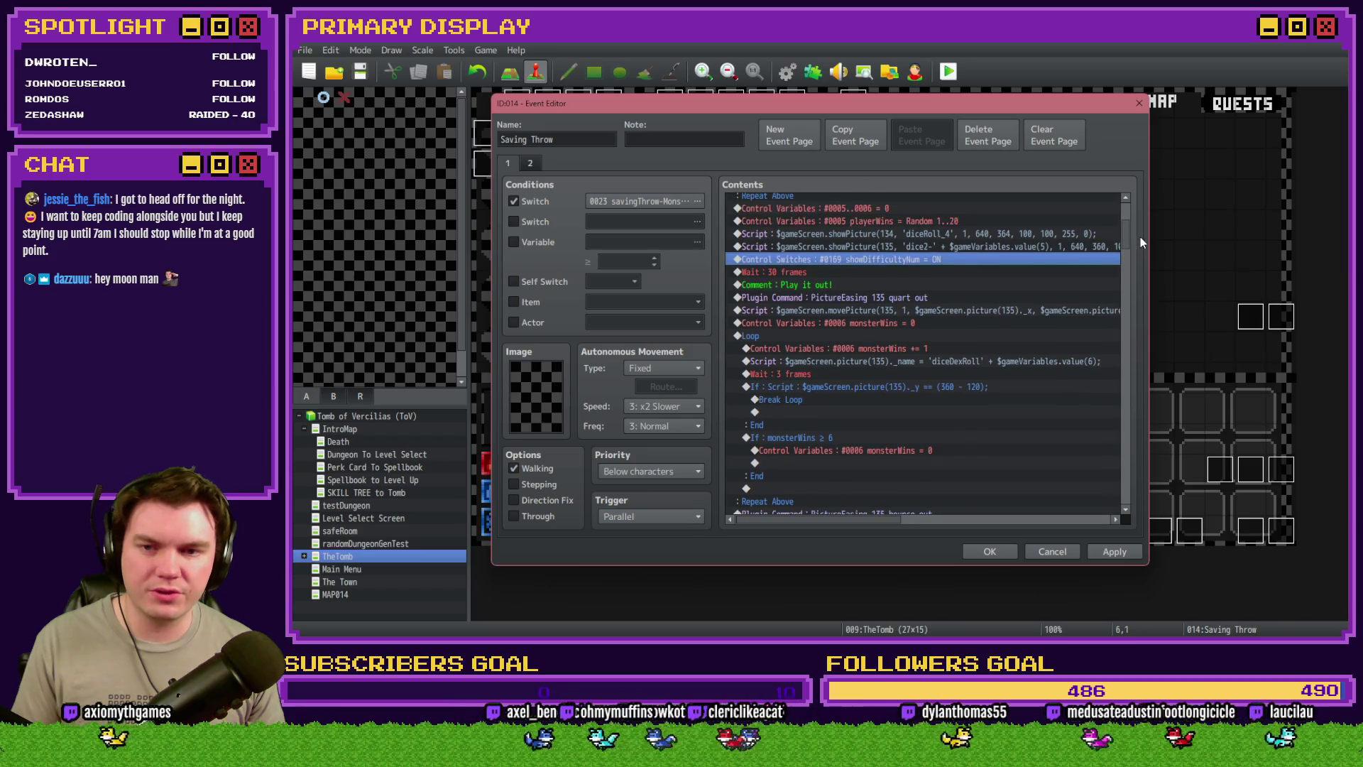
pyautogui.moveTo(1140, 236)
pyautogui.mouseDown()
pyautogui.moveTo(1151, 314)
pyautogui.moveTo(1149, 298)
pyautogui.mouseUp()
pyautogui.click(901, 317)
pyautogui.click(900, 337)
pyautogui.hotkey('ctrl', 'v')
pyautogui.doubleClick(914, 339)
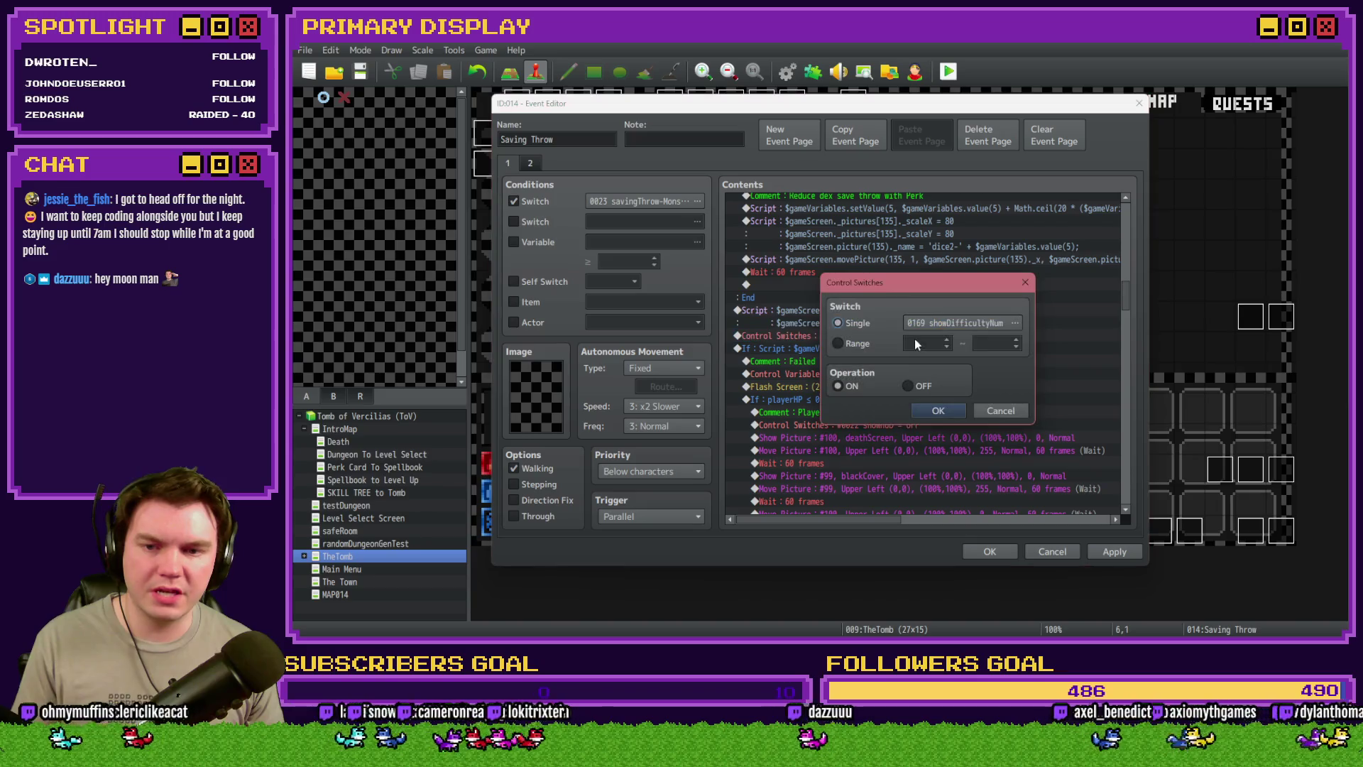
pyautogui.click(930, 412)
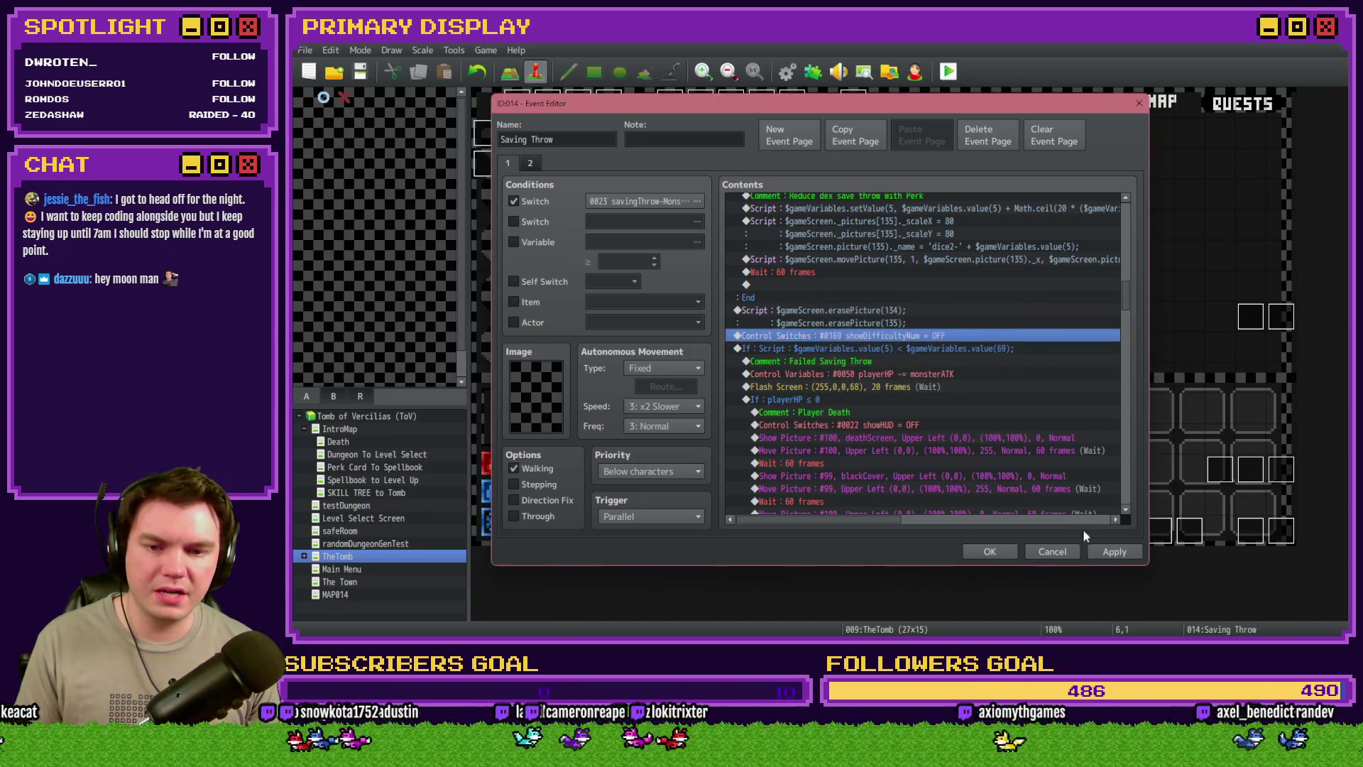
pyautogui.click(1001, 551)
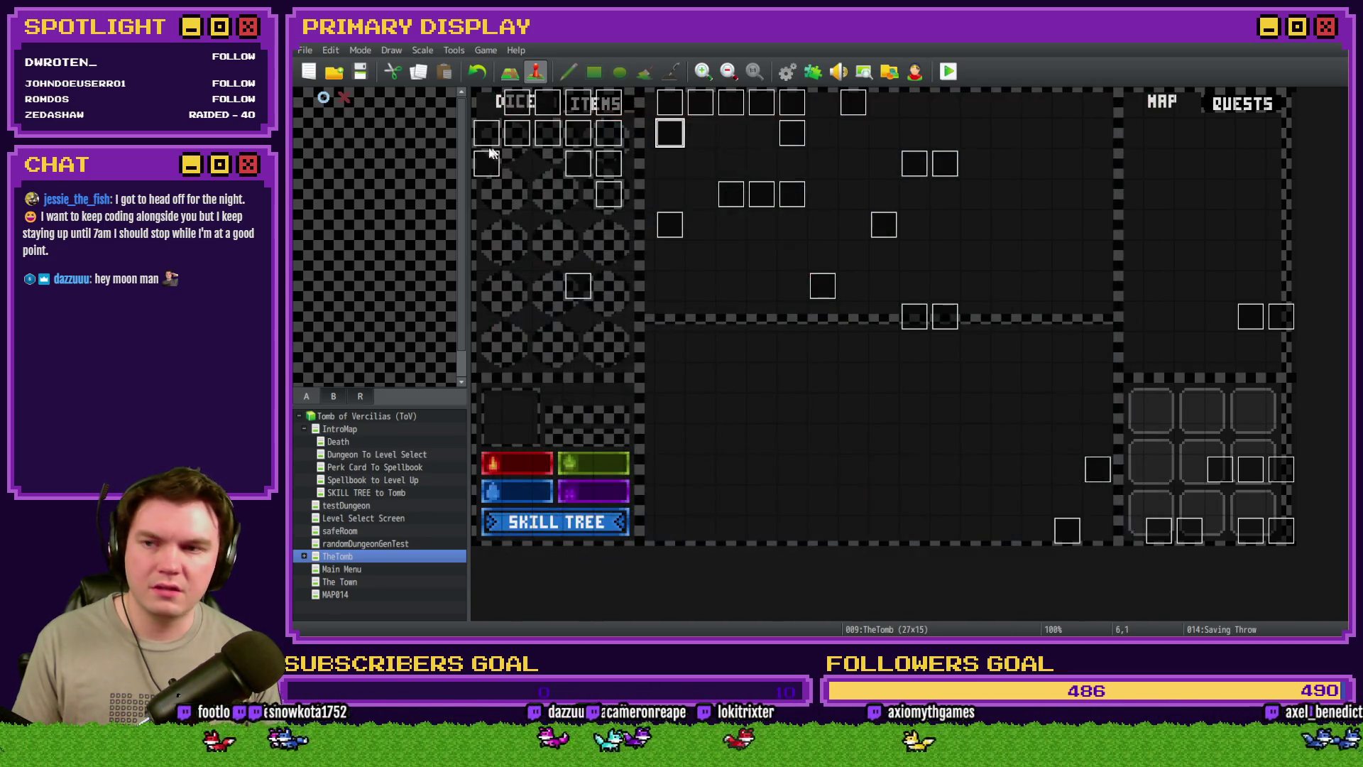
pyautogui.click(949, 73)
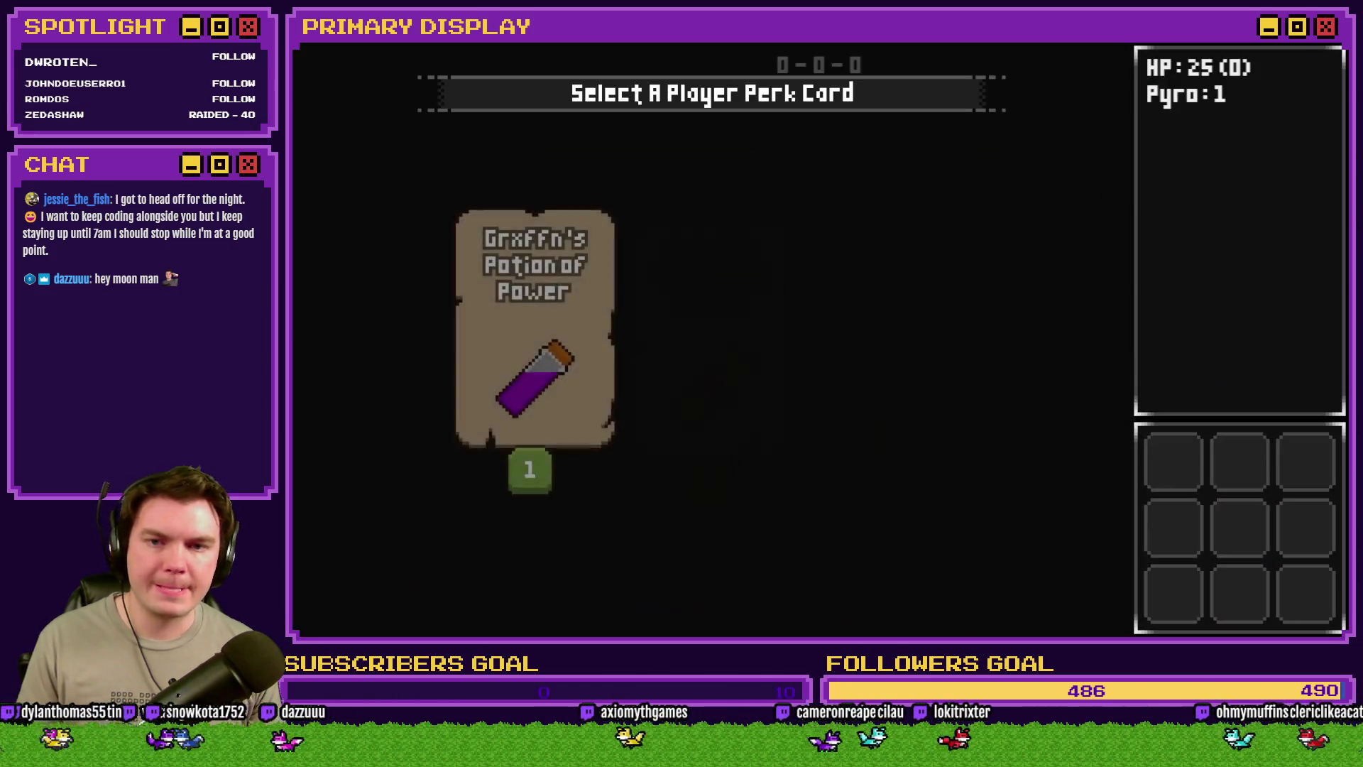
# Pick the scroll perk, step forward, then choose the Potion of Power perk card
pyautogui.click(679, 235)
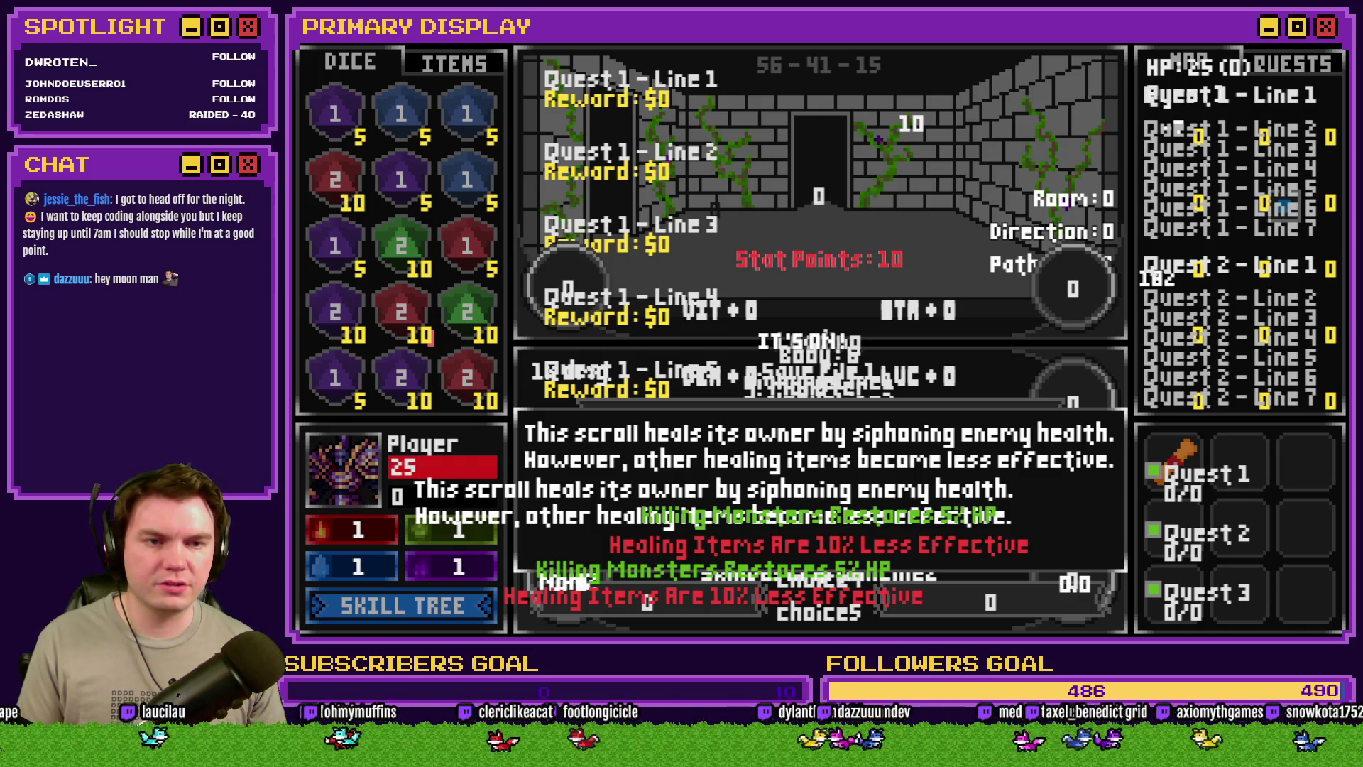
pyautogui.press('w')
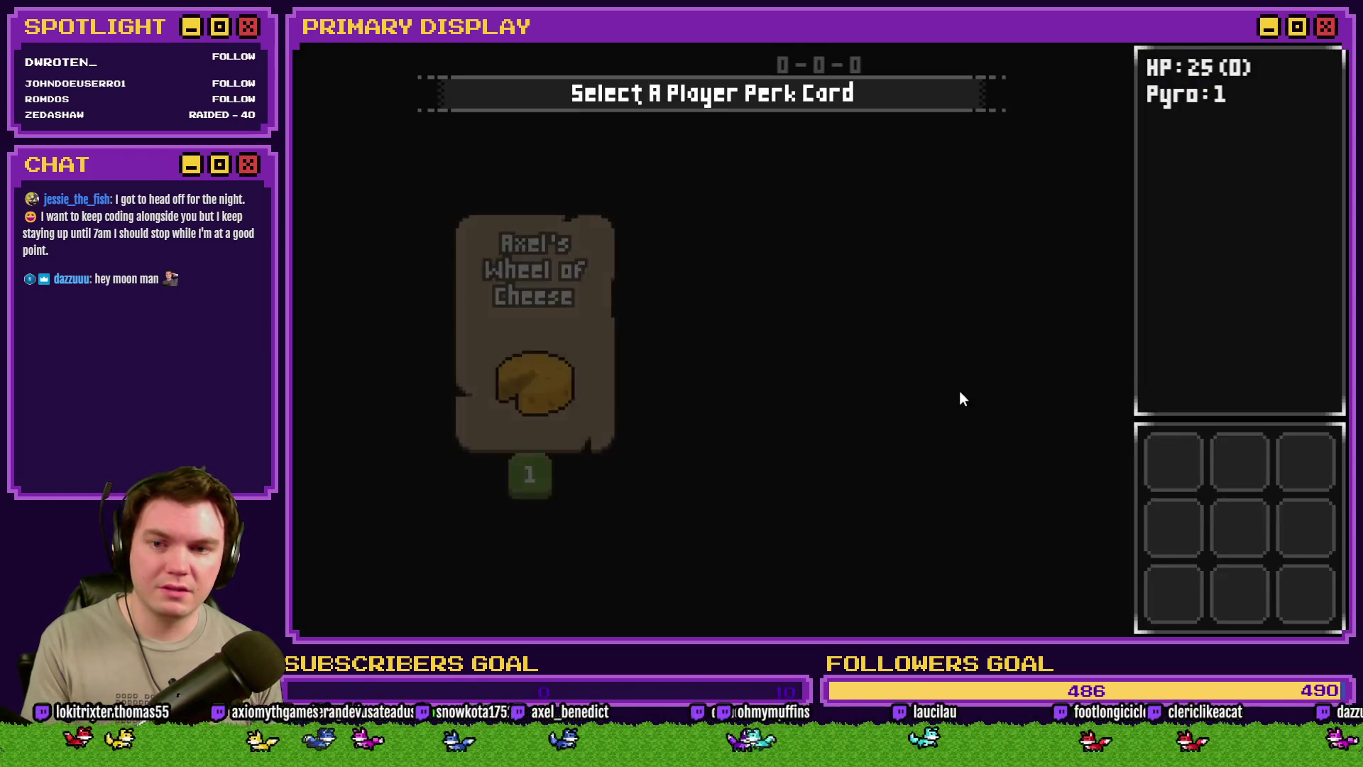
pyautogui.click(862, 377)
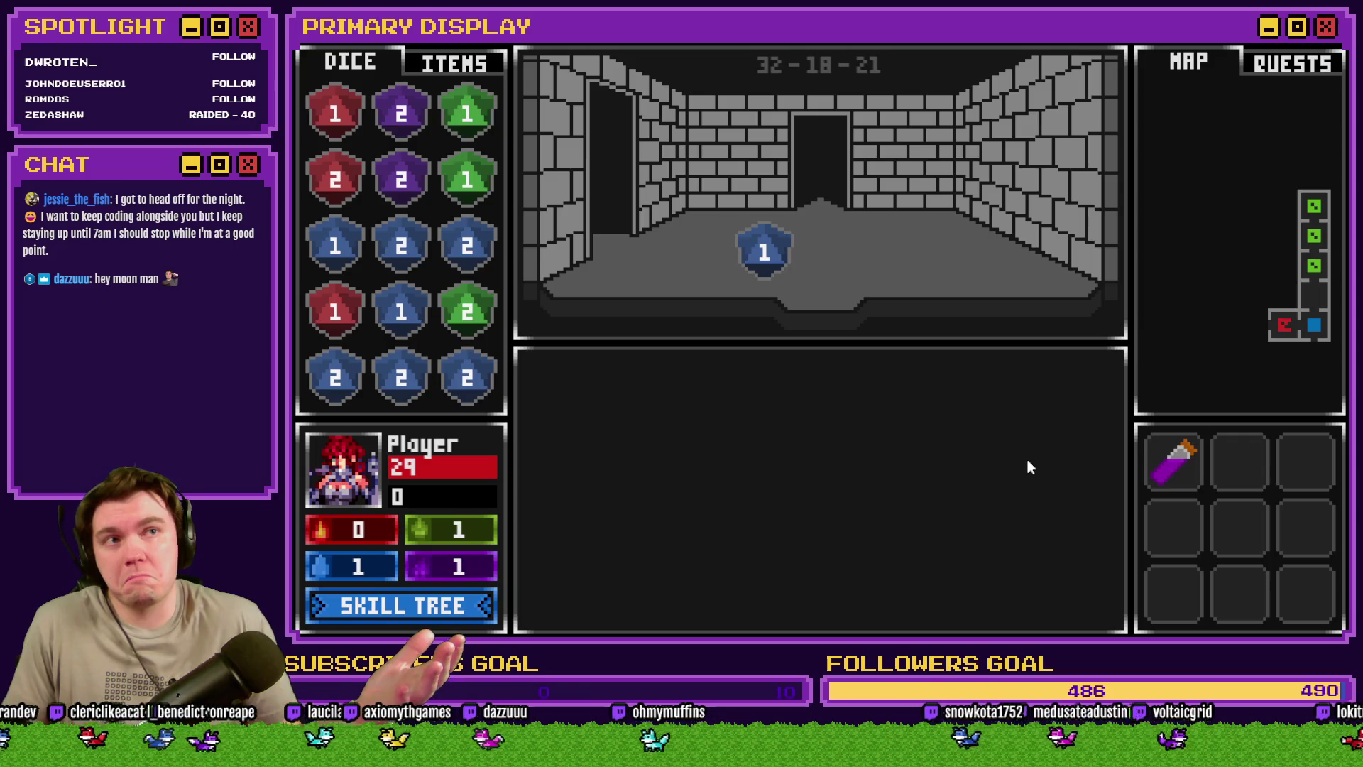
# Walk forward through the rooms, fight the orc encounter, and reach the perk card screen
pyautogui.press('w')
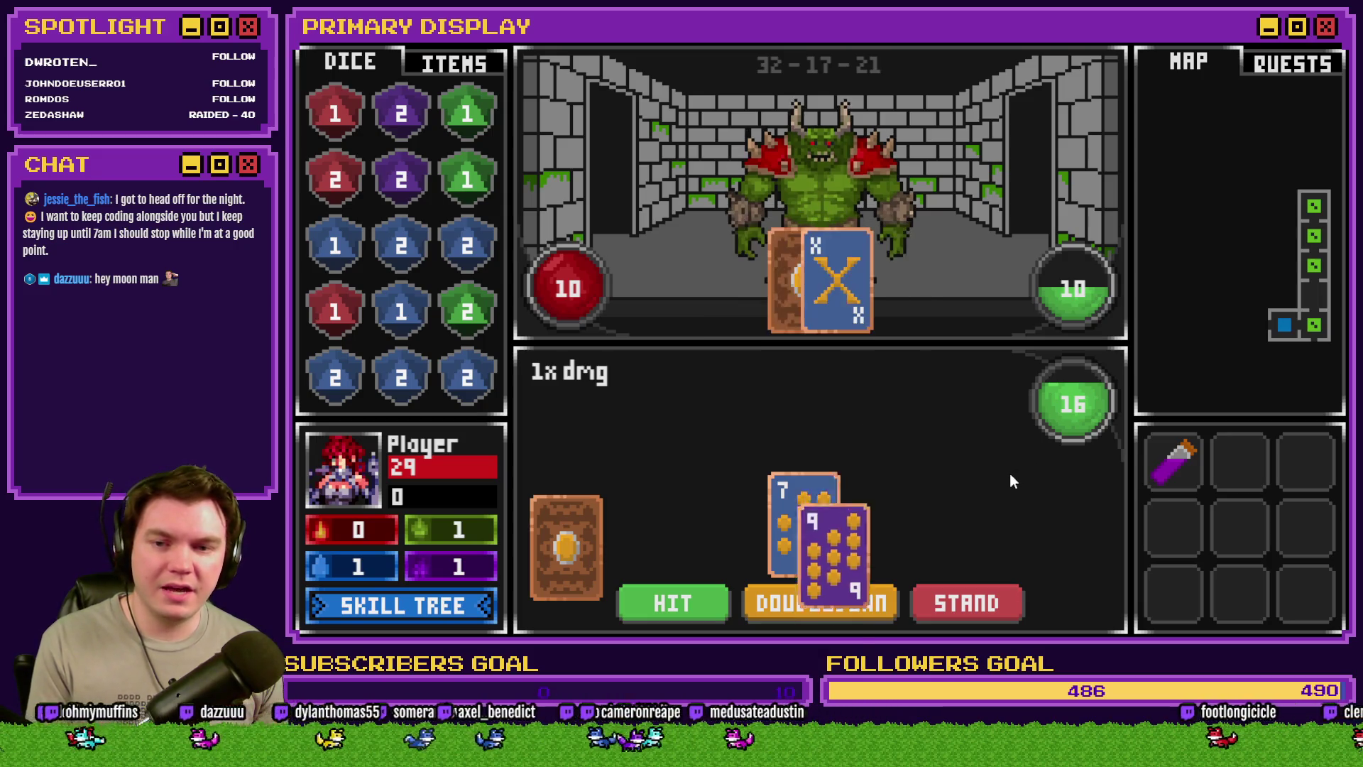
pyautogui.press('w')
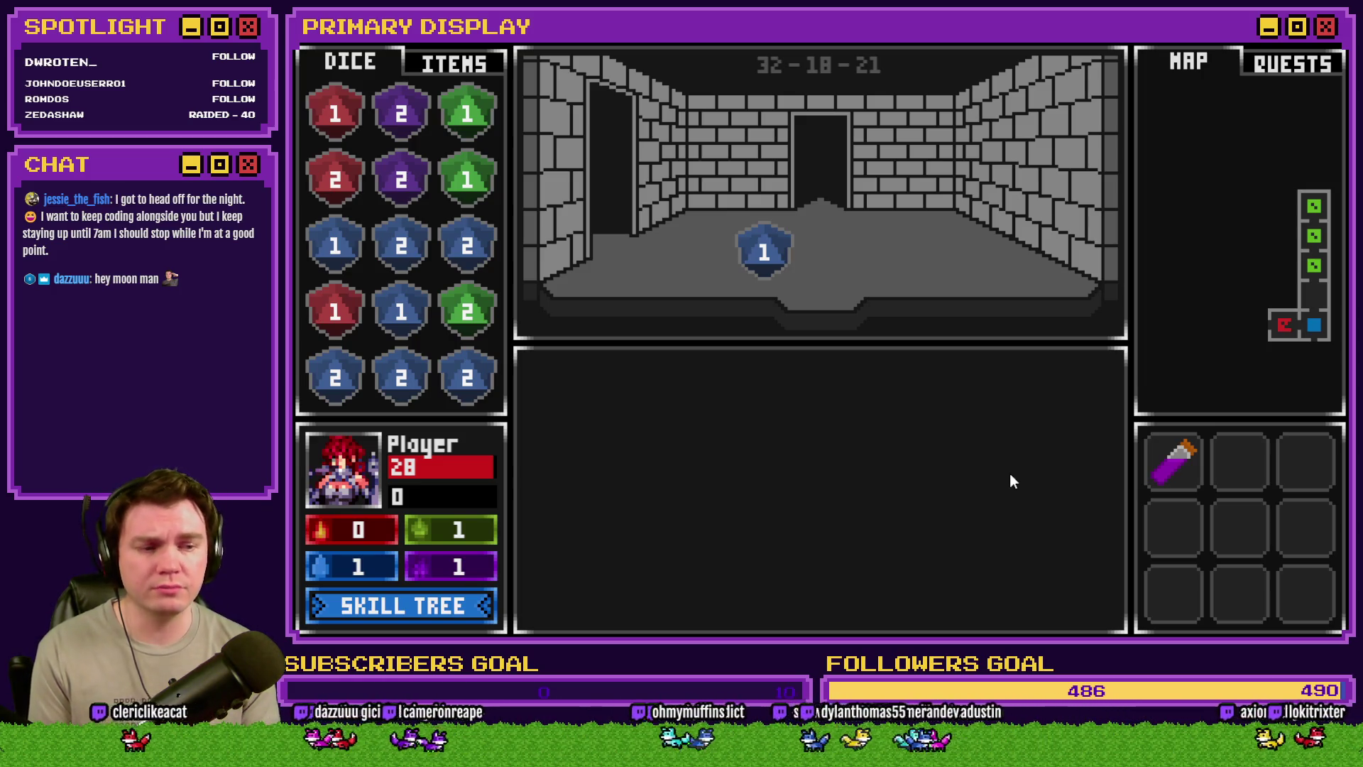
pyautogui.press('w')
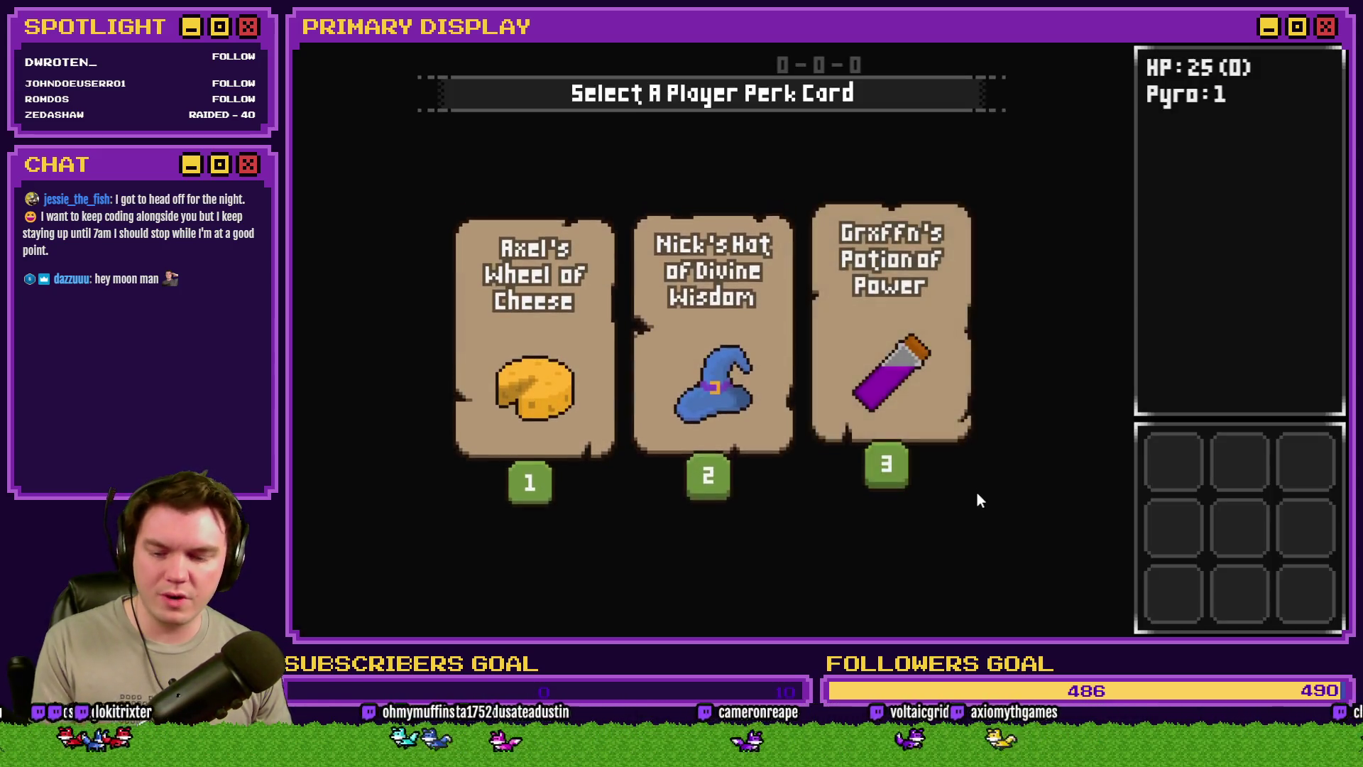
# Restart the run and choose the Spiked Pauldron perk card
pyautogui.press('1')
pyautogui.moveTo(500, 368)
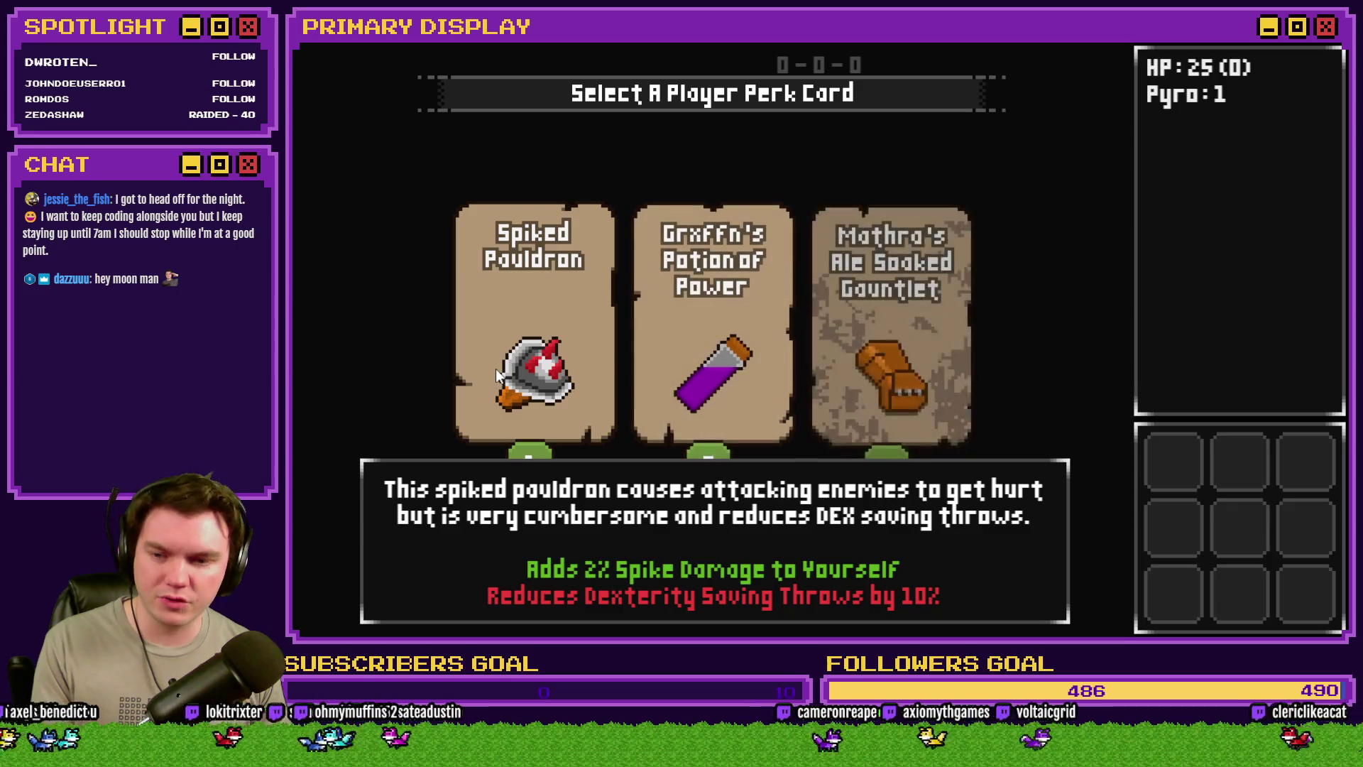
pyautogui.click(493, 368)
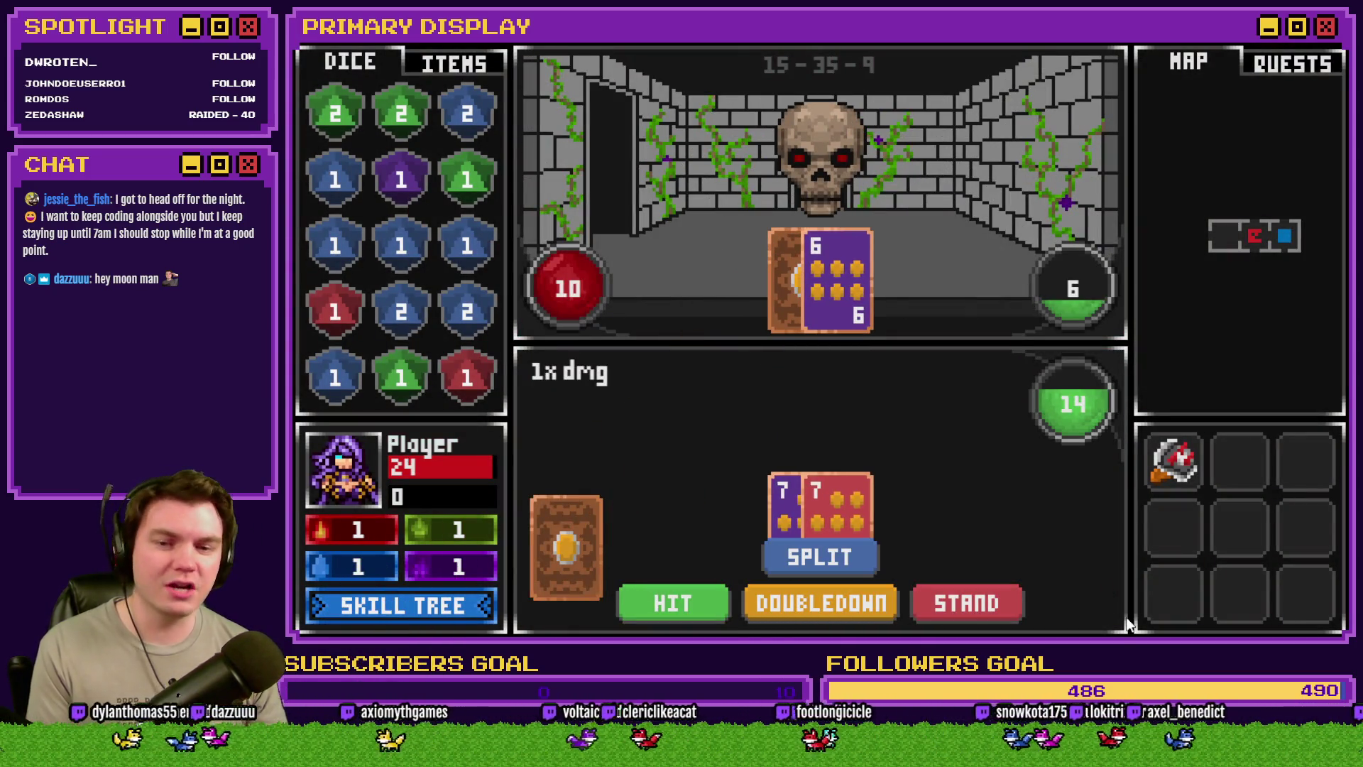
# Split the pair of 7s, hit, double down, and stand to beat the skull with 21
pyautogui.click(843, 571)
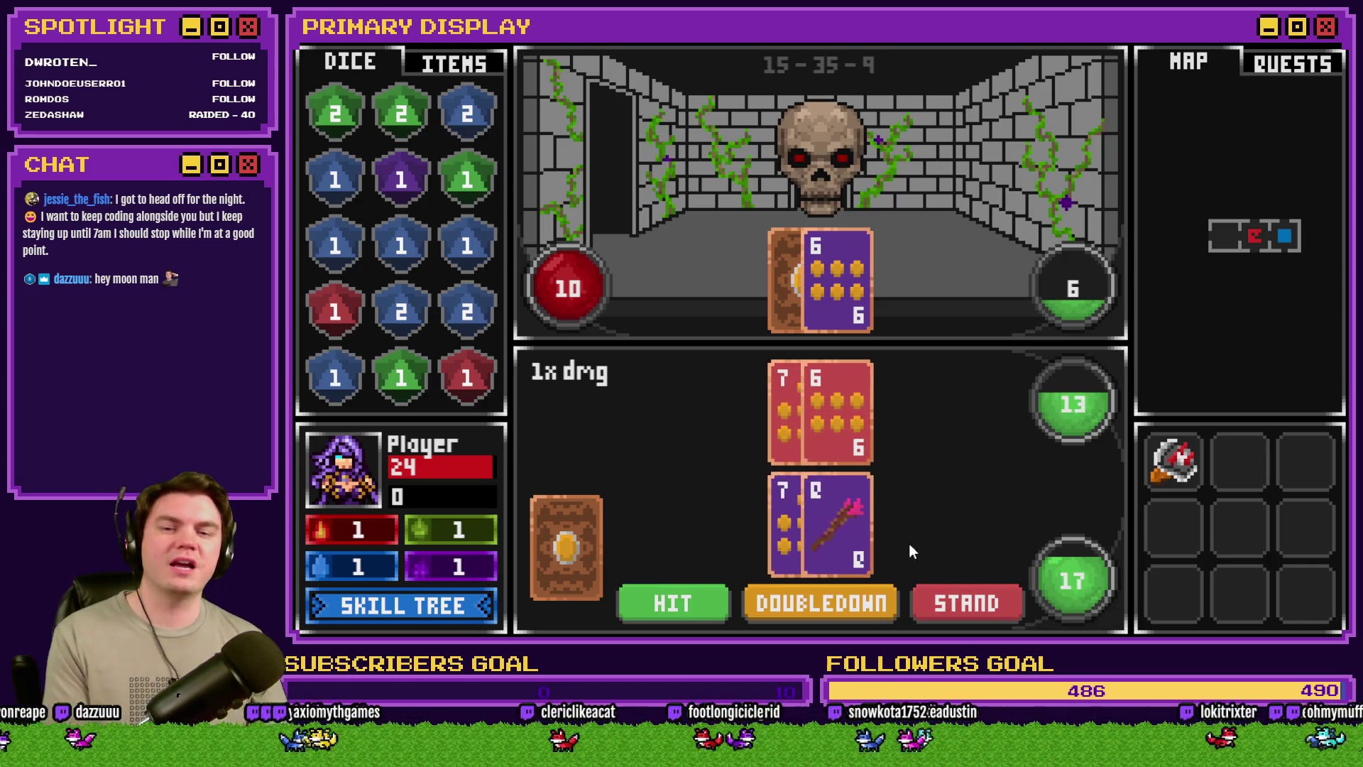
pyautogui.click(704, 602)
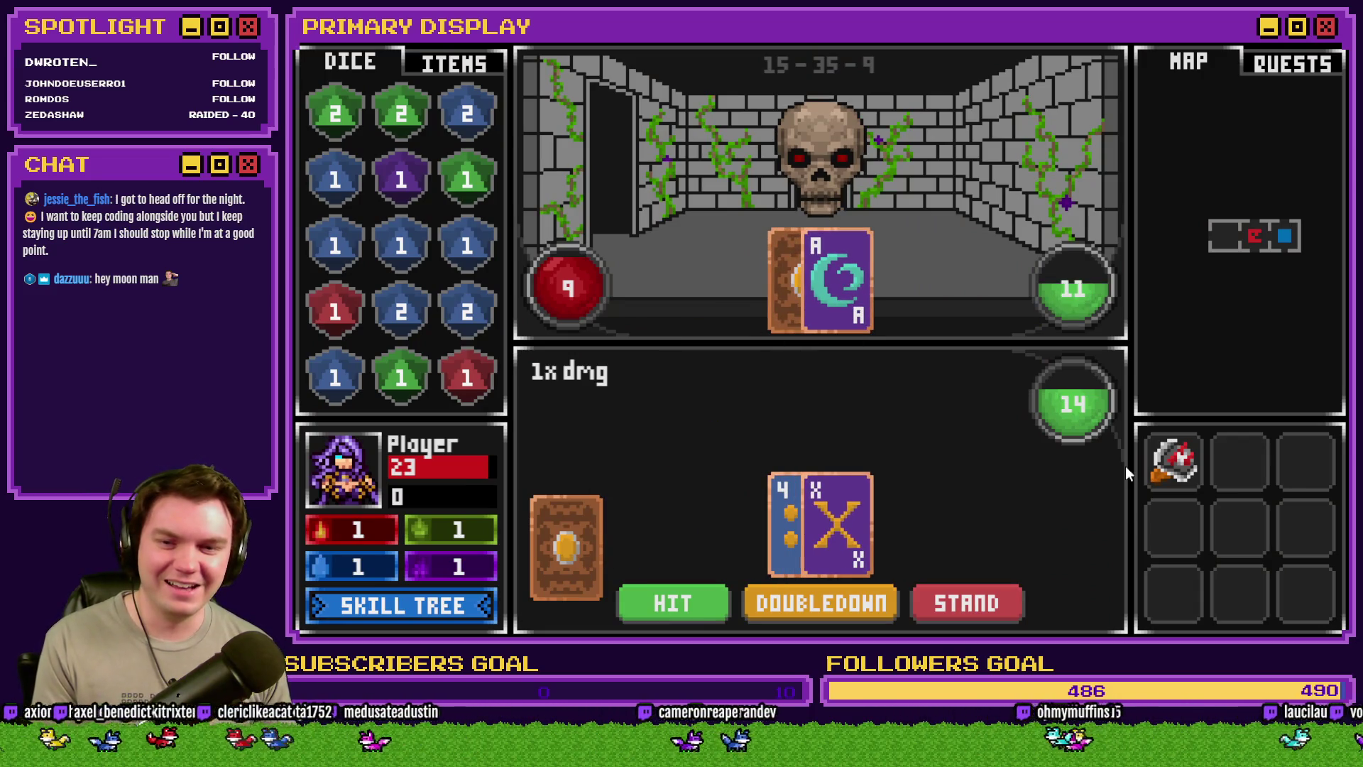
pyautogui.click(672, 602)
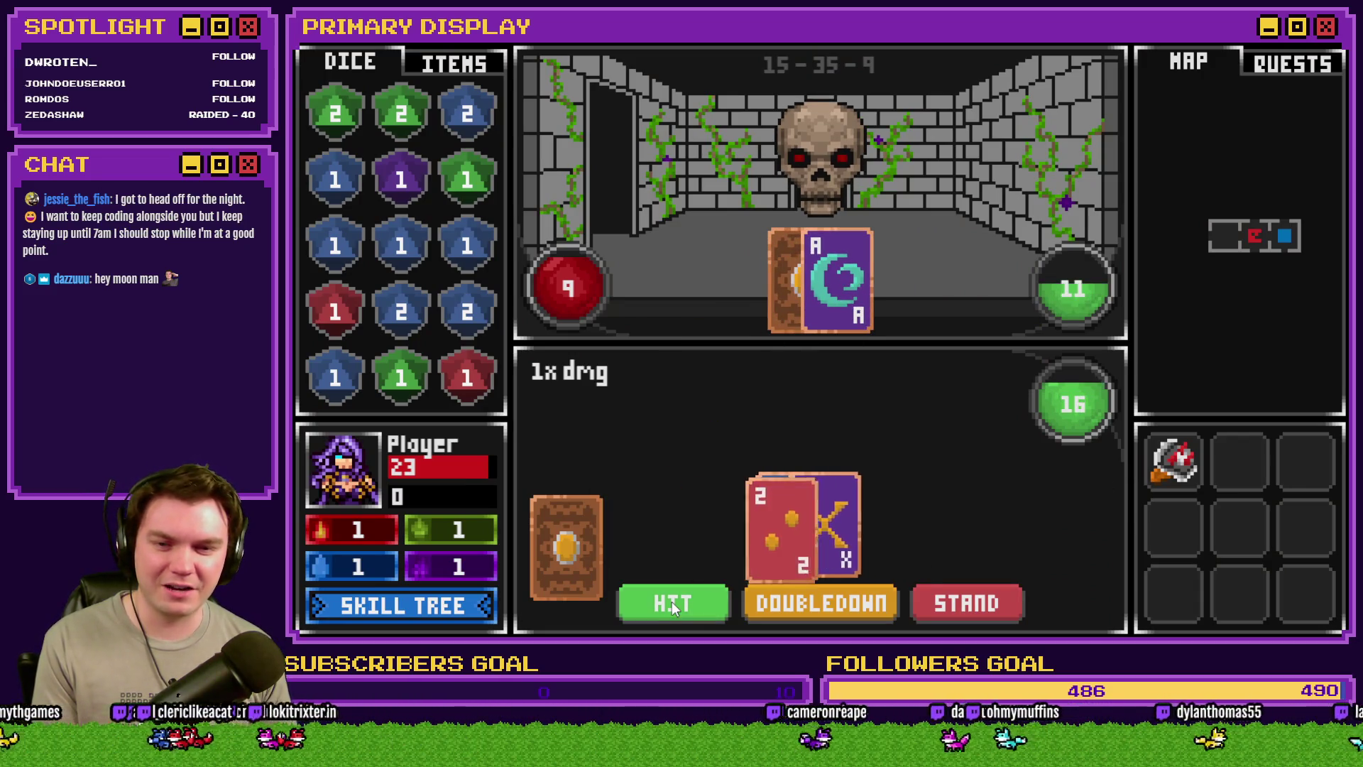
pyautogui.click(981, 609)
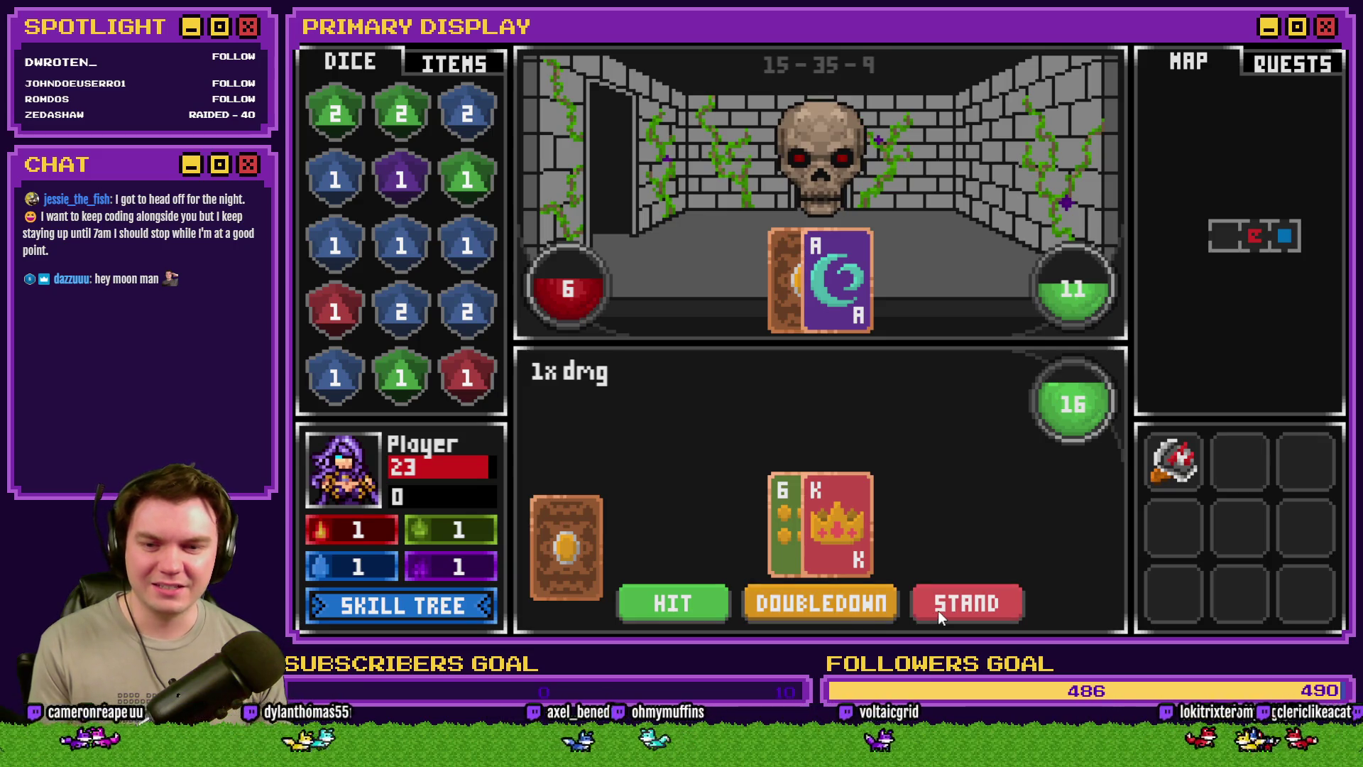
pyautogui.click(852, 606)
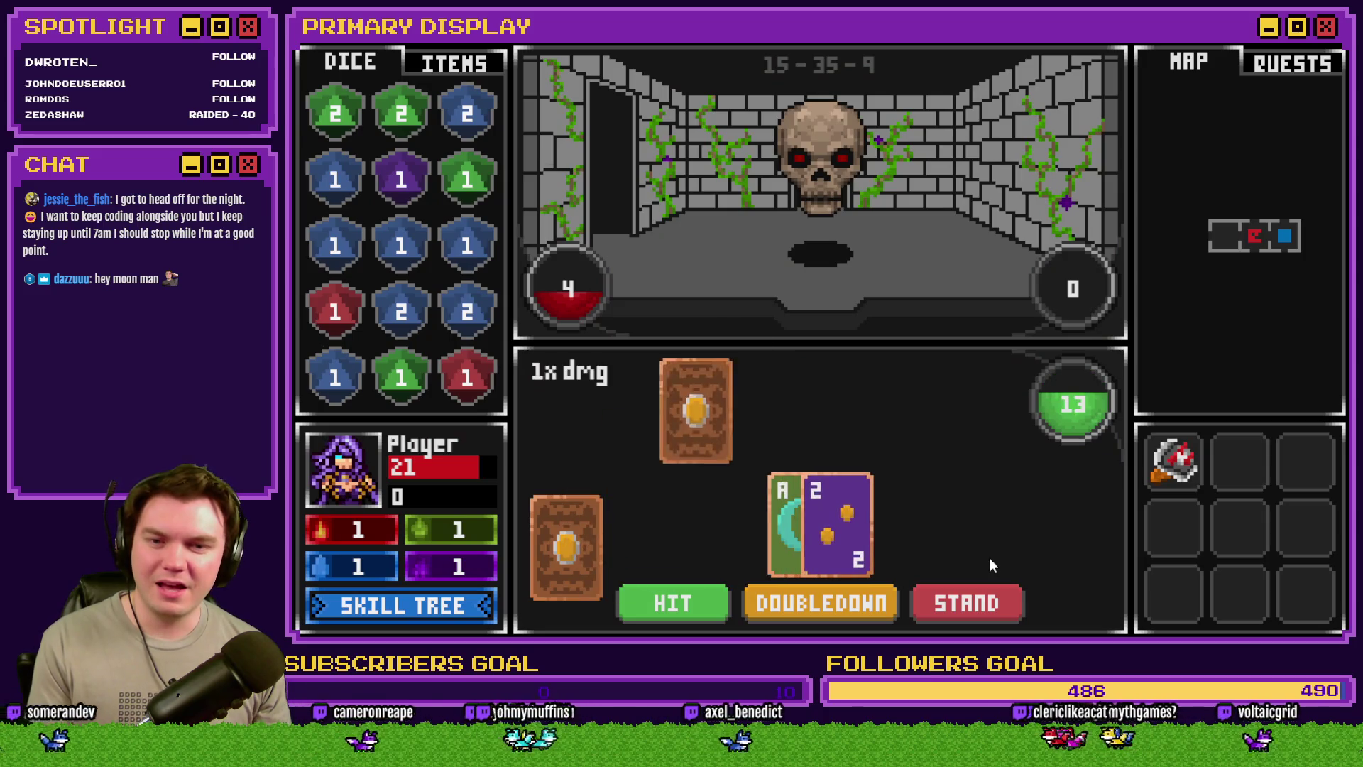
pyautogui.click(676, 600)
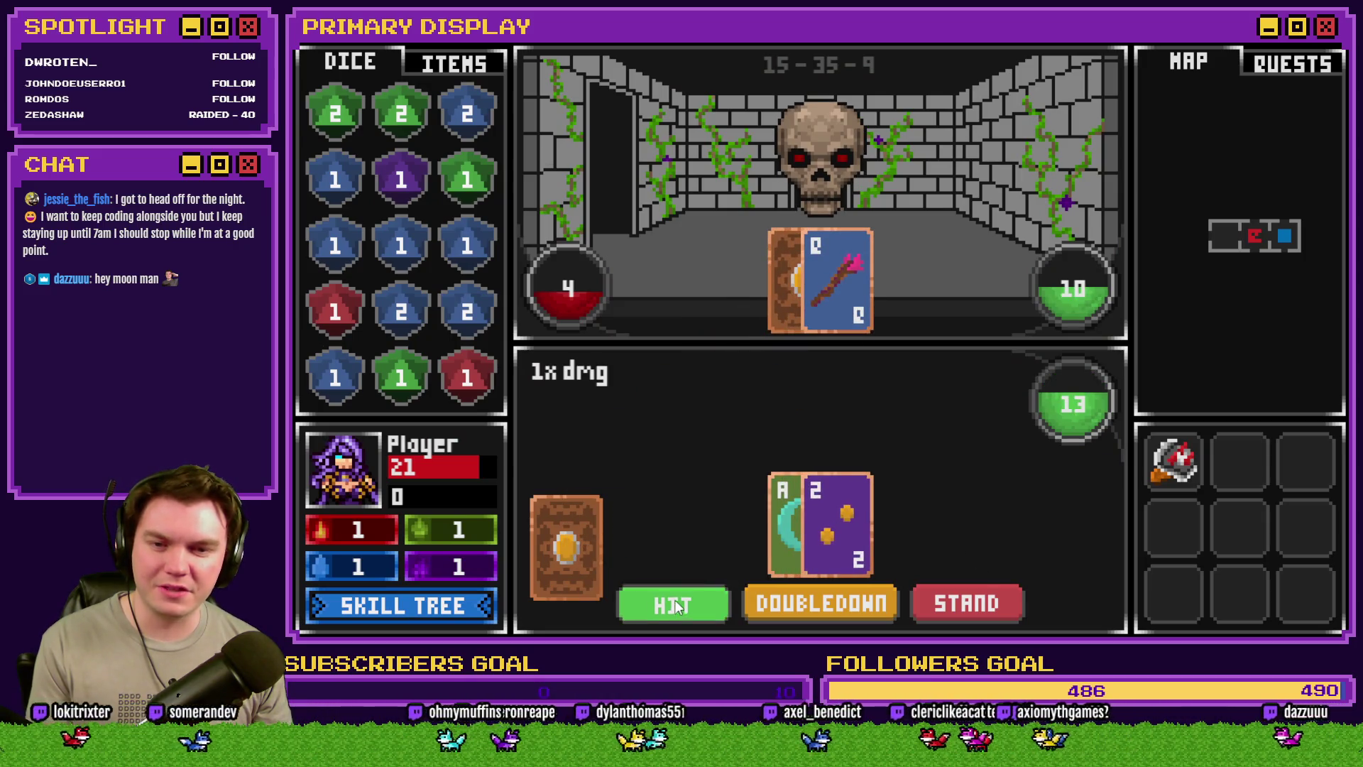
pyautogui.click(1008, 606)
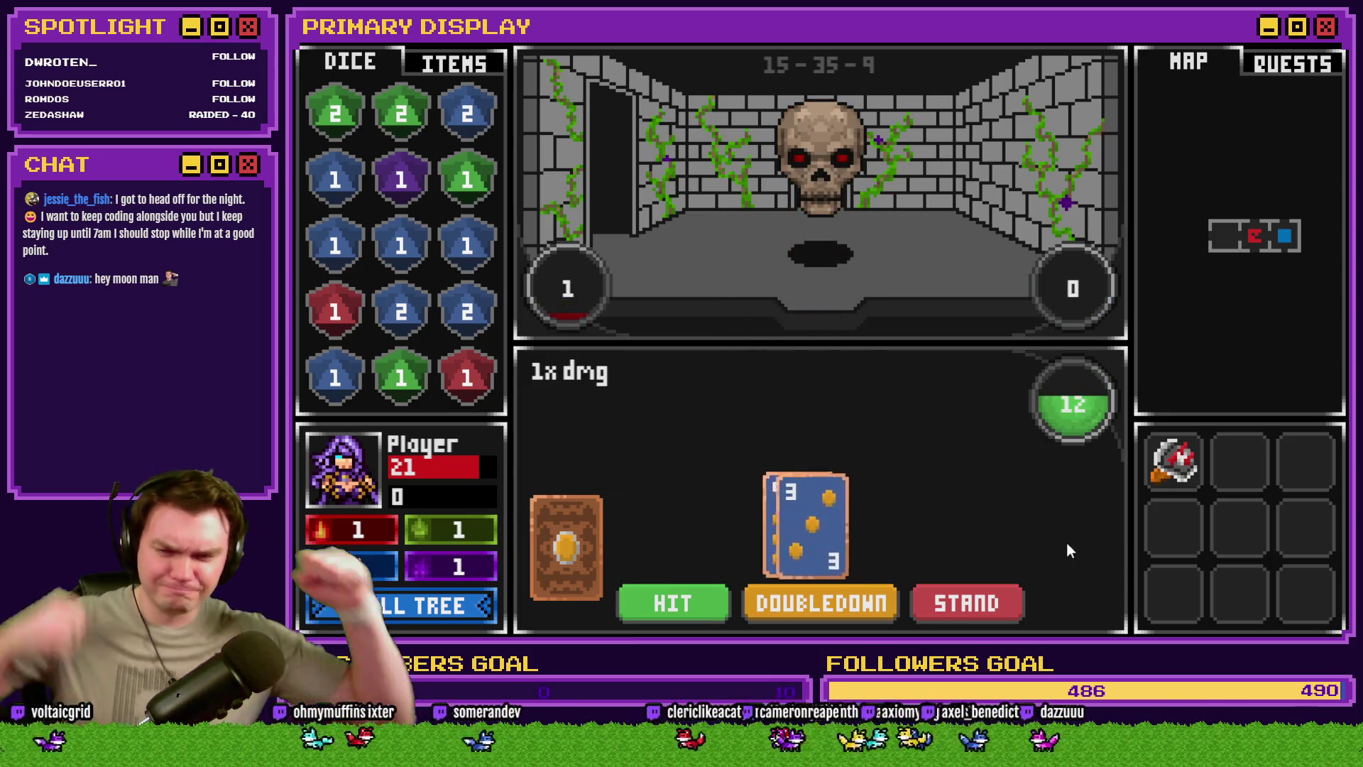
pyautogui.click(687, 607)
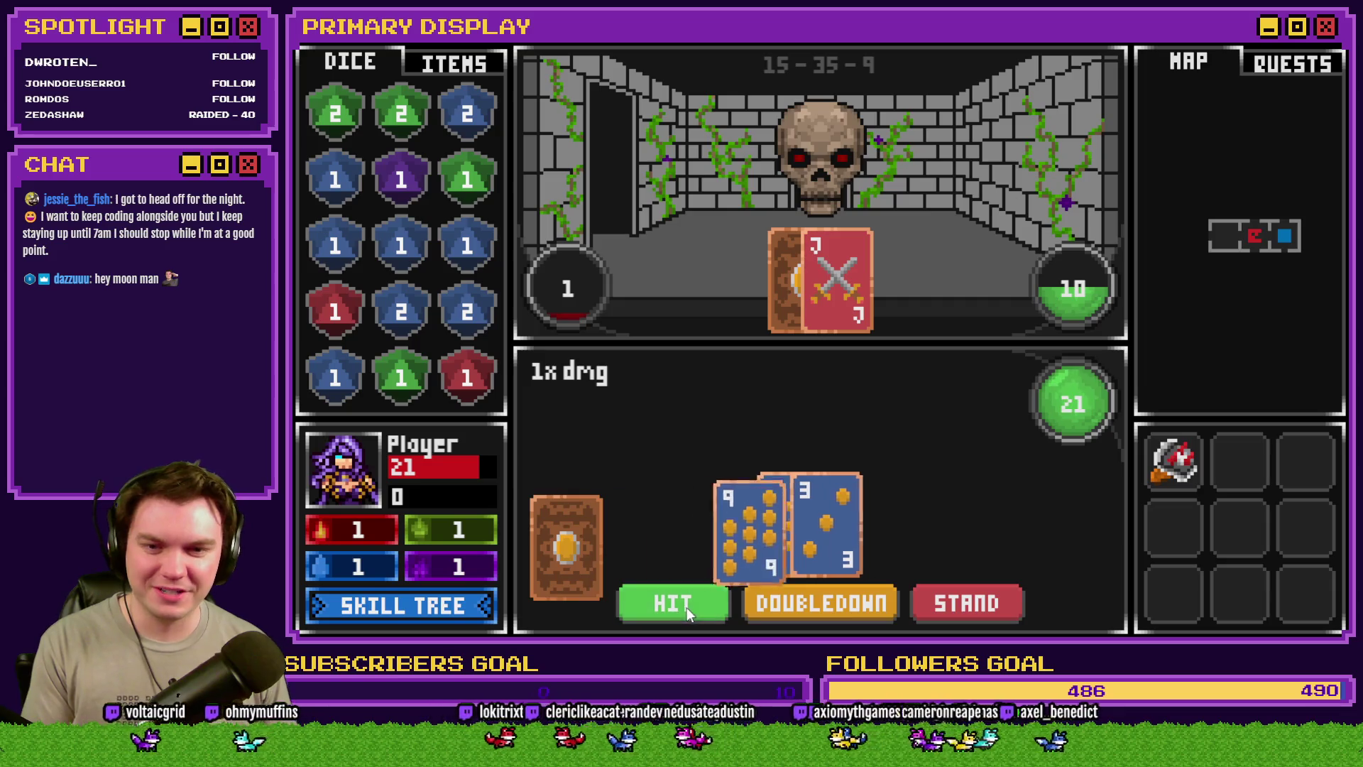
pyautogui.click(972, 604)
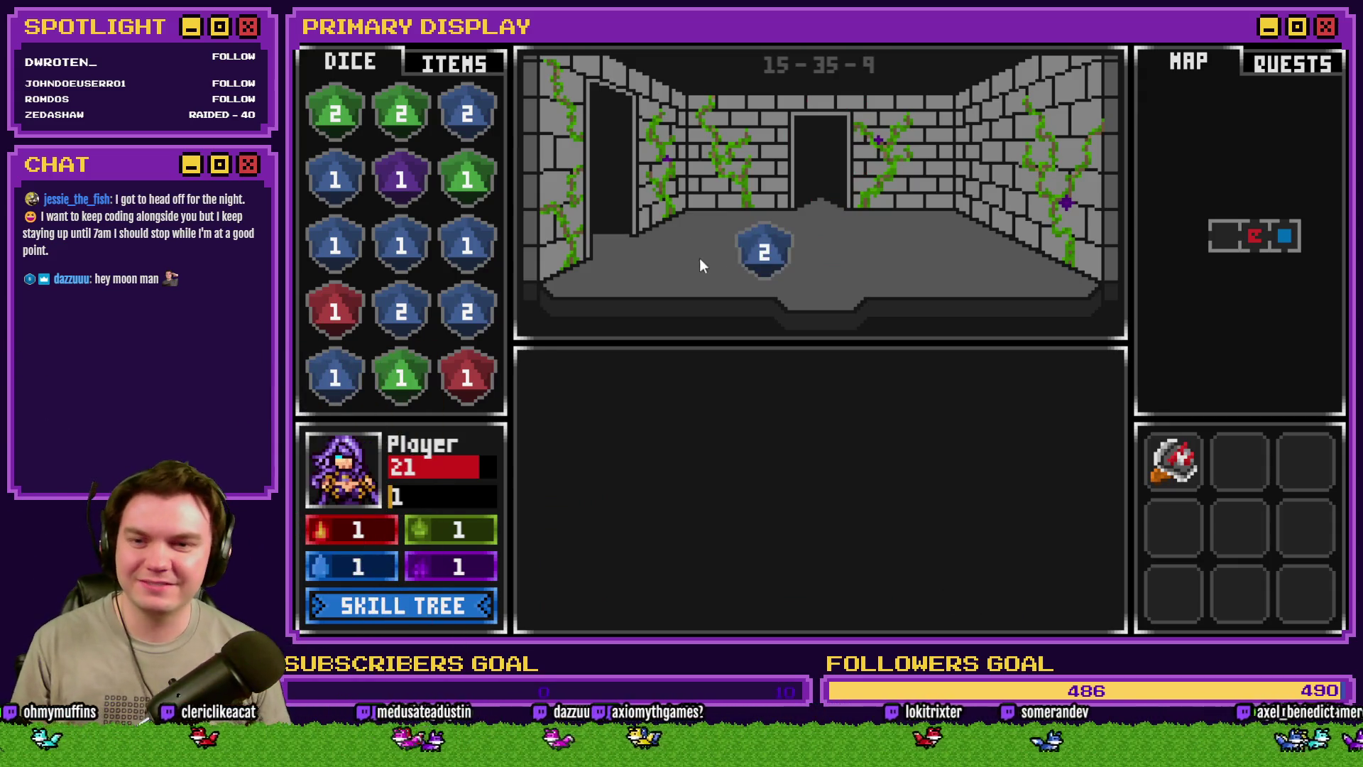
# Pick up the blue 2 die and merge matching blue, green and red dice
pyautogui.click(764, 252)
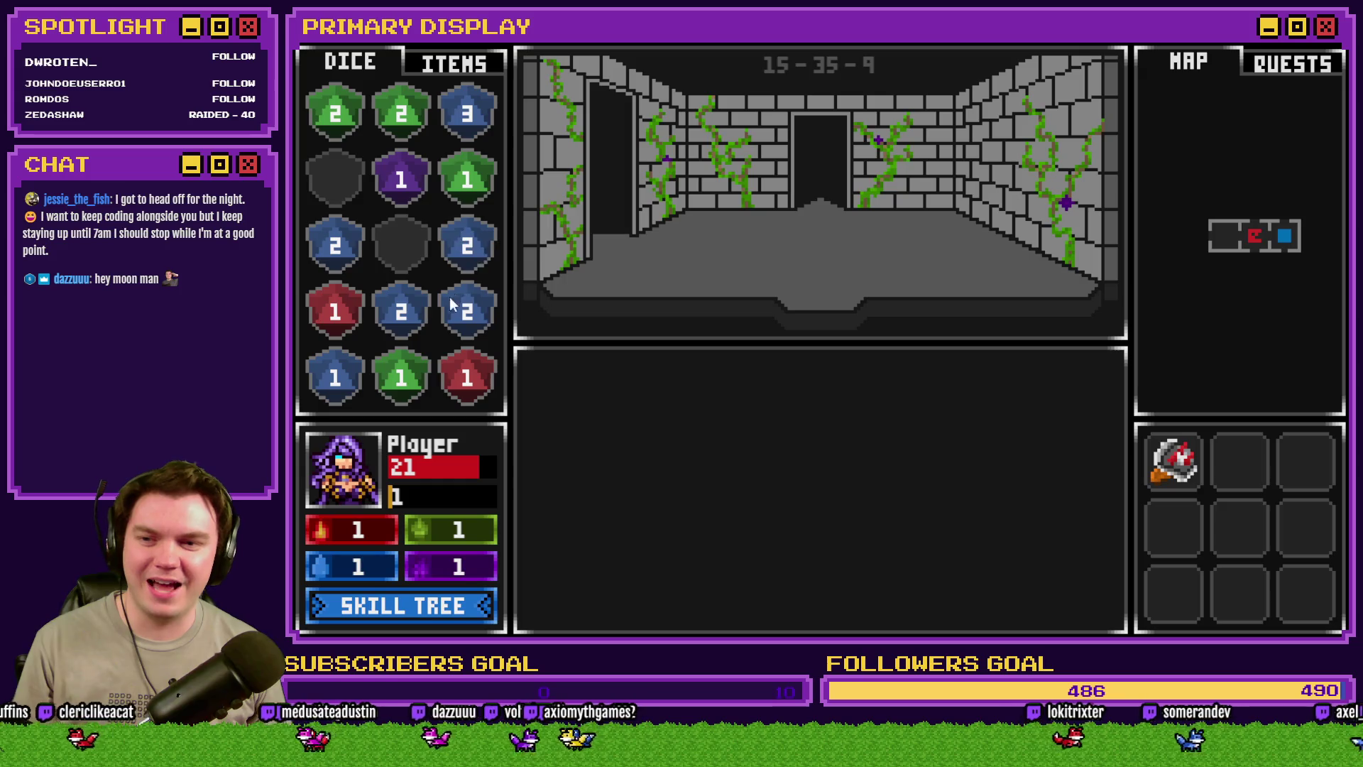
pyautogui.moveTo(447, 309); pyautogui.dragTo(462, 262)
pyautogui.moveTo(337, 260); pyautogui.dragTo(452, 280)
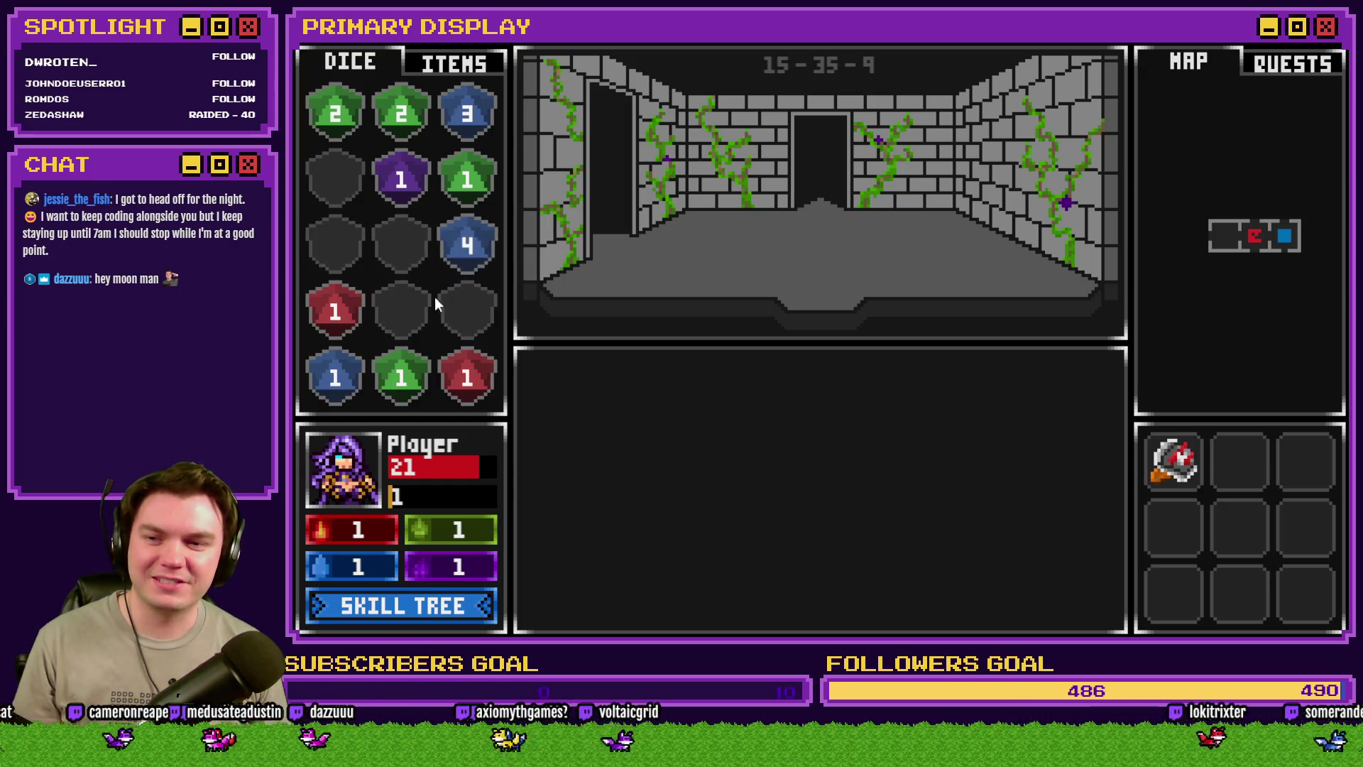
pyautogui.moveTo(393, 139); pyautogui.dragTo(336, 138)
pyautogui.moveTo(449, 198); pyautogui.dragTo(397, 139)
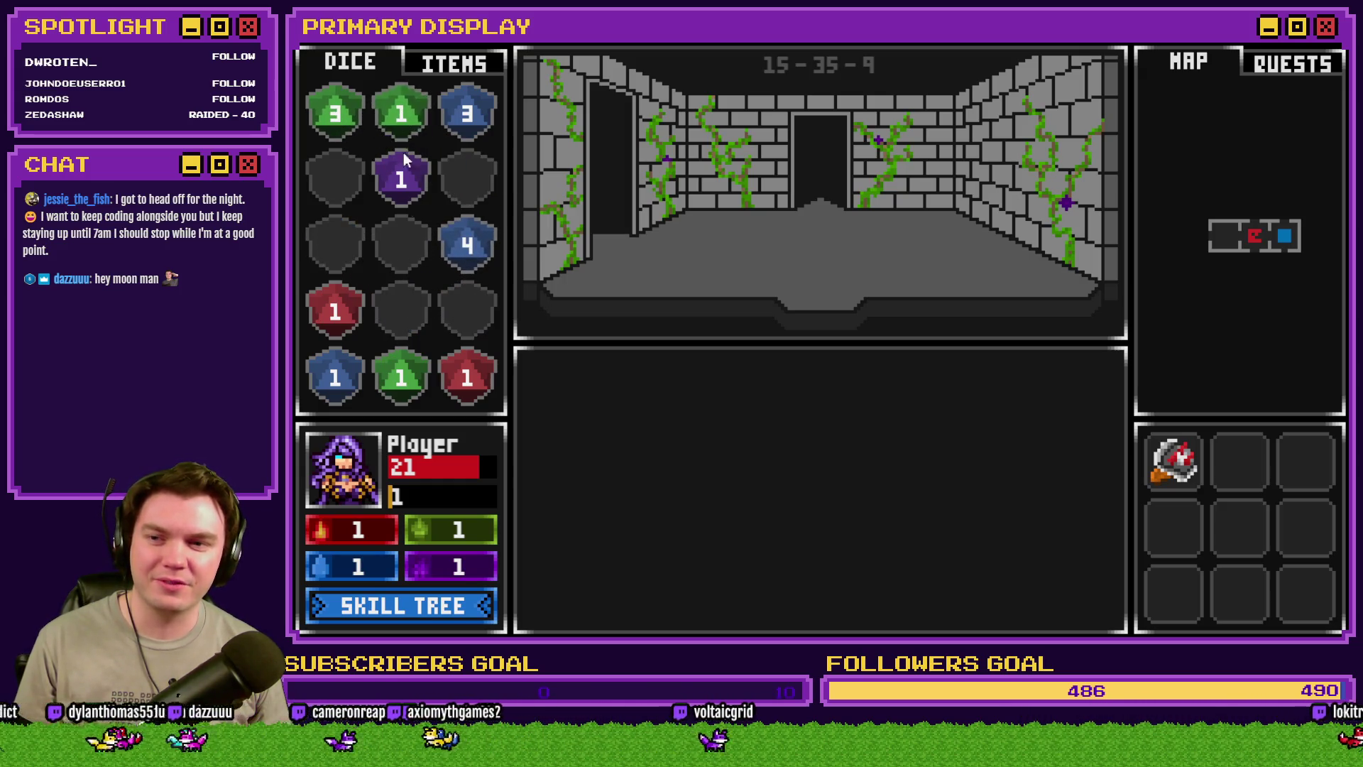
pyautogui.moveTo(401, 376); pyautogui.dragTo(410, 202)
pyautogui.moveTo(465, 377); pyautogui.dragTo(358, 320)
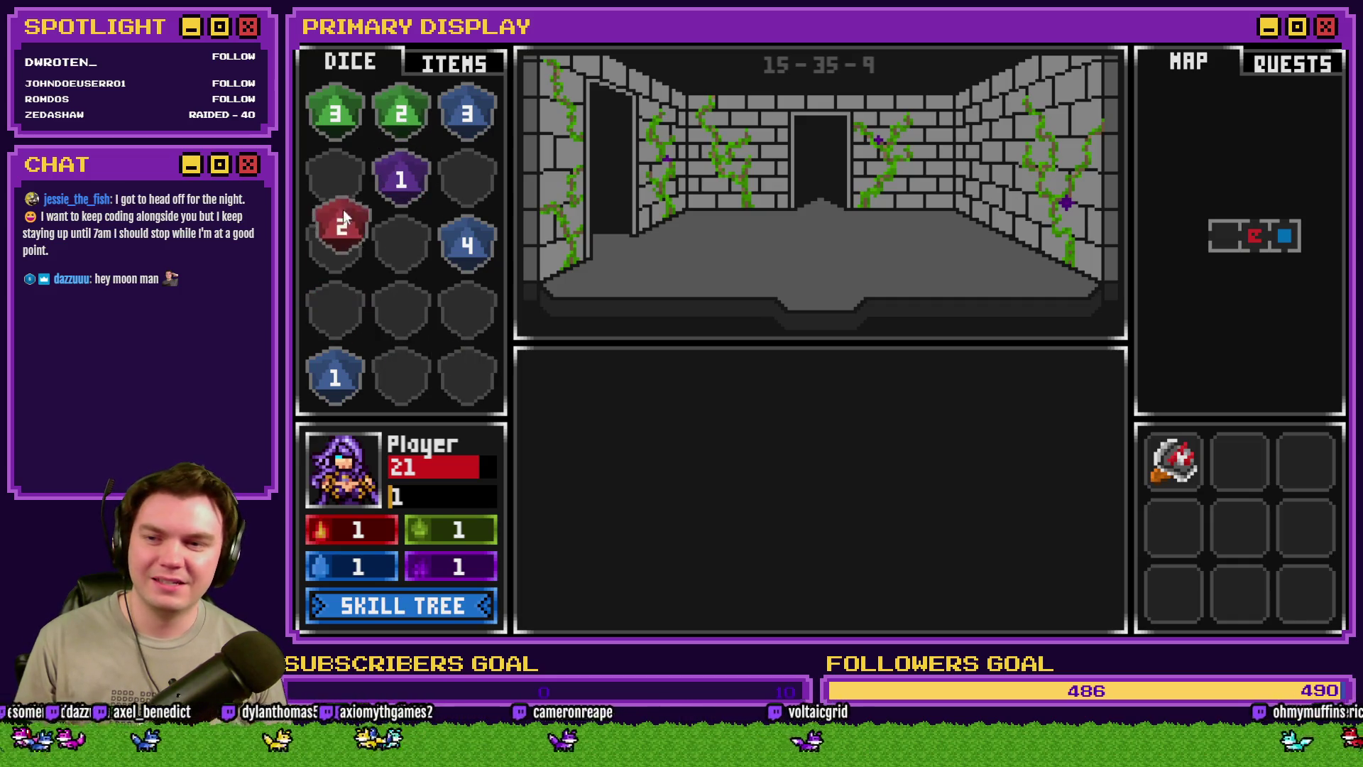
pyautogui.moveTo(342, 227); pyautogui.dragTo(335, 178)
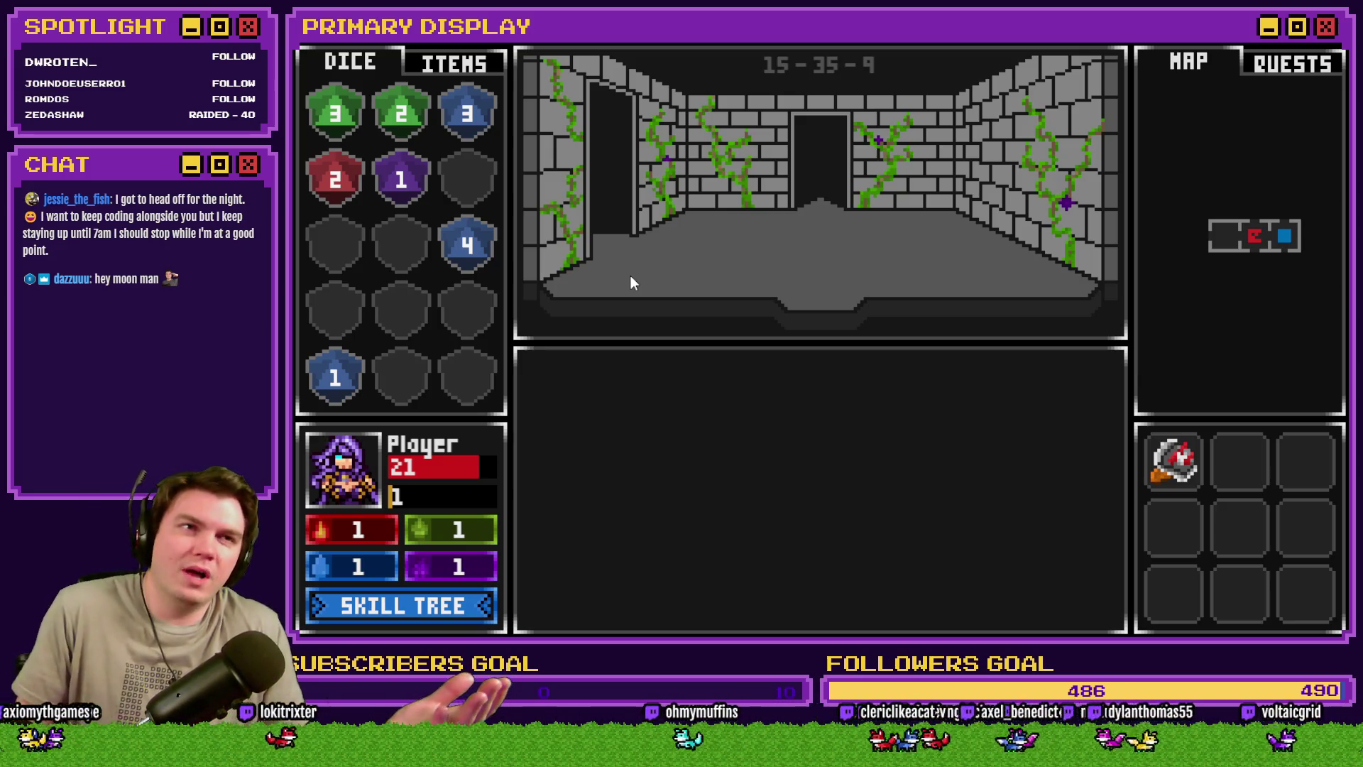
# Walk into the skull's room, roll the Difficulty 10 saving throw, and continue to the glyph puzzle
pyautogui.press('w')
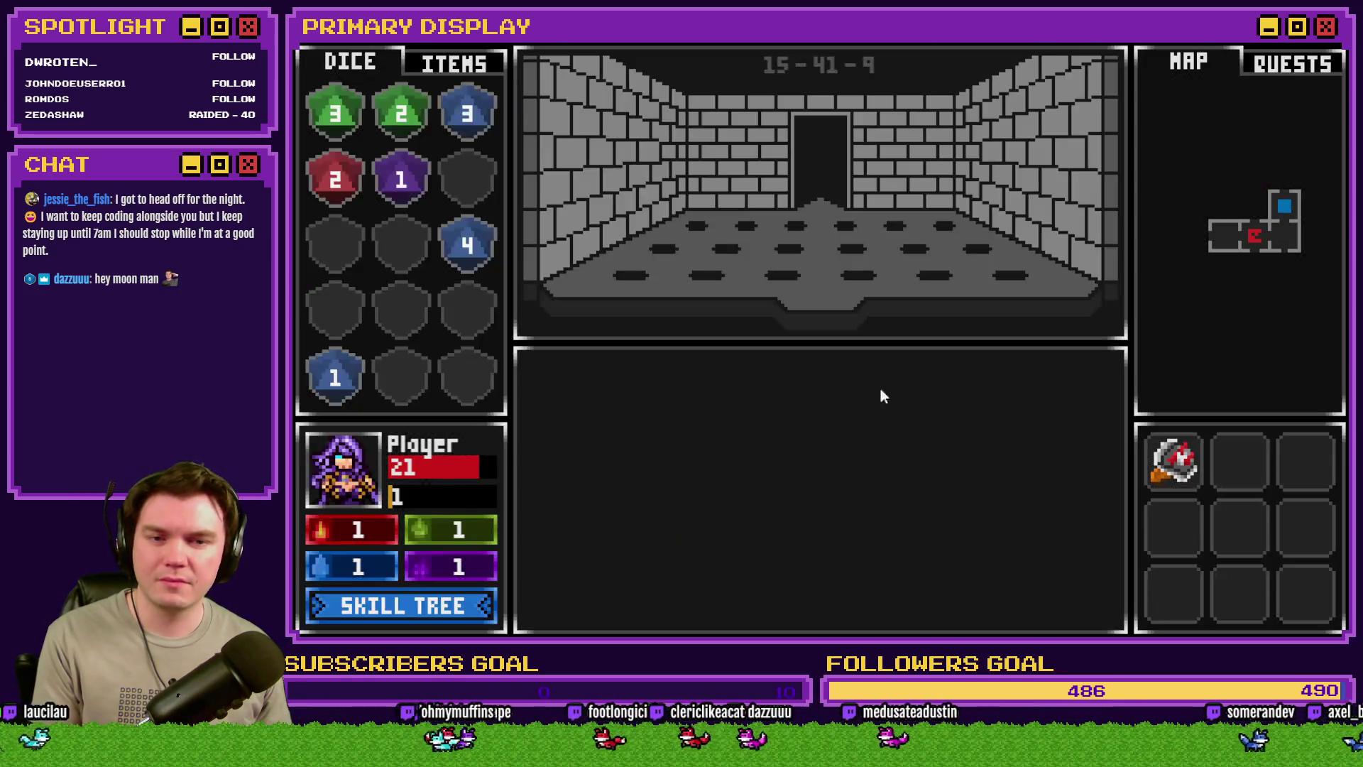
pyautogui.press('s')
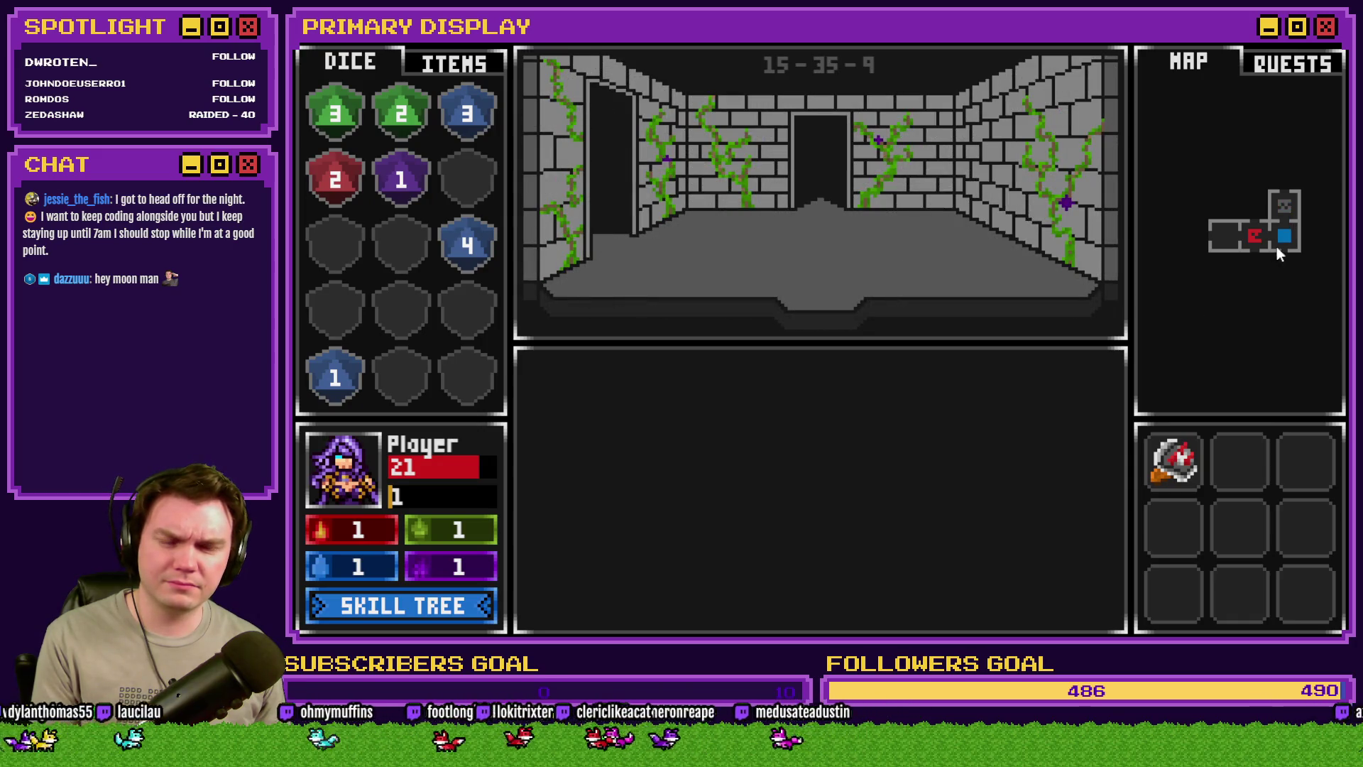
pyautogui.press('w')
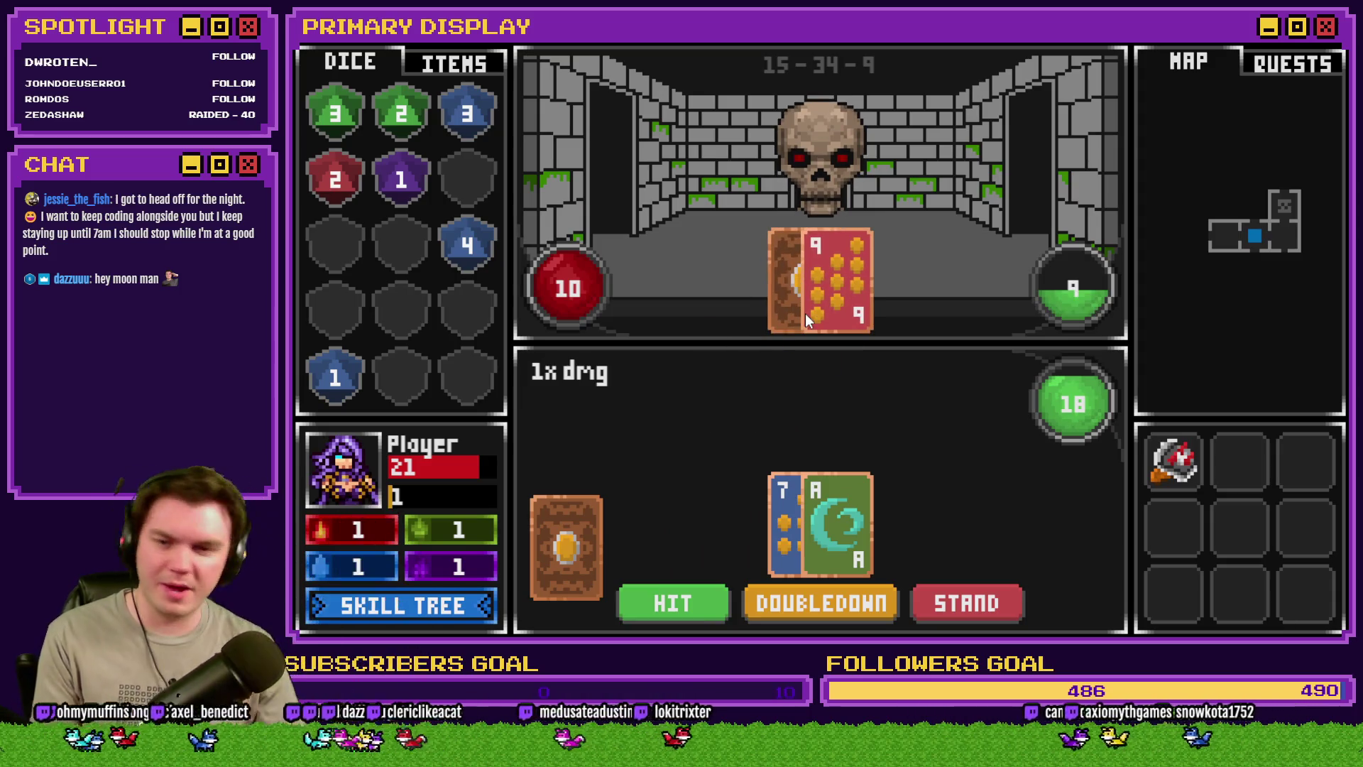
pyautogui.click(805, 313)
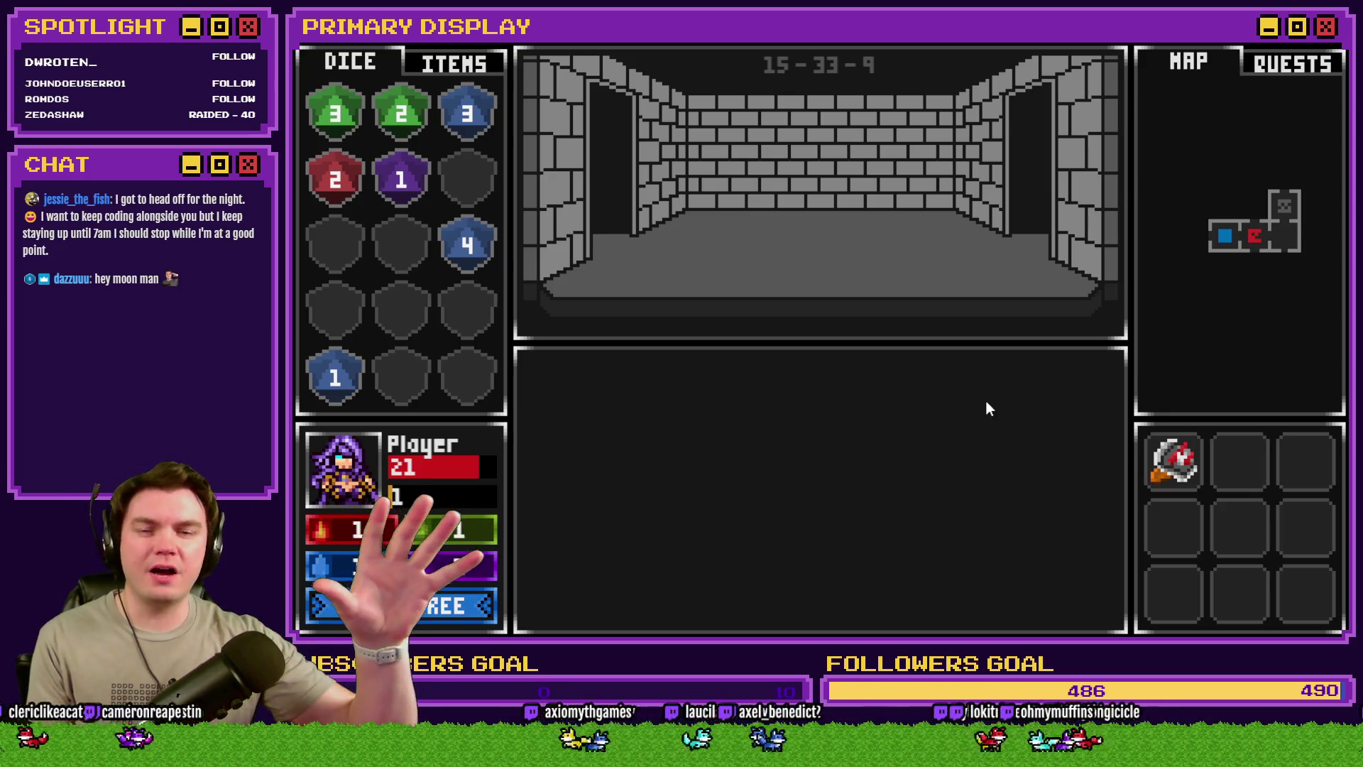
pyautogui.press('Up')
pyautogui.press('Up')
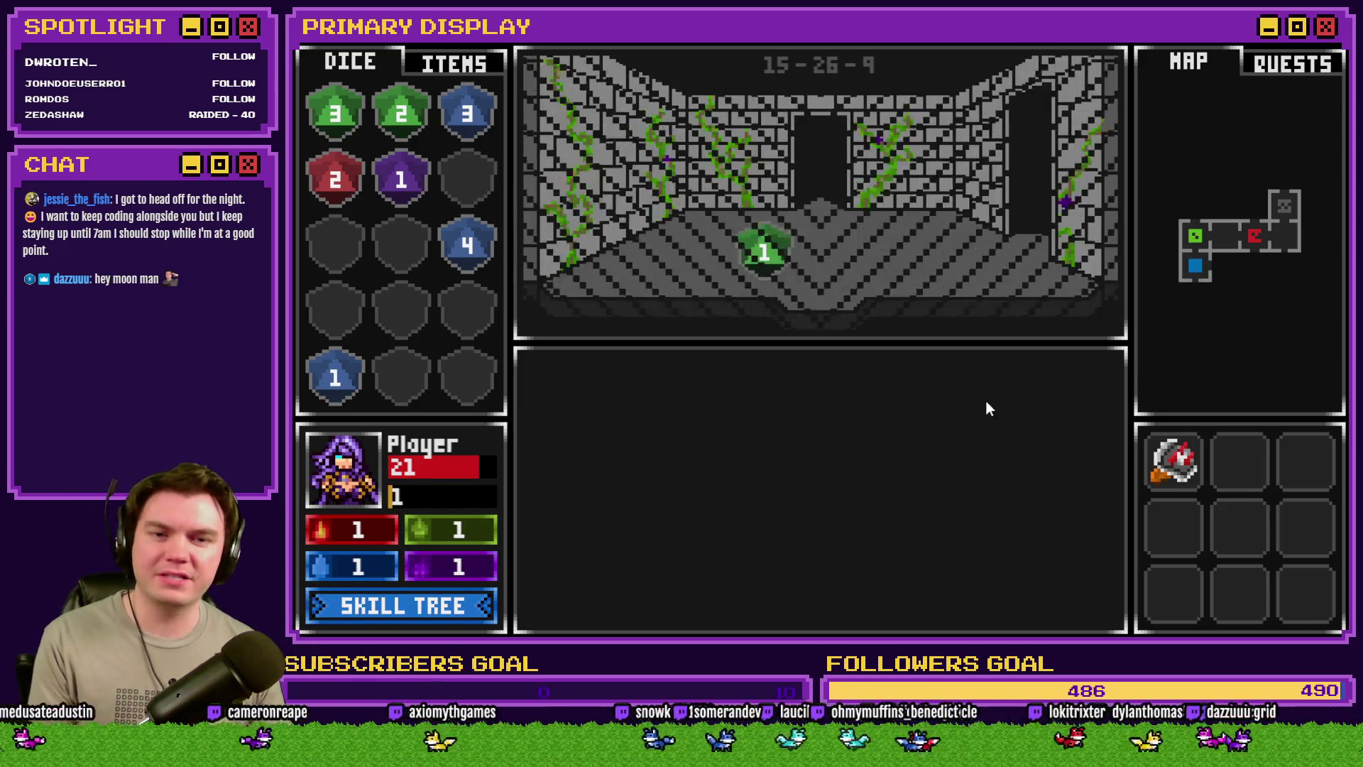
pyautogui.press('Up')
pyautogui.click(824, 312)
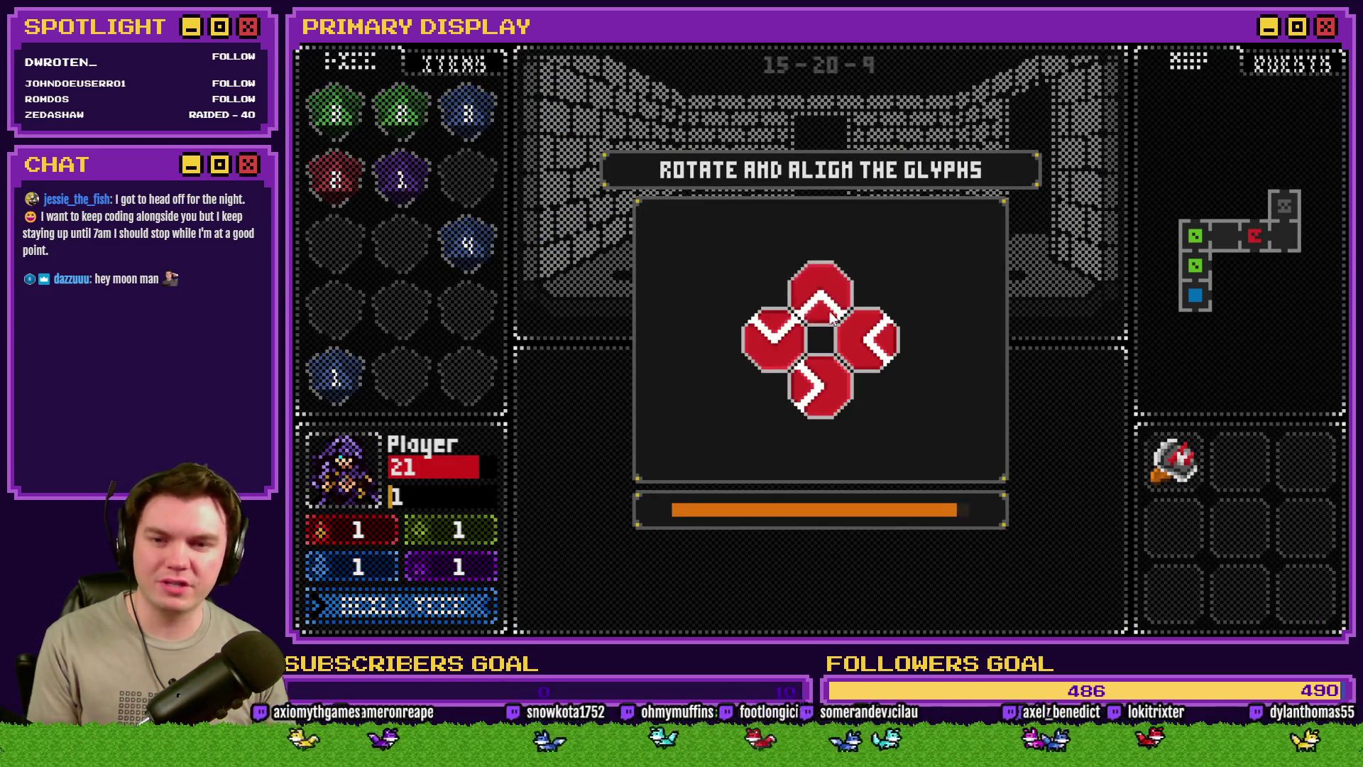
# Rotate the remaining glyphs to align them and solve the puzzle
pyautogui.click(815, 383)
pyautogui.click(774, 339)
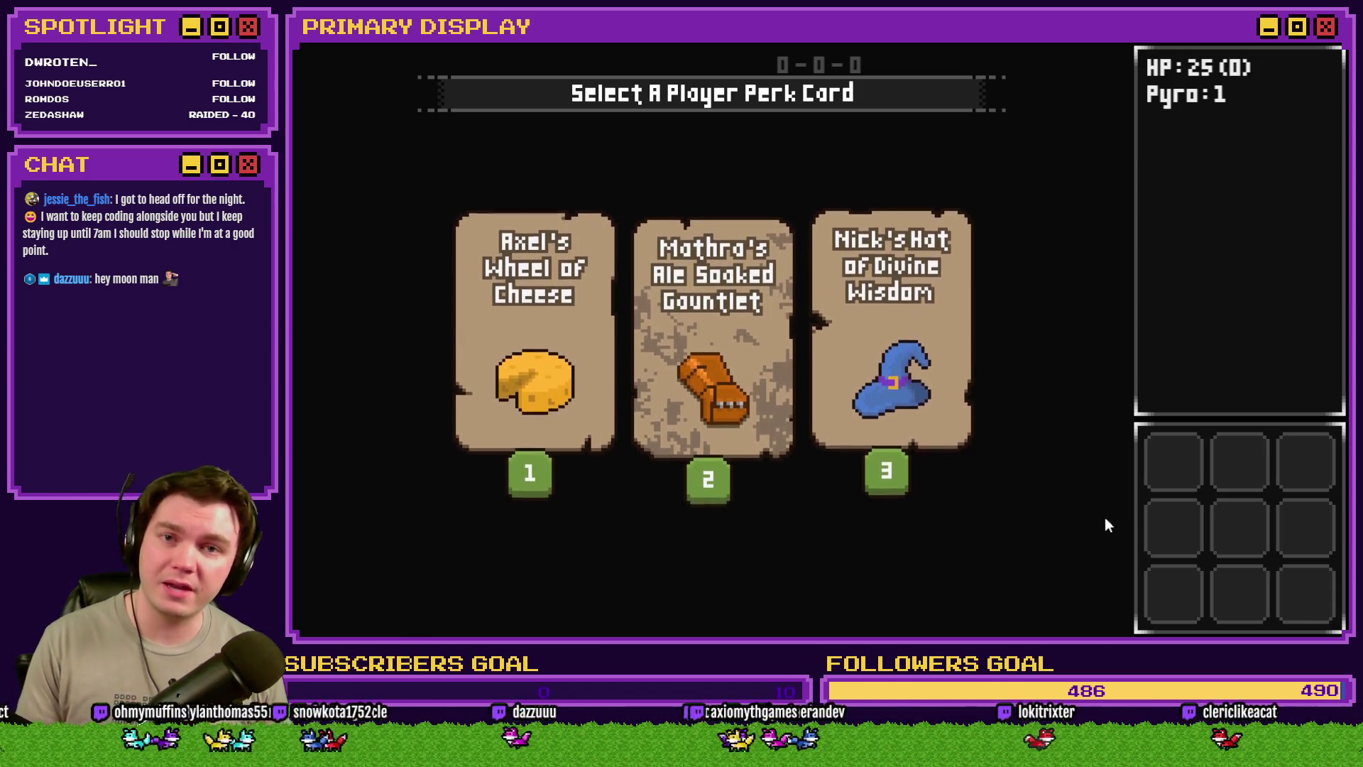
# Close the game and raise Rancid Skull's Defense in the Database Enemies tab
pyautogui.click(1338, 44)
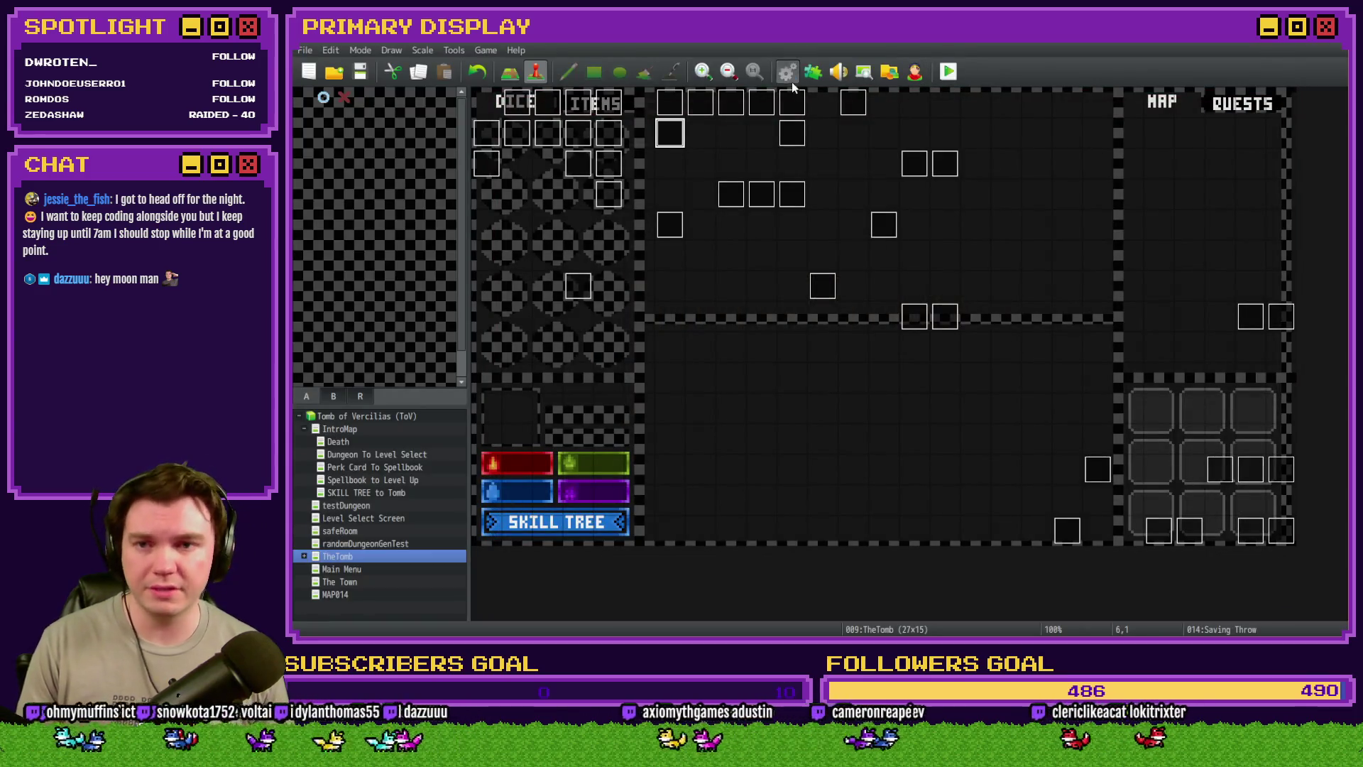
pyautogui.click(787, 71)
pyautogui.click(493, 192)
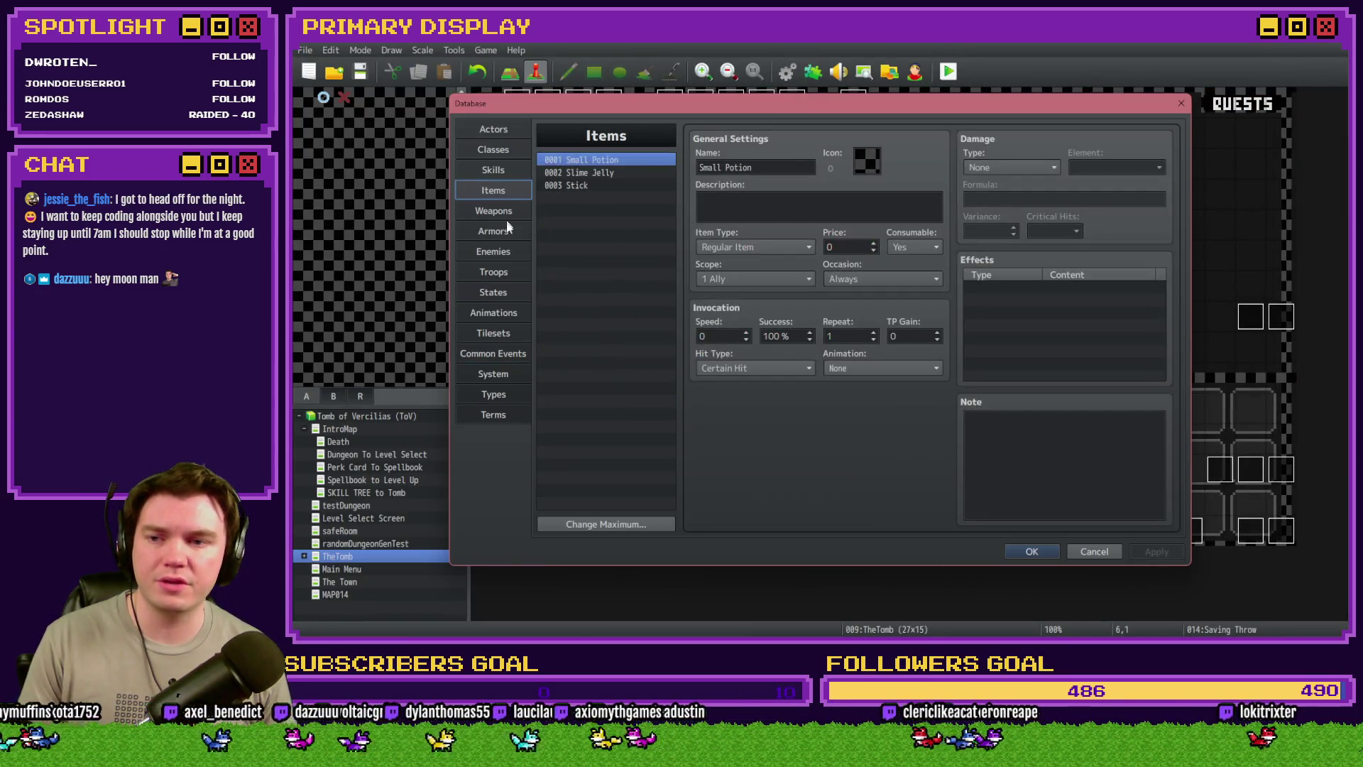
pyautogui.click(508, 233)
pyautogui.click(500, 252)
pyautogui.doubleClick(900, 200)
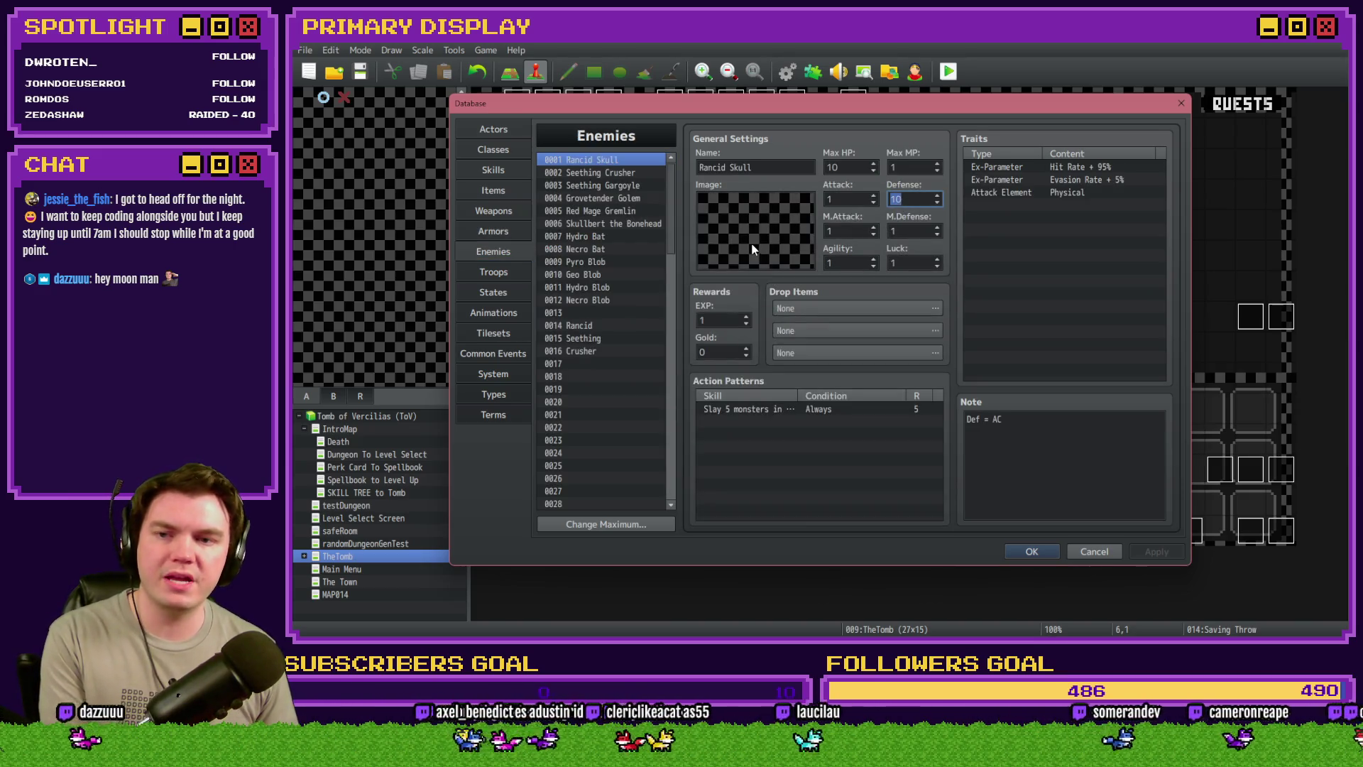
pyautogui.write('10')
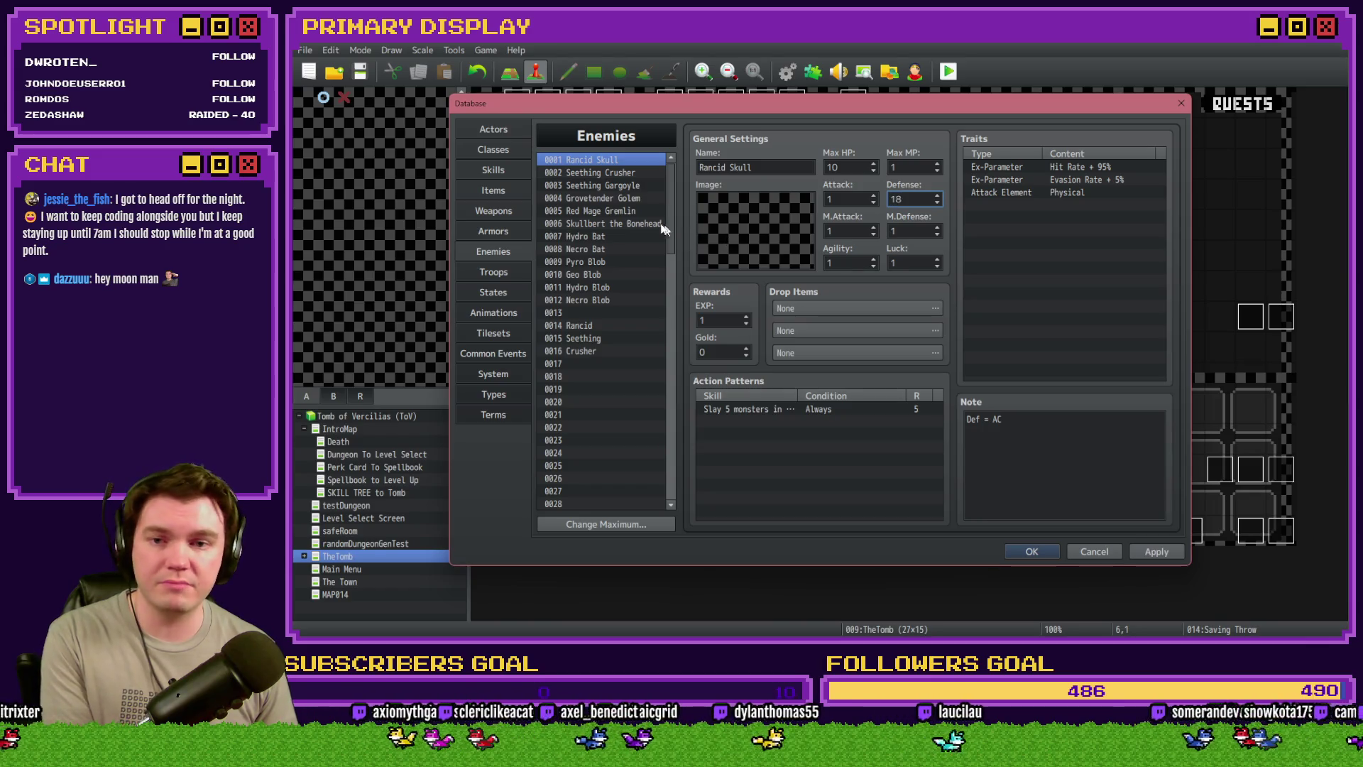
pyautogui.click(632, 172)
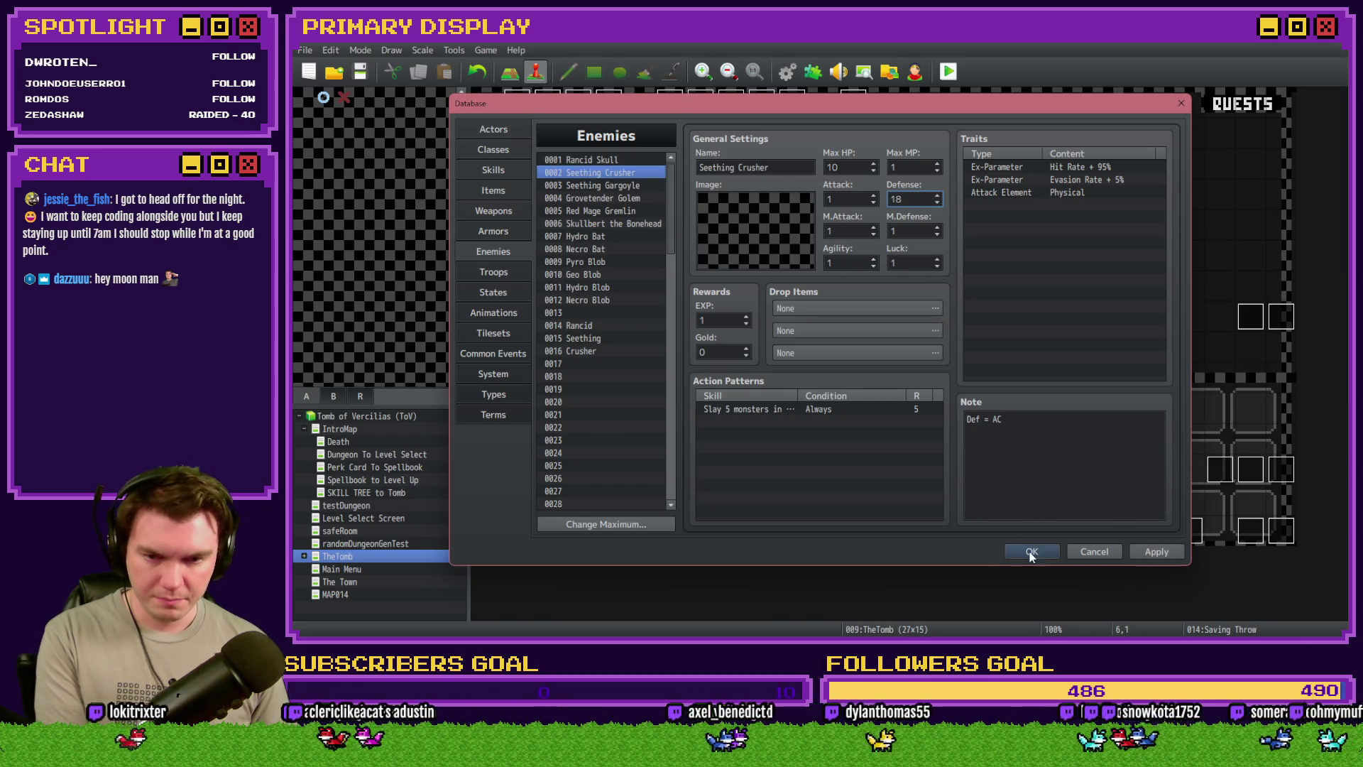
pyautogui.click(1032, 552)
# Save the project, start a playtest, and pick the gauntlet perk card
pyautogui.click(948, 71)
pyautogui.click(788, 355)
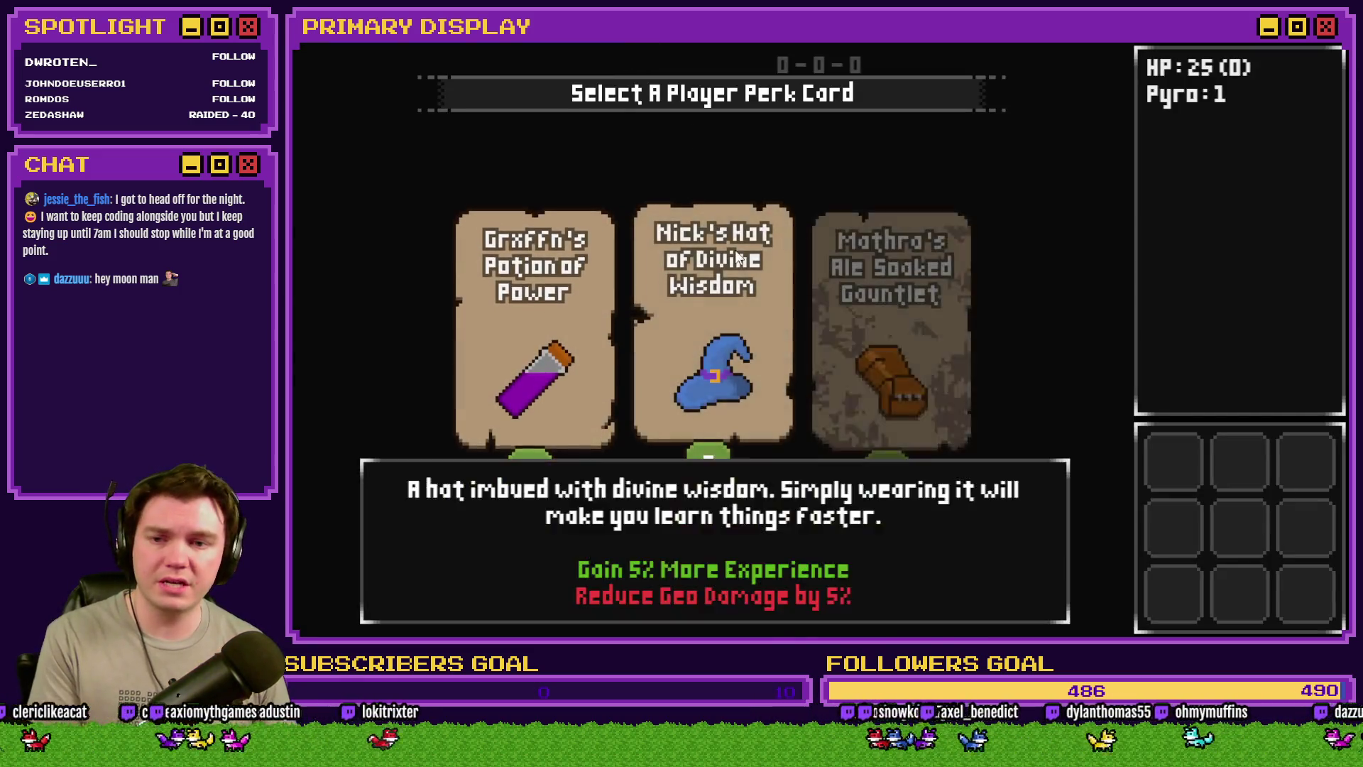
pyautogui.click(892, 301)
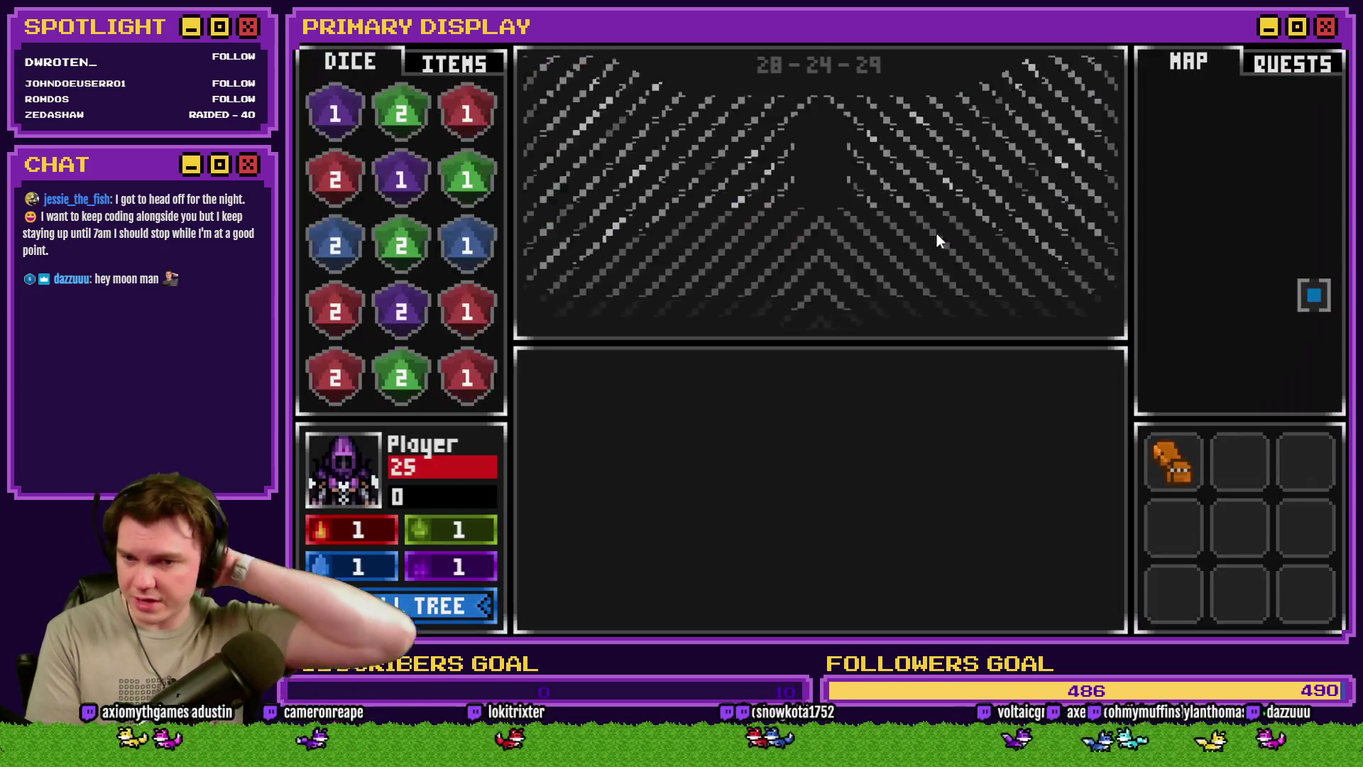